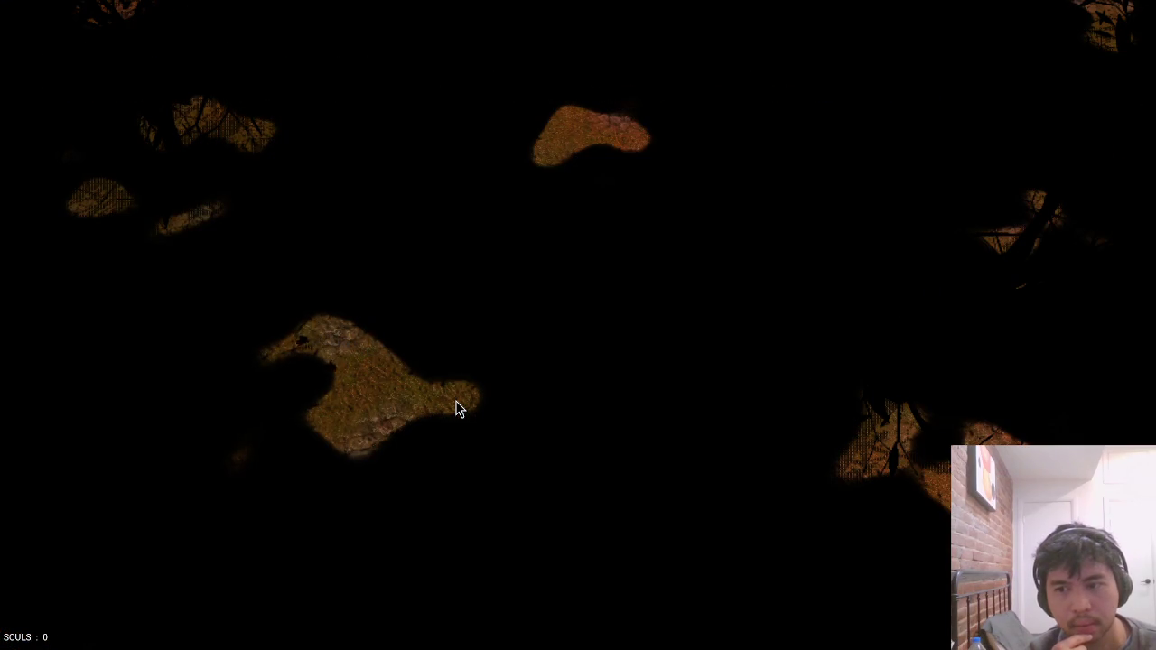
Leave the game and open vulkan.jai beside object.jai with the file finder.
key("Escape")
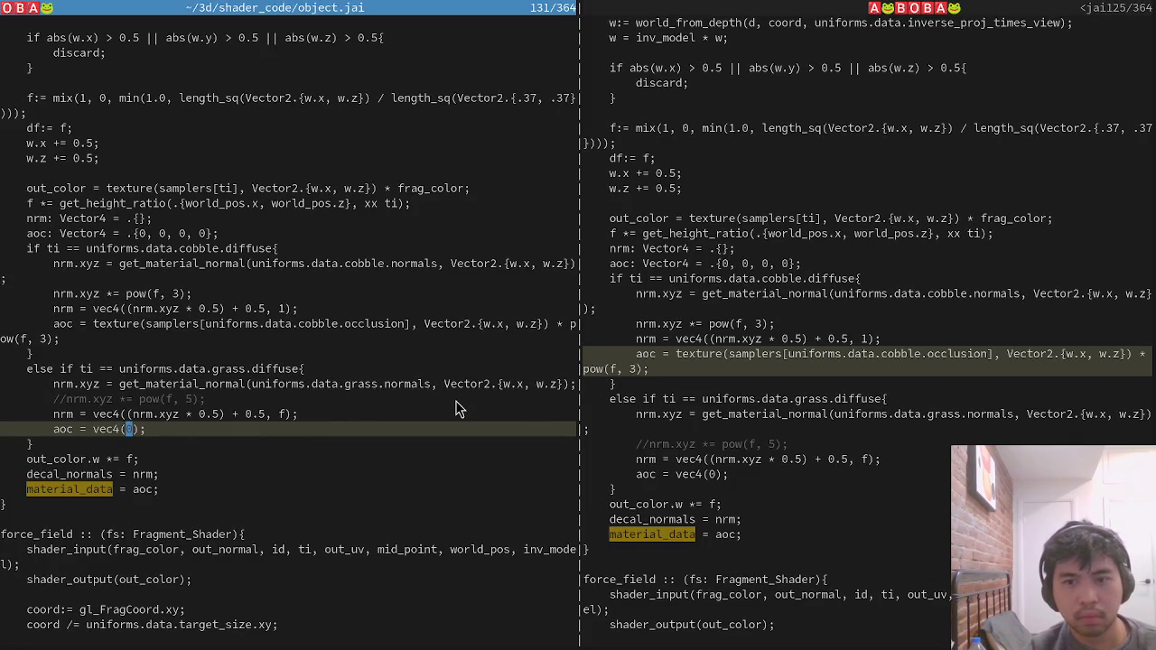
key("space")
key("f")
key("f")
type("vul")
key("Return")
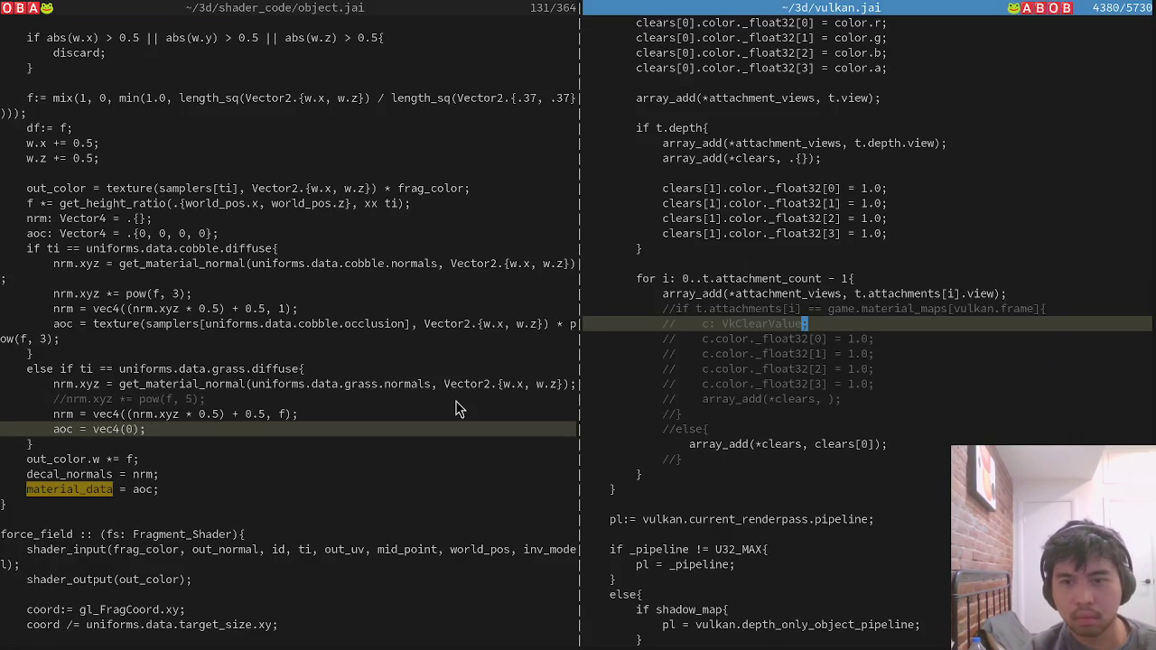
Uncomment the material-map clear block by block-deleting its // markers.
key("asciicircum")
key("ctrl+v")
key("j")
key("j")
key("j")
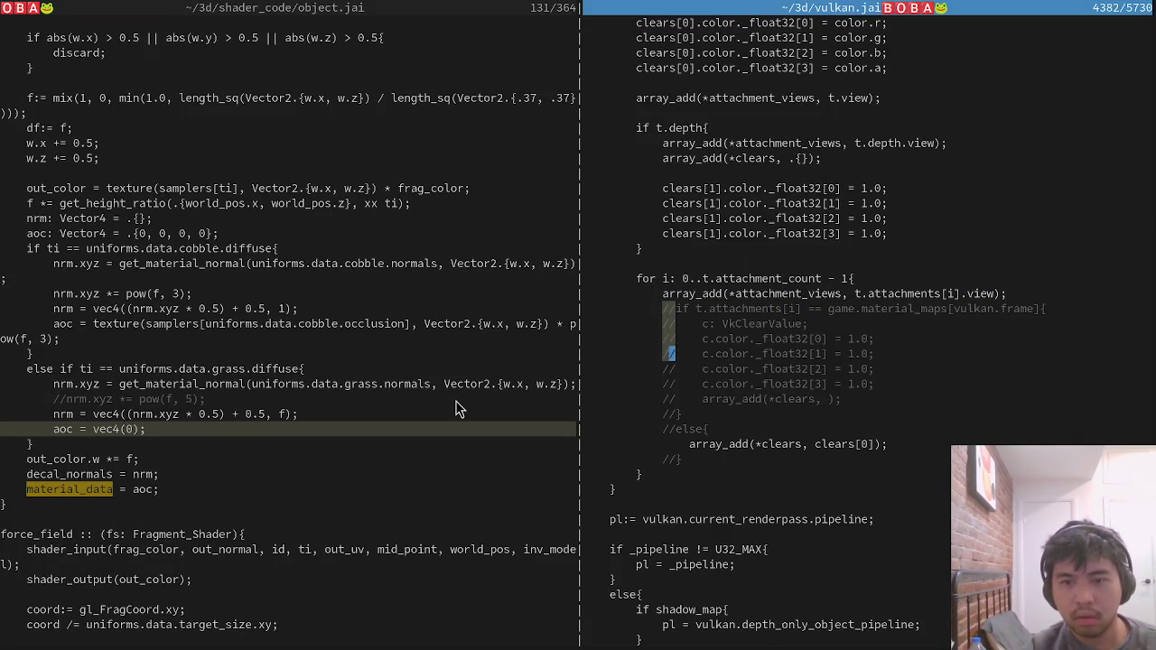
key("d")
key("j")
key("j")
key("j")
key("x")
key("x")
key("j")
key("j")
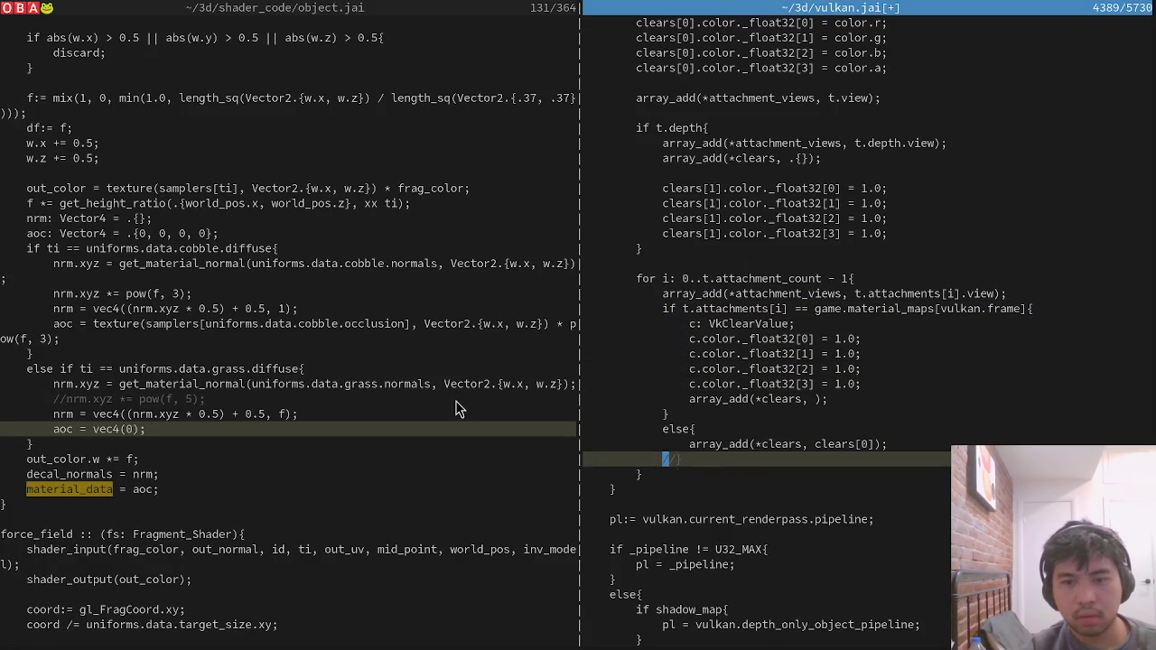
Save all files and run the full build to relaunch the game.
key("alt+Tab")
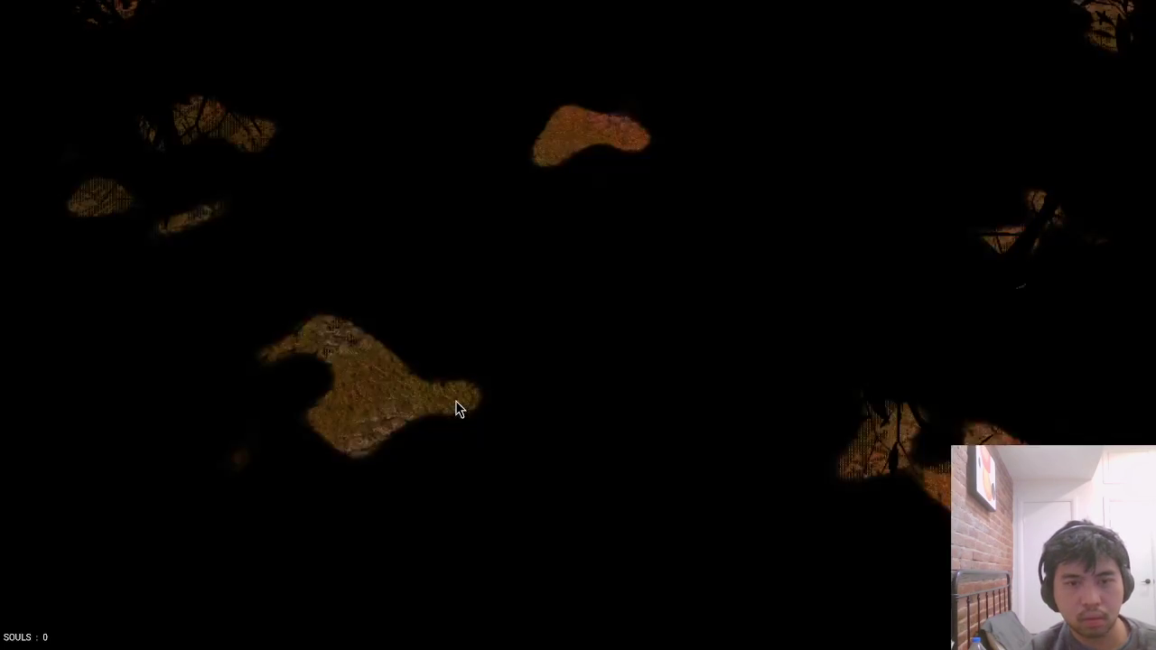
key("Escape")
key("Up")
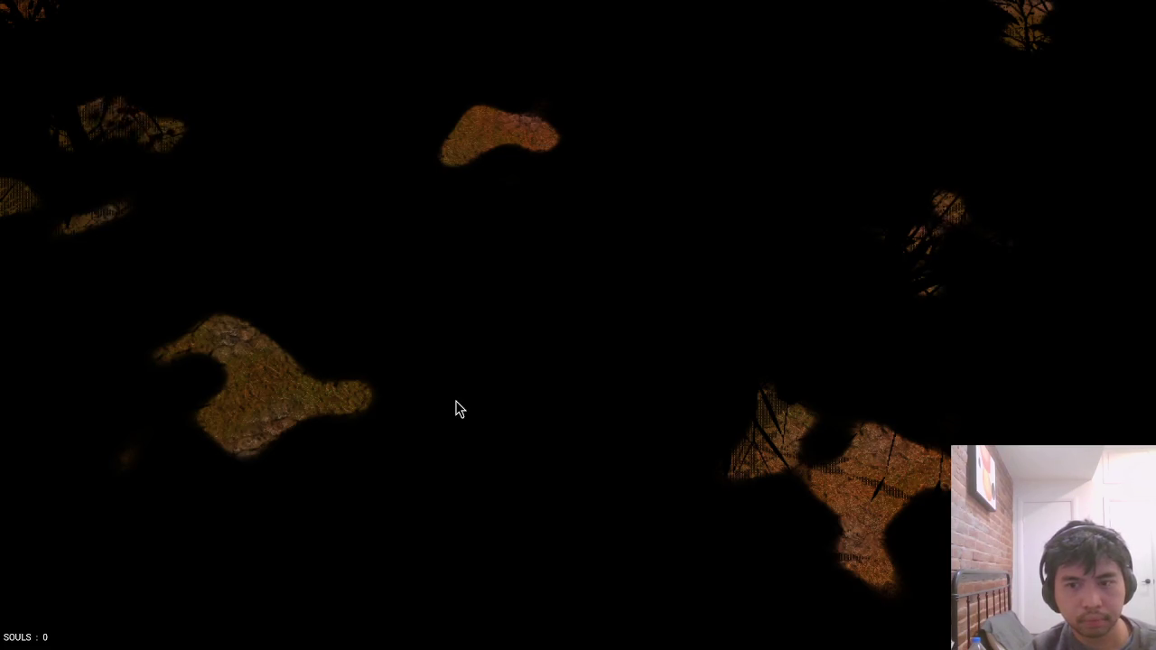
key("alt+Tab")
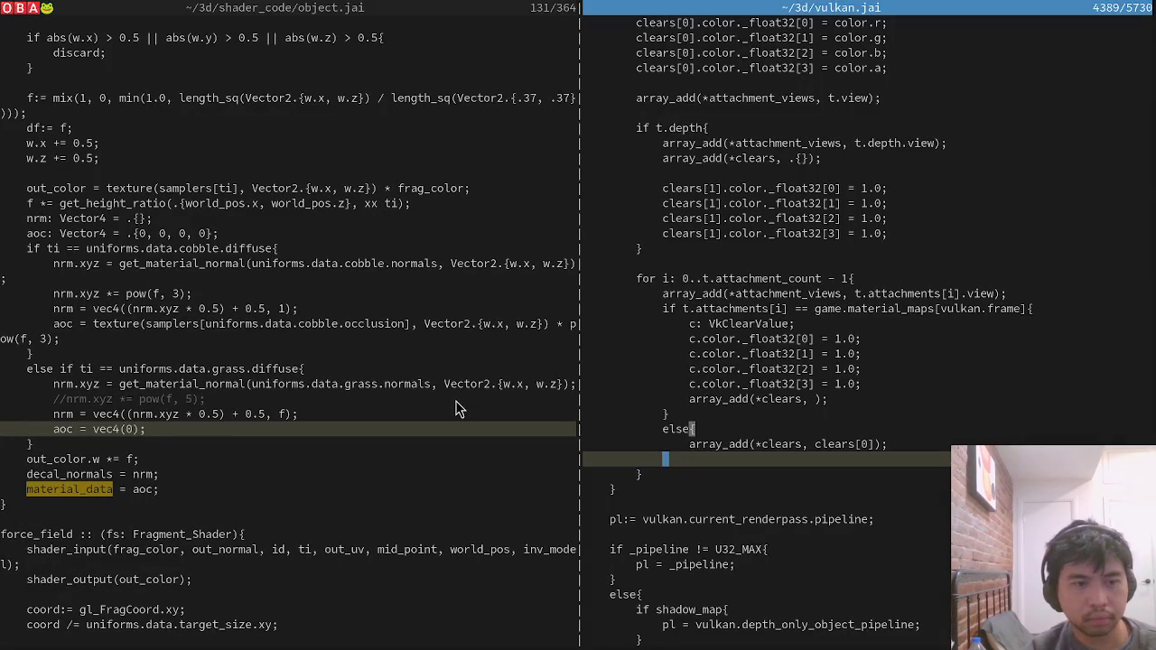
key("ctrl+Tab")
key("Return")
key("alt+Tab")
key("Up")
key("Return")
Close the else block with a brace and pass c to array_add.
key("alt+Tab")
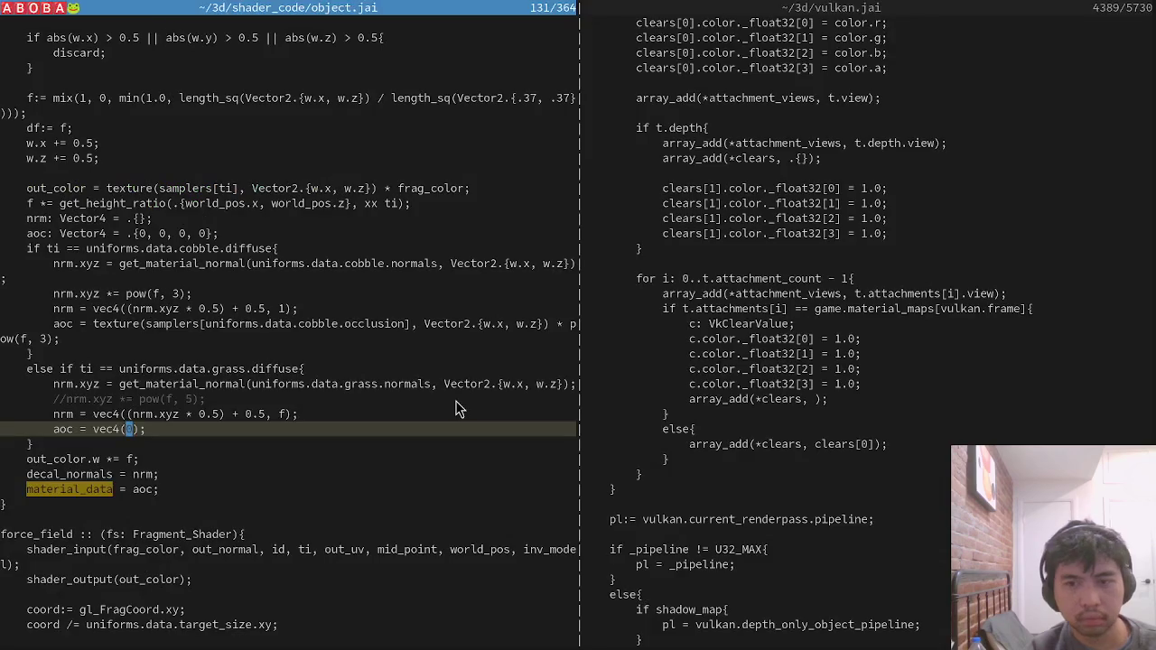
key("ctrl+Tab")
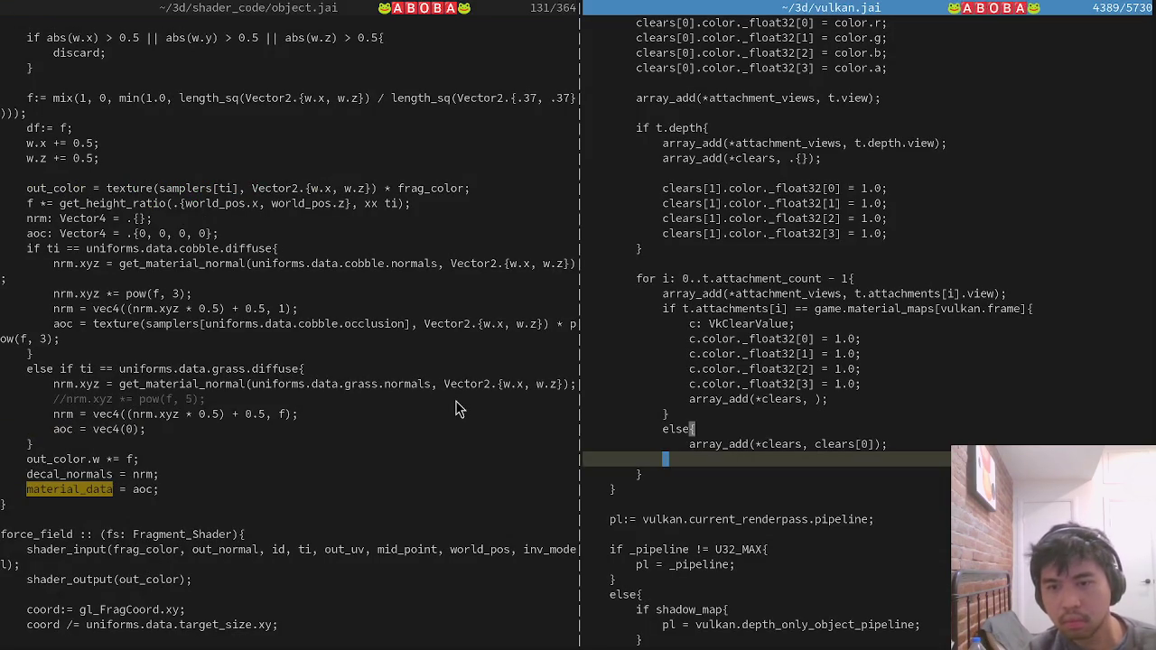
type("}")
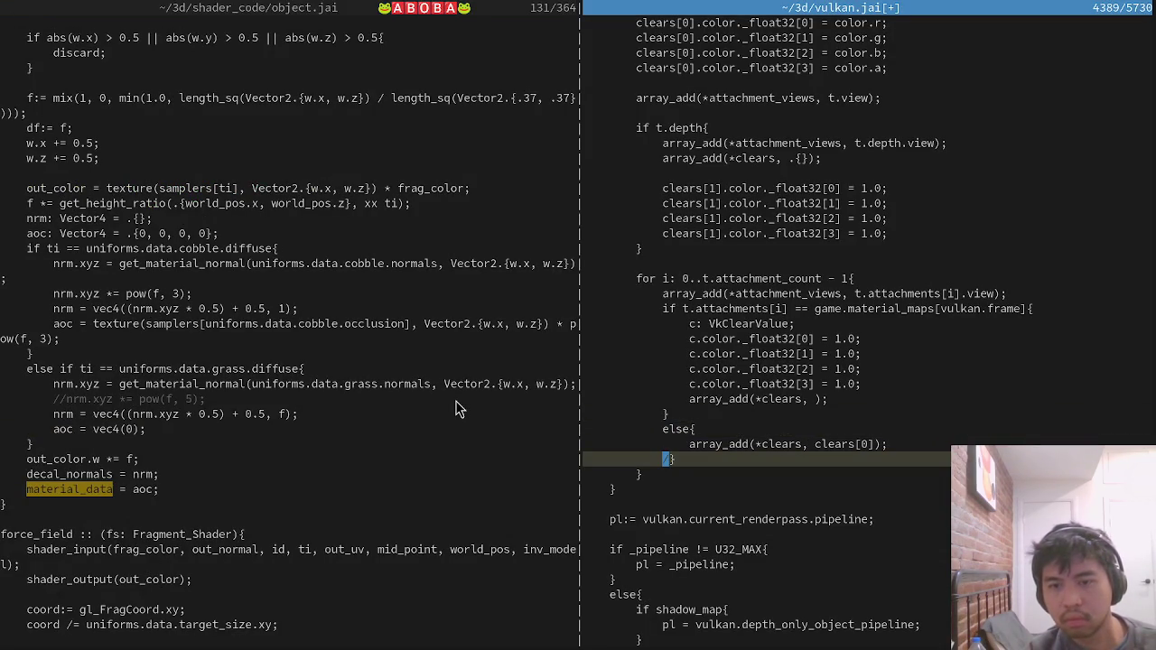
type("}")
key("Up")
key("Up")
key("Up")
key("End")
key("Left")
key("Left")
type("c")
key("shift+Left")
Save vulkan.jai and rebuild the game without shaders.
key("ctrl+s")
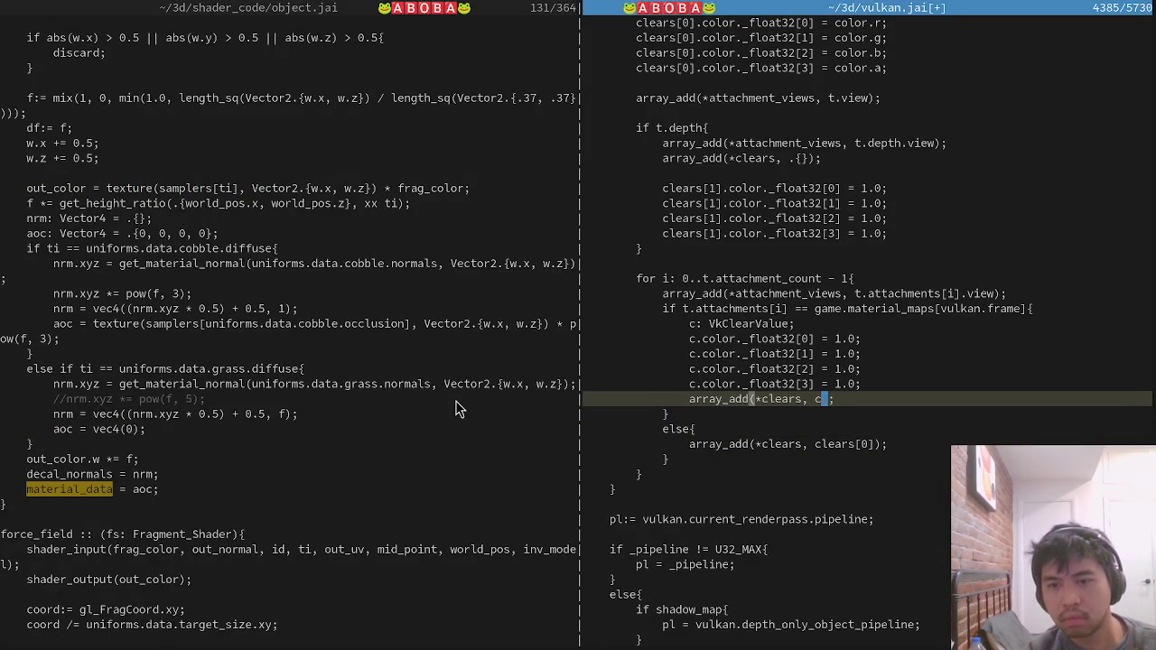
key("alt+Tab")
key("alt+Tab")
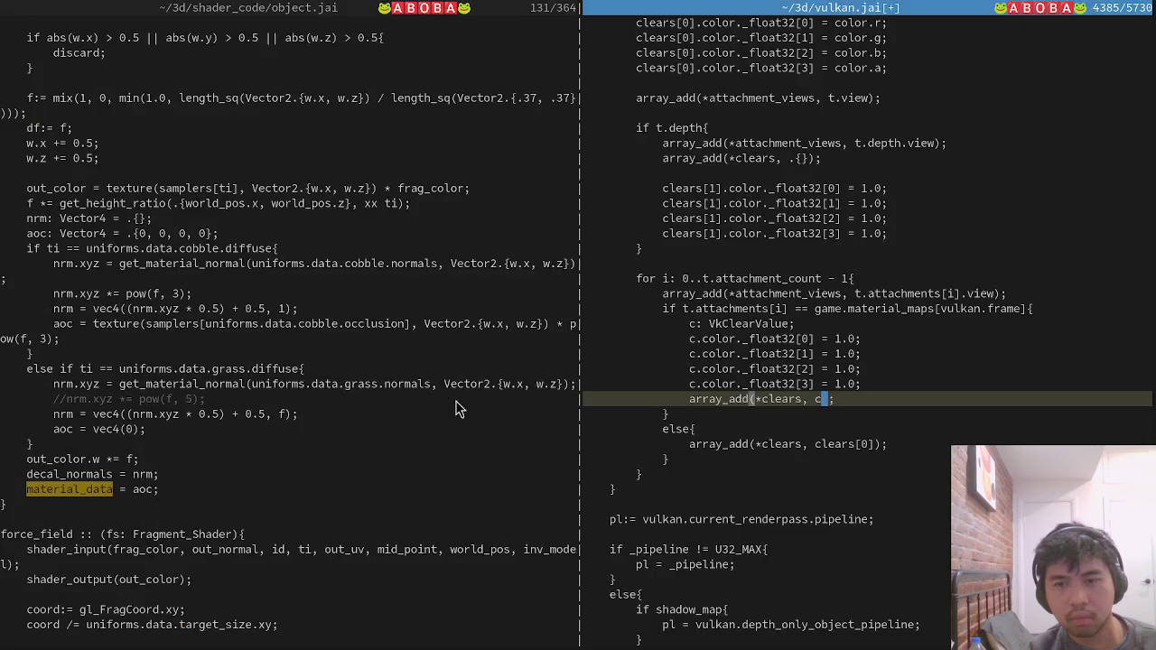
type("w")
key("Return")
key("alt+Tab")
key("Up")
key("Return")
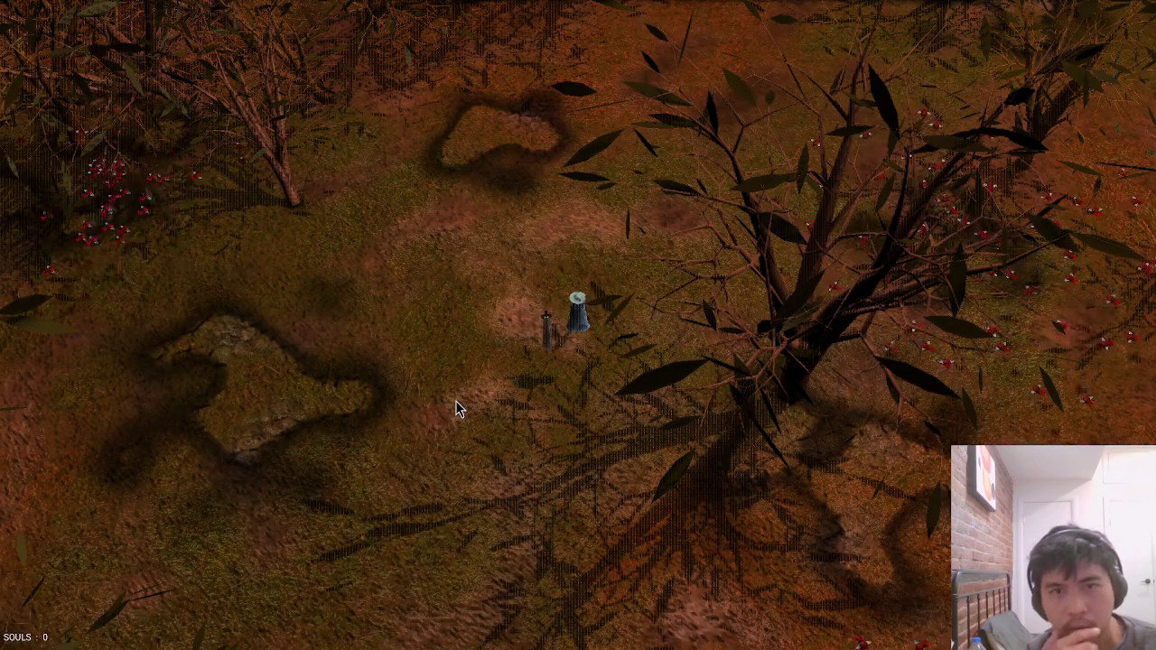
Walk the character left across the newly lit ground.
key("a")
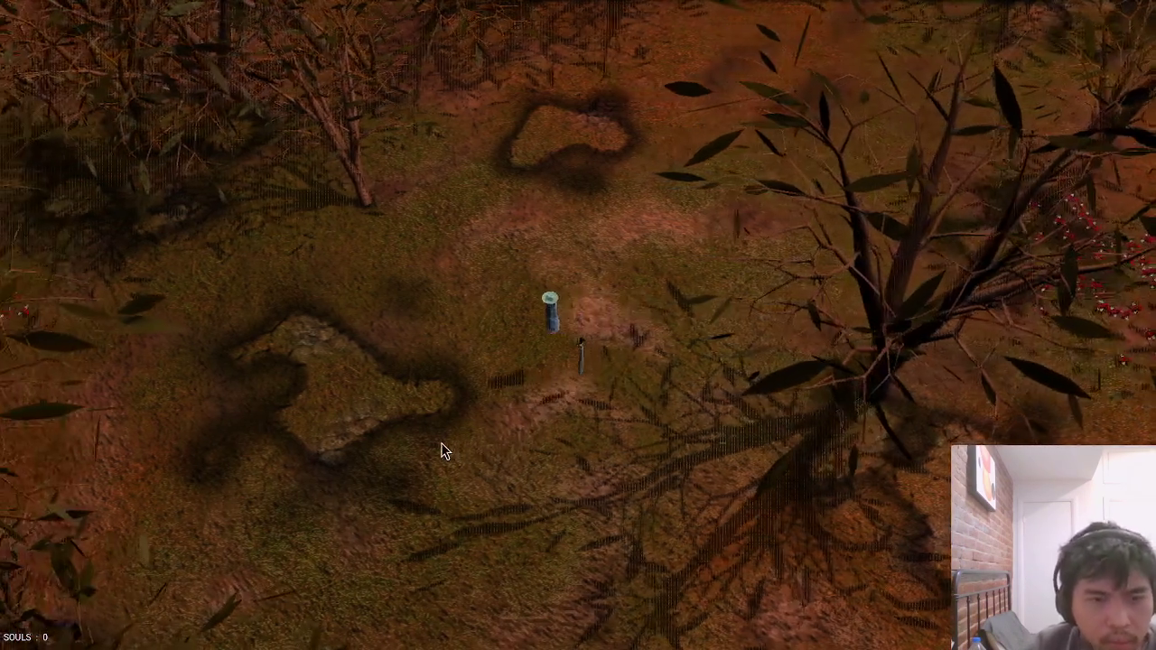
key("a")
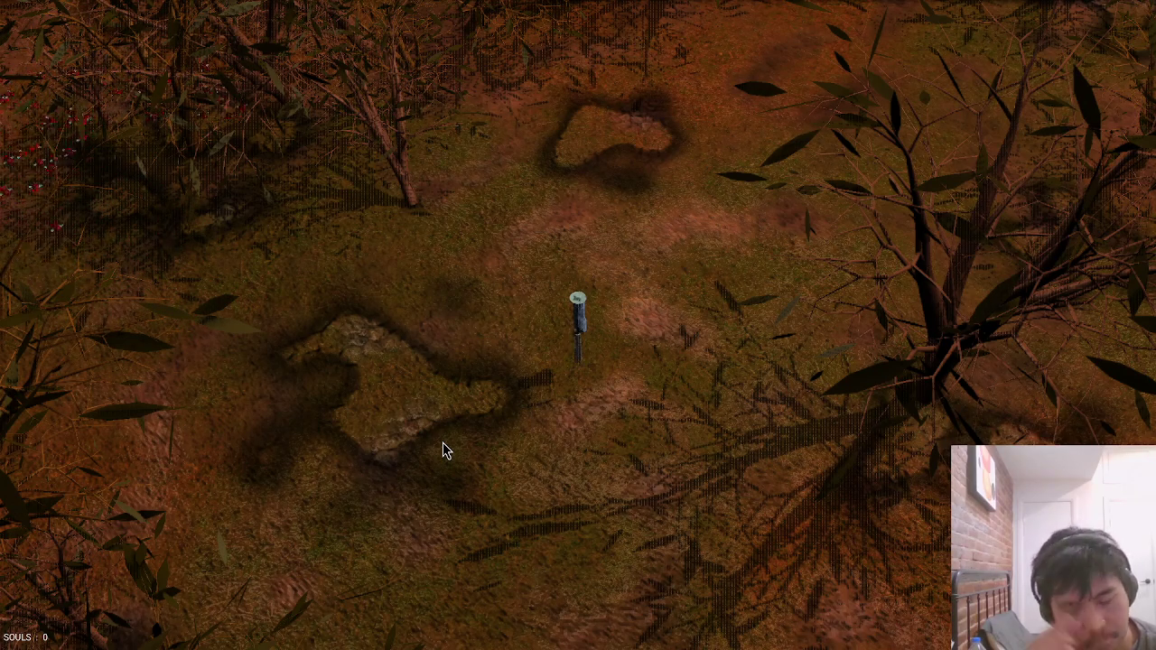
key("Escape")
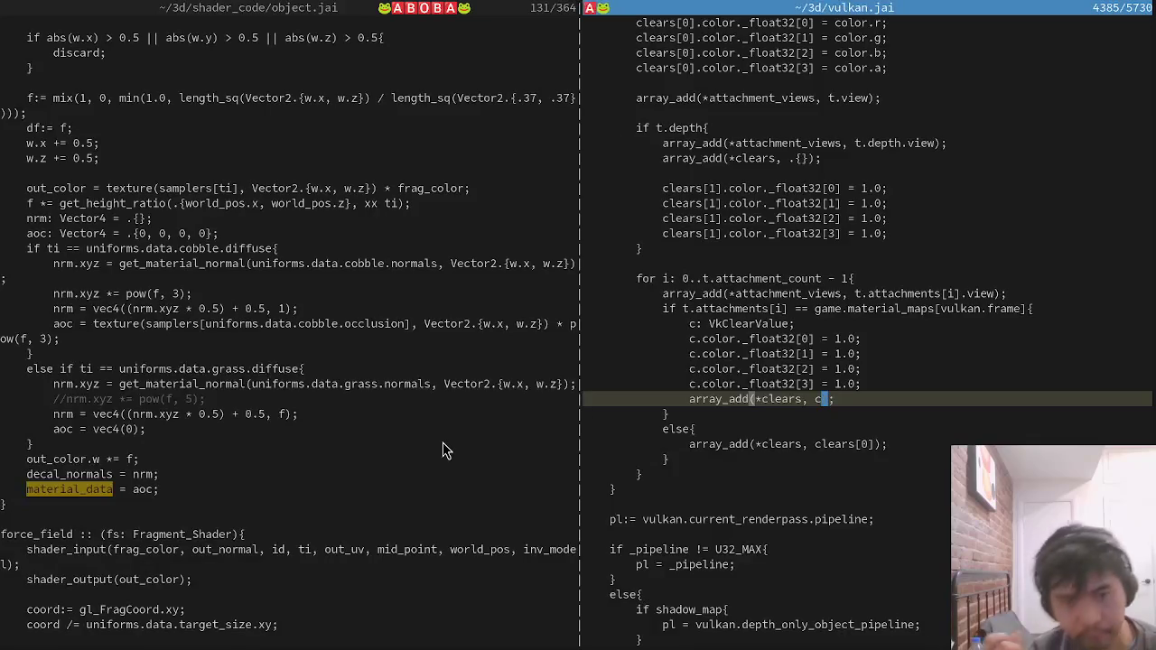
Add the closing parenthesis to array_add(*clears, c) and close the vulkan.jai split.
type(")")
left_click(652, 402)
key("ctrl+w")
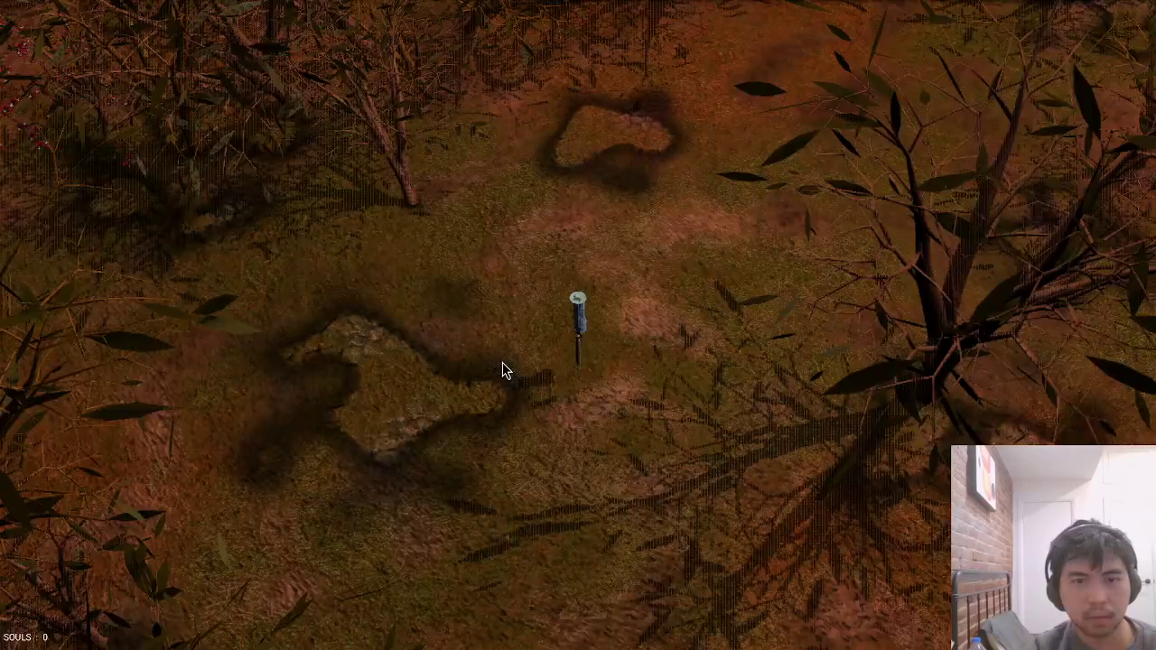
scroll(509, 383, "up", 5)
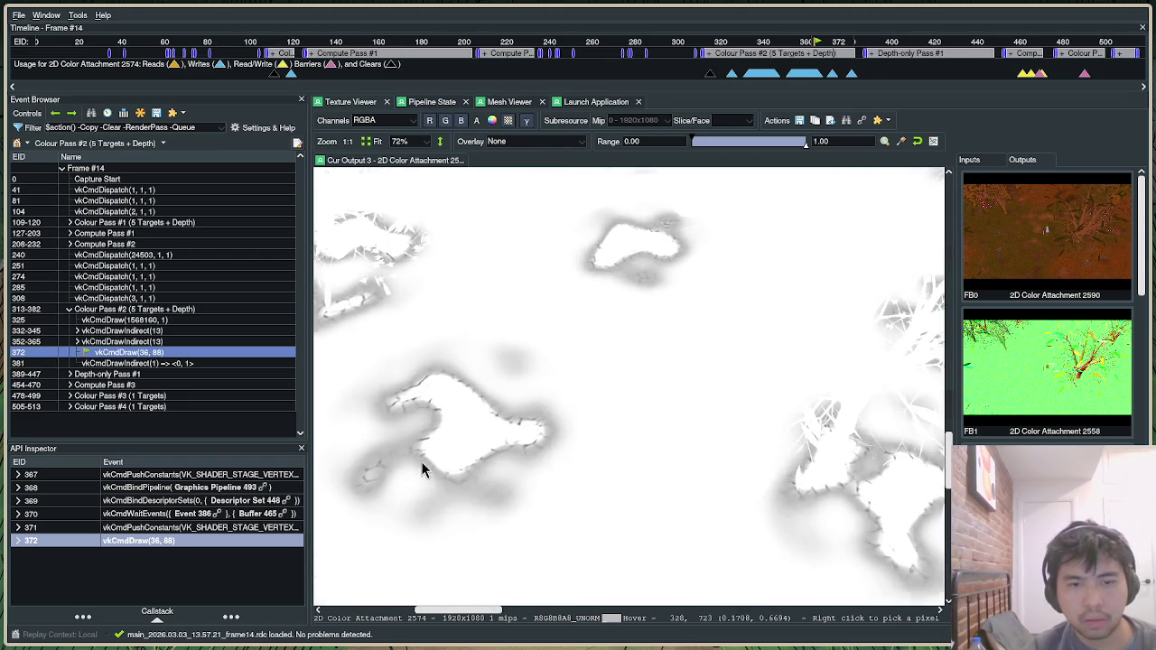
Read pixel values at and below the cobble patch edge on Color Attachment 2574, then return to object.jai.
right_click(379, 484)
scroll(385, 477, "up", 1)
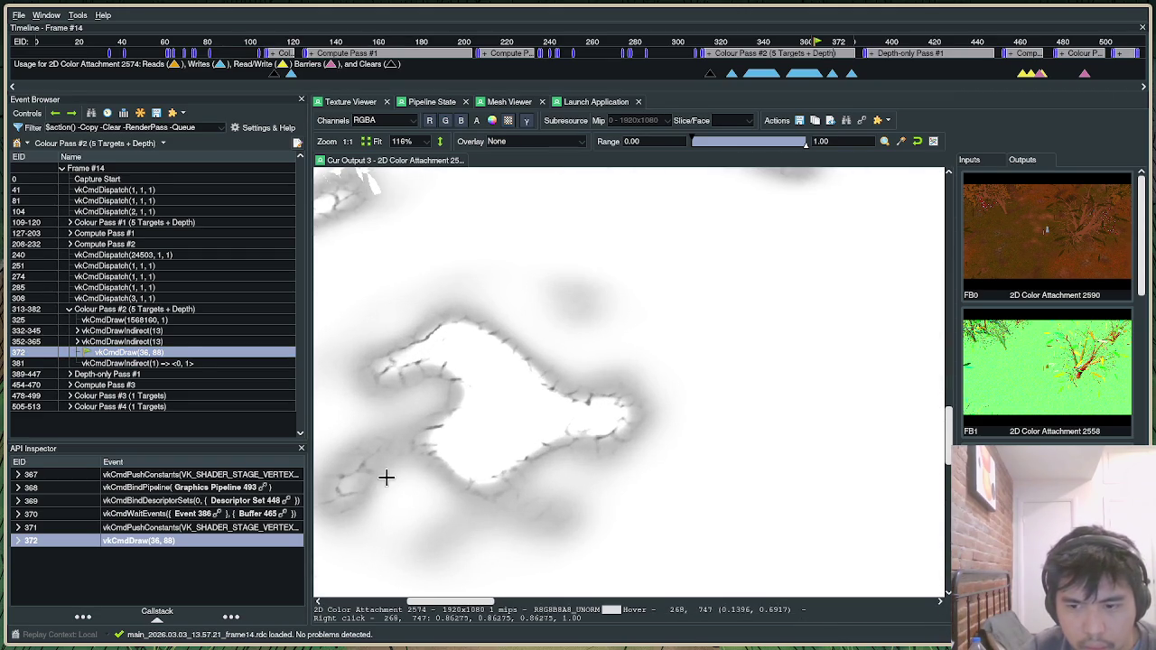
right_click(466, 516)
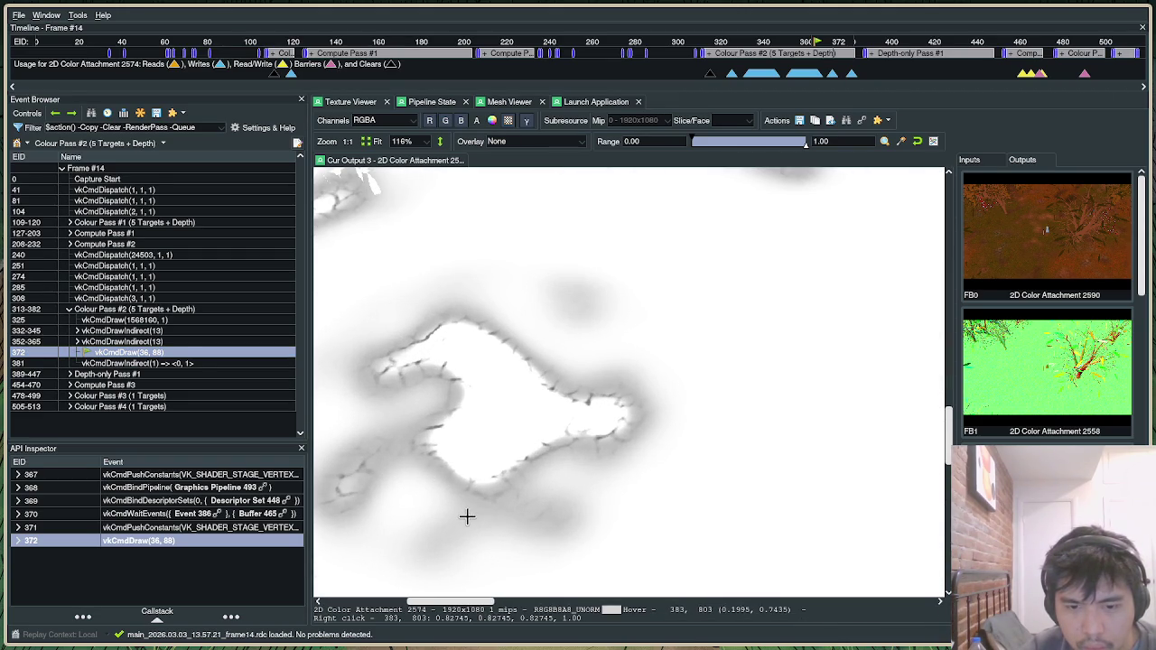
right_click(407, 458)
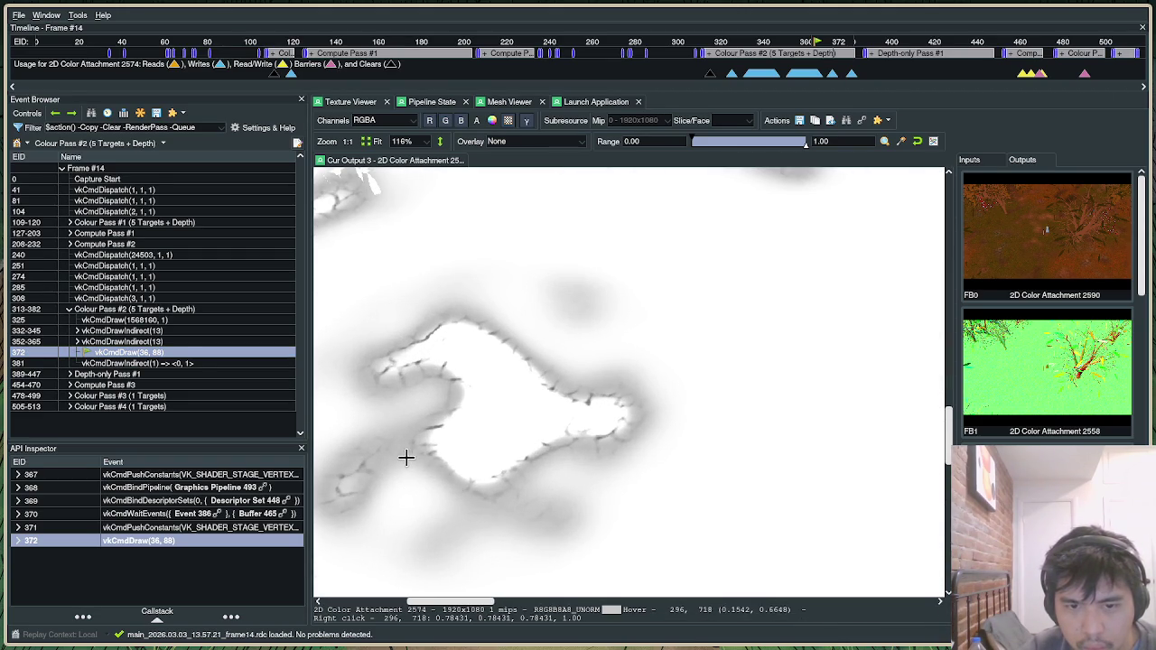
key("alt+Tab")
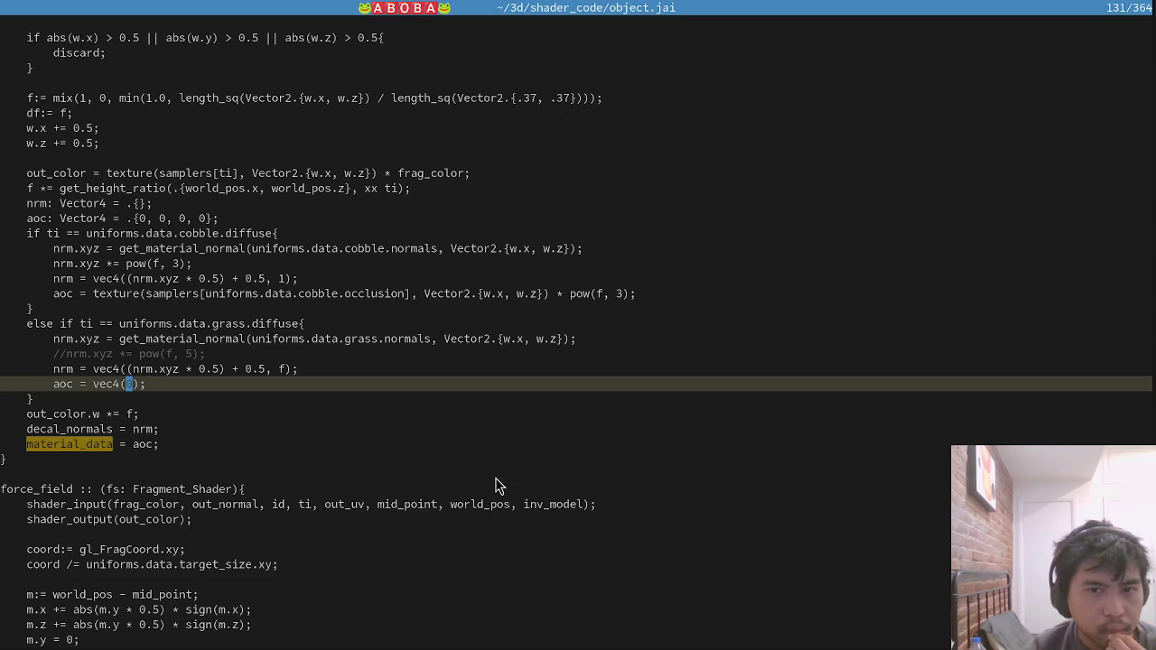
Multiply the cobble occlusion by (1 - pow(f, 3)), save object.jai and run the game.
left_click(570, 294)
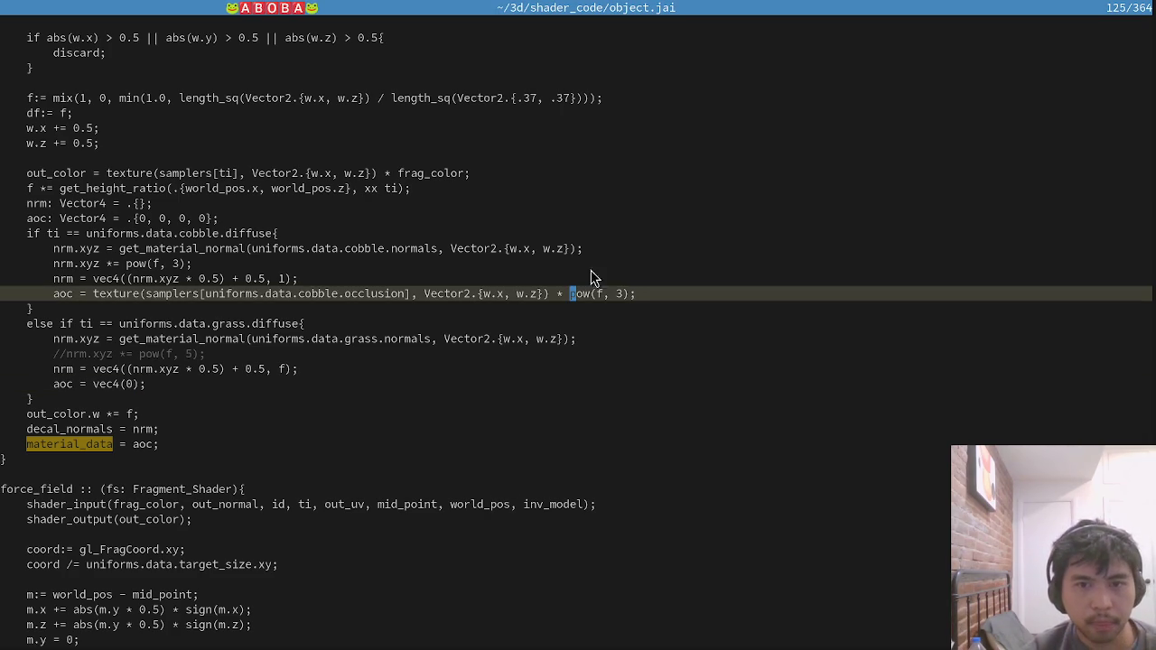
type("1 -")
key("Left")
key("Left")
key("Left")
type("(")
key("End")
key("Left")
type("))")
key("ctrl+s")
key("alt+Tab")
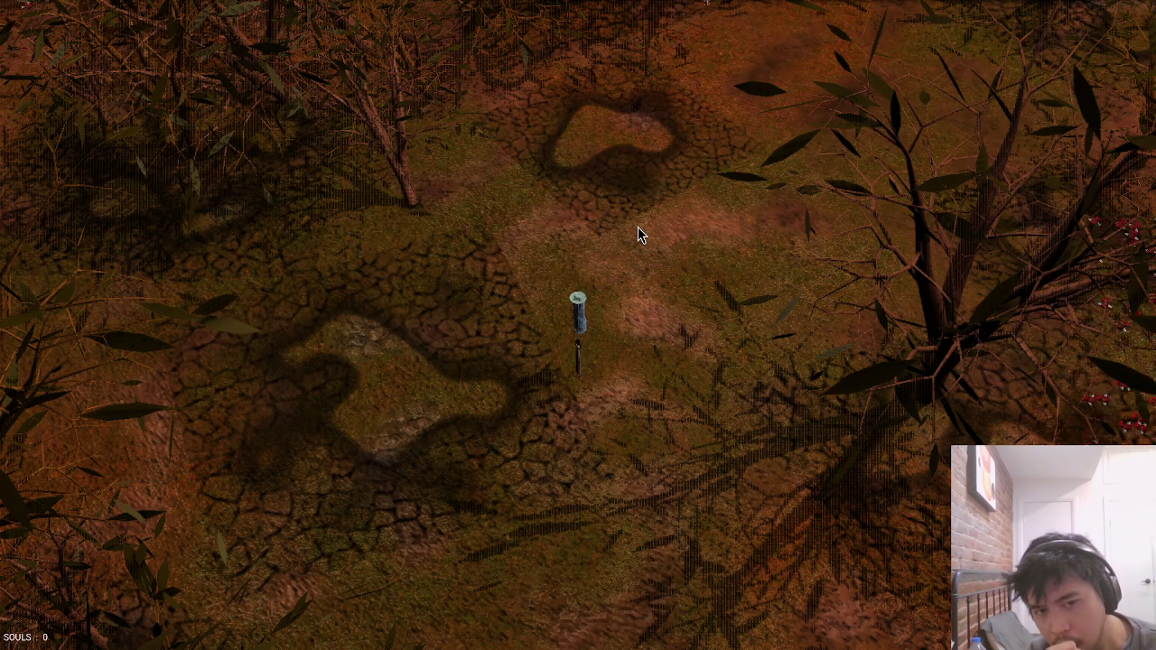
Add an 'if f < .9 {' line above the occlusion lookup and a closing brace below.
key("alt+Tab")
type("Oif f <")
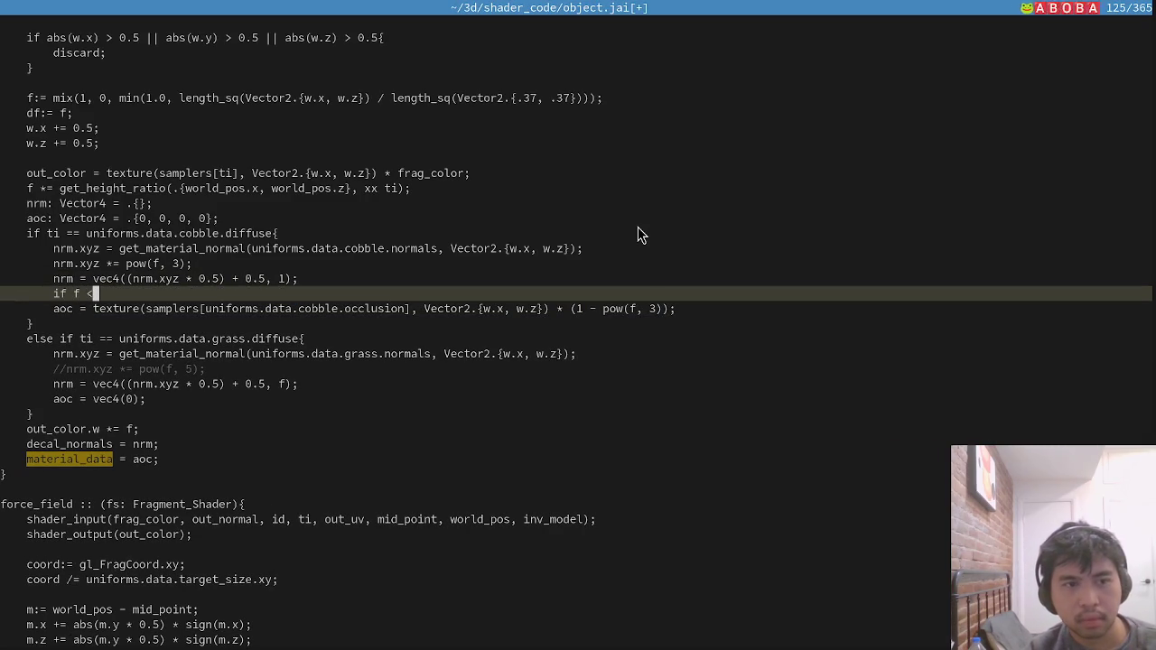
type(" .9{")
key("Escape")
type("jo")
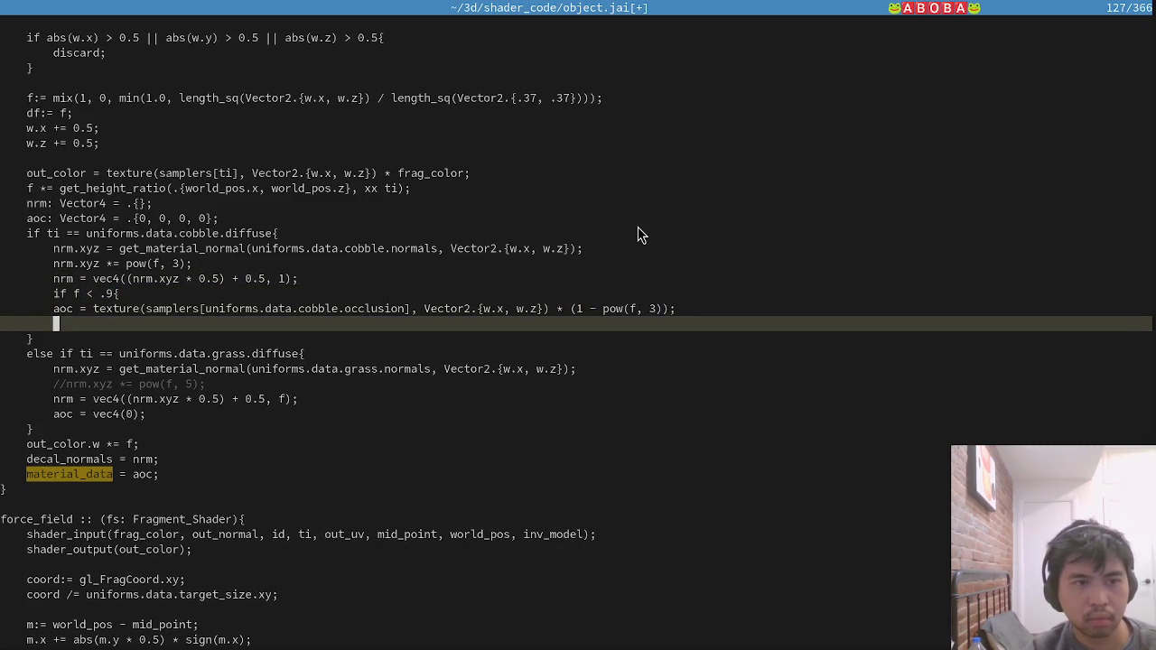
type("}")
key("Escape")
Indent the occlusion line inside the if block, save object.jai and rebuild.
key("V")
key("k")
key("k")
key("=")
key("j")
key("k")
key("w")
key("w")
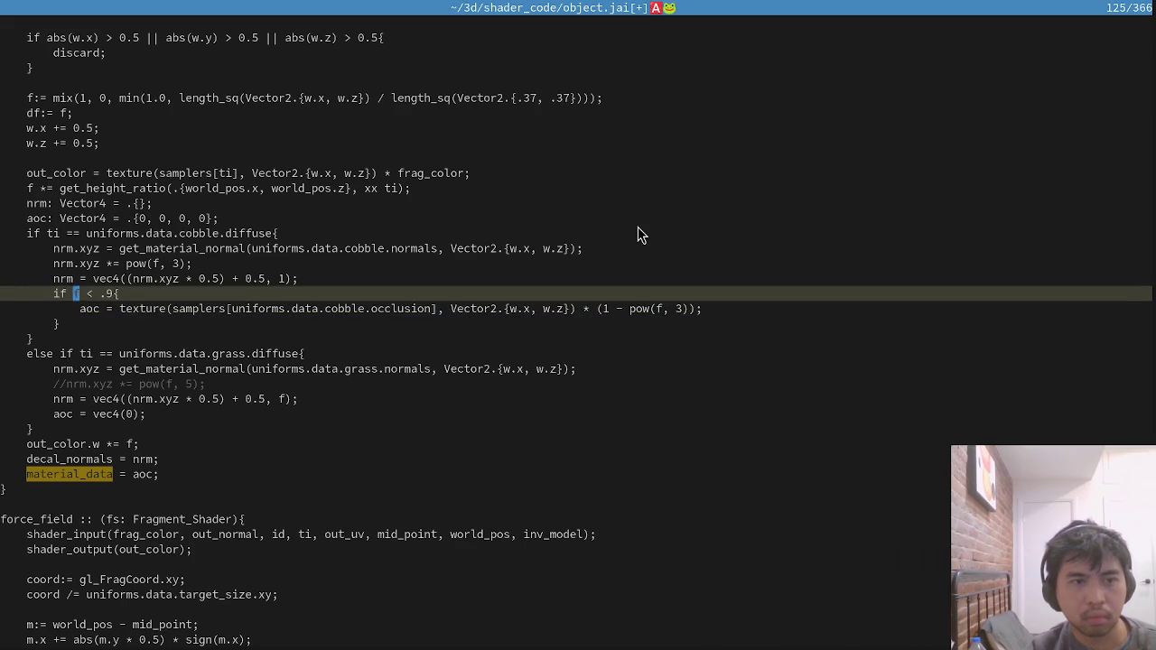
type(":wa")
key("Return")
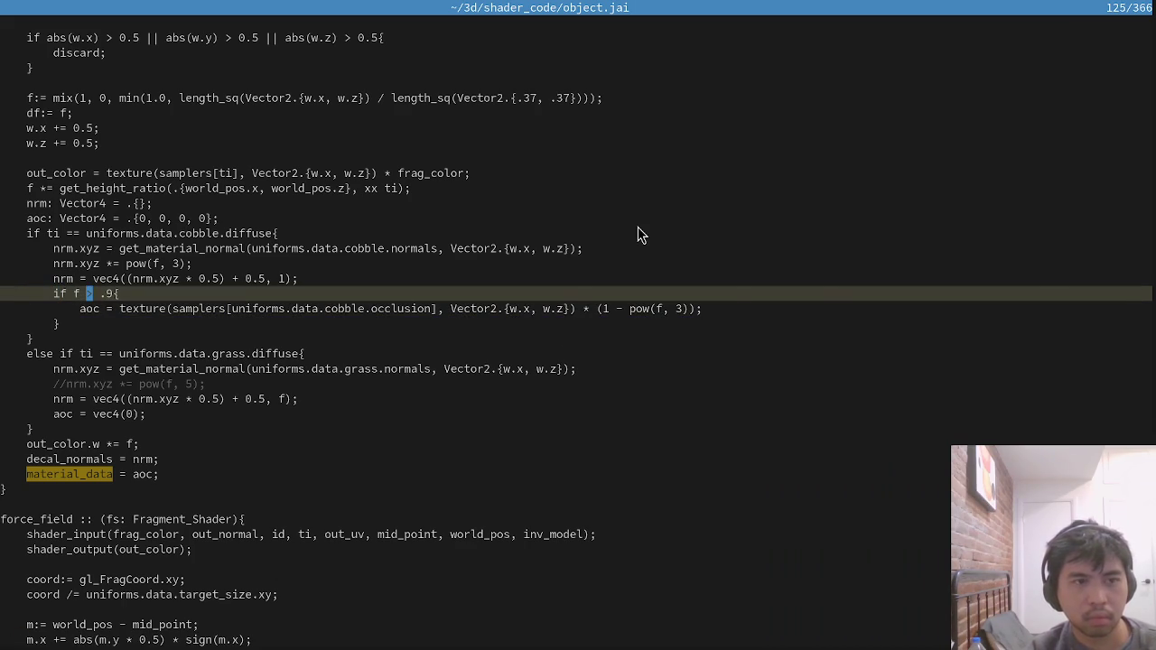
key("alt+Tab")
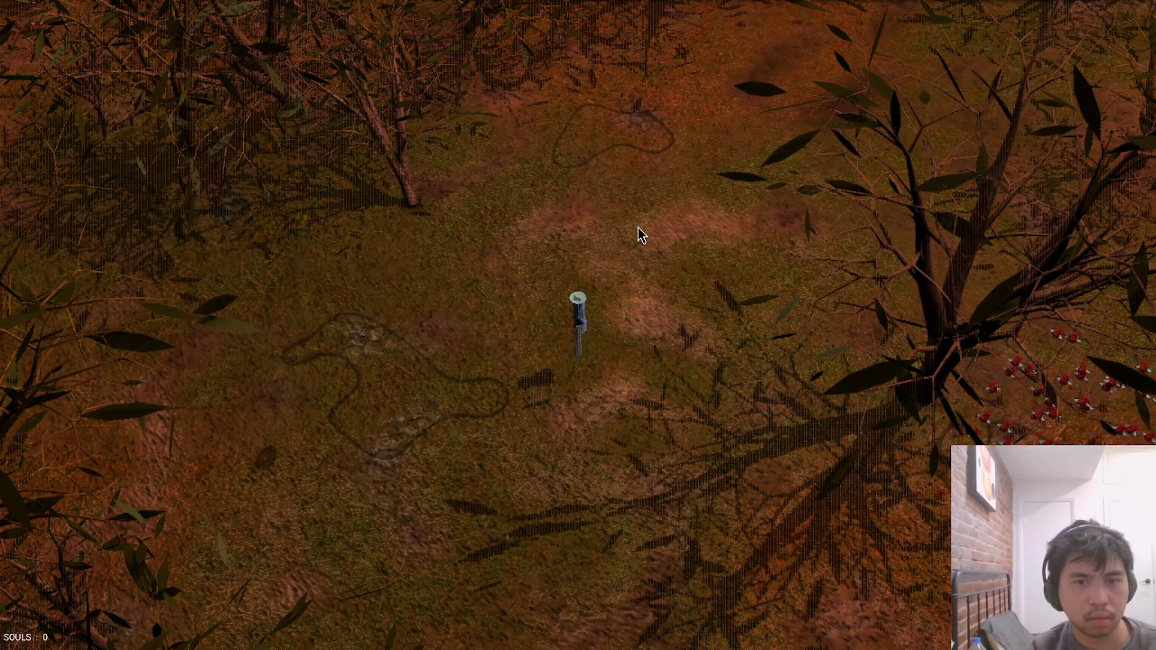
key("a")
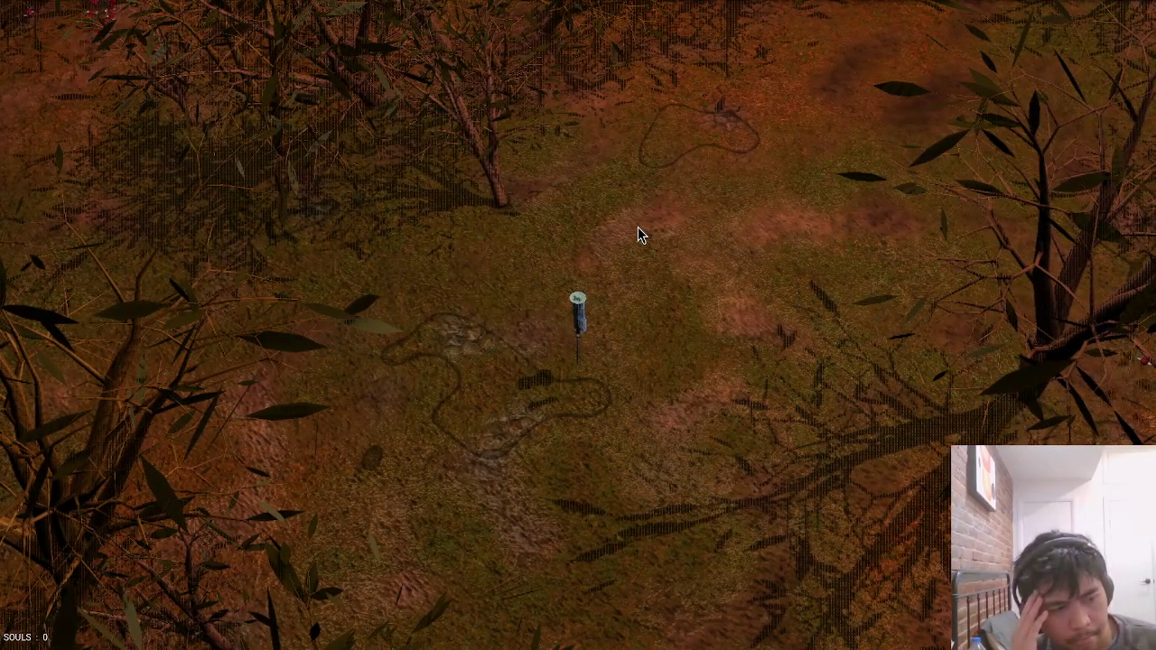
key("alt+Tab")
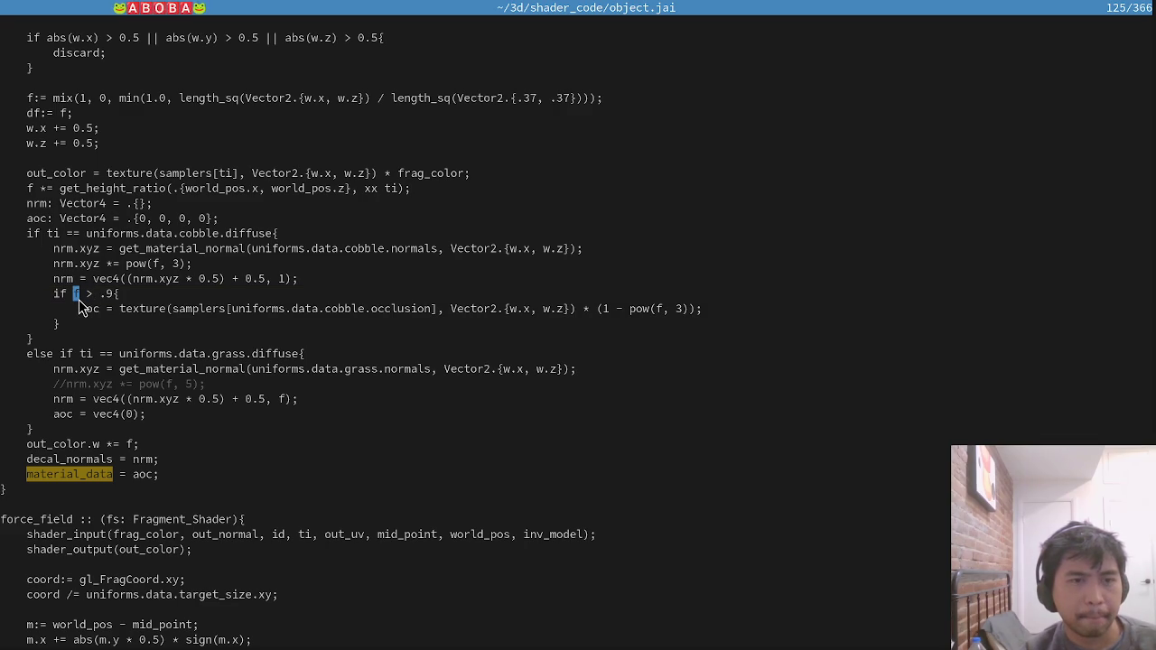
key("alt+Tab")
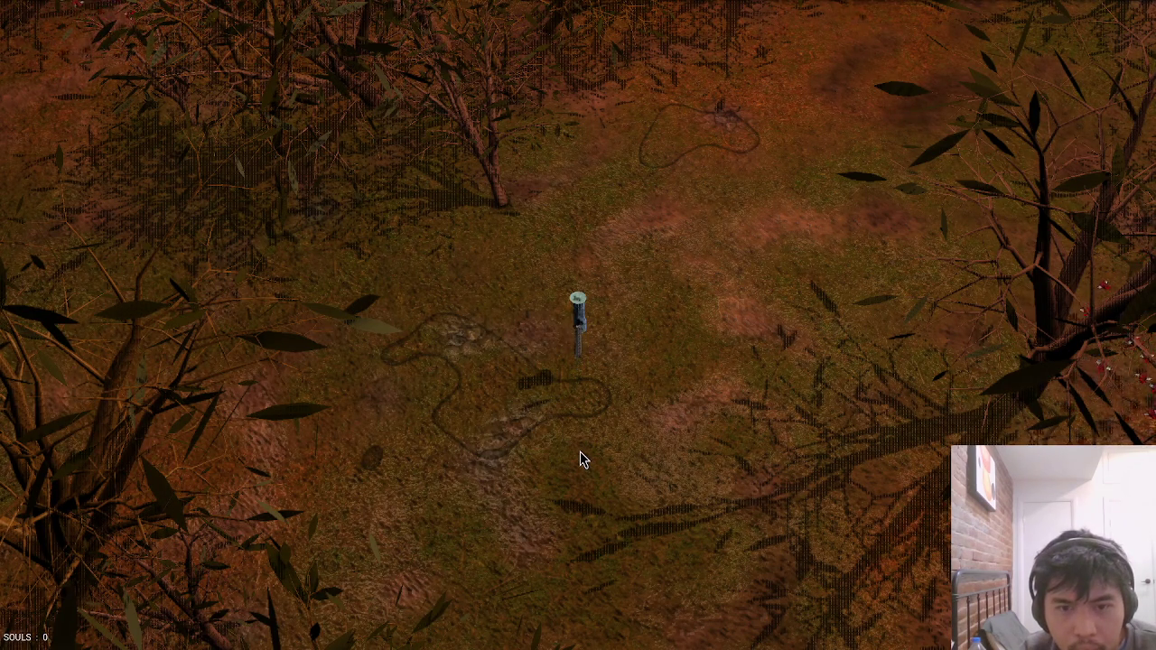
key("alt+Tab")
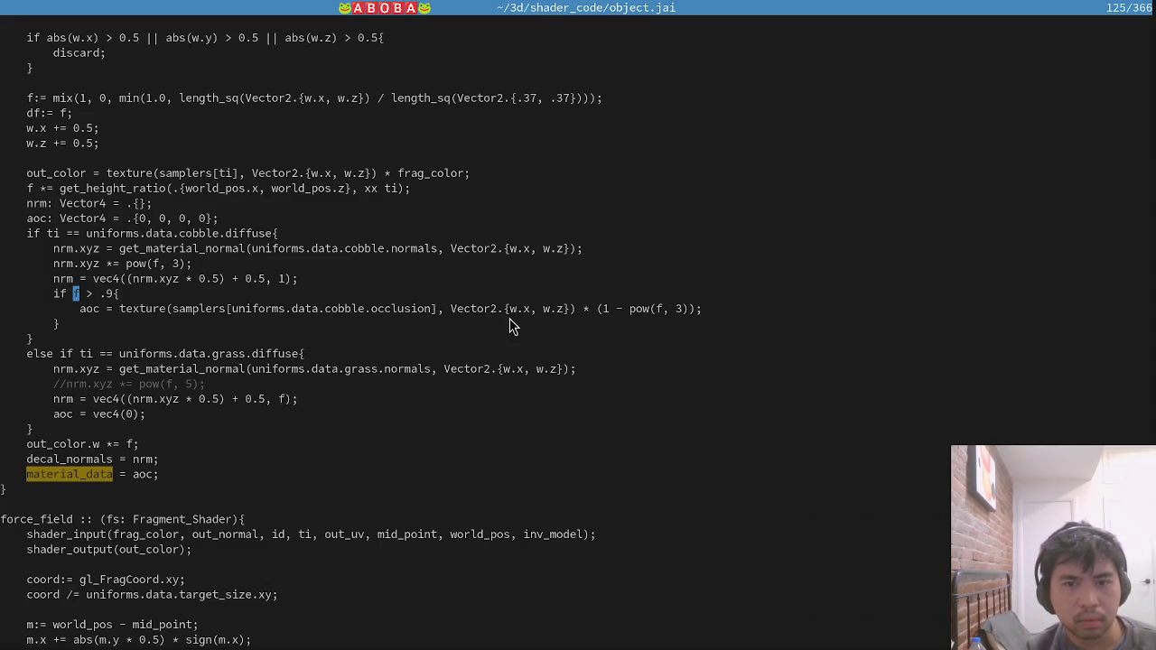
Delete the ' * (1 - pow(f, 3))' factor from the aoc line and check the game.
left_click(583, 309)
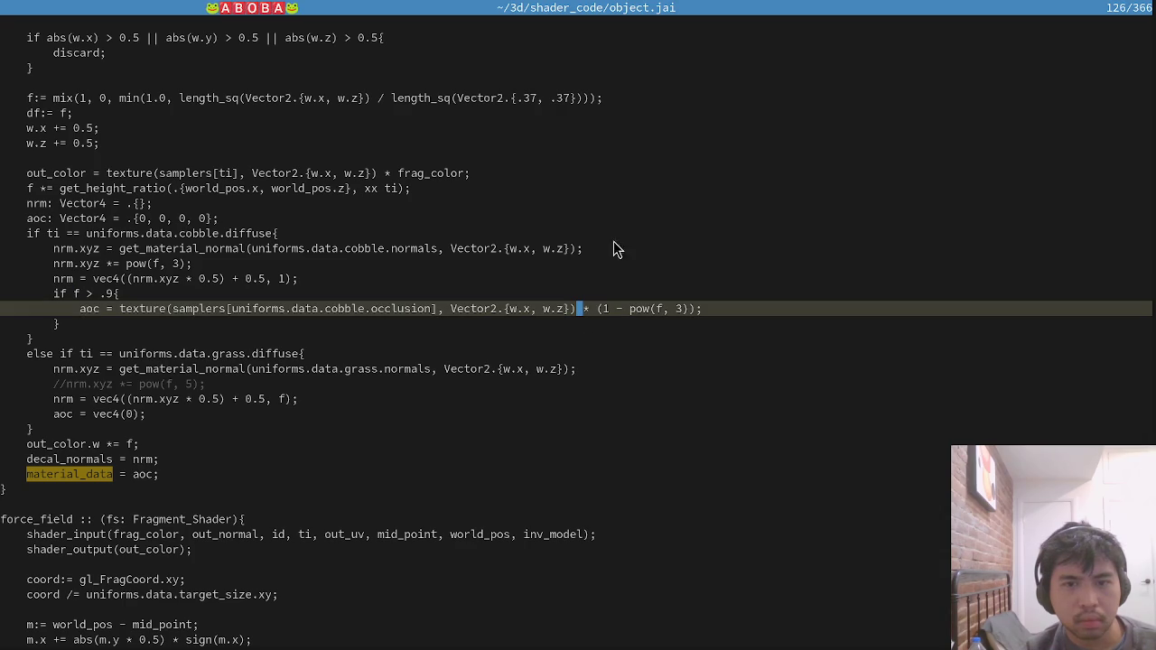
key("shift+End")
key("shift+Left")
key("shift+Left")
key("Delete")
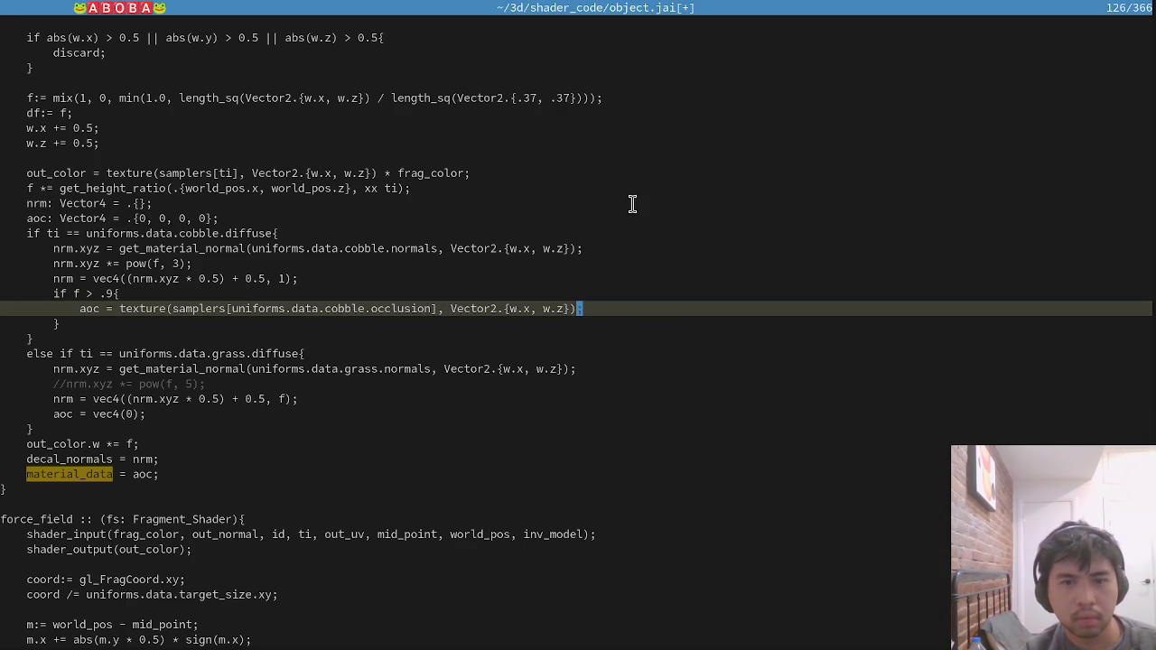
key("alt+Tab")
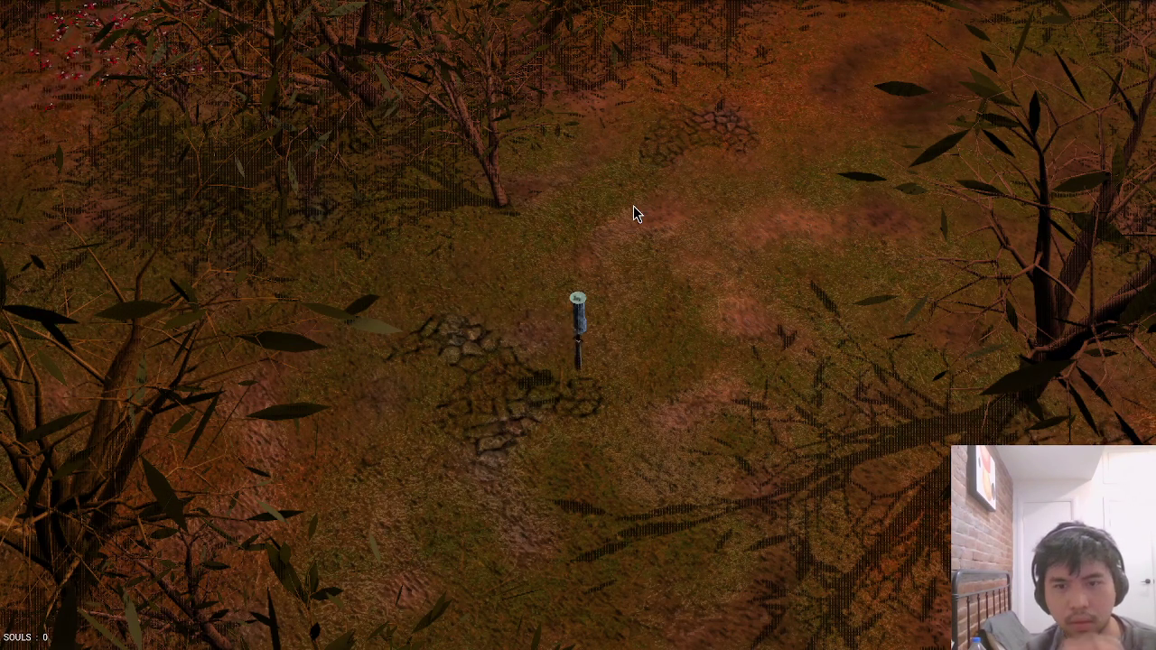
key("d")
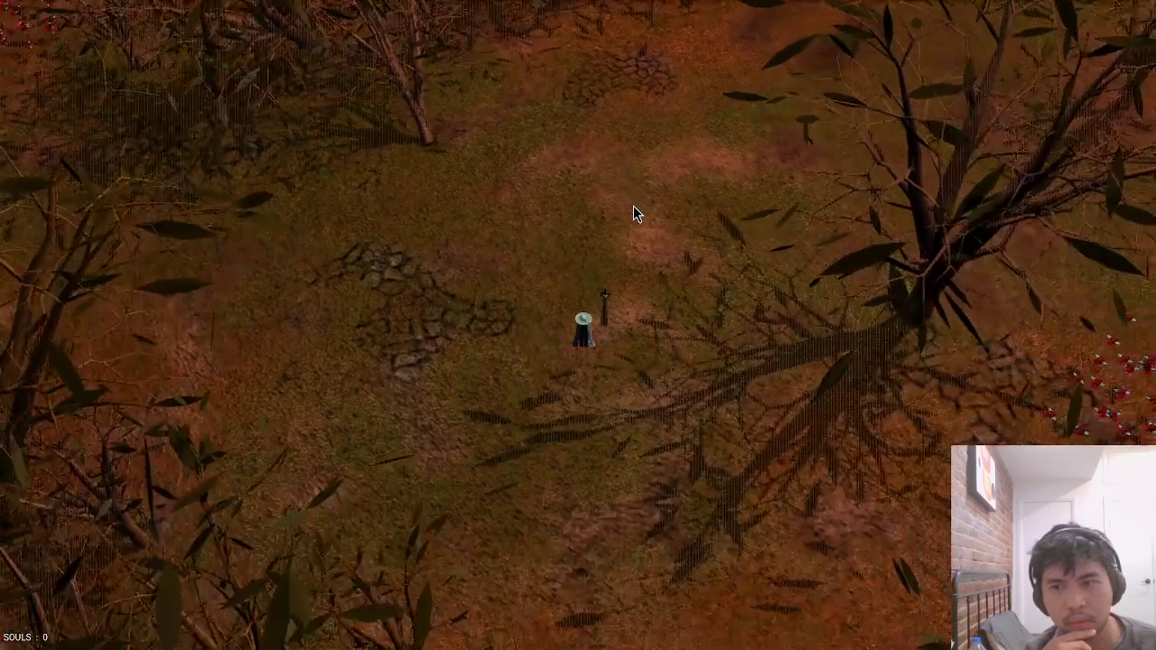
key("Escape")
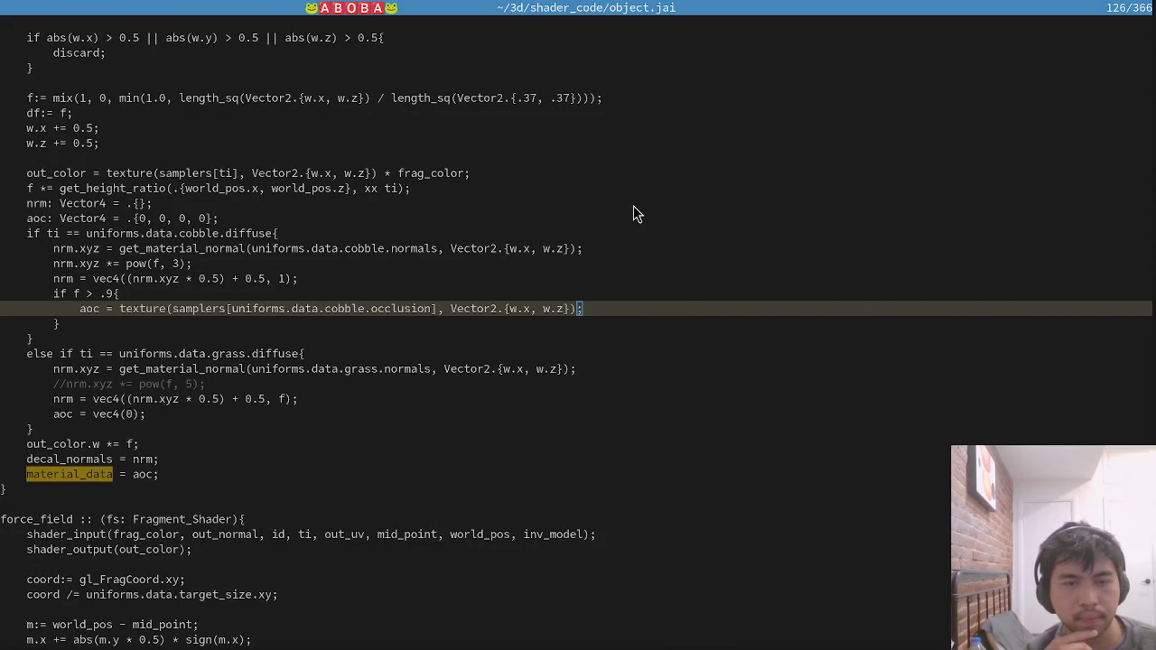
key("alt+Tab")
Change the if condition's threshold from .9 to .5.
key("alt+Tab")
key("k")
key("h")
key("r")
key("5")
key("alt+Tab")
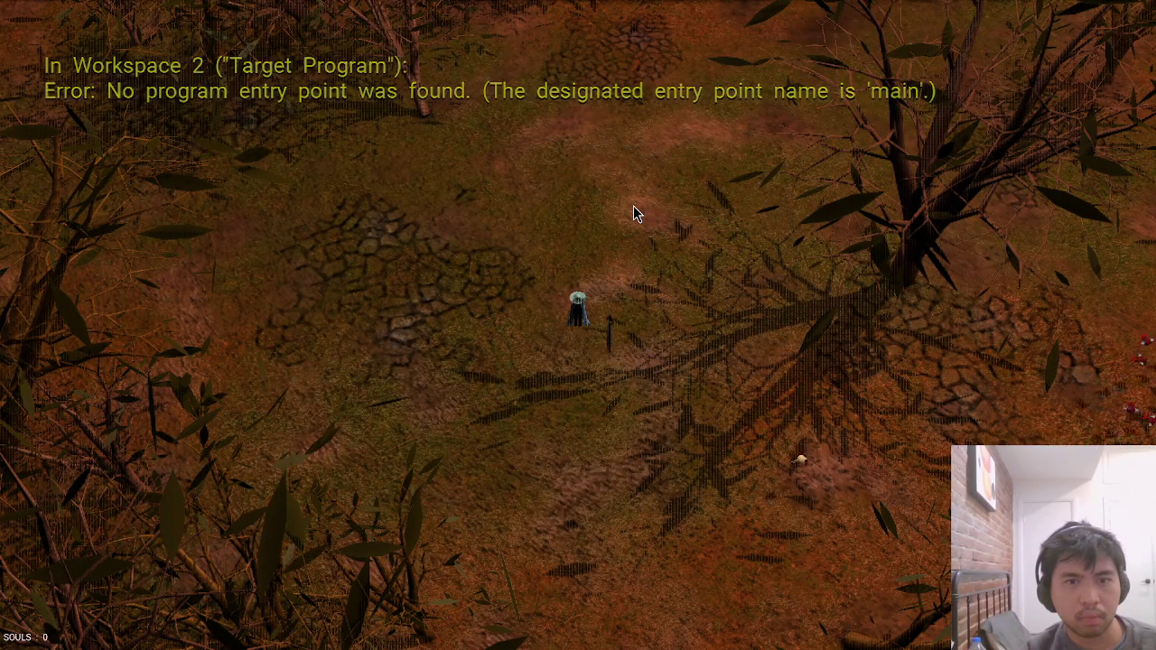
Make the occlusion condition test pow(f, 3), save and view the game.
key("alt+Tab")
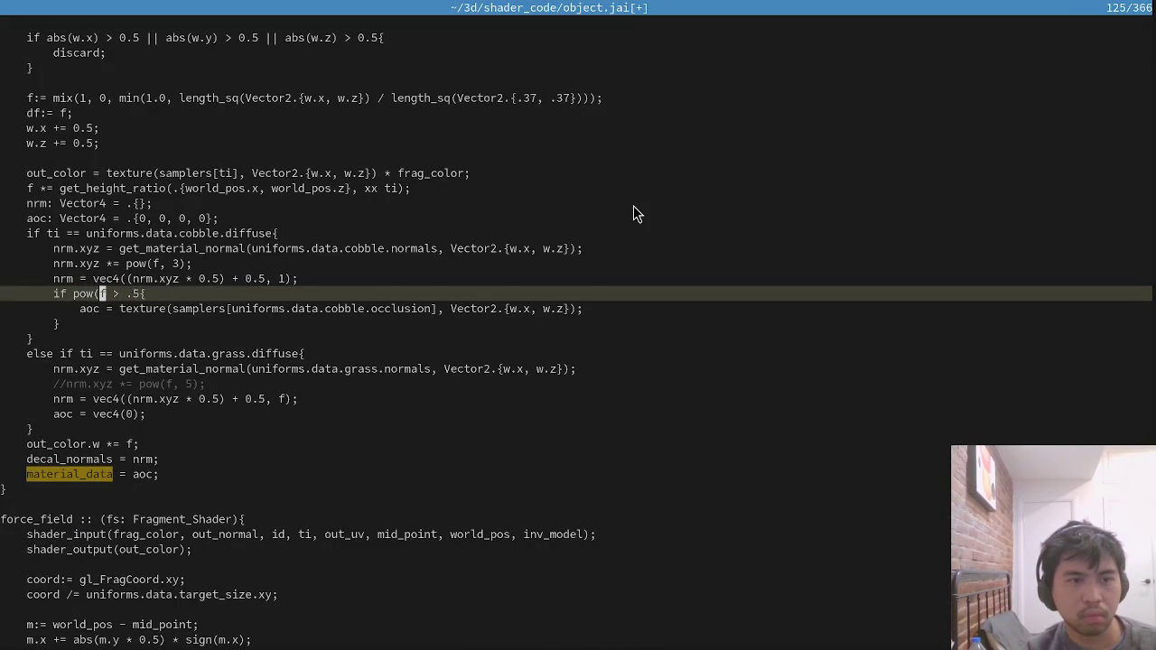
type("3)")
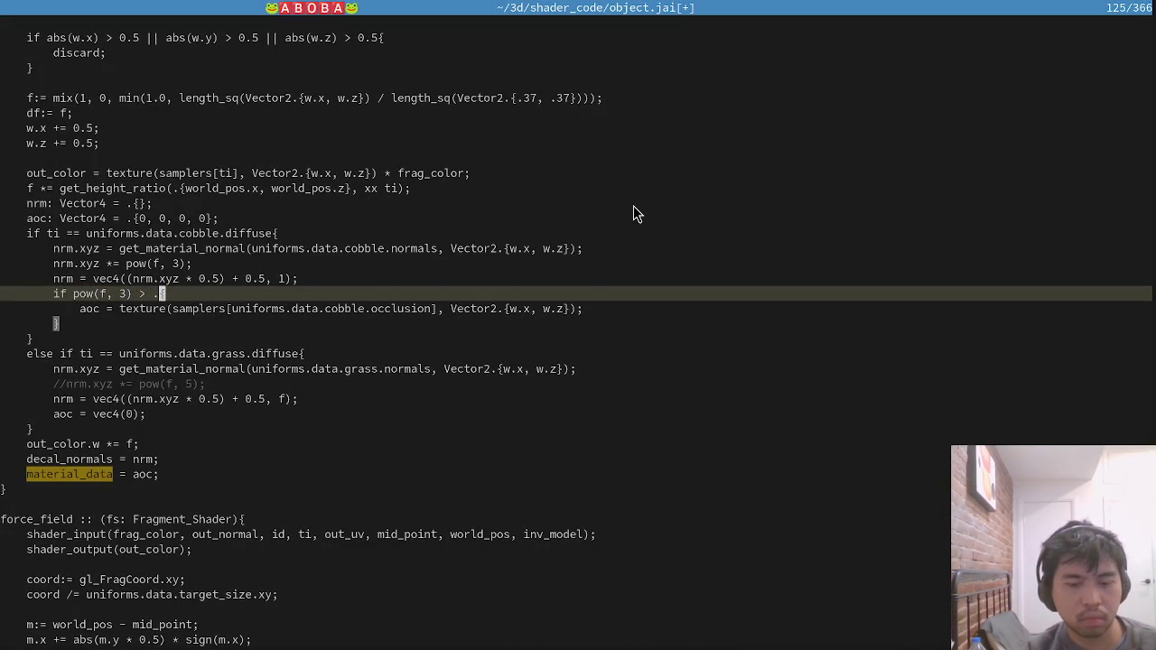
key("Escape")
type(":wa")
key("Return")
key("alt+Tab")
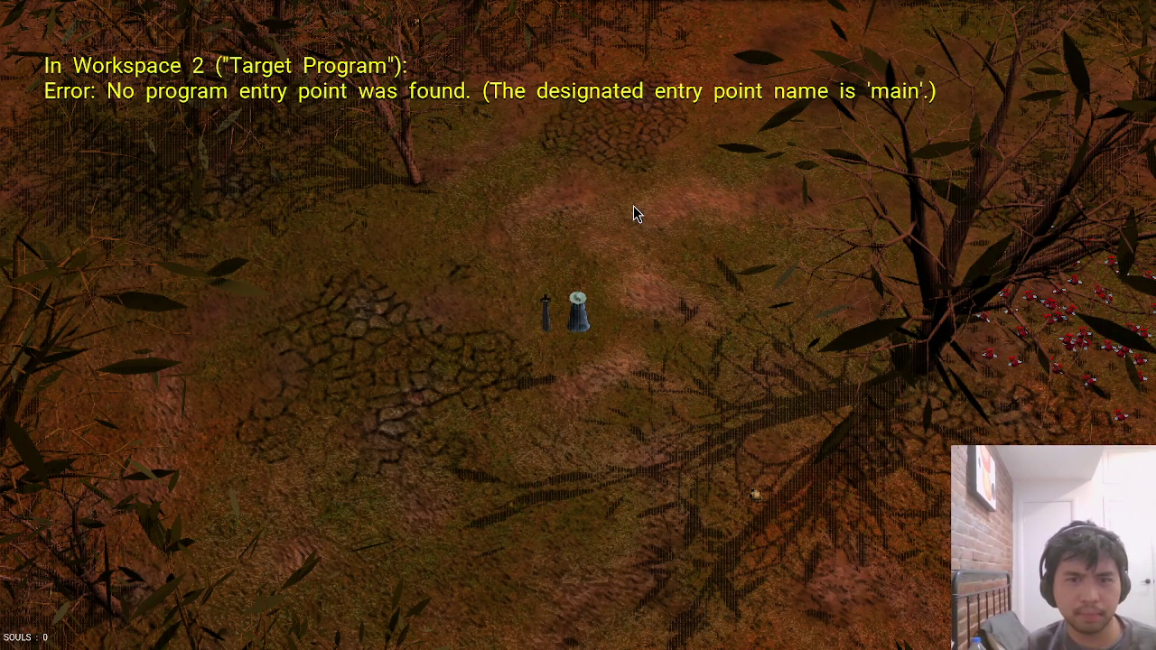
Save the adjusted threshold and compare the cobble patches in the game.
key("alt+Tab")
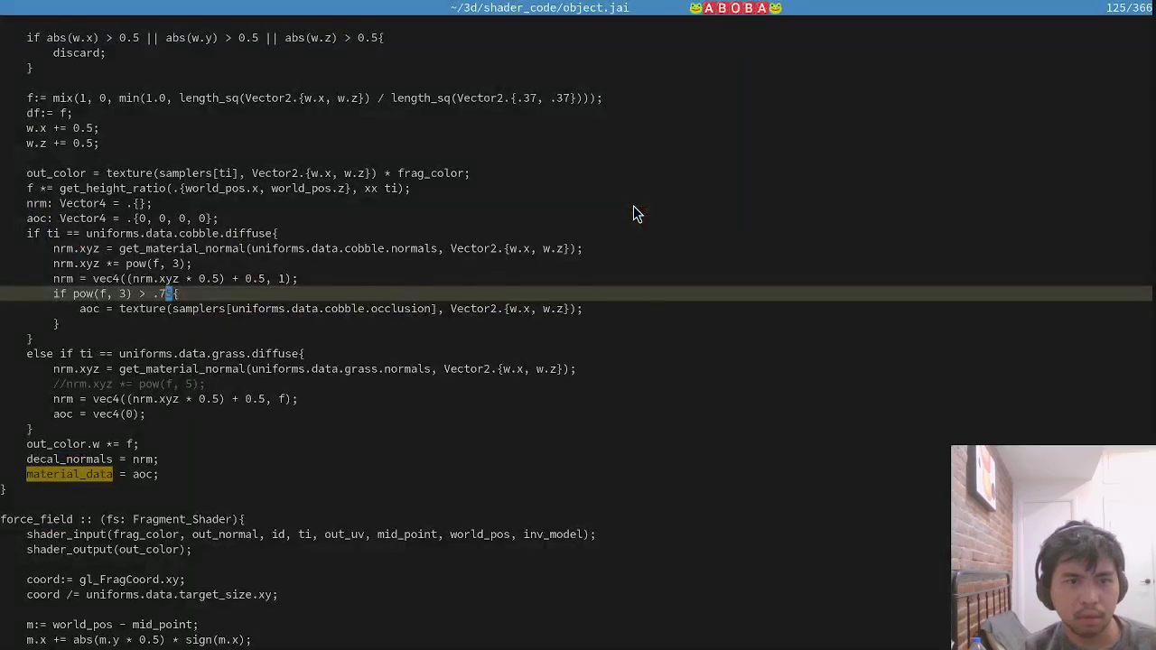
key("Return")
key("alt+Tab")
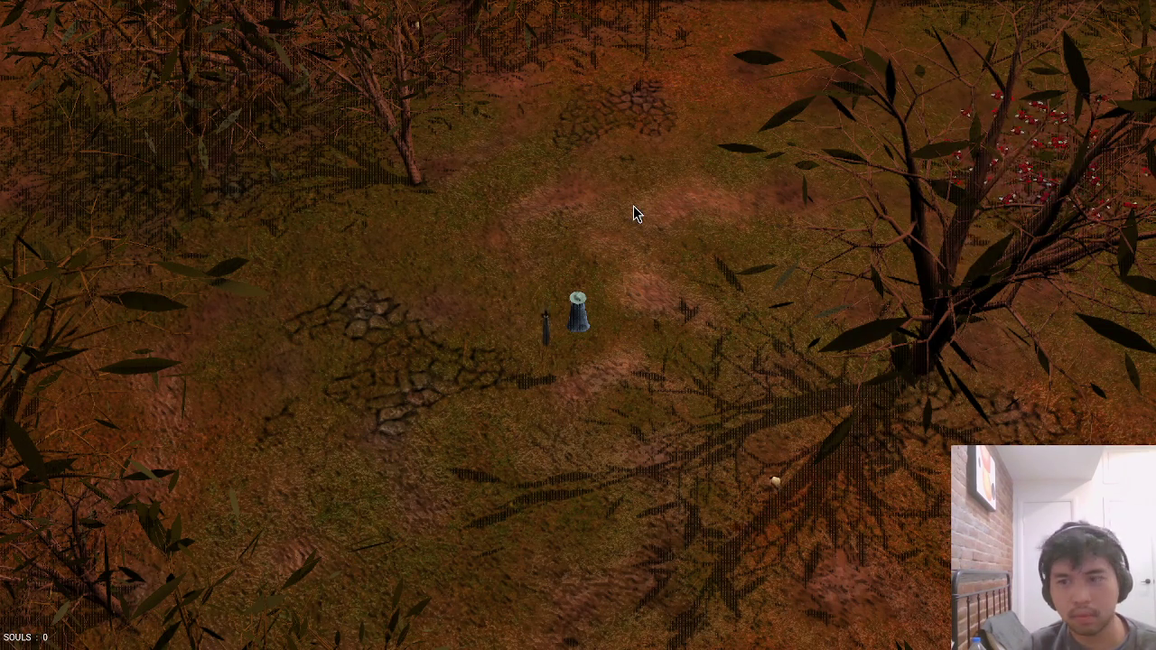
key("alt+Tab")
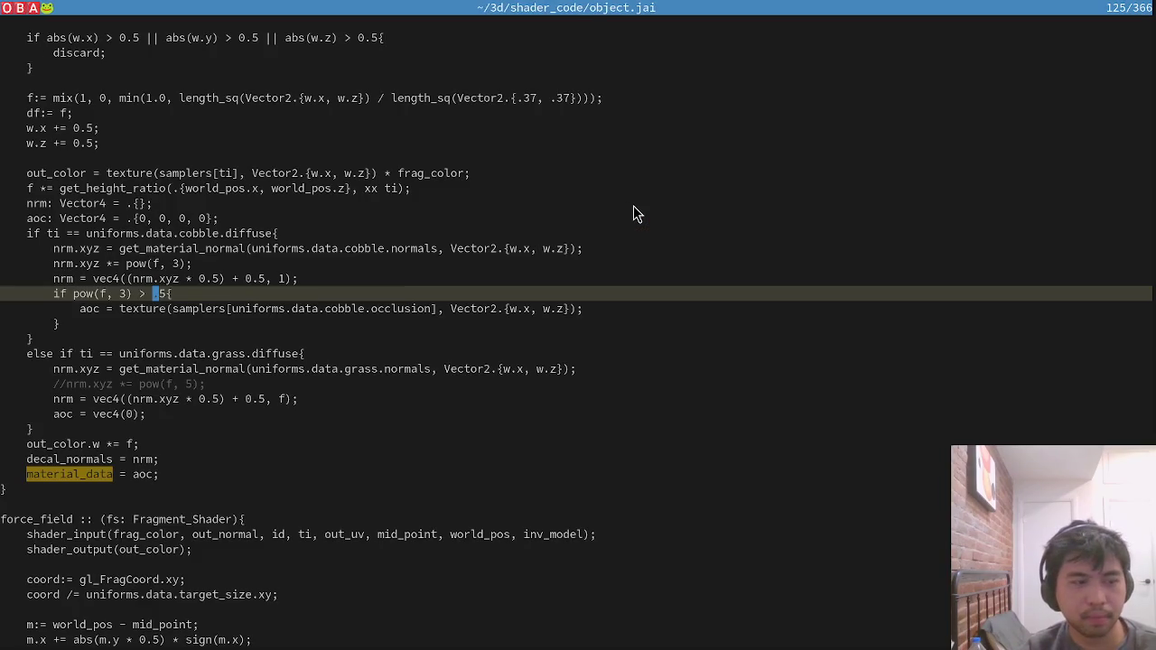
Split the editor vertically and open shadows.jai in the left pane.
key("ctrl+w")
key("v")
key("space")
key("f")
key("f")
type("shad")
key("Return")
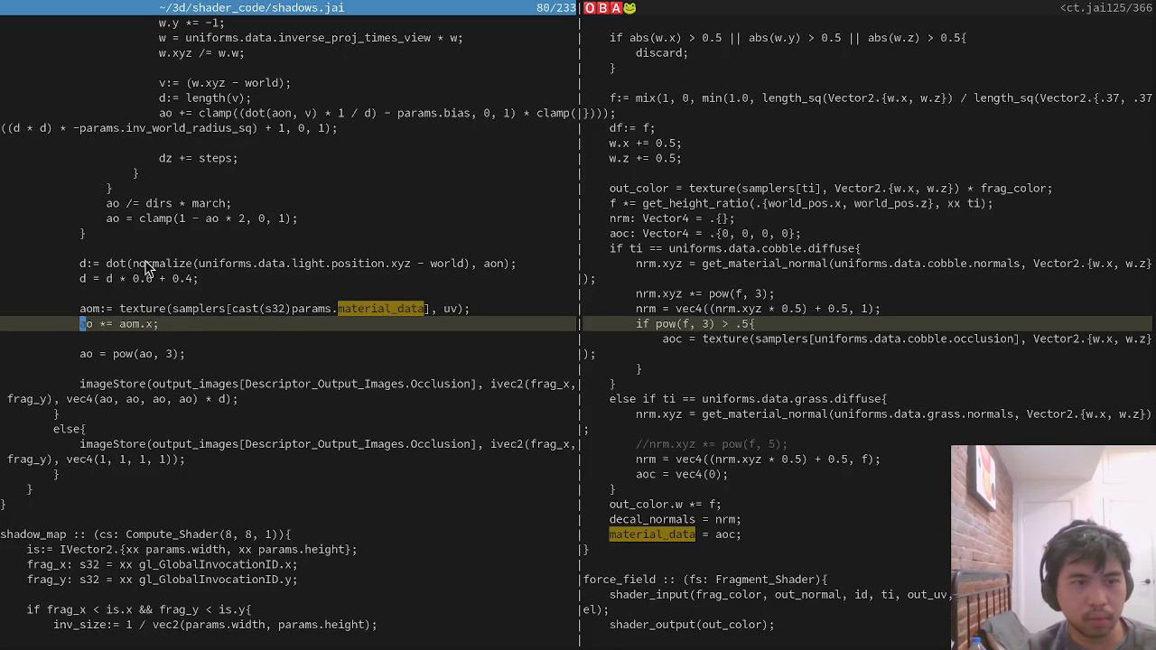
Walk the character around, save all files, and recheck the cracked stone patches.
key("alt+Tab")
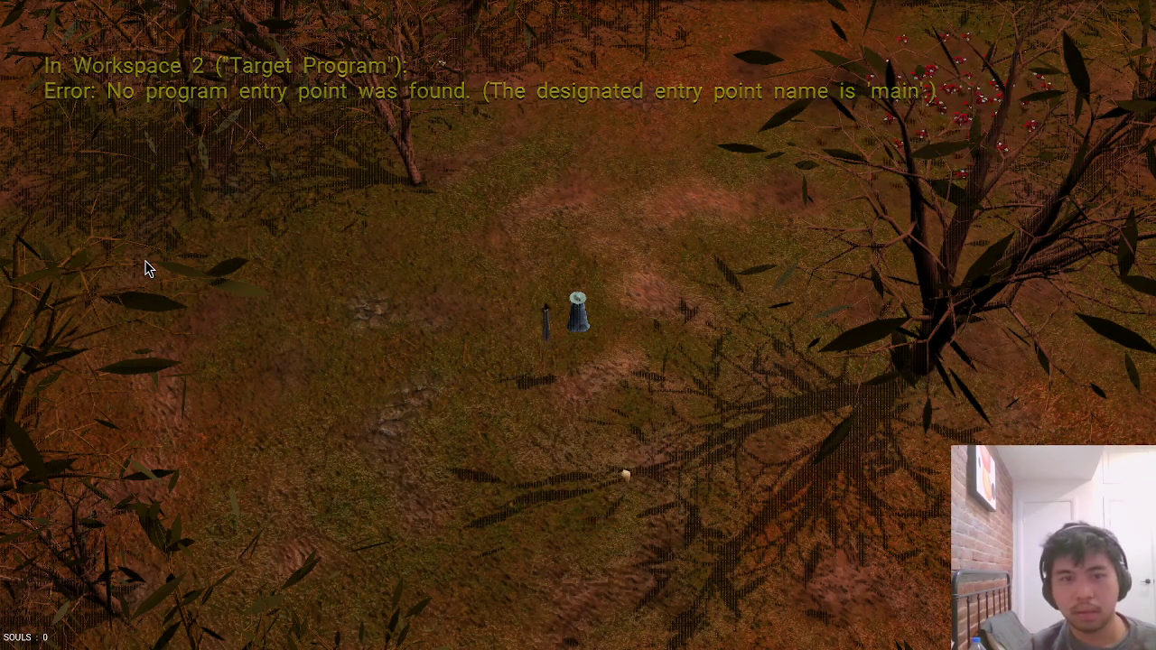
key("a")
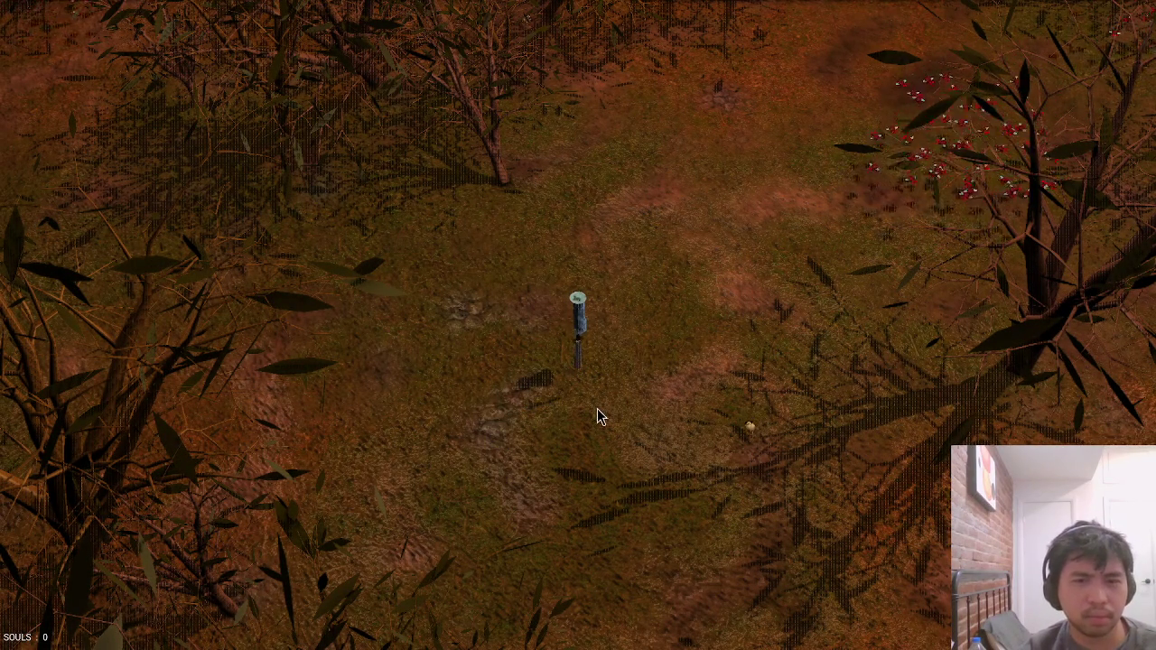
key("alt+Tab")
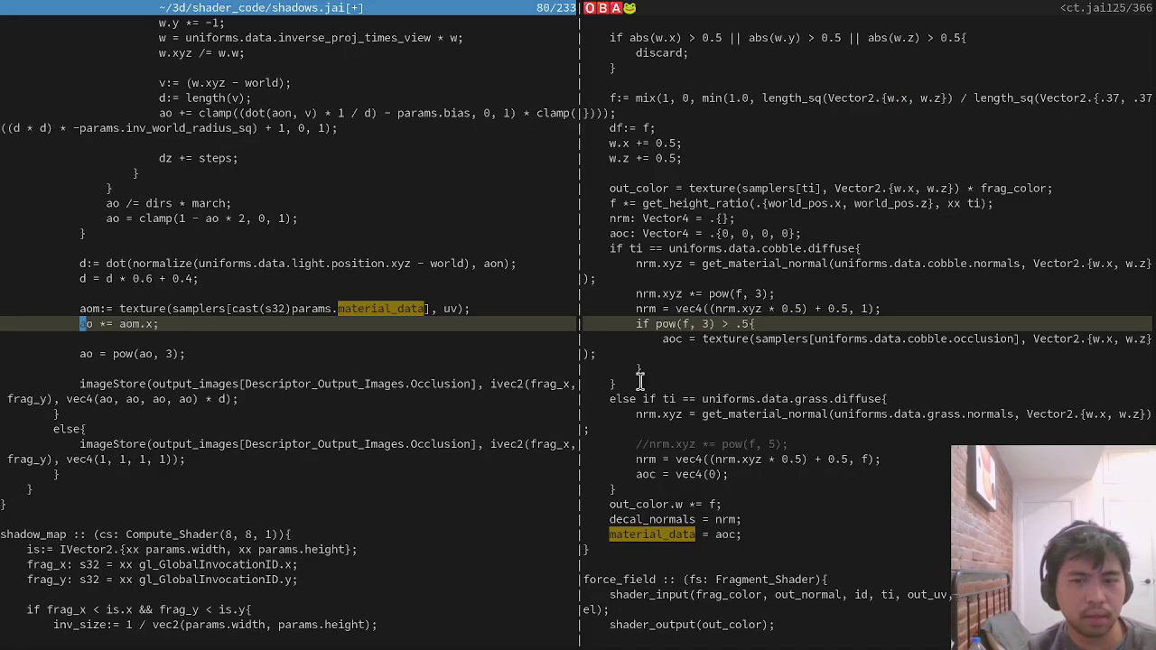
key("Return")
key("alt+Tab")
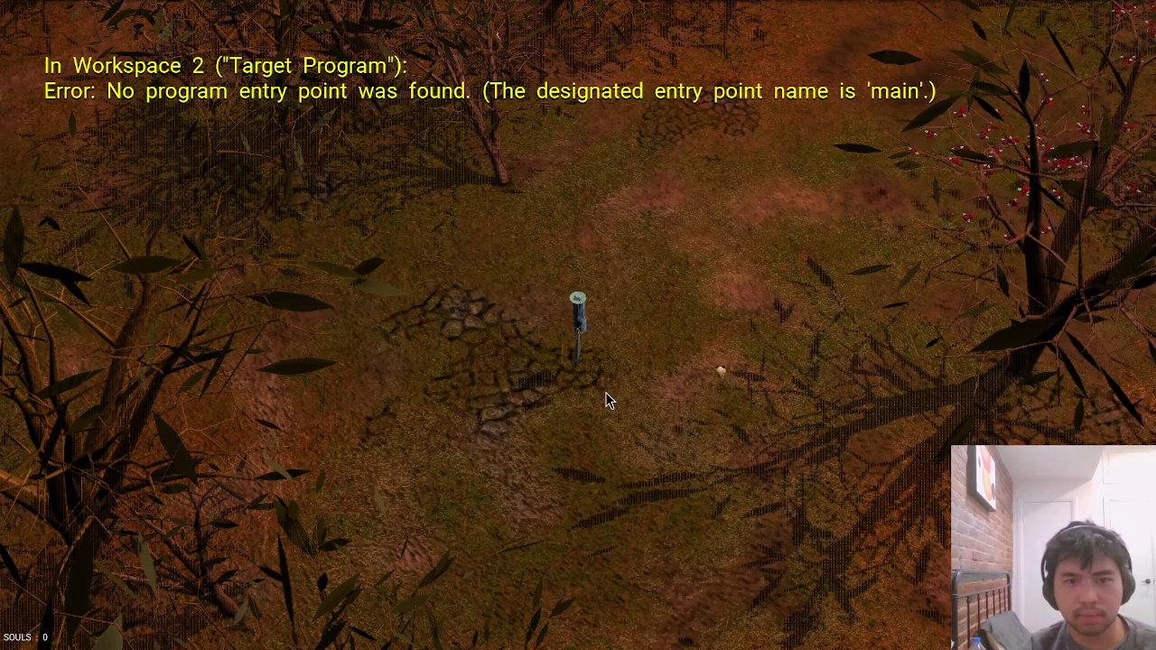
key("alt+Tab")
left_click(737, 341)
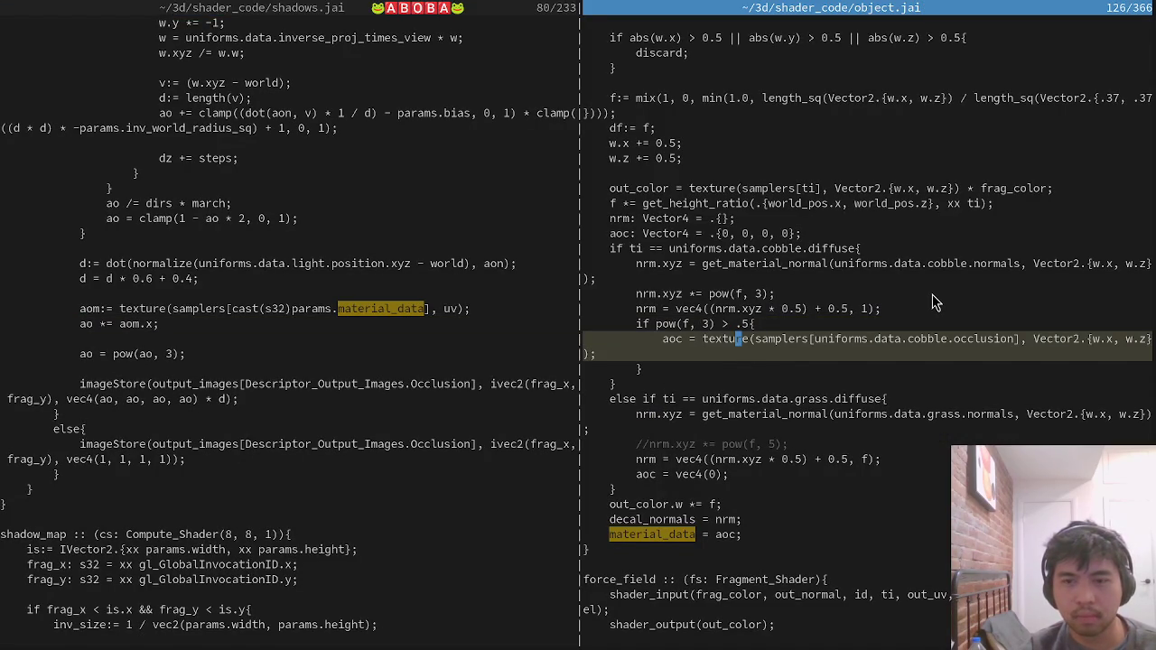
Append ' * (1 - pow(f, 3))' to the aoc line, save, and check the game.
key("End")
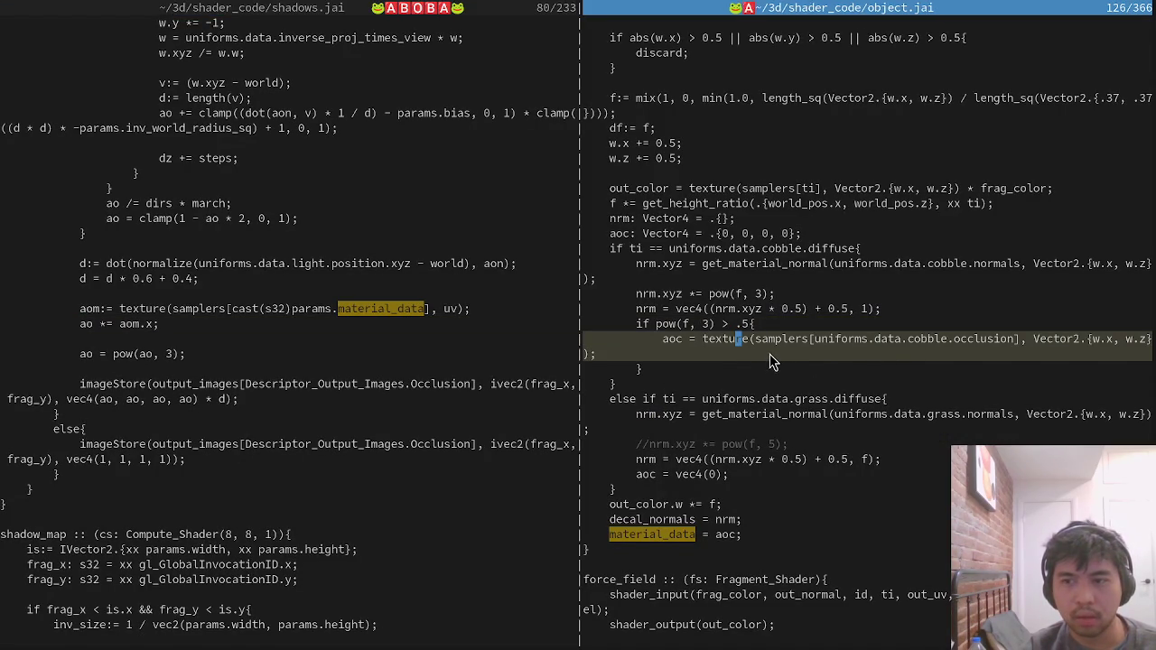
type("* 1 (")
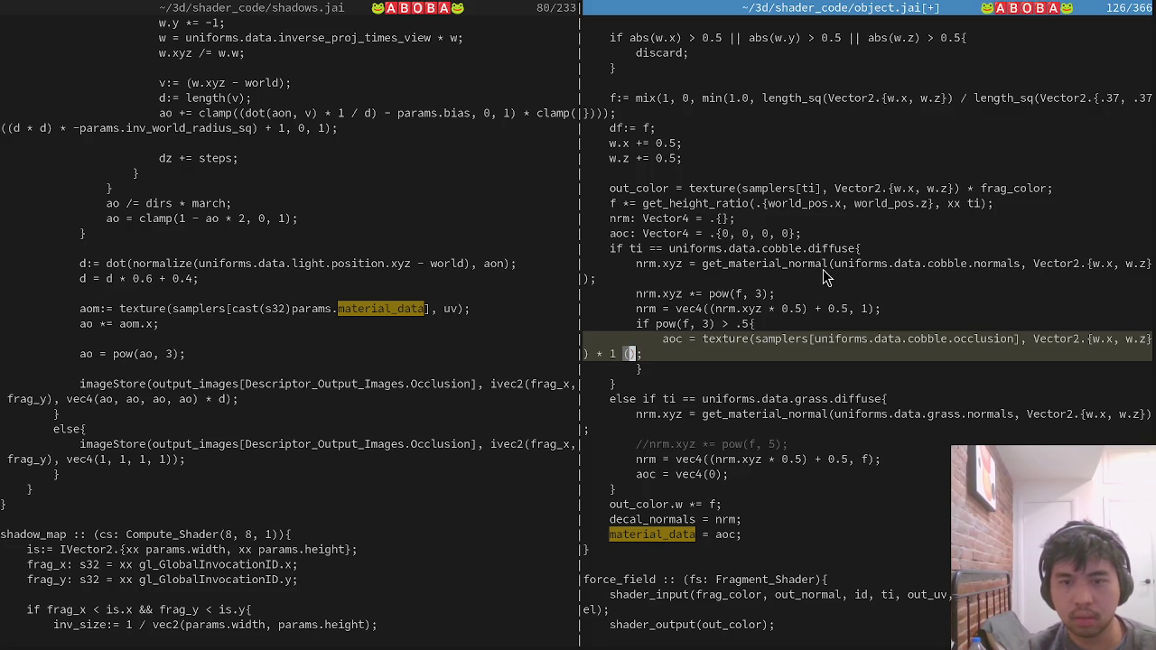
key("BackSpace")
type("- (")
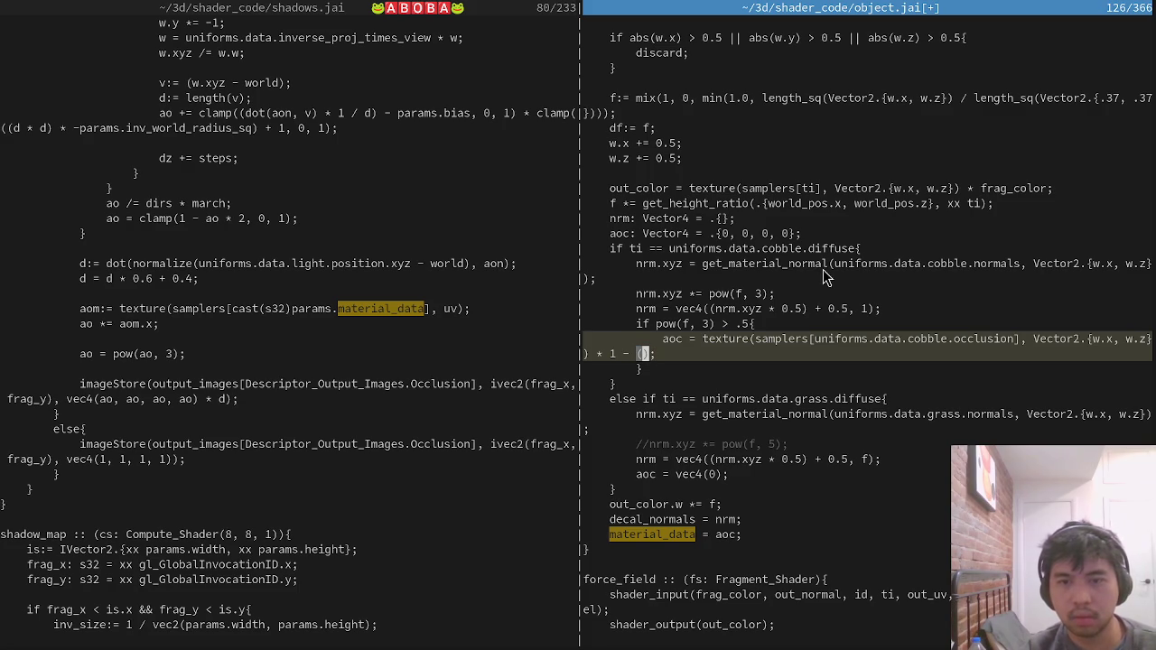
key("BackSpace")
key("BackSpace")
key("BackSpace")
type("f, 3")
key("ctrl+s")
key("alt+Tab")
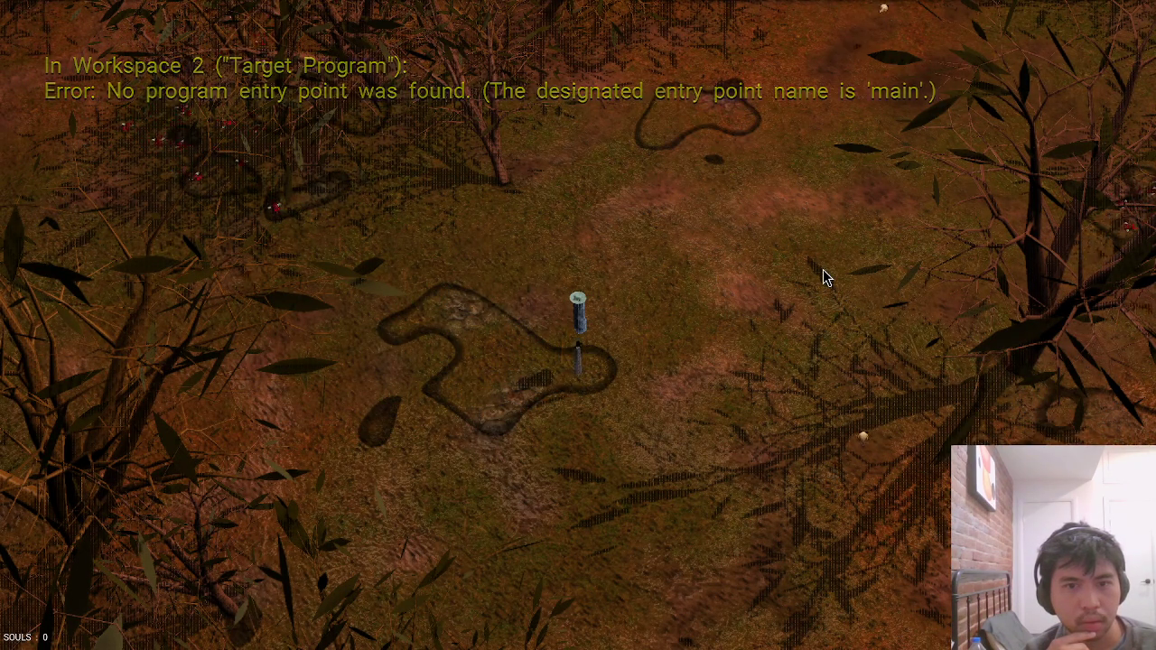
Wrap the 1 - pow(f, 3) term in parentheses and save to reload the game.
key("Escape")
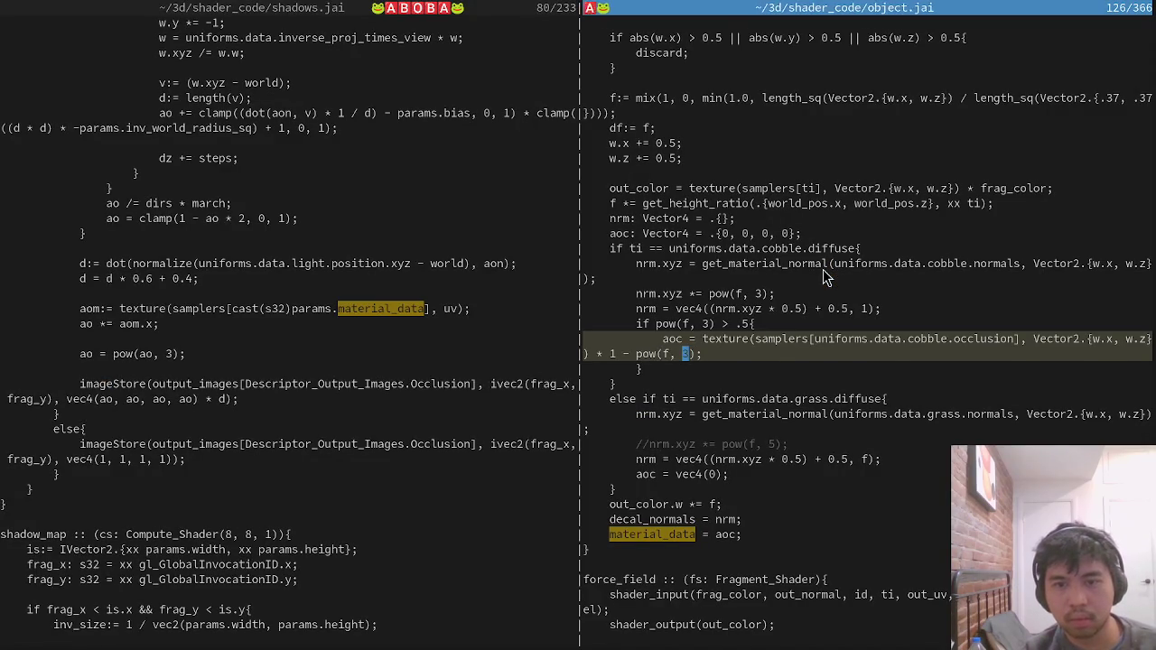
key("ctrl+Left")
key("ctrl+Left")
key("ctrl+Left")
type("(")
key("End")
key("Left")
type("))")
key("ctrl+s")
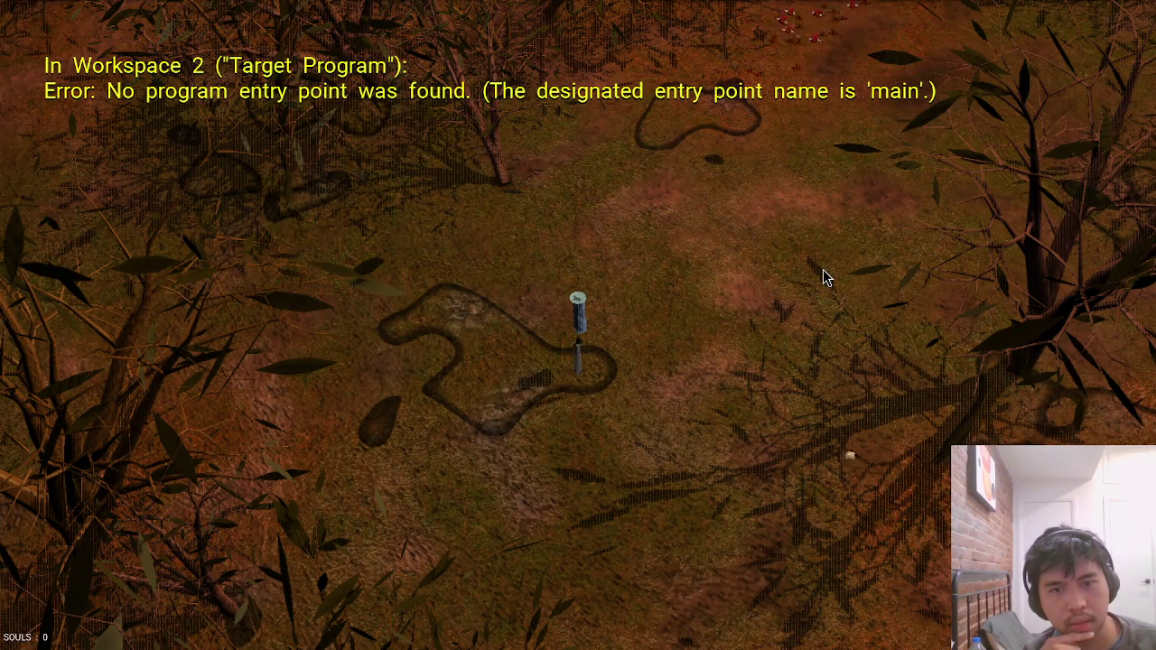
key("alt+Tab")
Reduce the factor to (1 - f), save object.jai and compare in the game.
key("Left")
key("Left")
key("Left")
key("BackSpace")
key("BackSpace")
key("BackSpace")
key("Right")
key("Right")
key("Right")
key("BackSpace")
key("BackSpace")
key("BackSpace")
key("Escape")
type(":w")
key("Return")
key("alt+Tab")
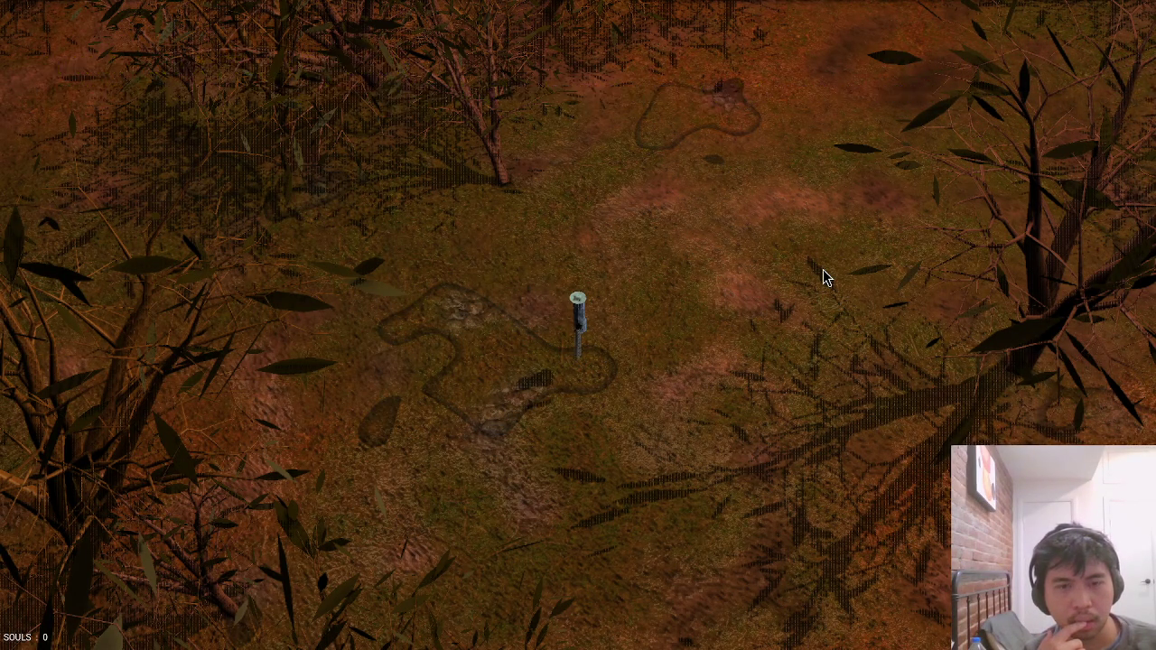
Back in the editor, revert the cobble occlusion factor and clear the leftover factor text.
key("alt+Tab")
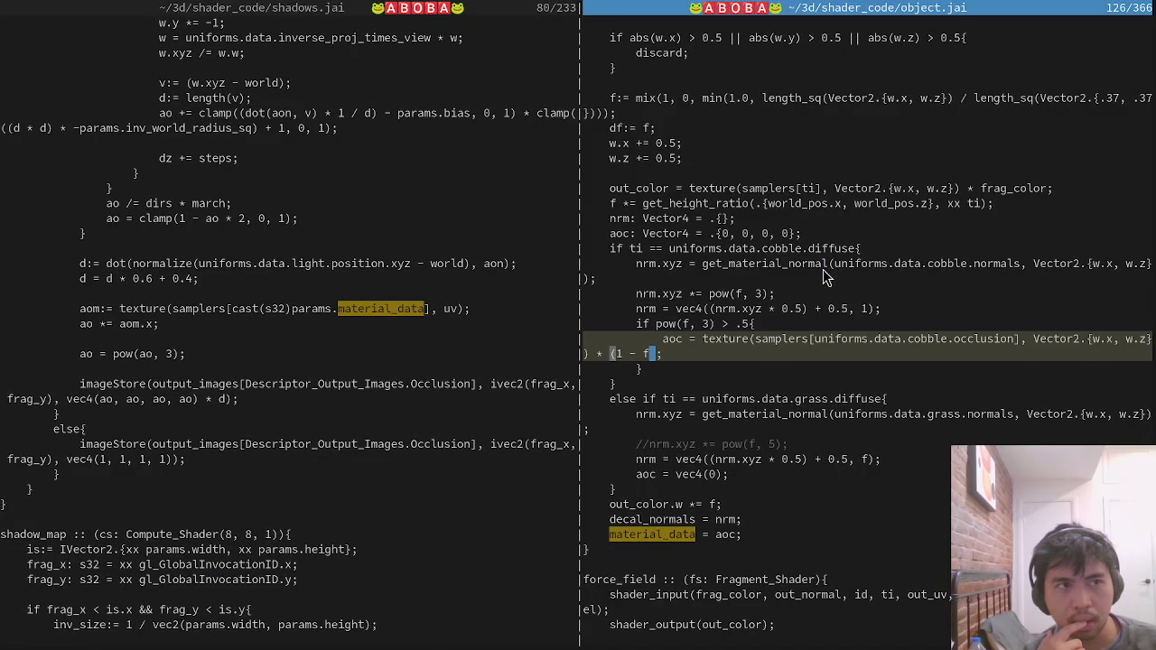
type("spow(f, 3)")
key("Escape")
key("x")
key("x")
key("x")
key("x")
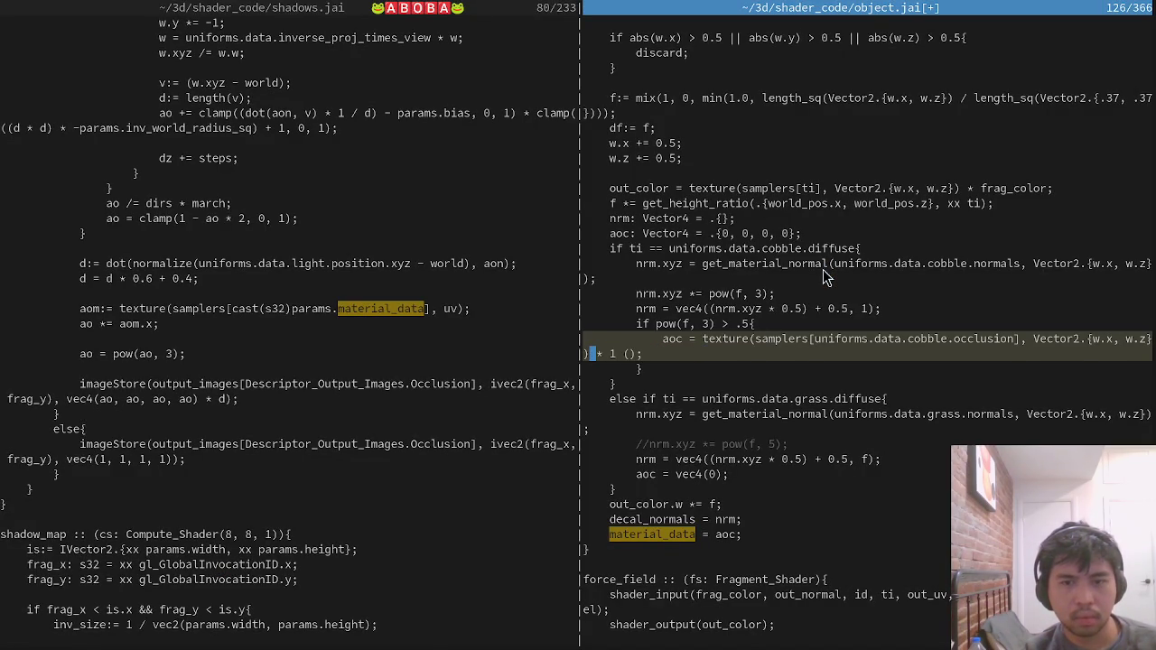
key("w")
key("w")
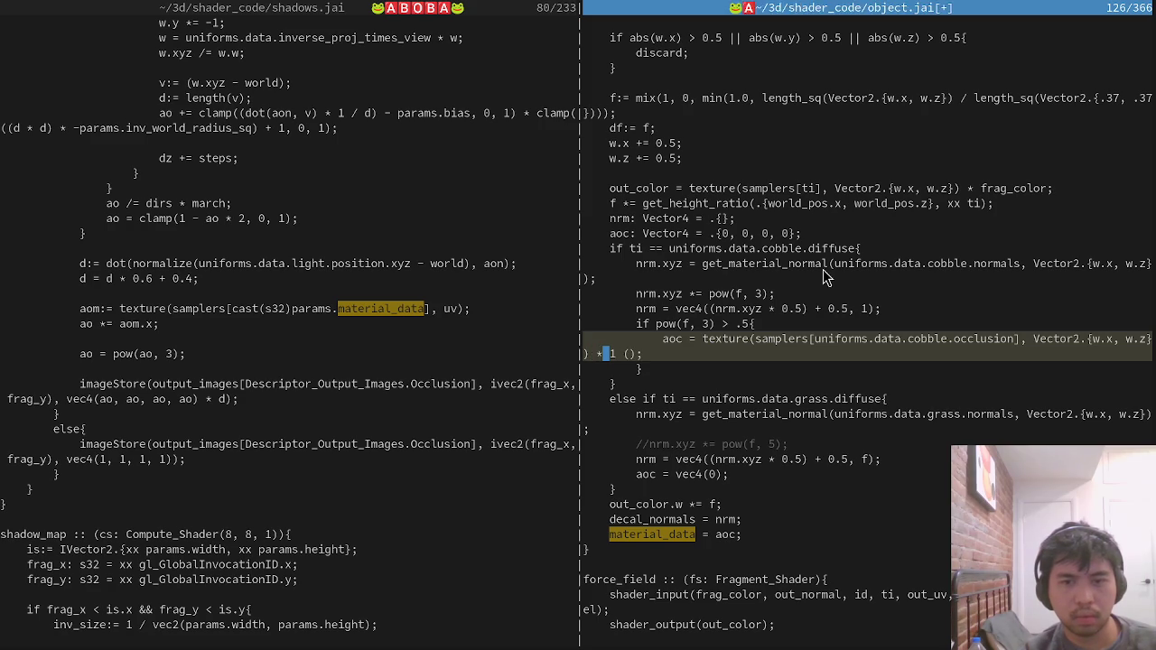
key("x")
key("x")
key("x")
Rewrite the aoc line's factor so it ends ') * f * 2;' with matching parentheses.
type("if")
key("Escape")
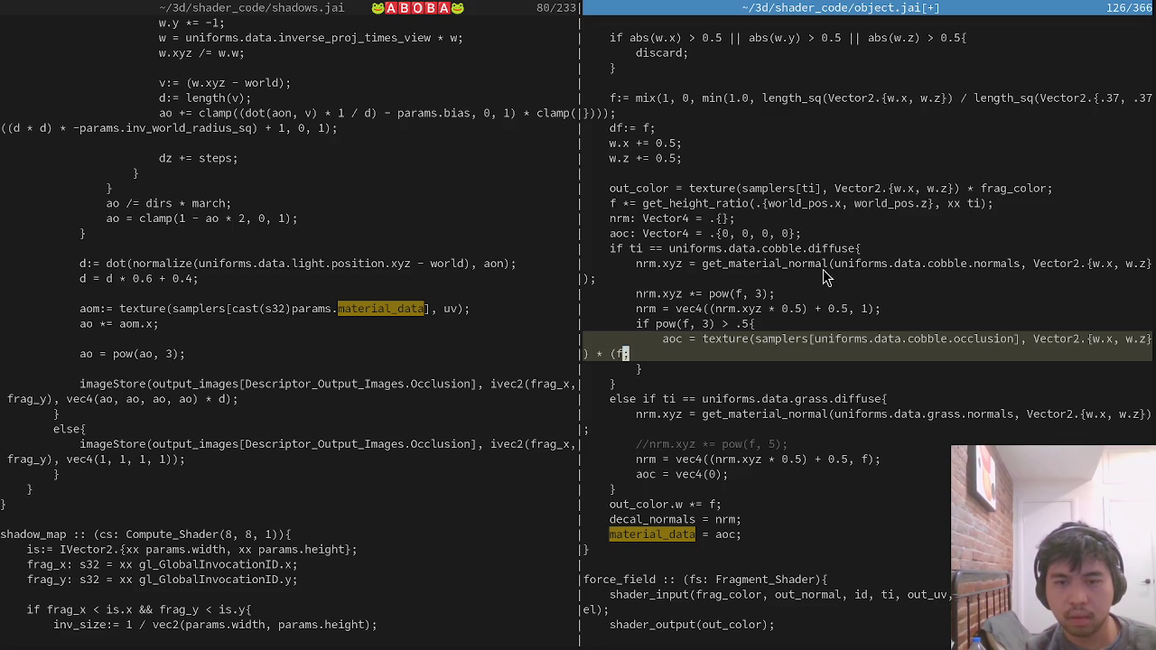
type("i)")
key("Escape")
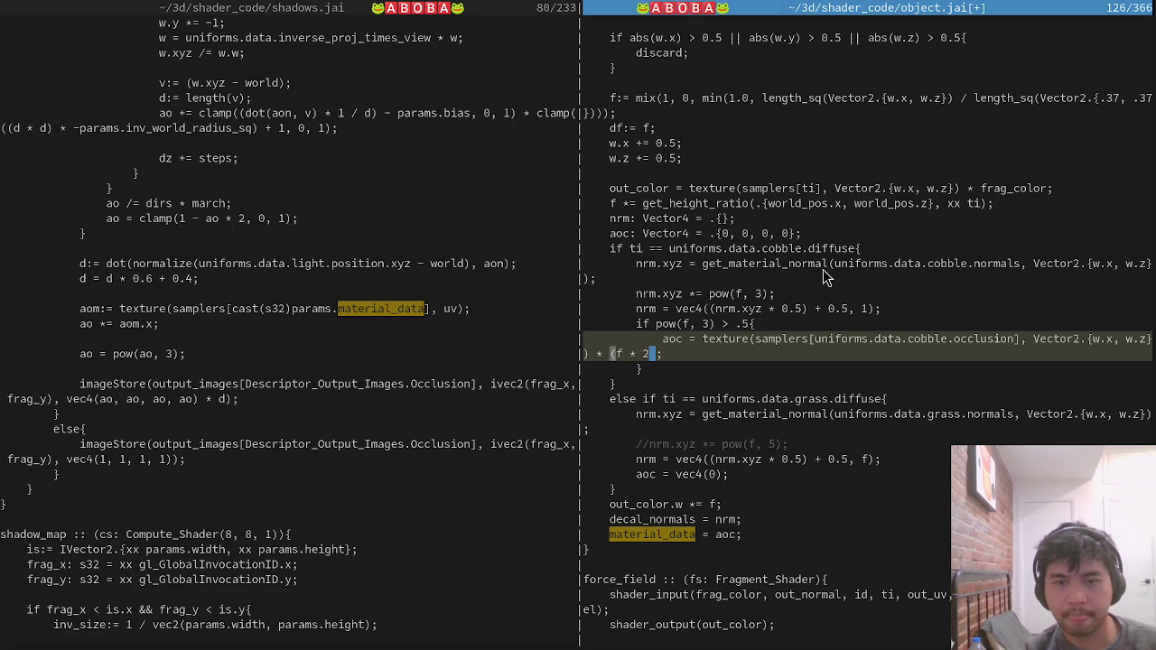
key("shift+f")
key("parenleft")
key("x")
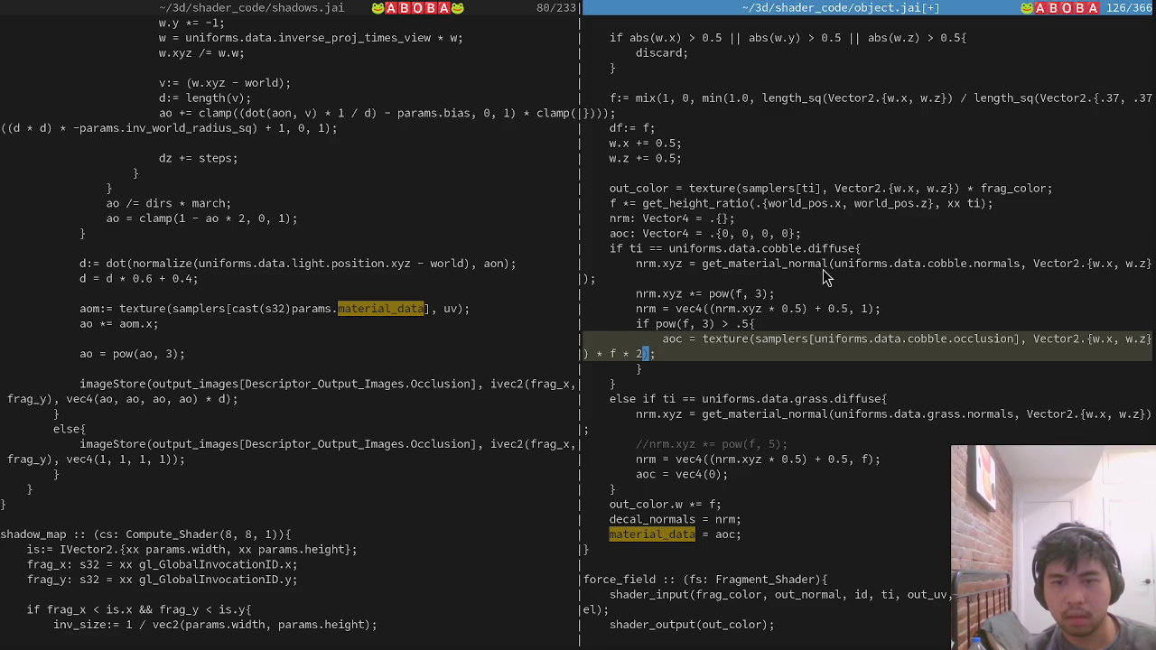
Save object.jai with :w and view the result in the game.
type(":w")
key("Return")
key("alt+Tab")
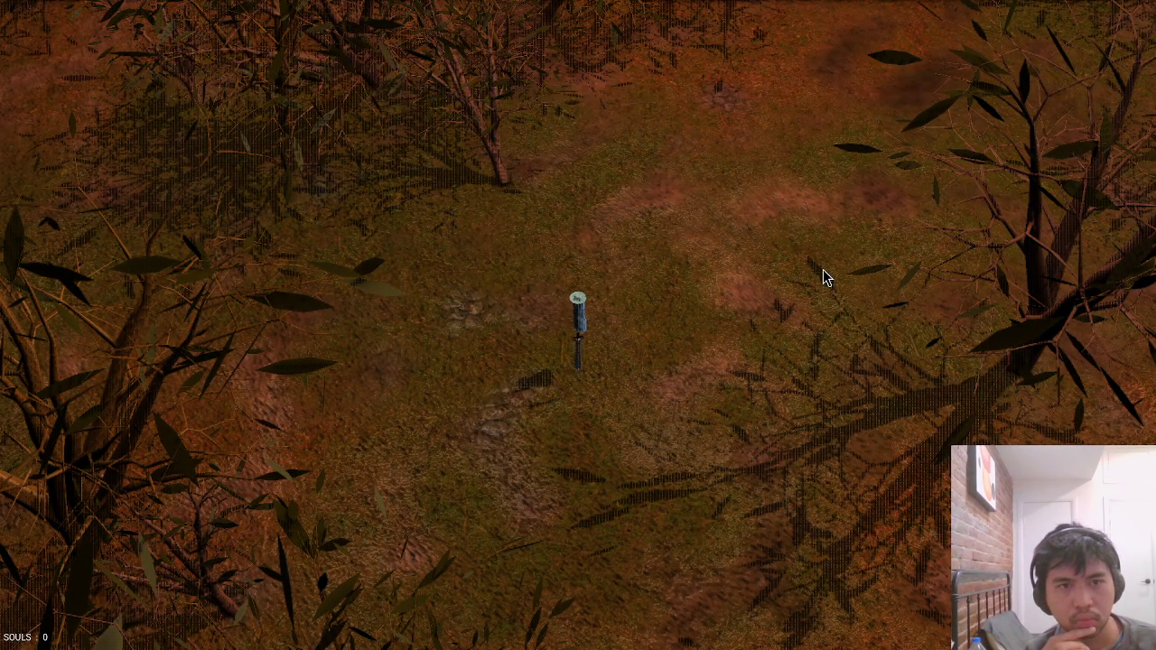
Set the cobble occlusion multiplier to 1.5, save, and check the ground in game.
key("alt+Tab")
type("h")
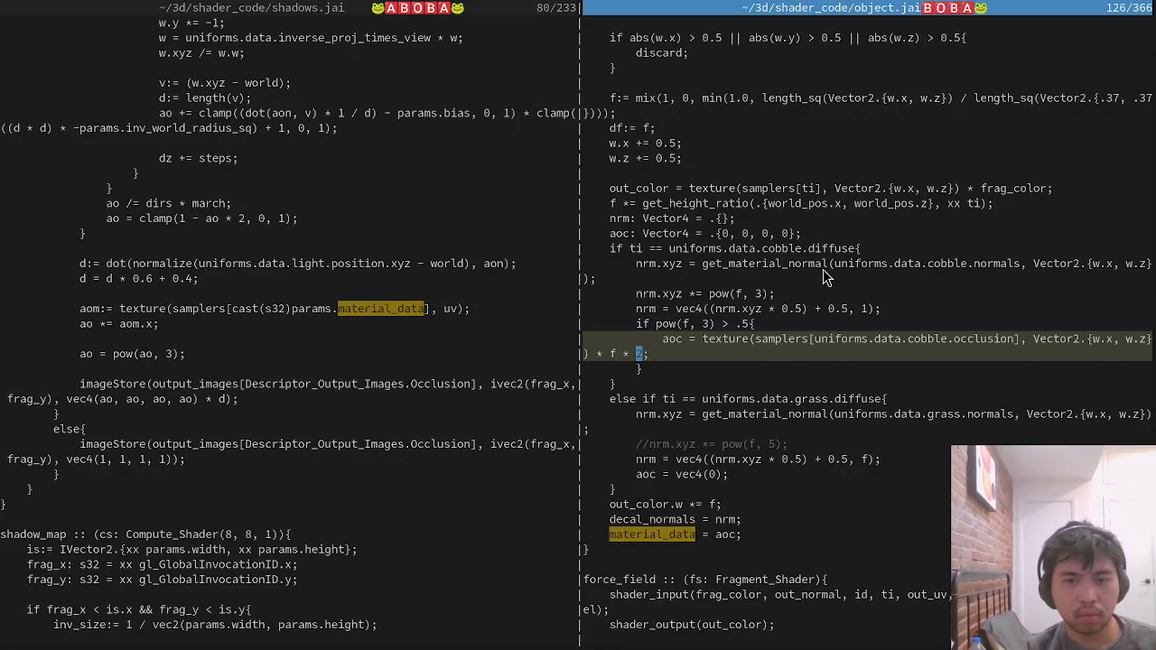
type("1.5")
key("Escape")
type(":wa")
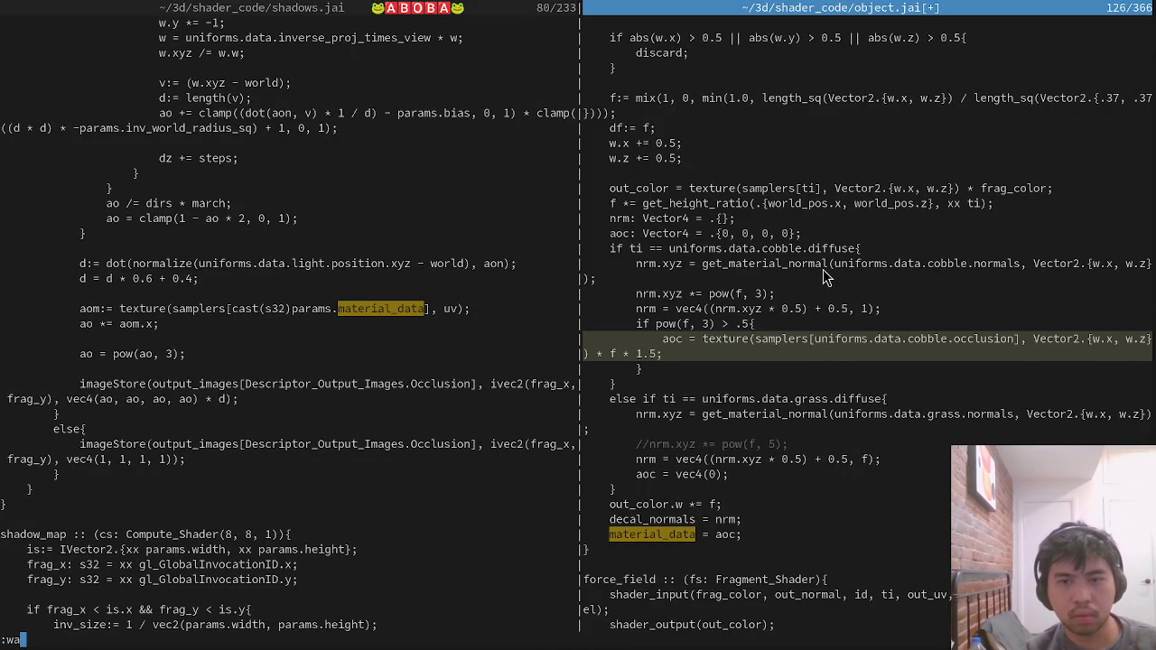
key("Return")
key("alt+Tab")
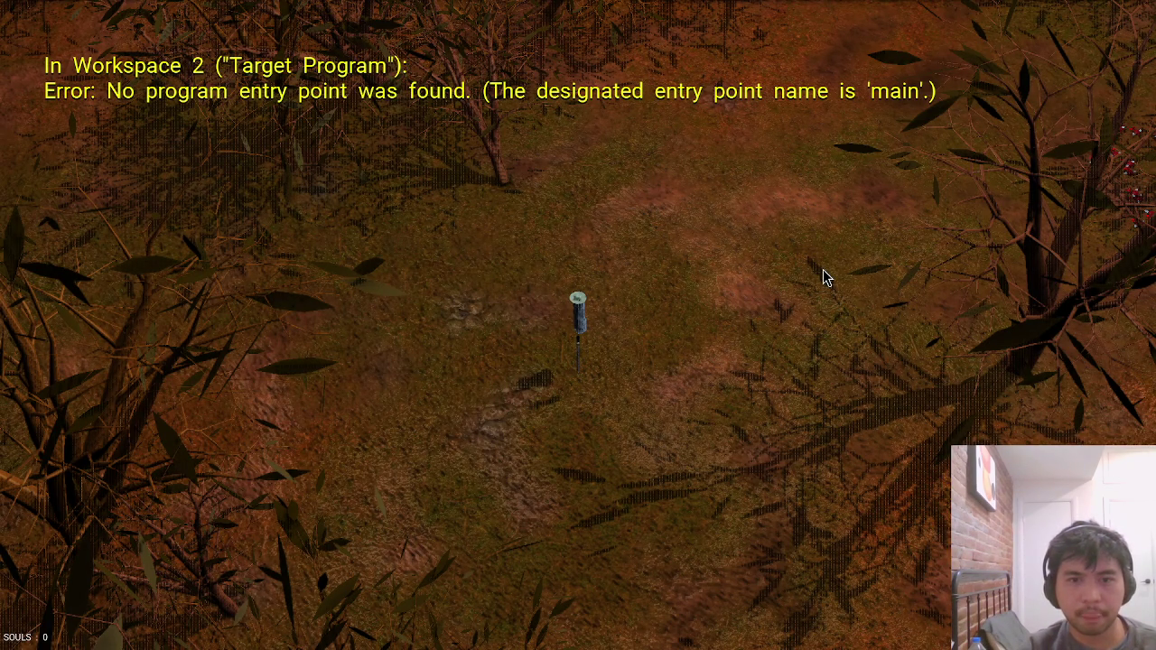
Raise the multiplier to 1.75, save, and walk the character around to compare.
key("alt+Tab")
type("7")
key("ctrl+s")
key("alt+Tab")
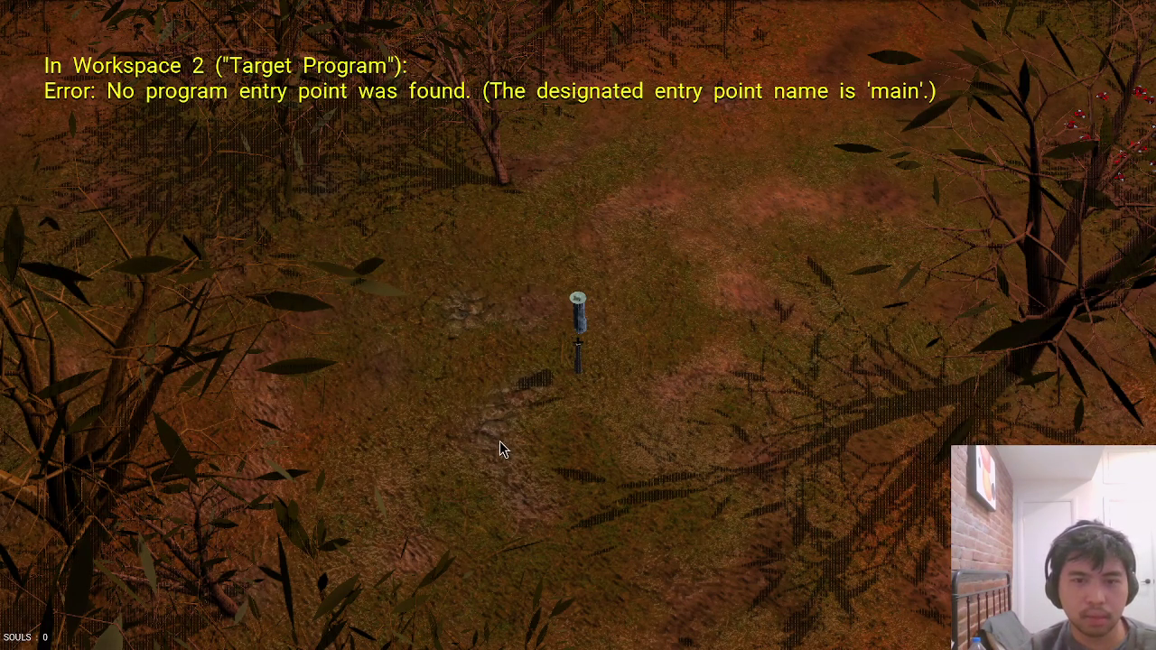
left_click(555, 476)
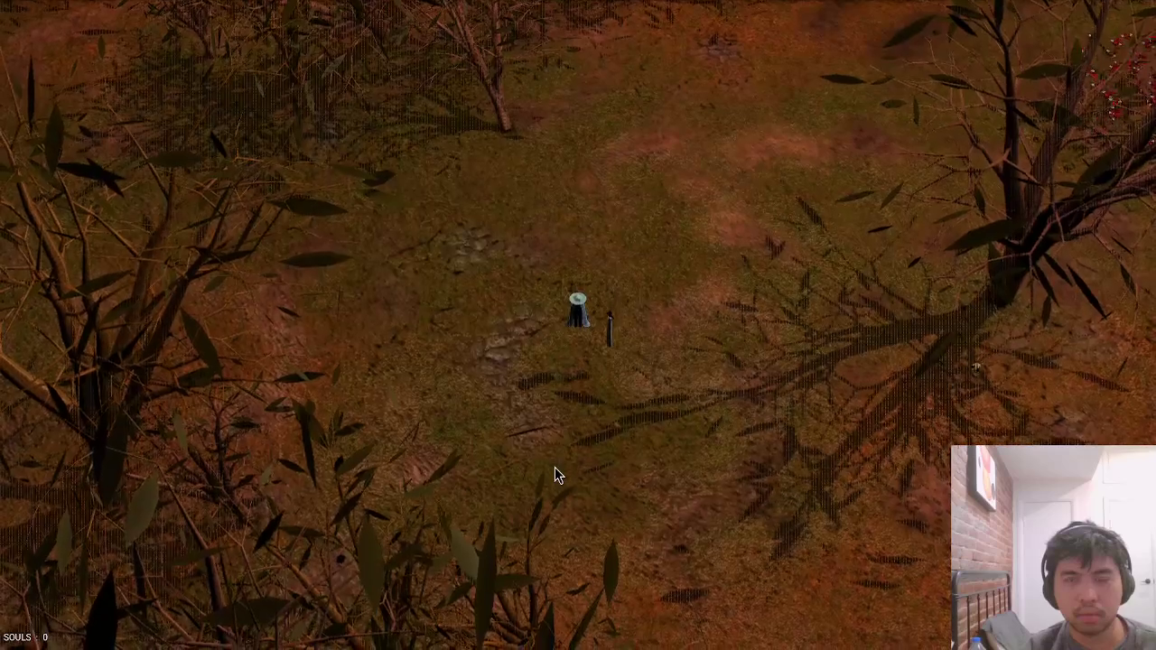
key("w")
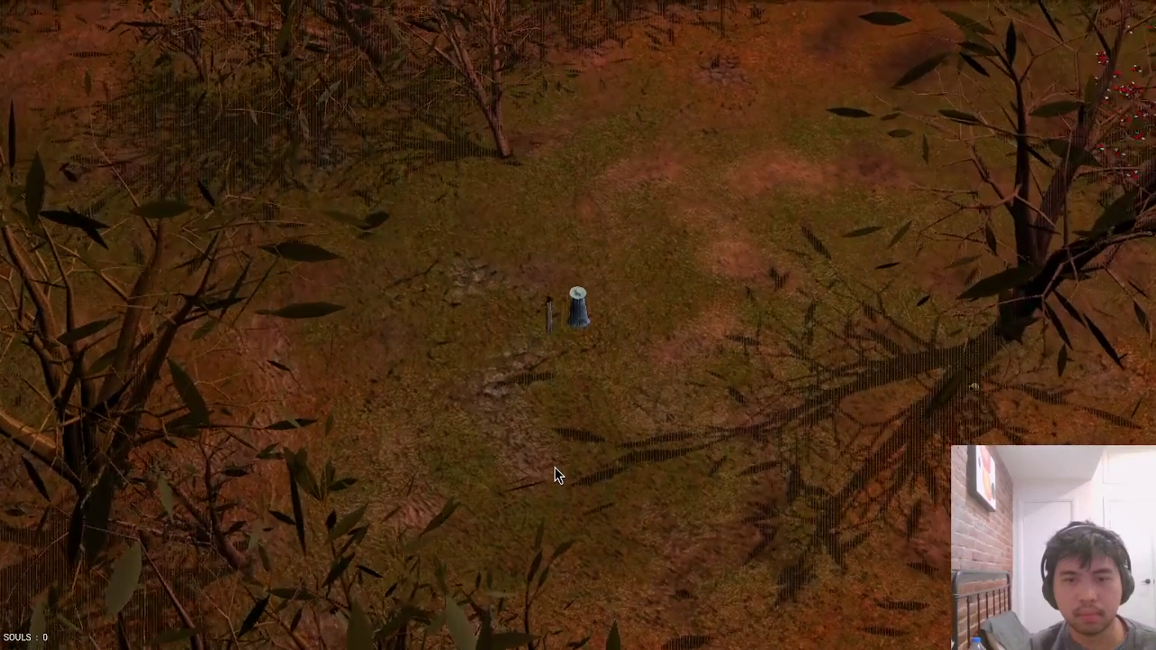
Remove the 1.25 multiplier, save, and begin deleting the f factor from the occlusion line.
key("Escape")
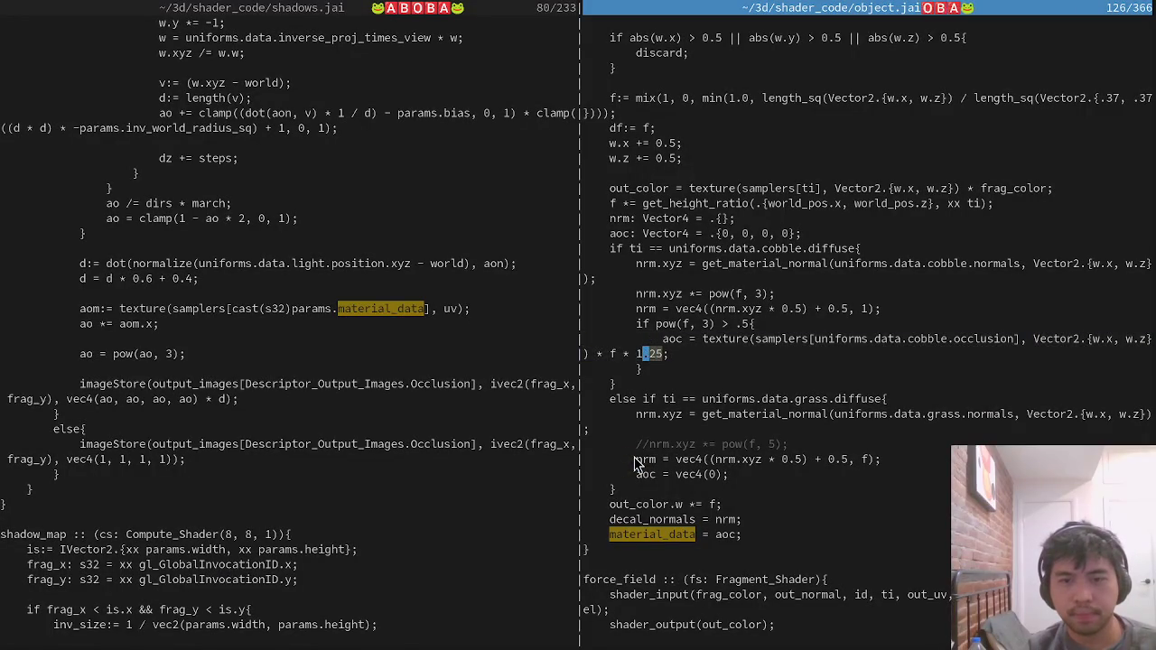
key("BackSpace")
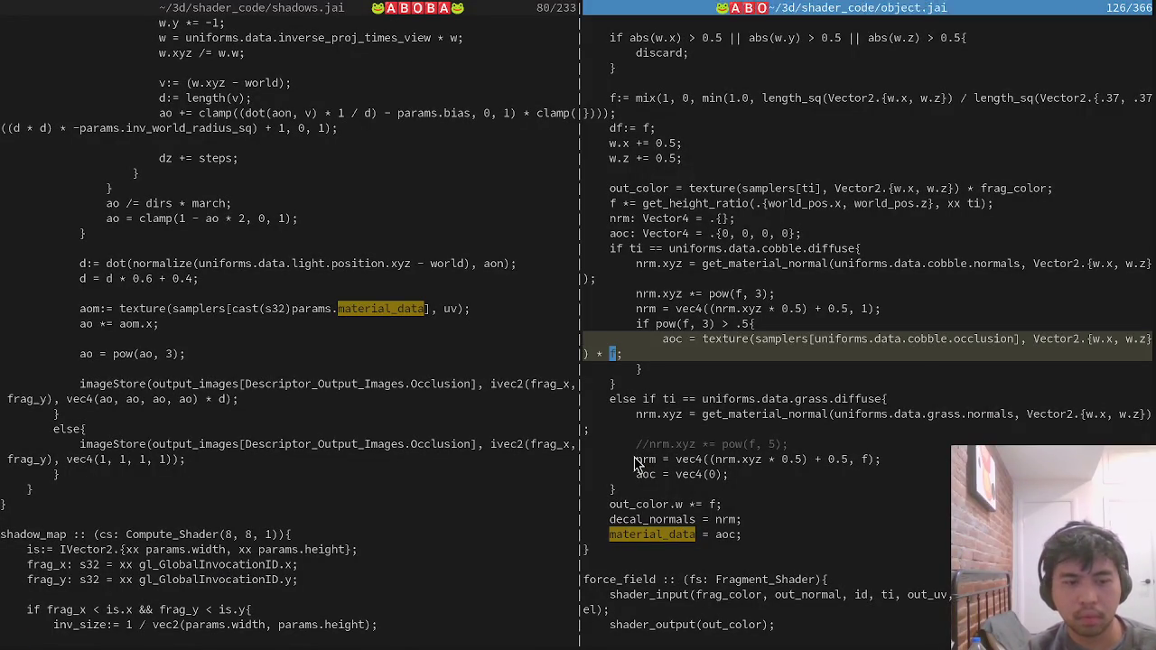
key("ctrl+s")
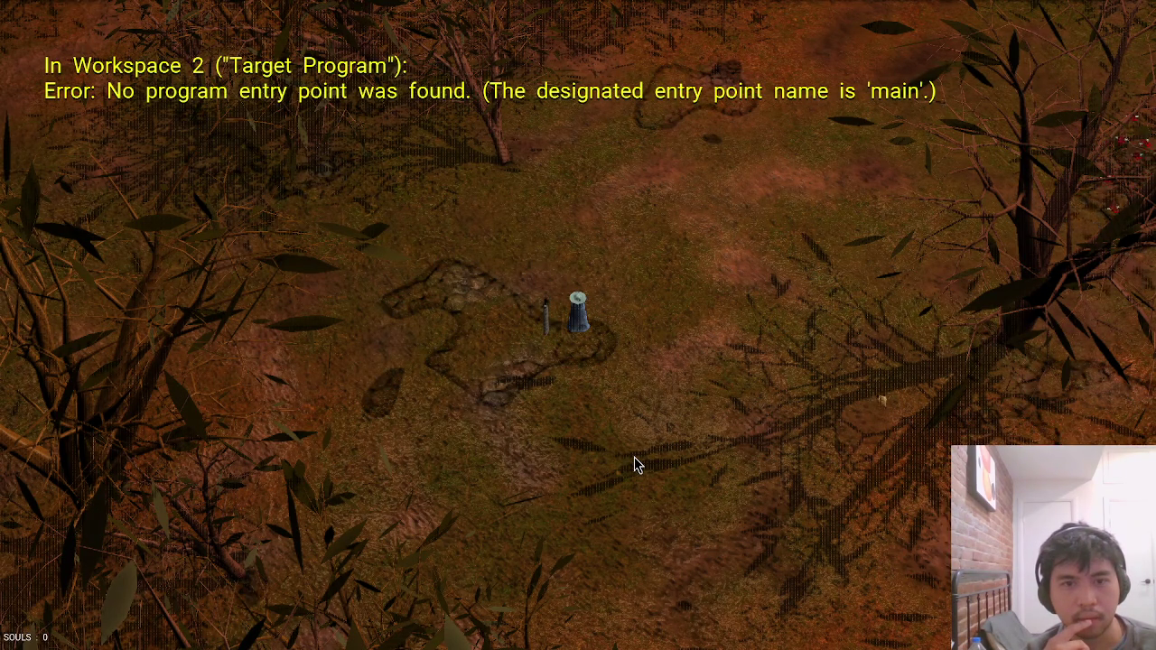
key("Escape")
key("shift+End")
key("Delete")
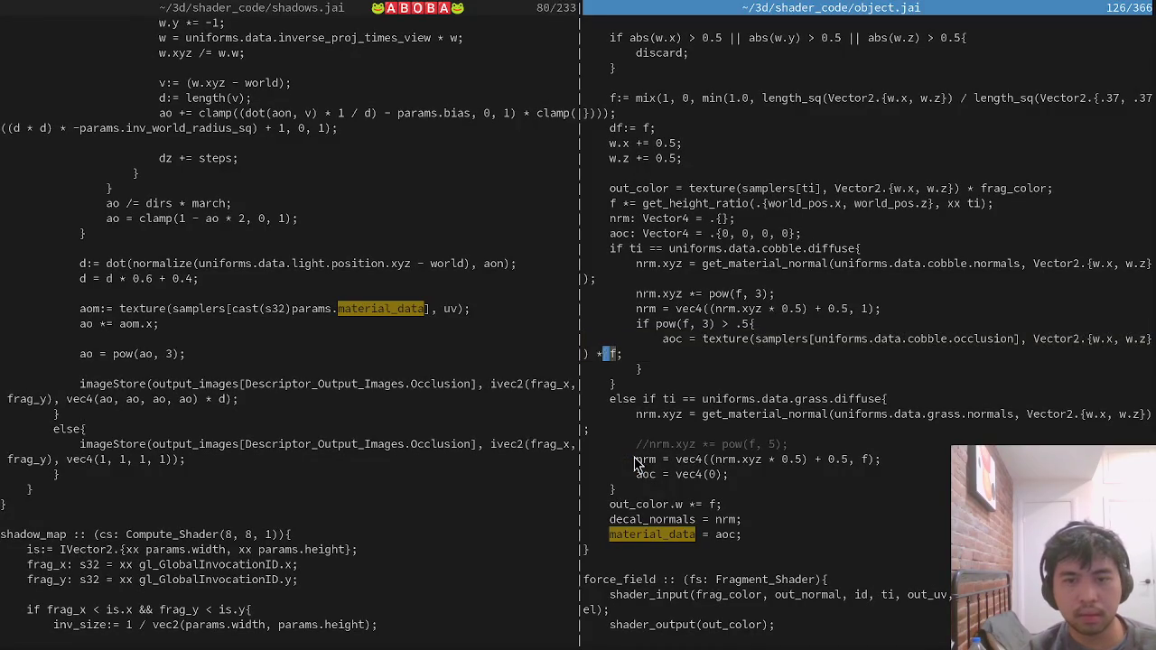
Scale aom.x by 1.25 on shadows.jai's ao *= line and save to check the game.
key("ctrl+w")
type("h")
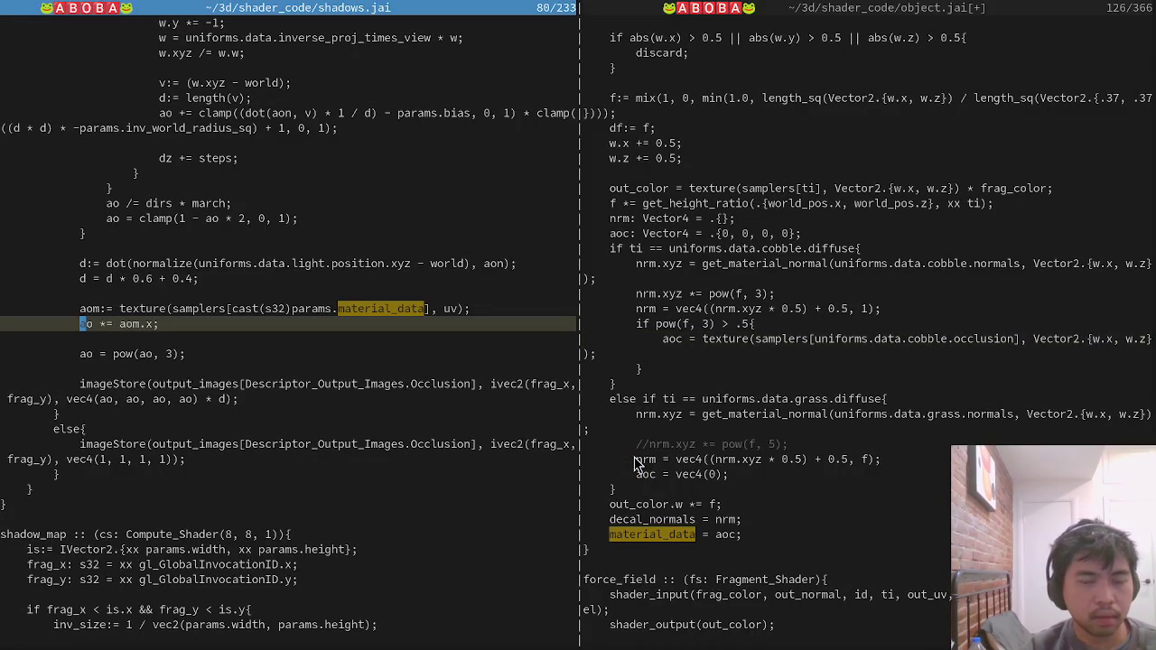
type(" * 1")
key("ctrl+s")
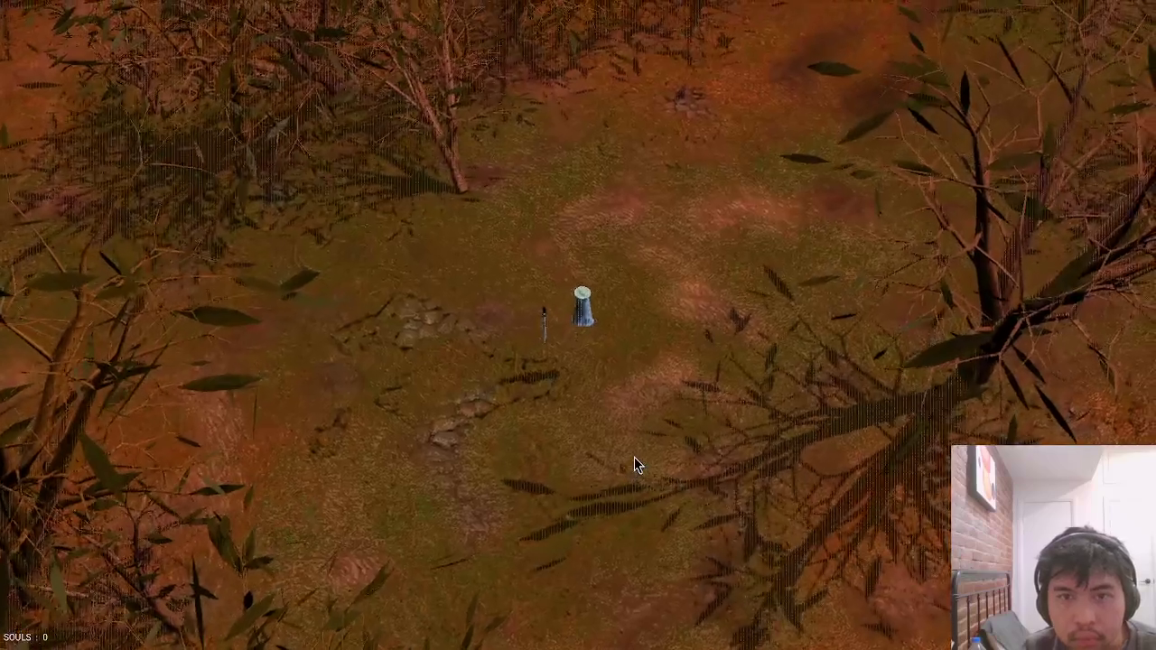
Clamp it as ao *= min(1.0, aom.x * 1.25), write all with :wa, and view the game.
key("alt+Tab")
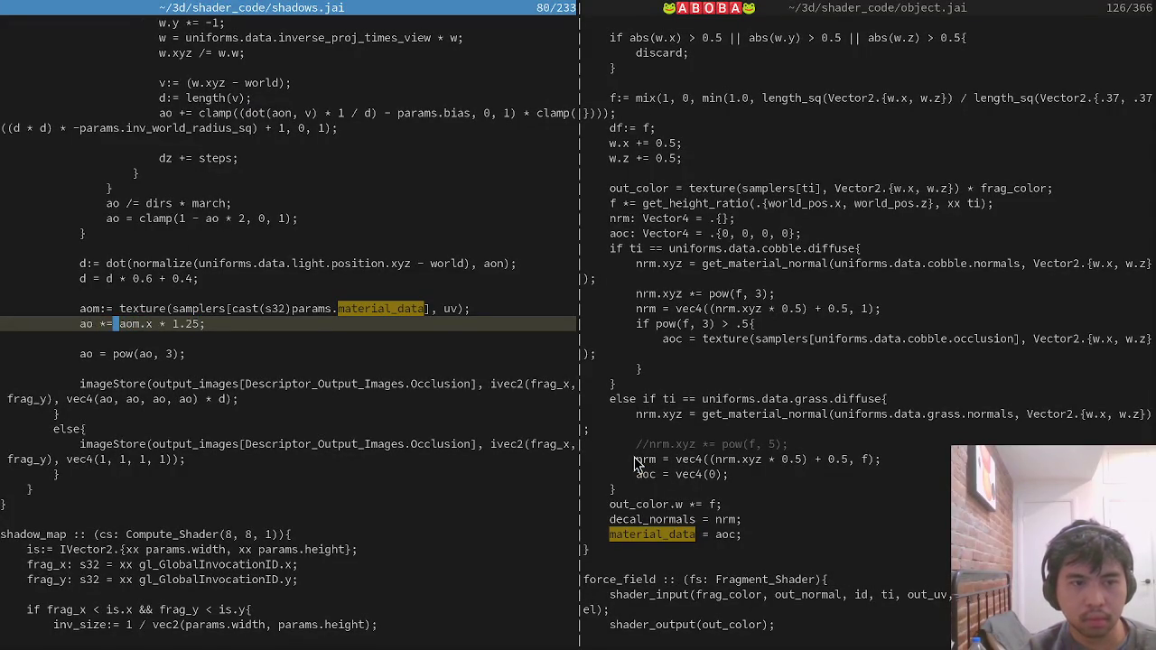
type(".0,")
key("End")
type(")")
key("Escape")
type(":wa")
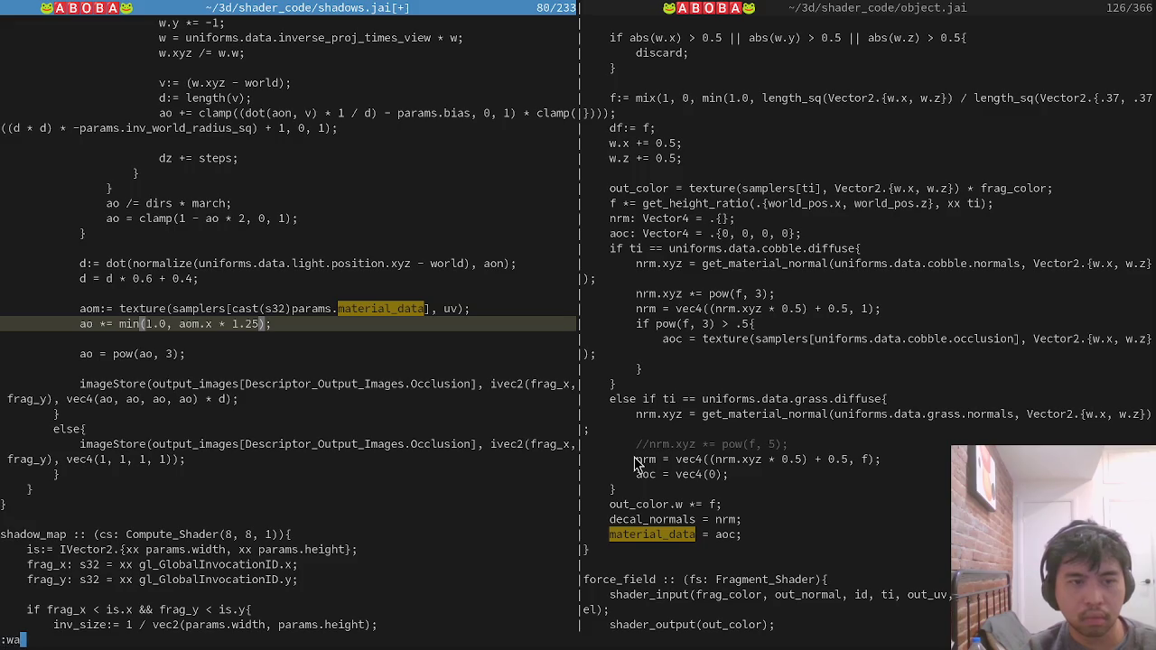
key("Return")
key("alt+Tab")
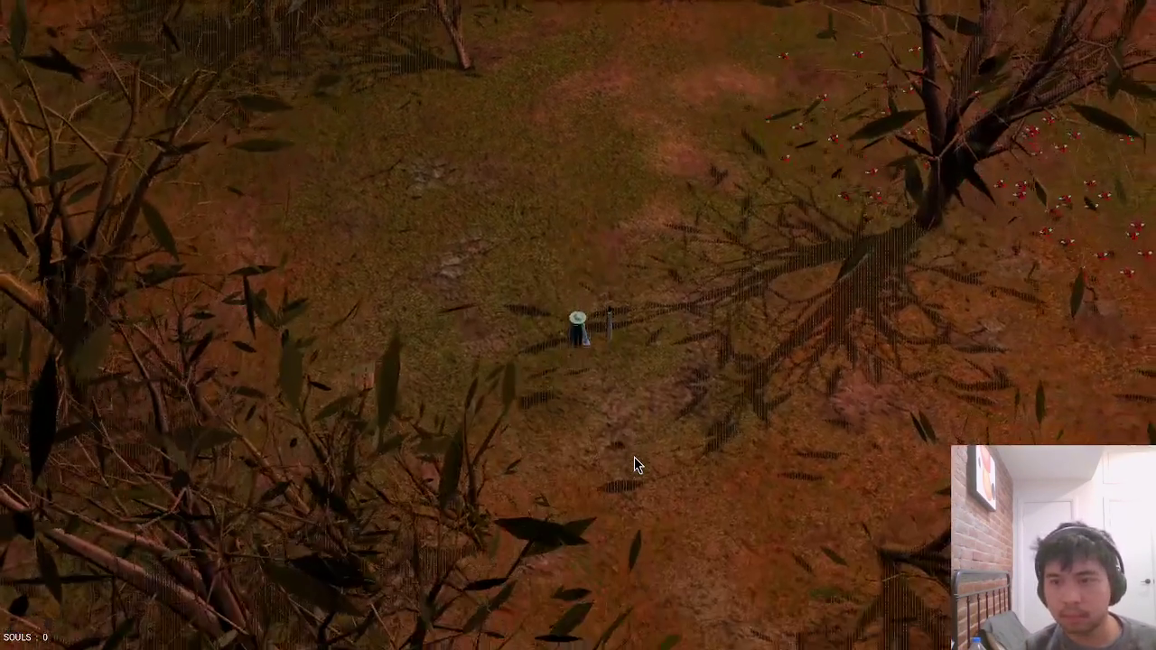
key("w")
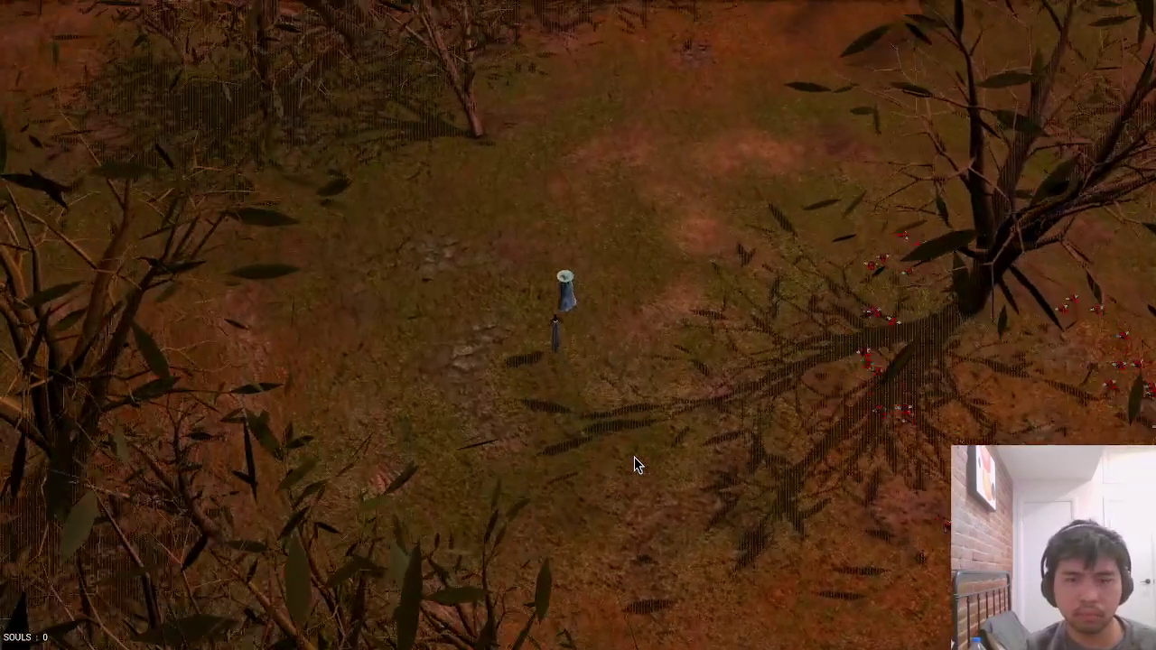
key("grave")
type("load_map test_mountains")
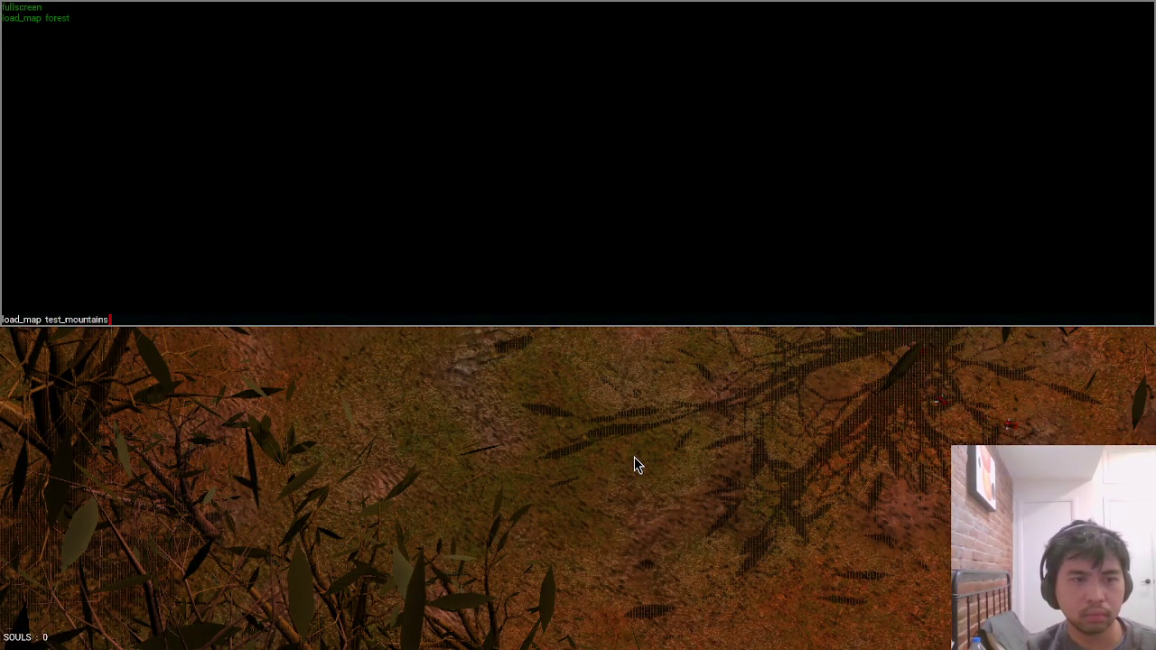
key("Return")
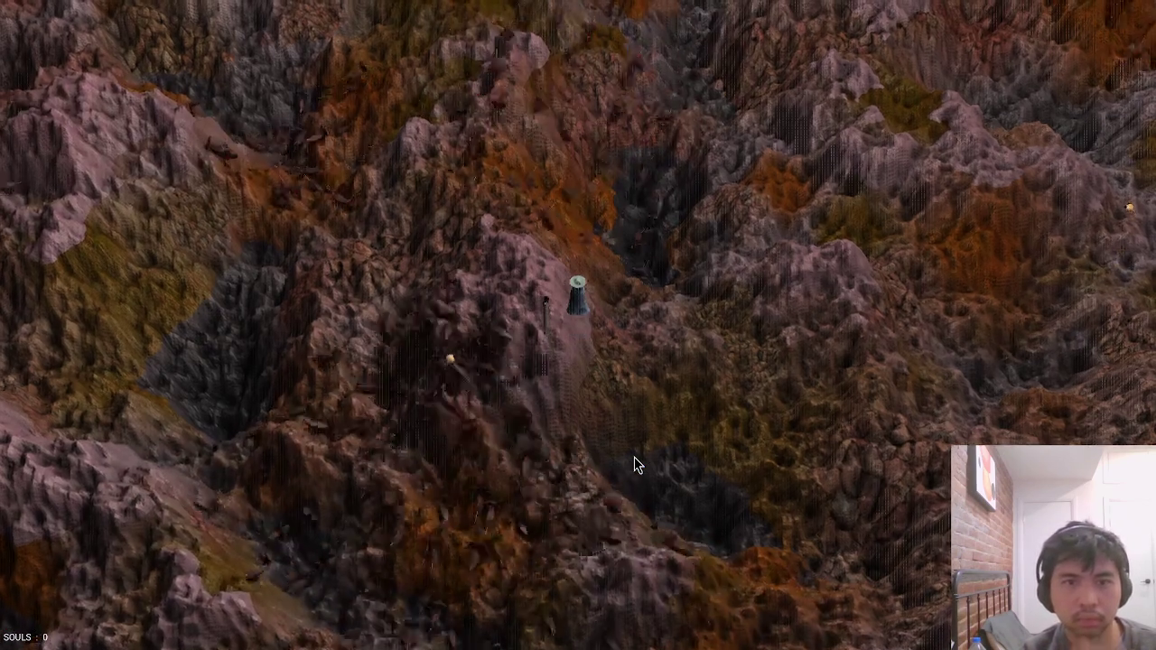
key("w")
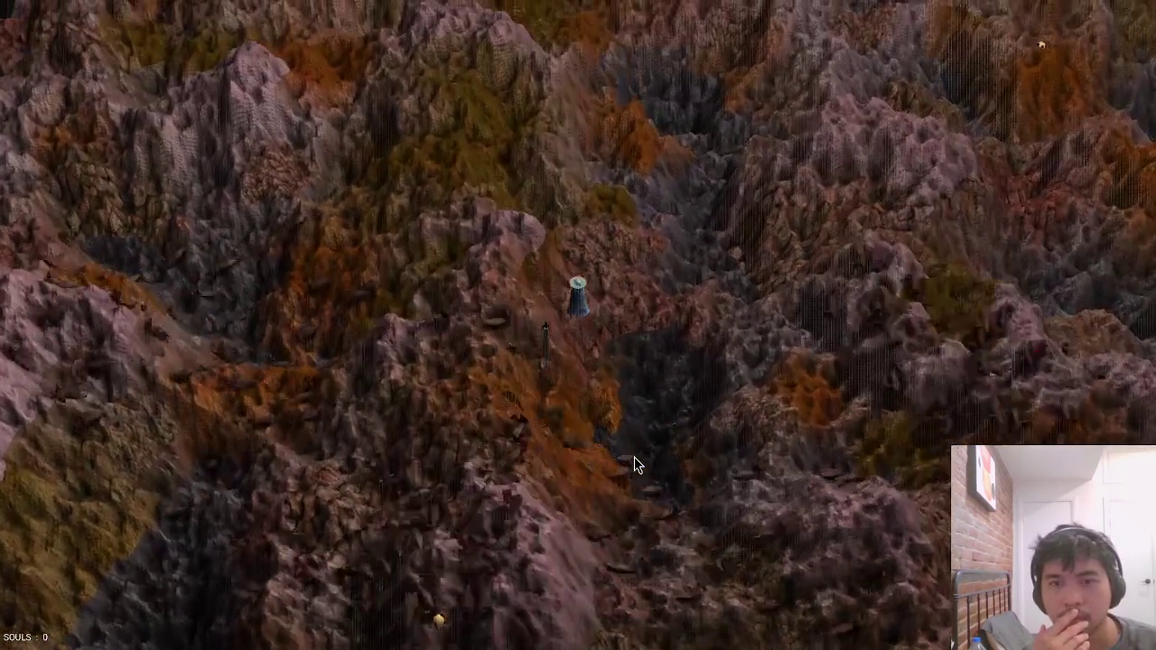
key("w")
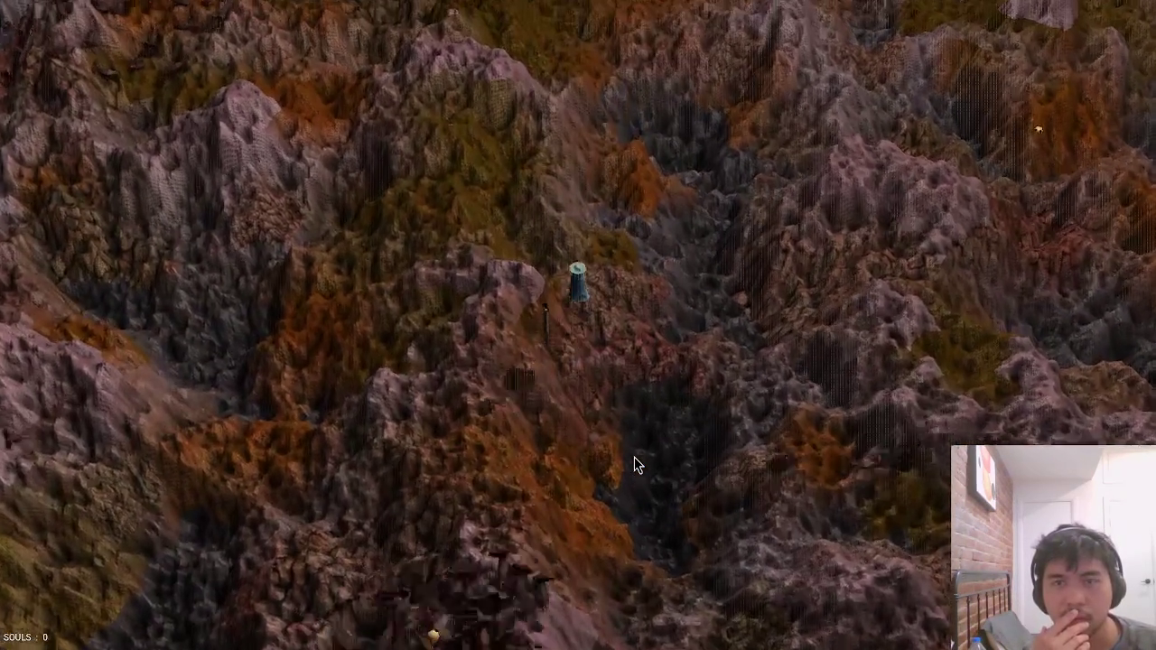
key("w")
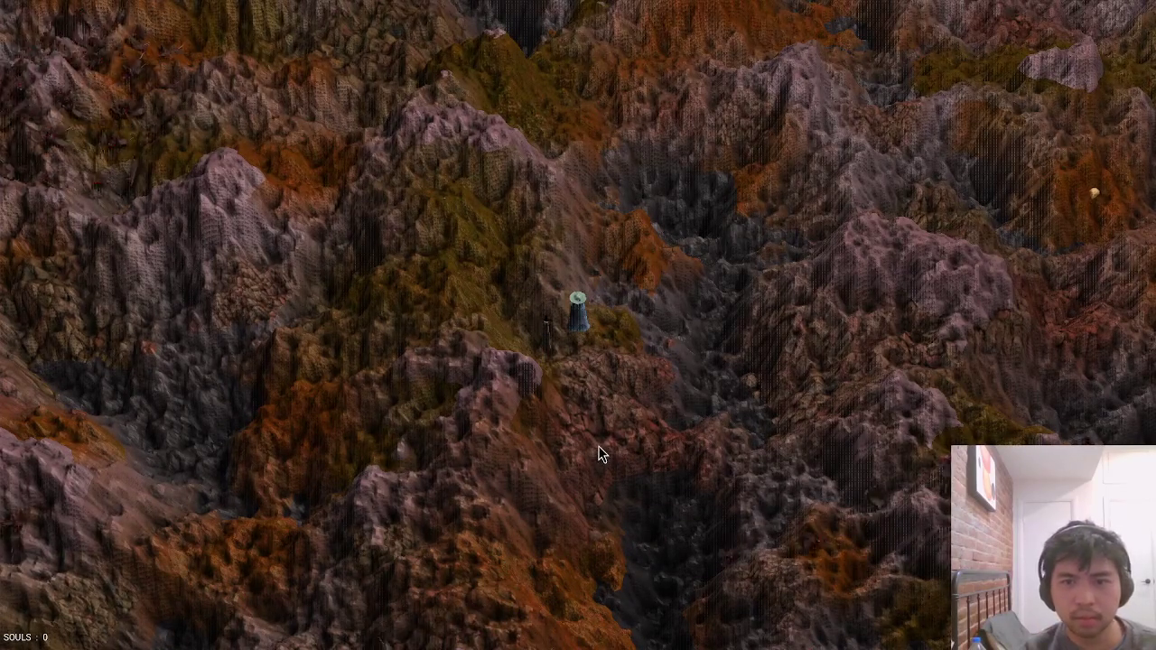
key("a")
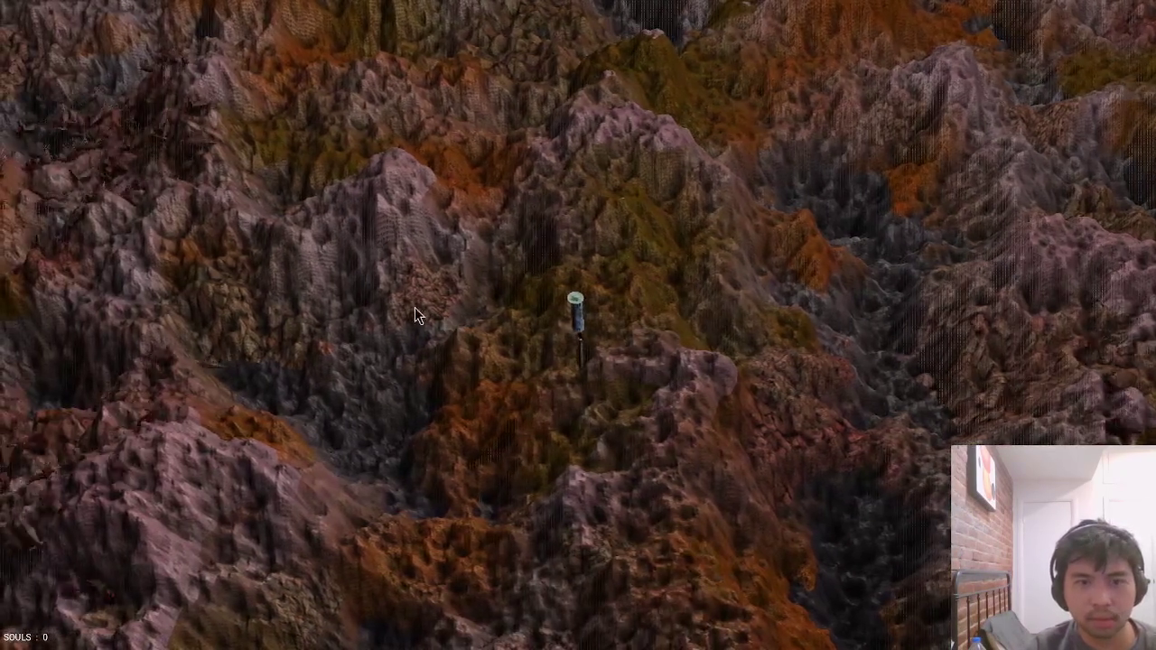
key("grave")
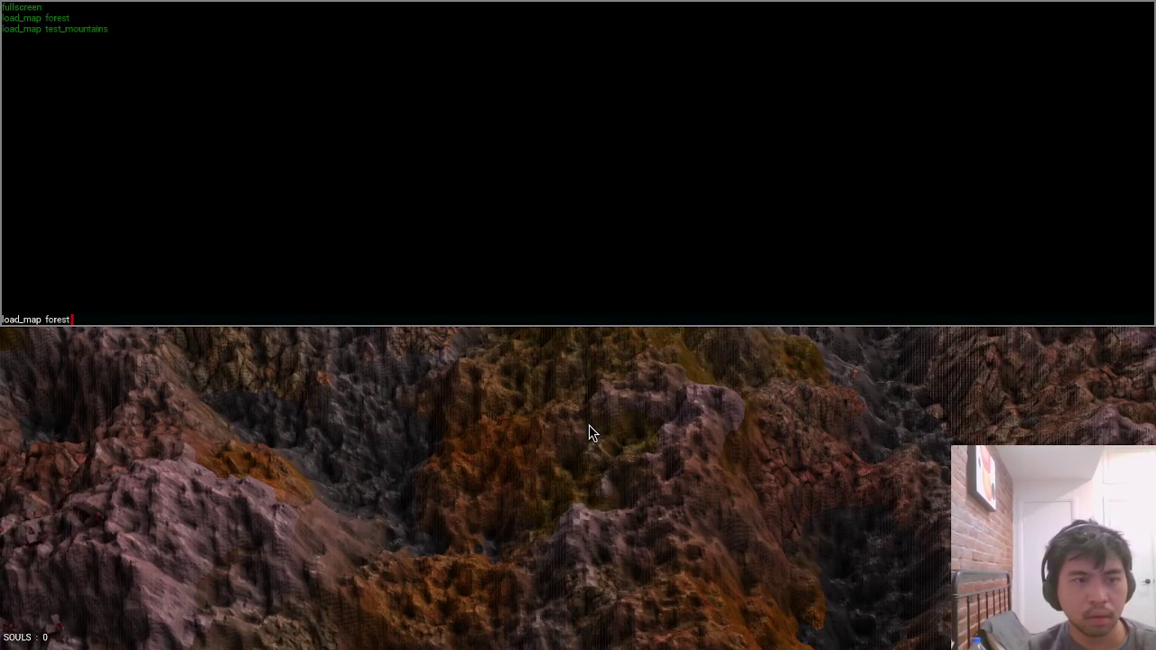
key("Return")
key("s")
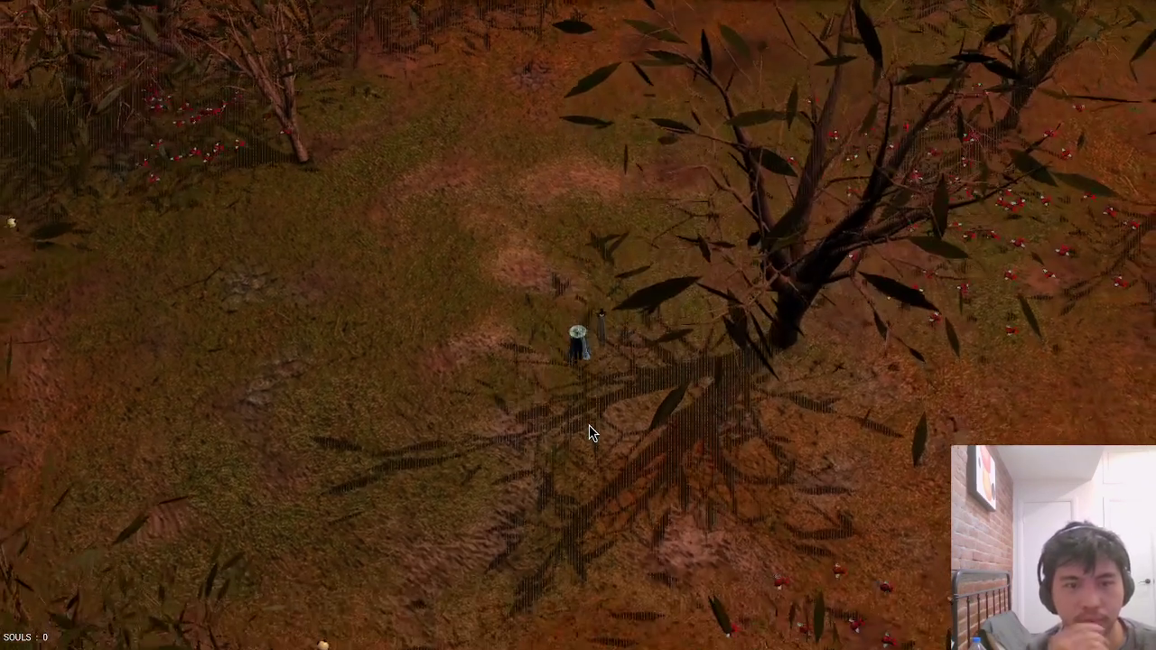
key("Left")
key("Left")
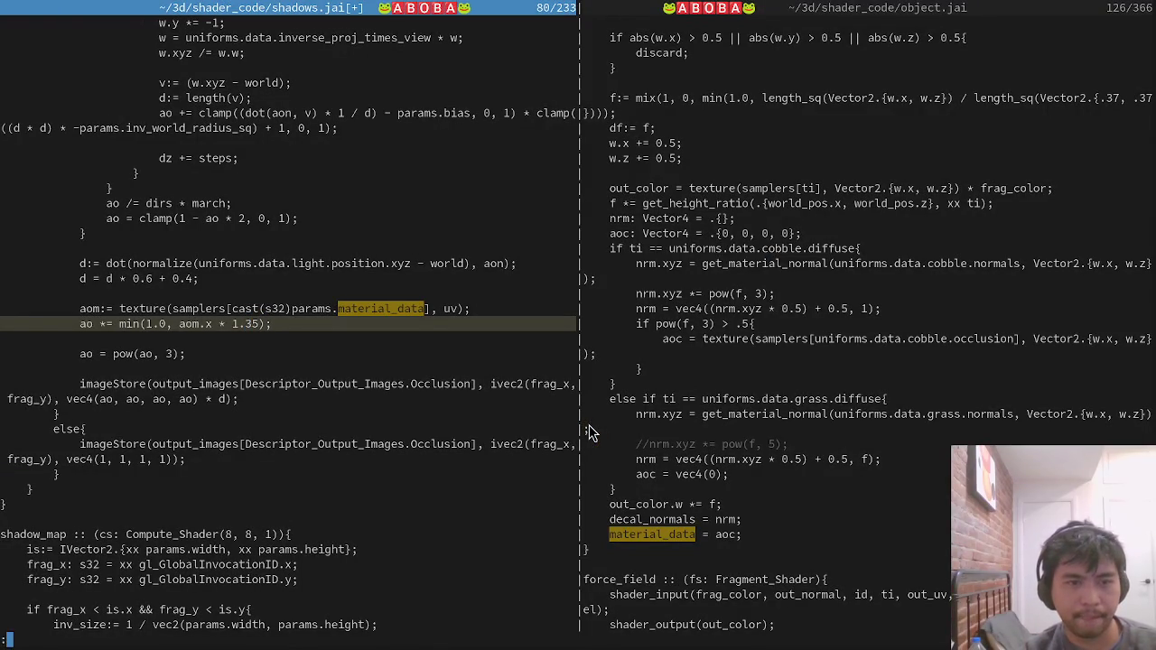
Check the 1.35 multiplier in game, then change it to 1.5 and save.
key("alt+Tab")
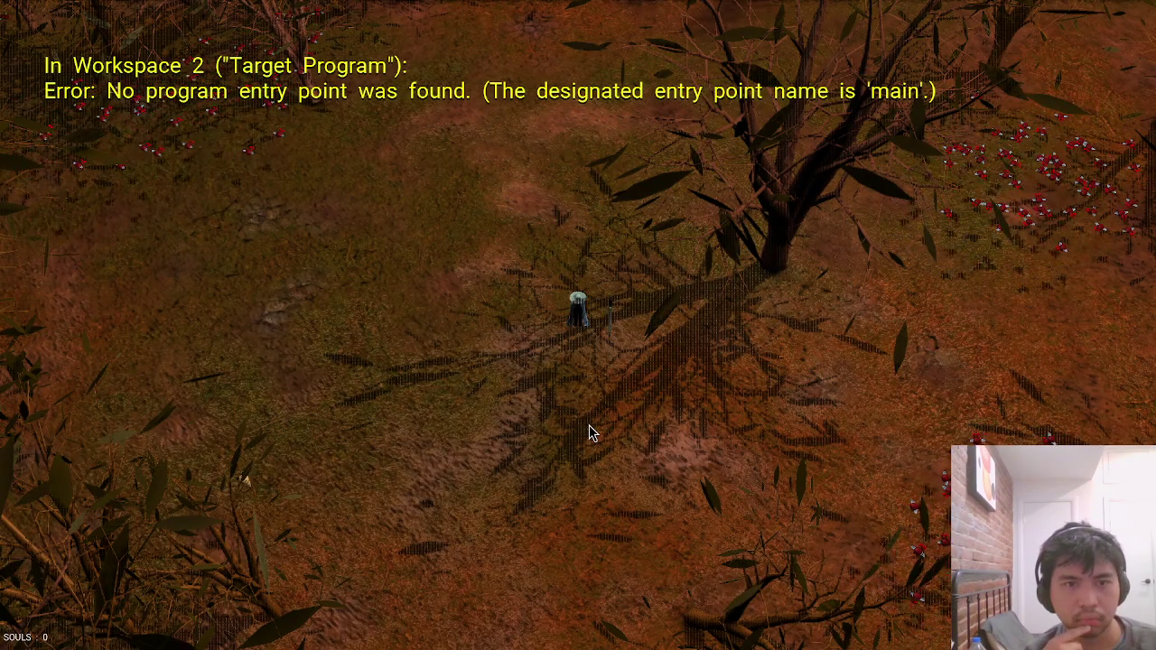
key("alt+Tab")
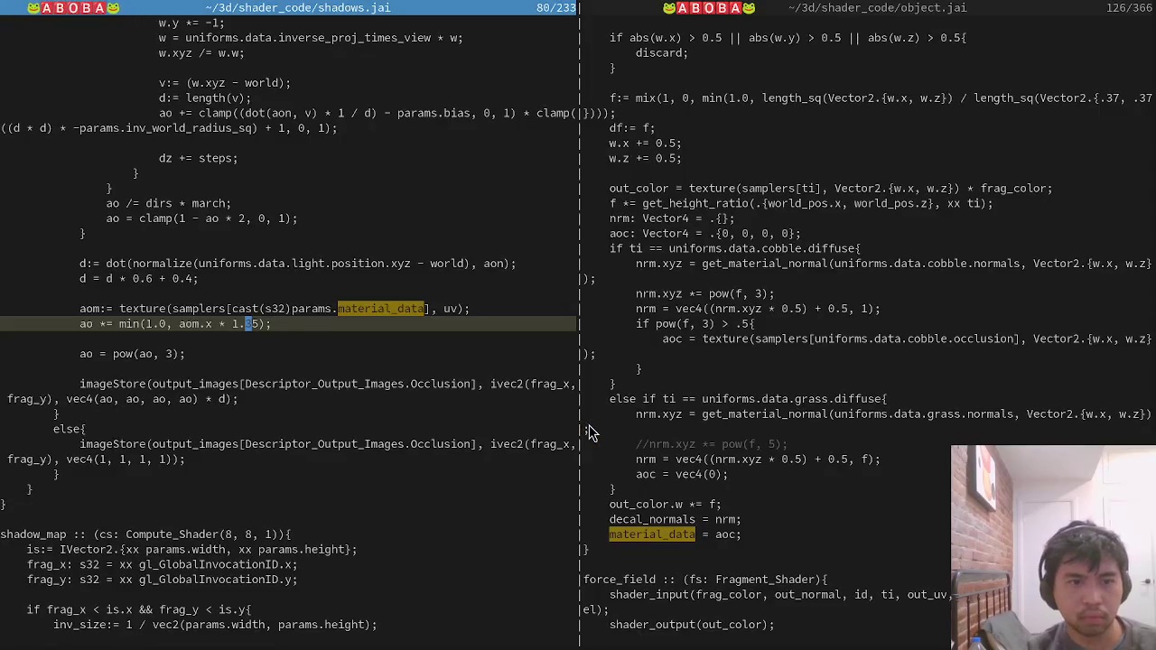
key("Right")
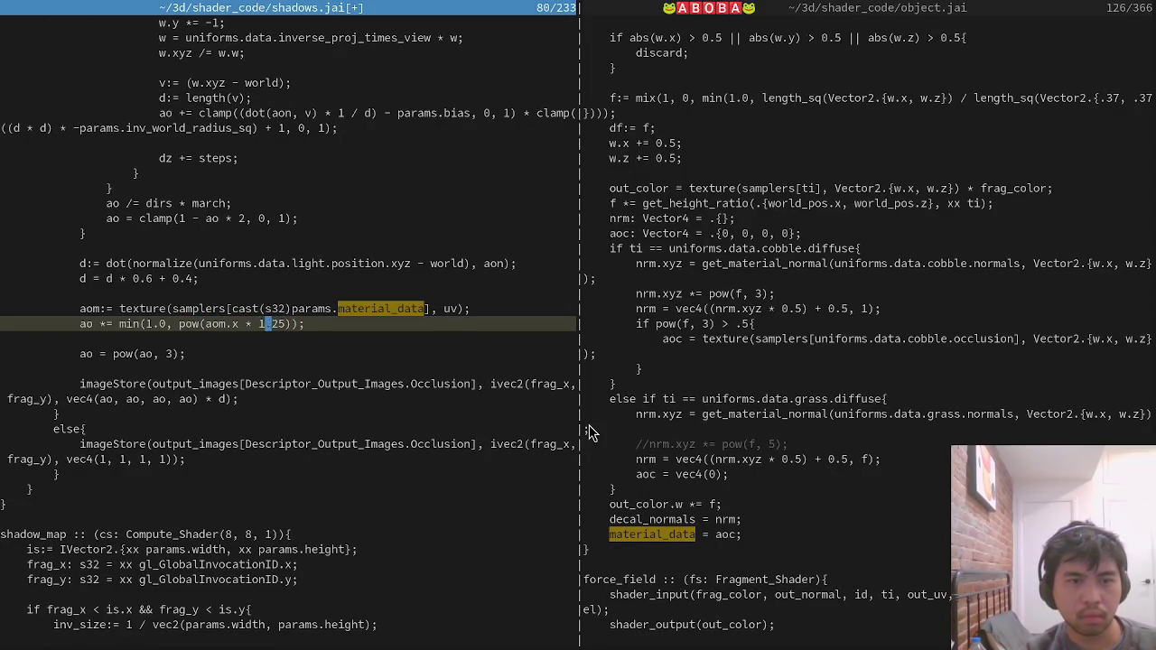
key("ctrl+s")
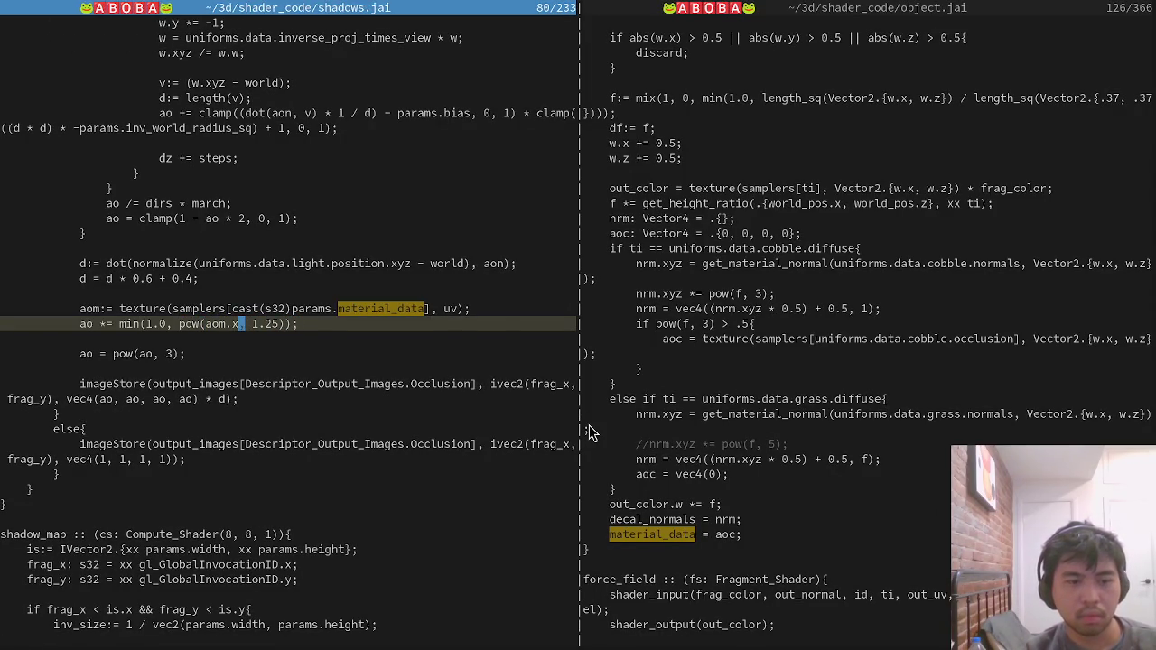
key("alt+Tab")
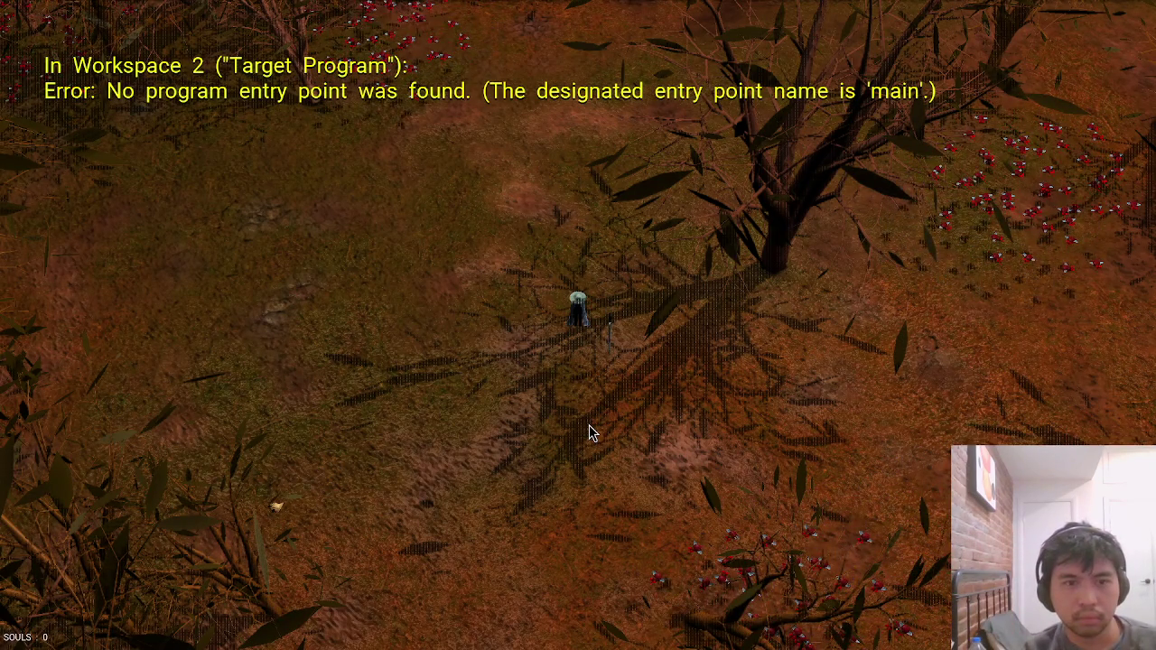
After the reload error, write all shader files again and bring the game back up.
key("alt+Tab")
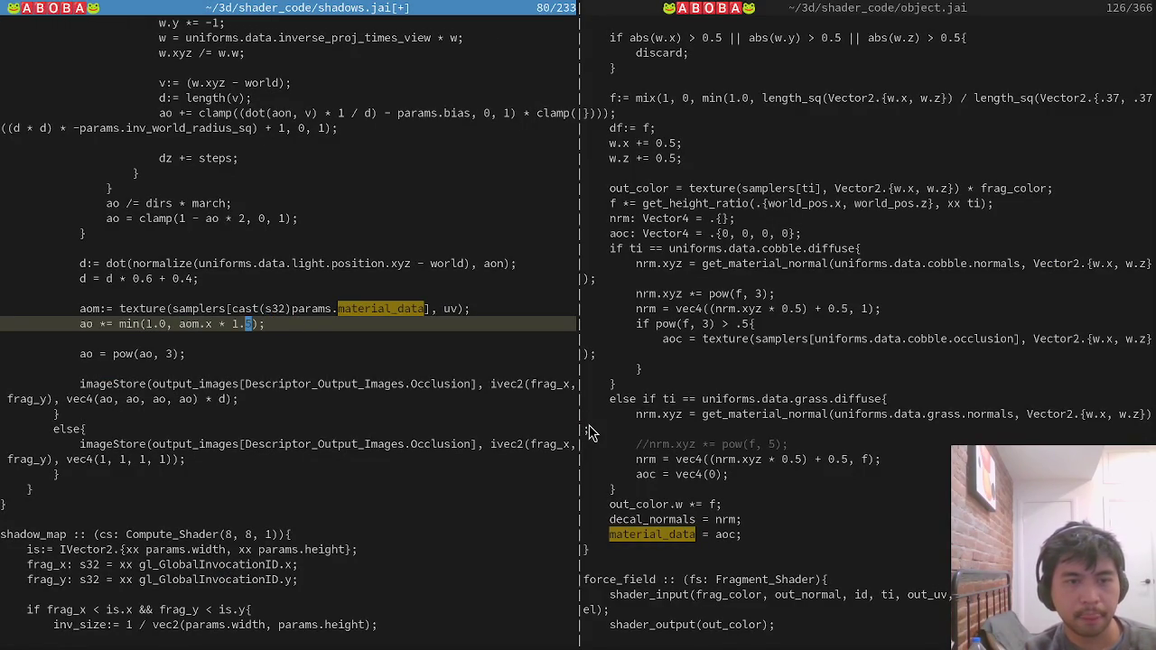
key("Return")
key("alt+Tab")
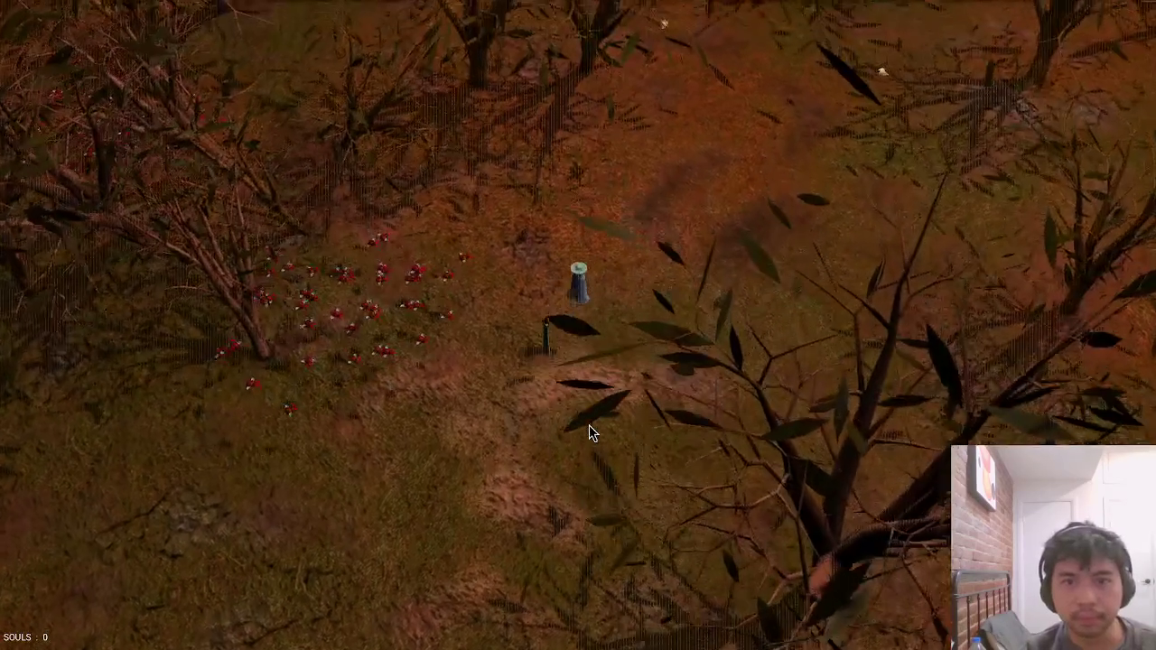
Walk the character north, then east through the forest, and return to the shader code.
key("w")
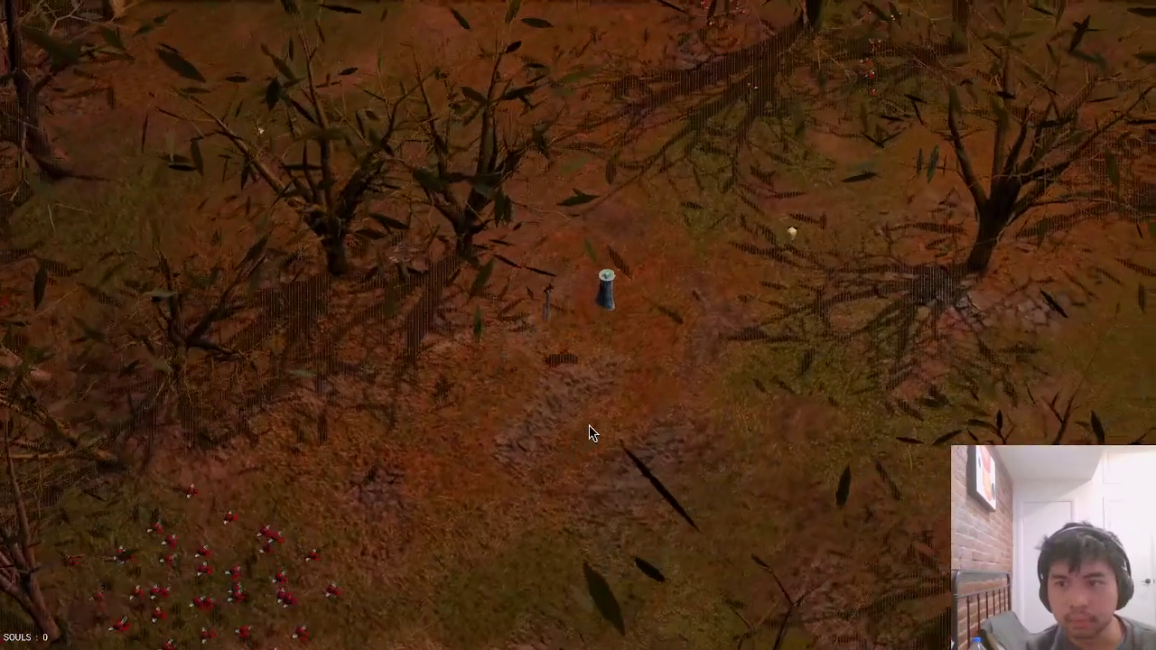
key("w")
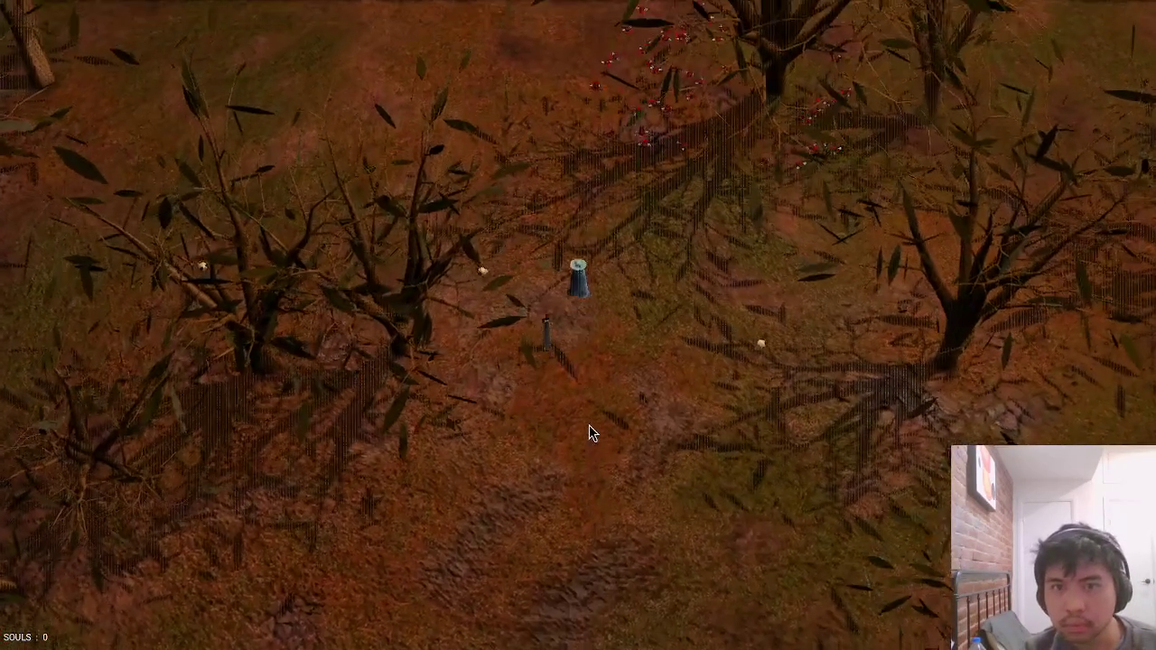
key("d")
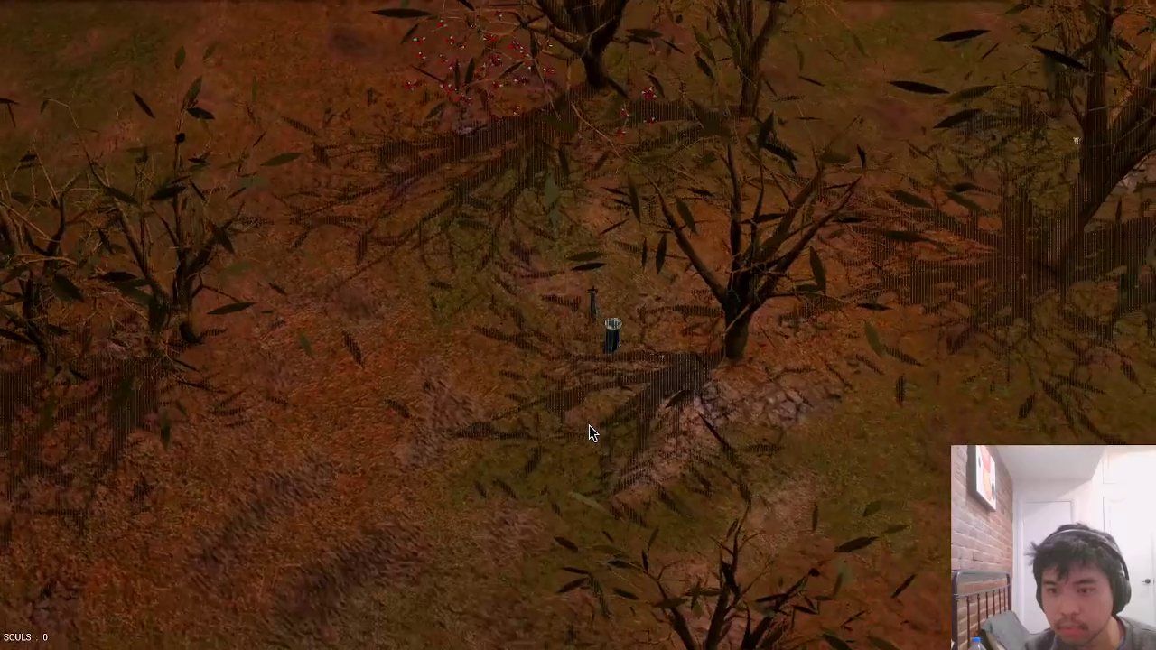
key("d")
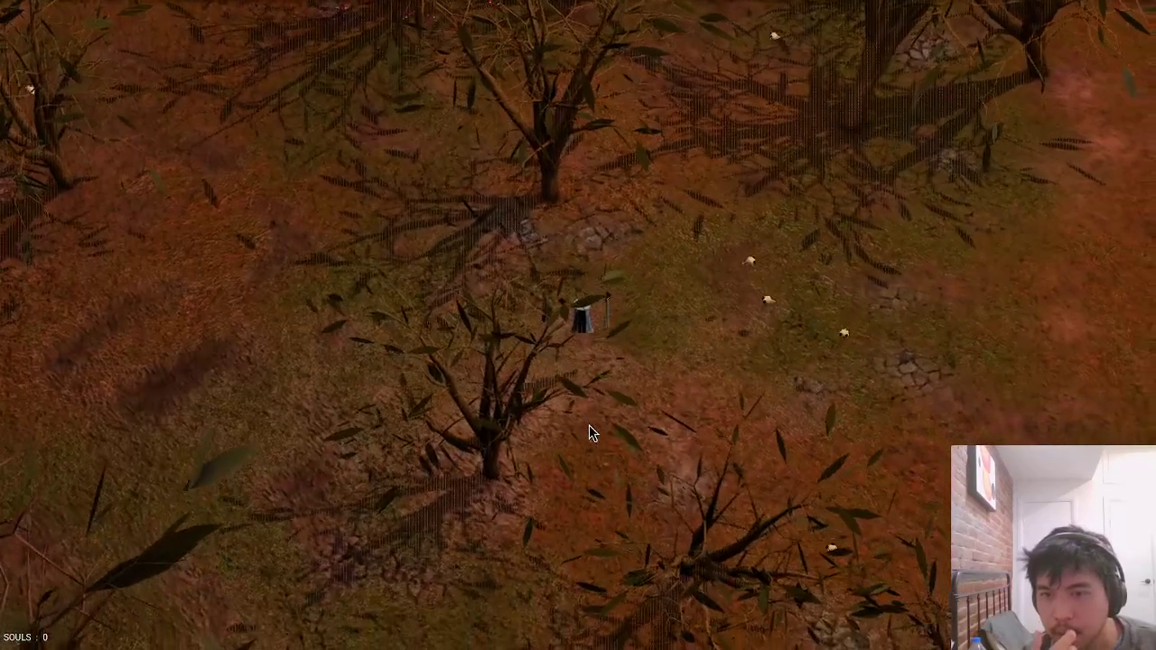
key("d")
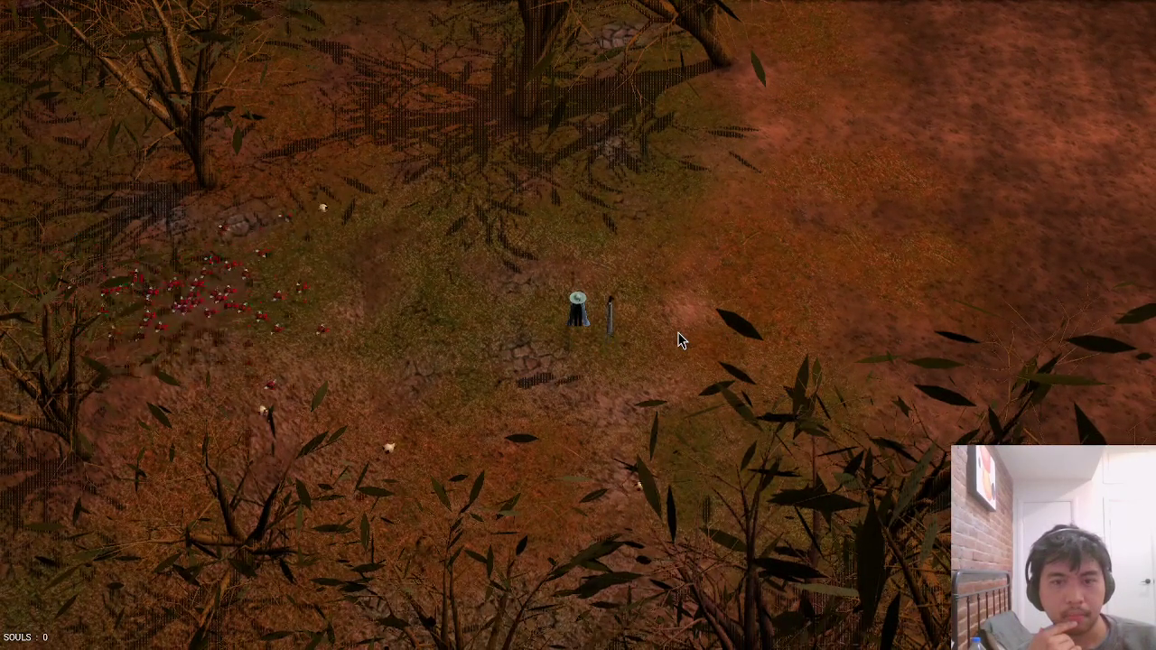
key("Escape")
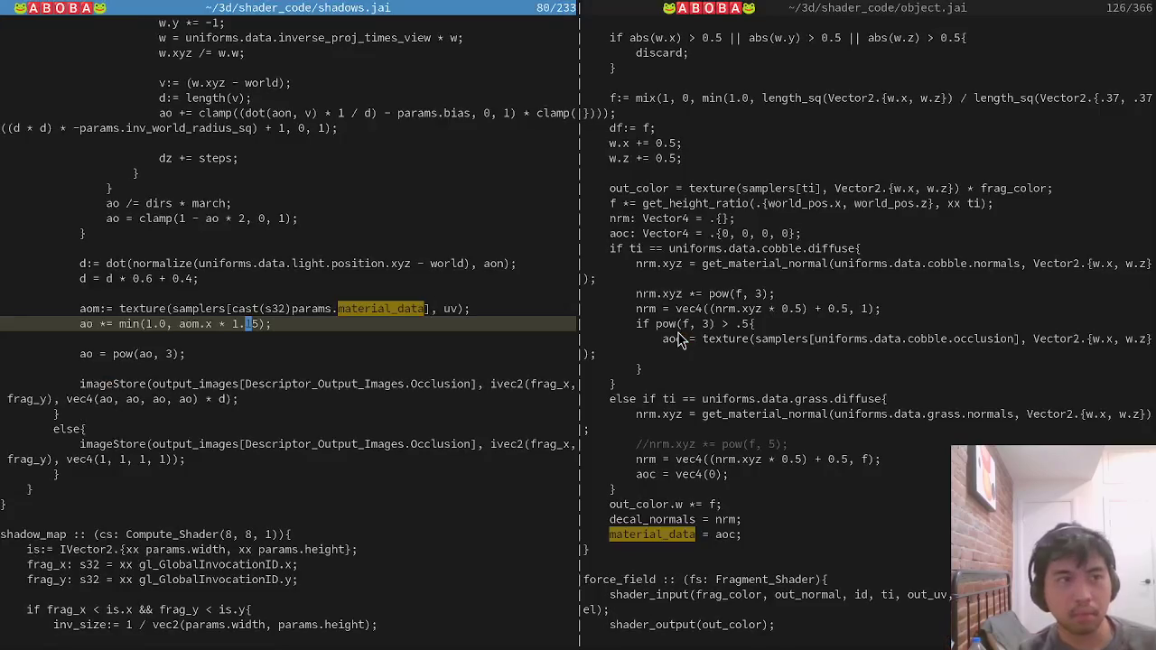
Comment out shadows.jai's ao *= min(...) line with // and save all to reload.
type("//")
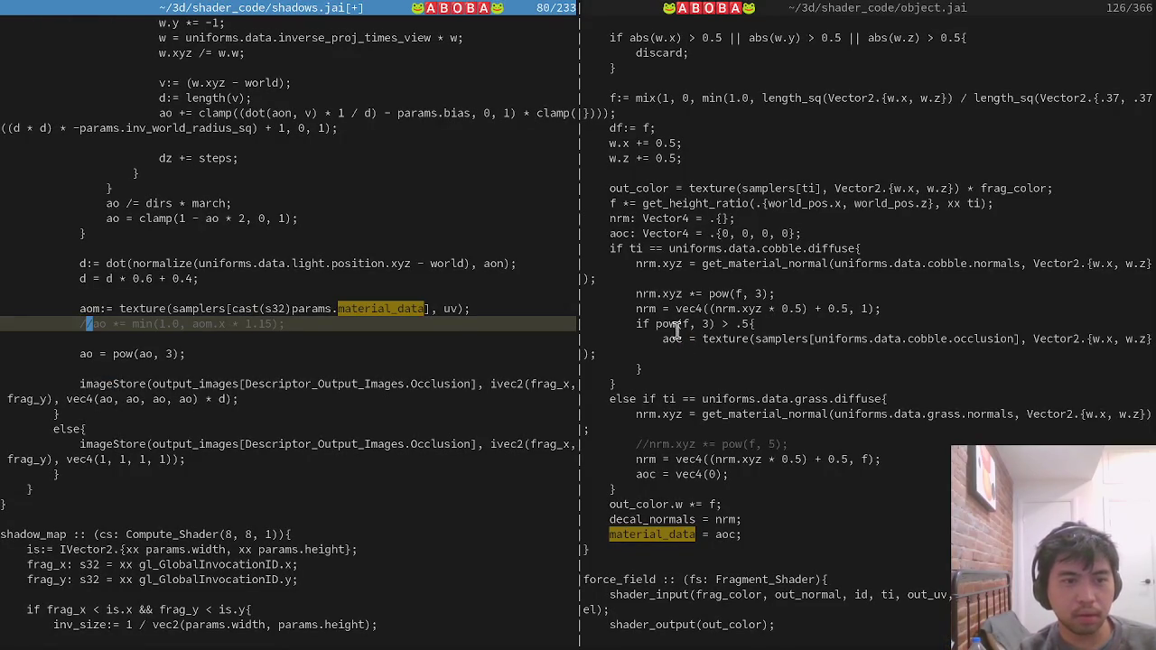
key("Tab")
type(":wa")
key("Return")
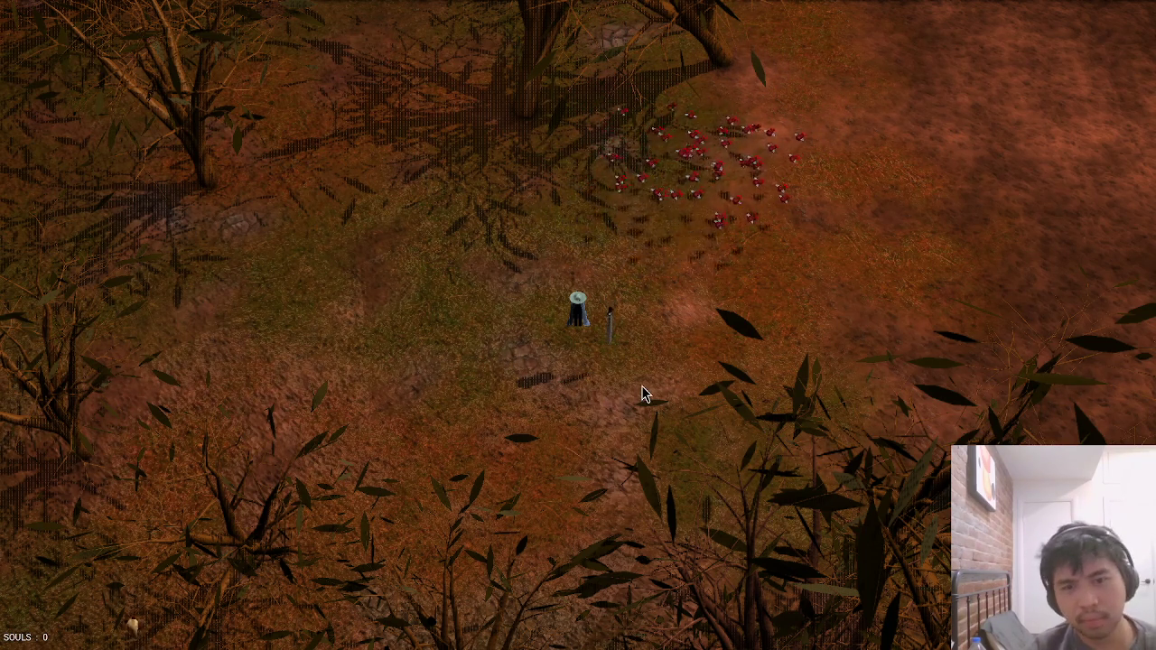
Alternate between code and game, walking the character north and south, then quit the game.
key("Escape")
key("alt+Tab")
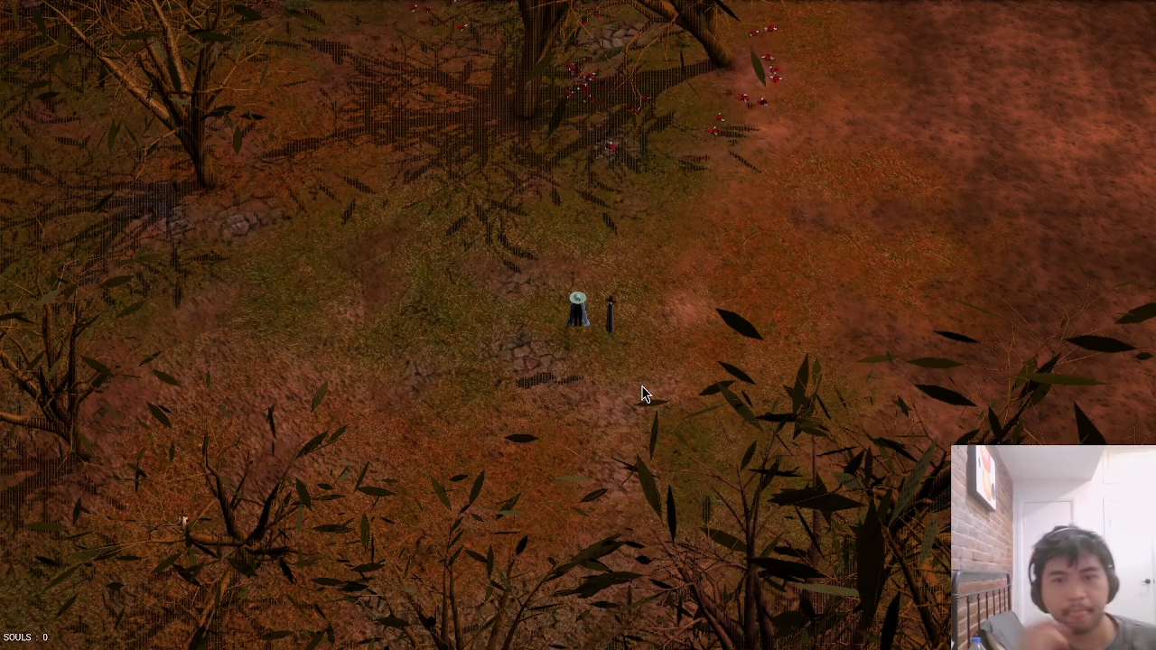
key("w")
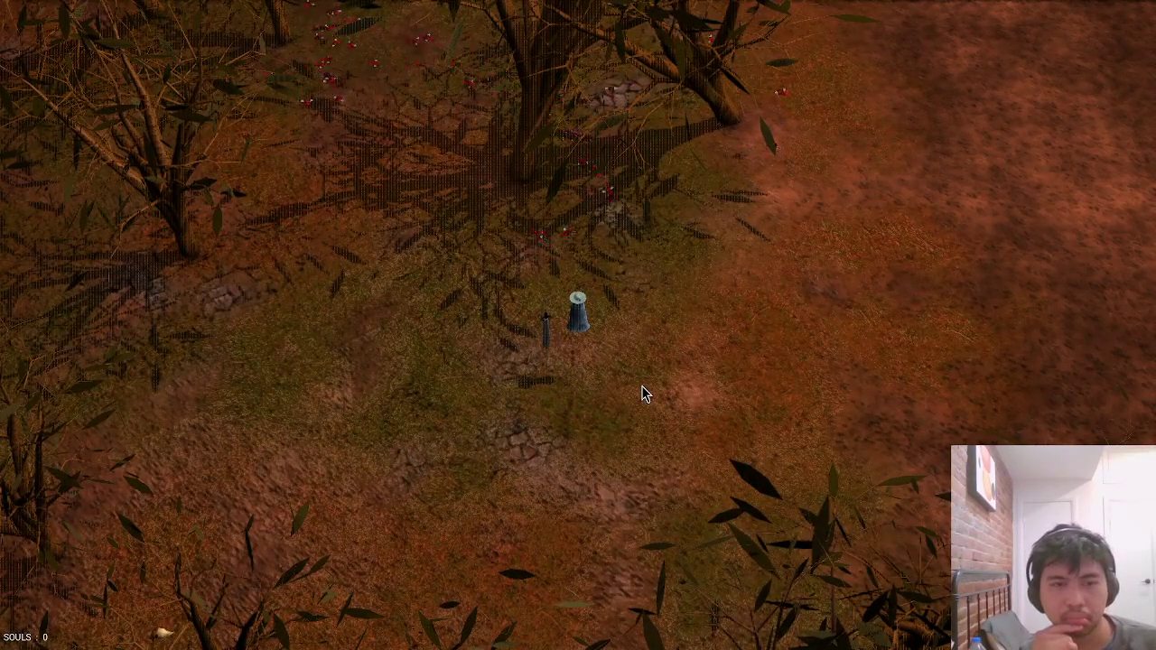
key("Escape")
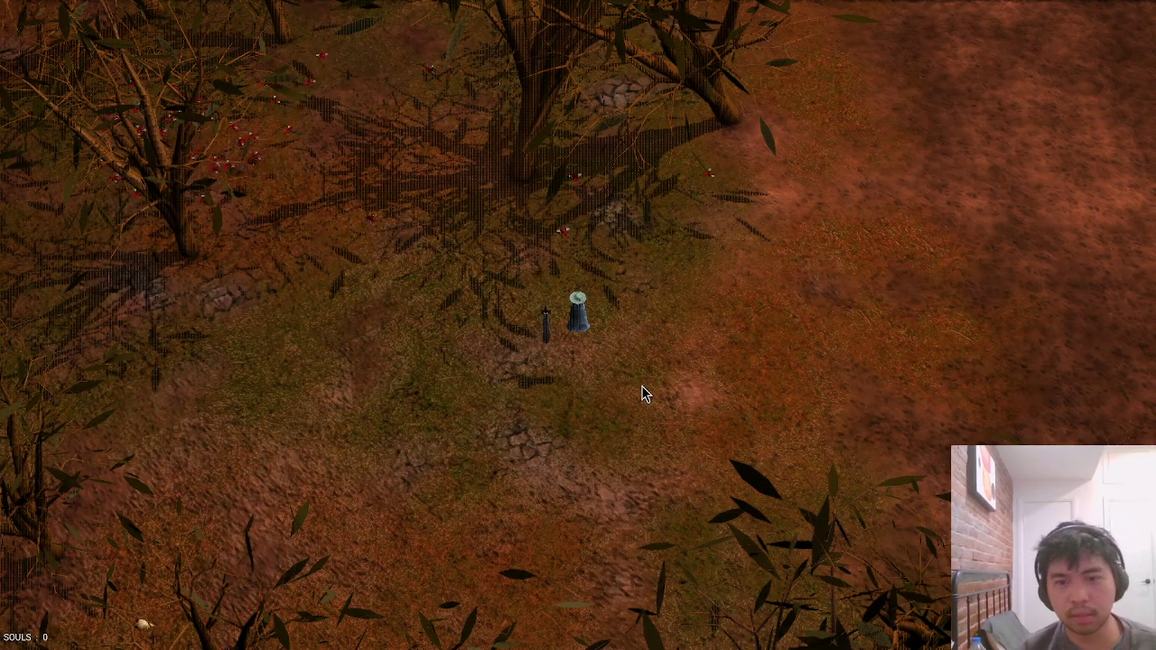
key("s")
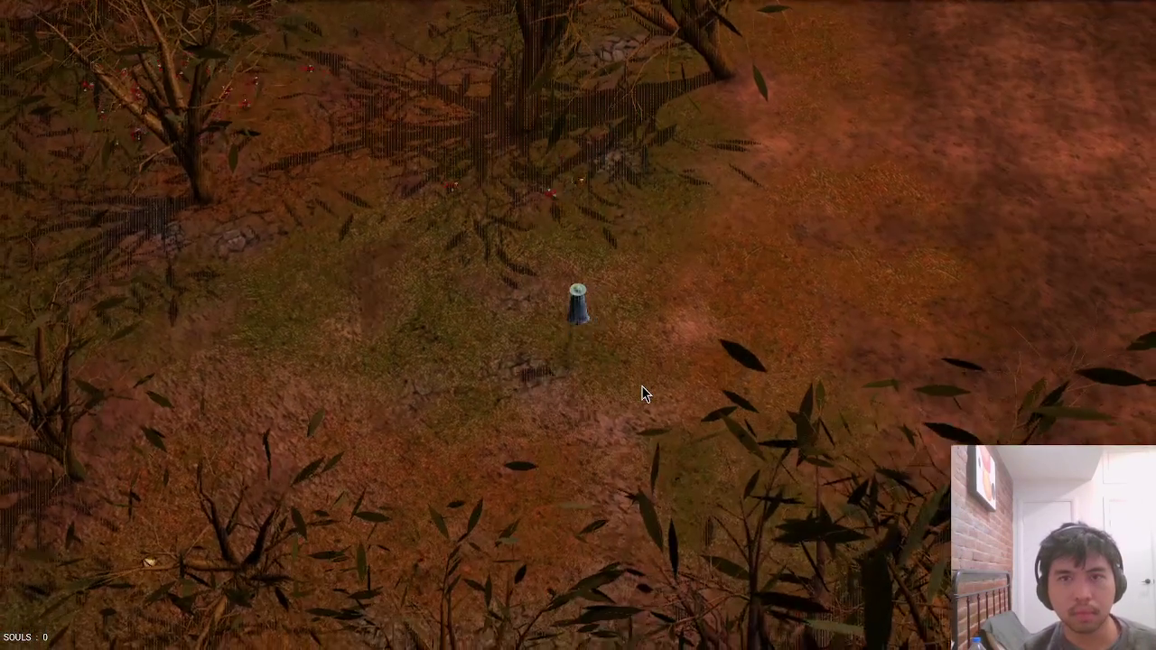
key("w")
key("Escape")
type("git add -u")
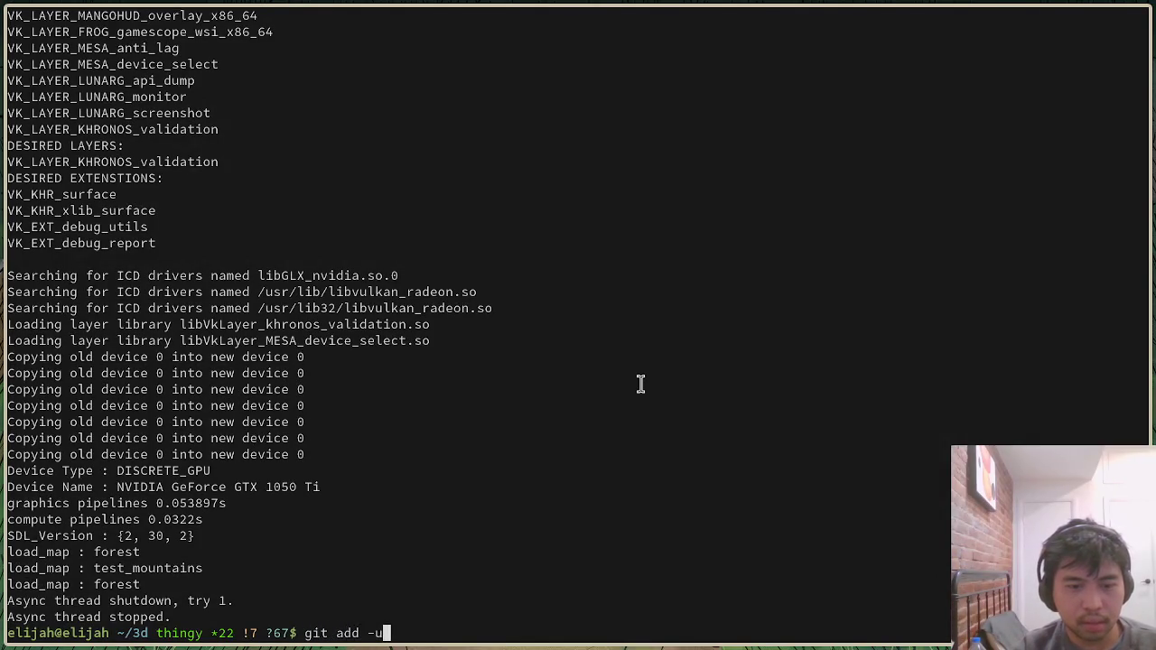
type("add -u")
Stage with git add -u, commit 'decals can now read from their ao texture', and push.
key("Return")
type("git")
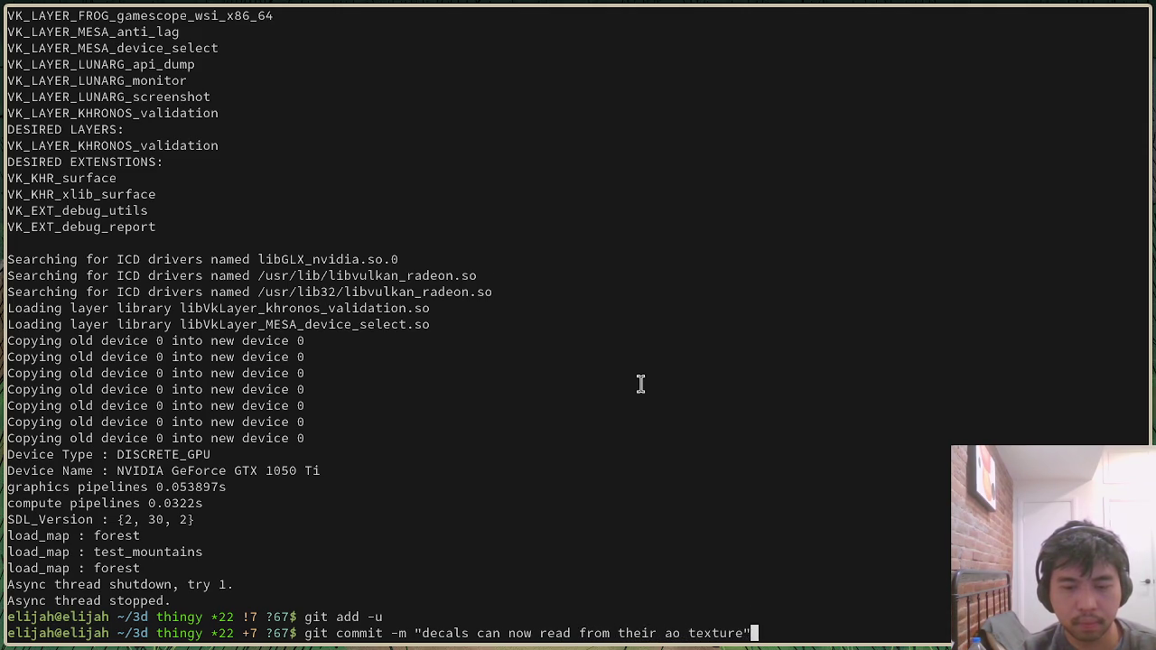
key("Return")
type("git push")
key("Return")
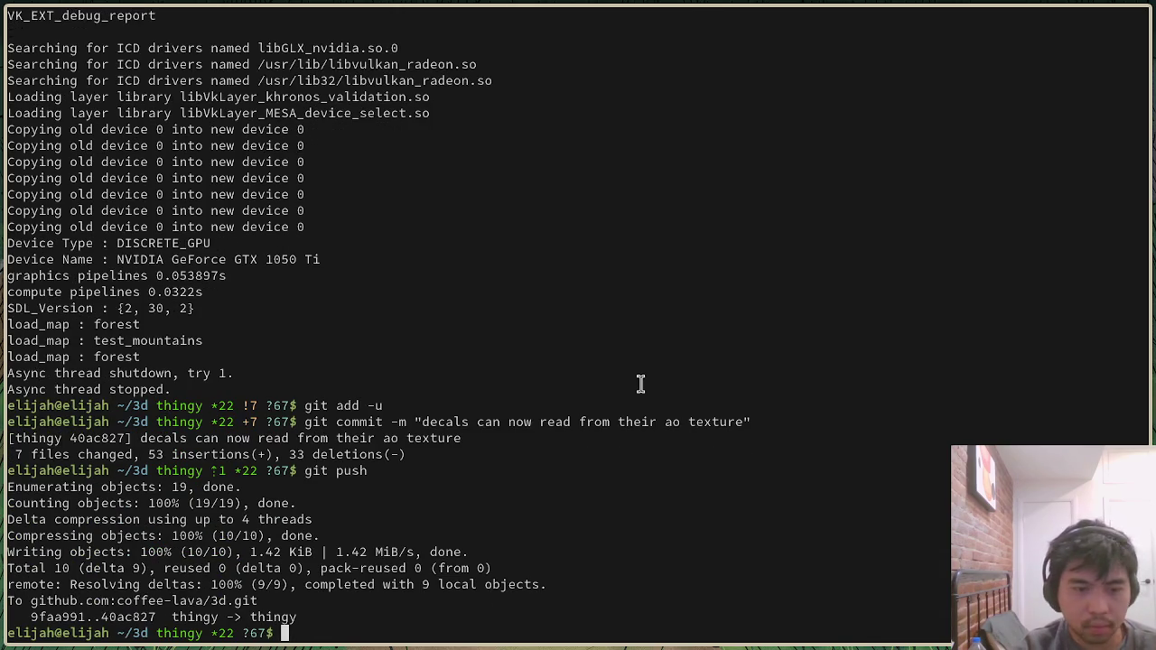
Switch from the terminal to the web browser window.
key("super+2")
key("super+3")
key("super+2")
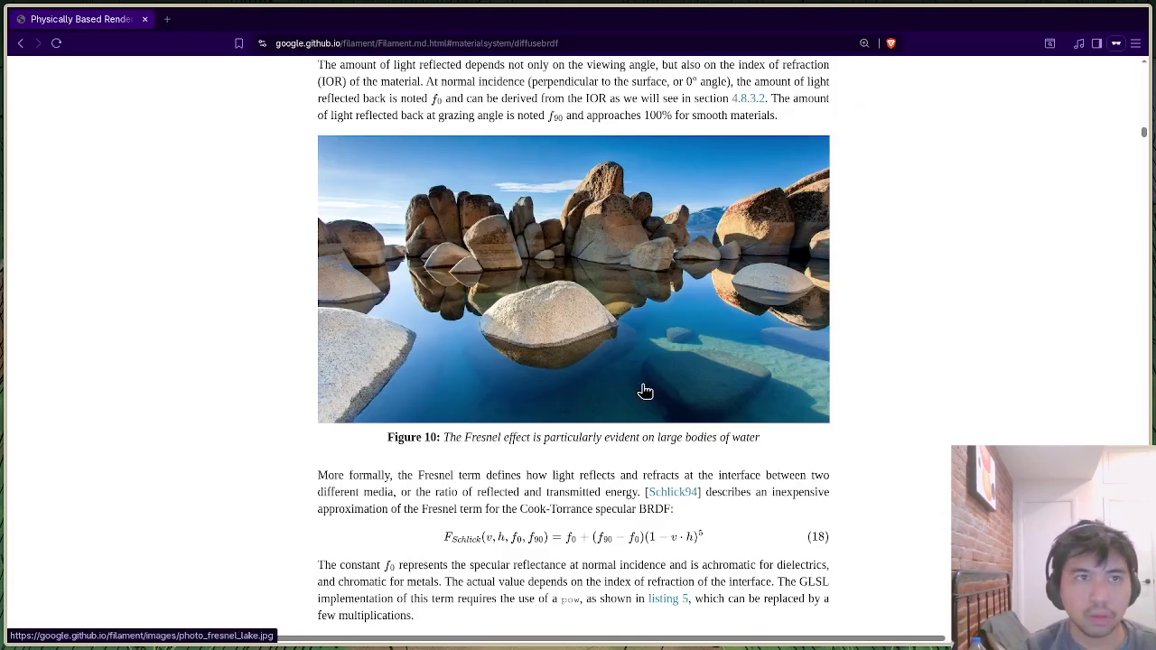
Open textures.pixel-furnace.com in a private tab and scroll down to the Dirt texture.
left_click(166, 19)
type("pixel")
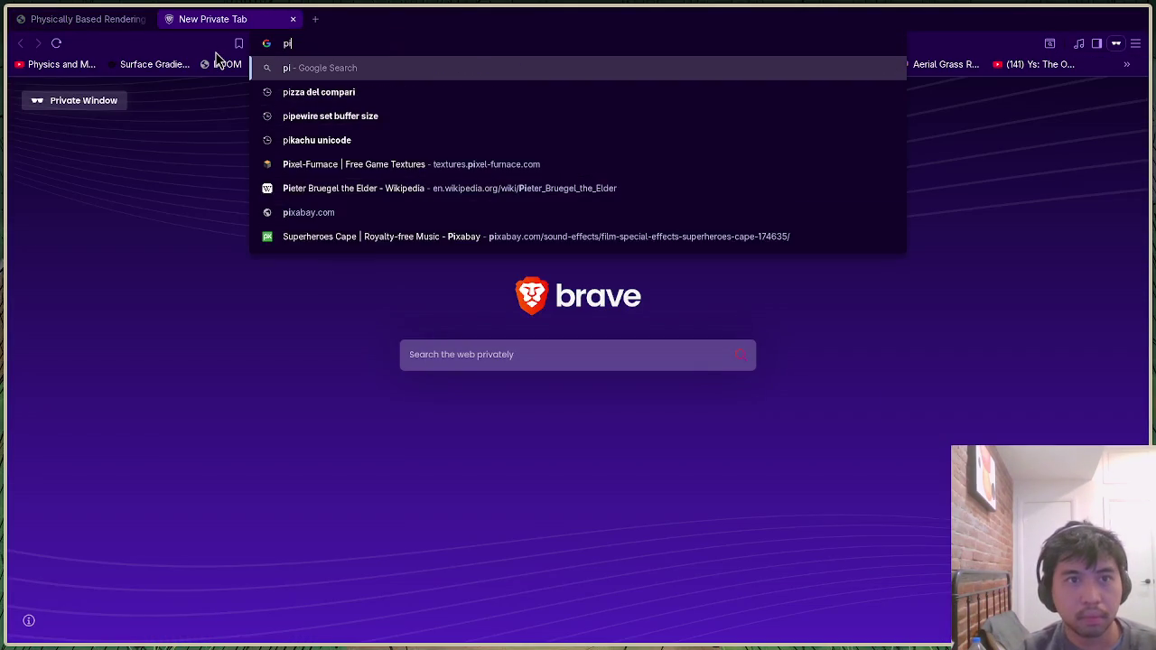
left_click(392, 143)
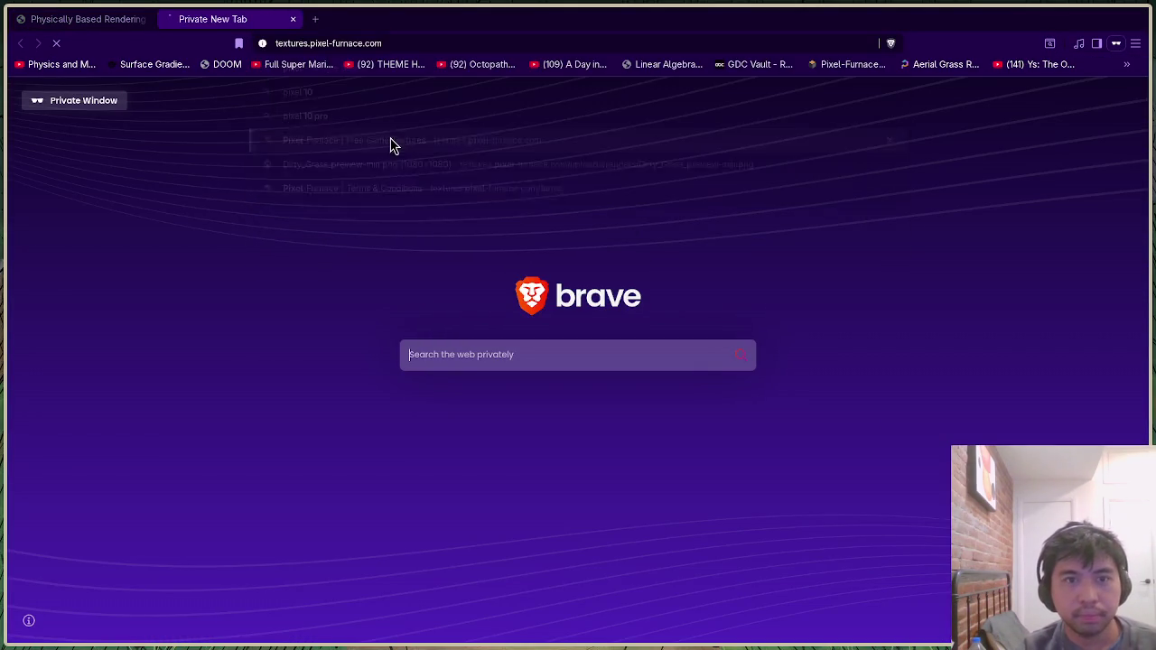
scroll(446, 219, "down", 6)
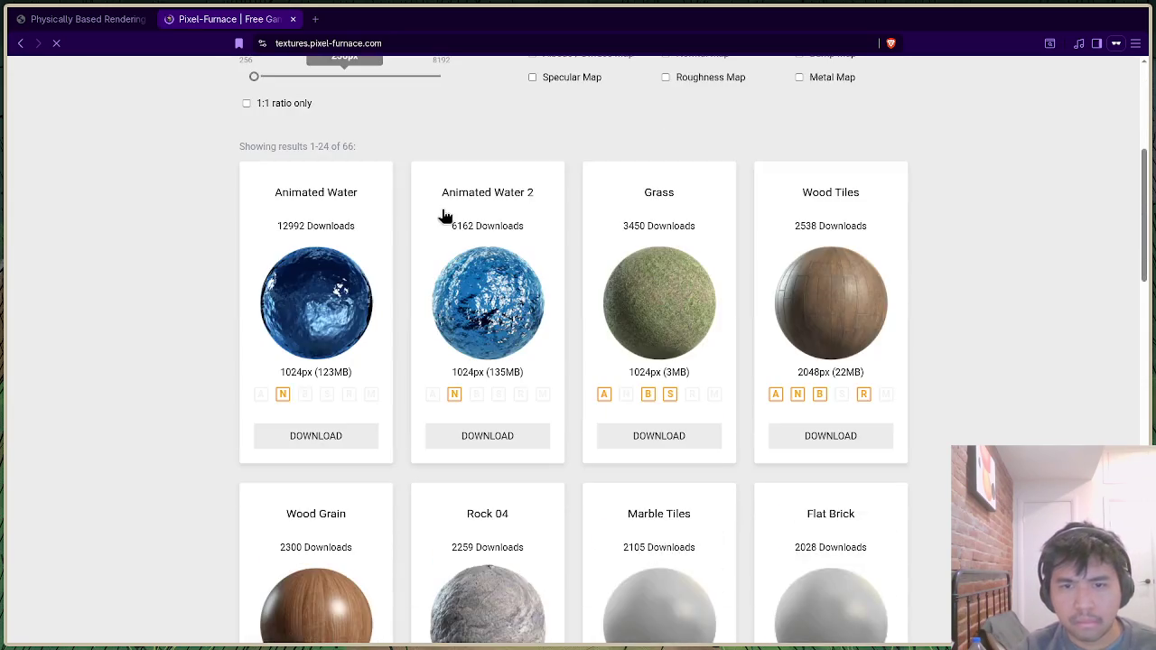
scroll(441, 217, "down", 2)
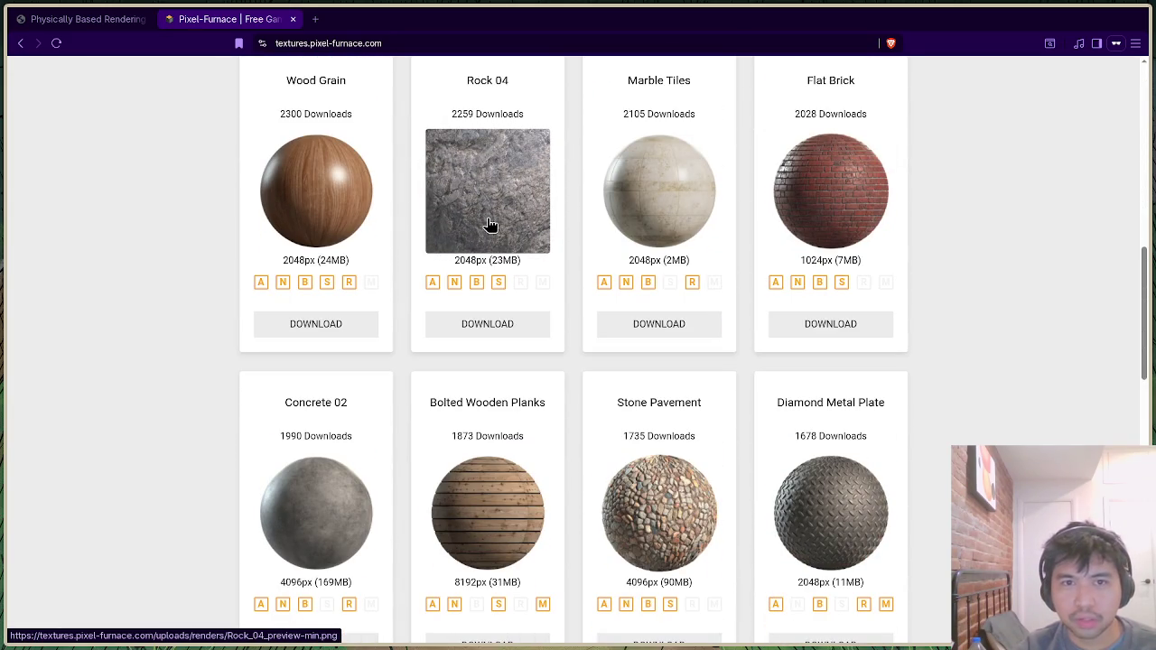
scroll(487, 222, "down", 3)
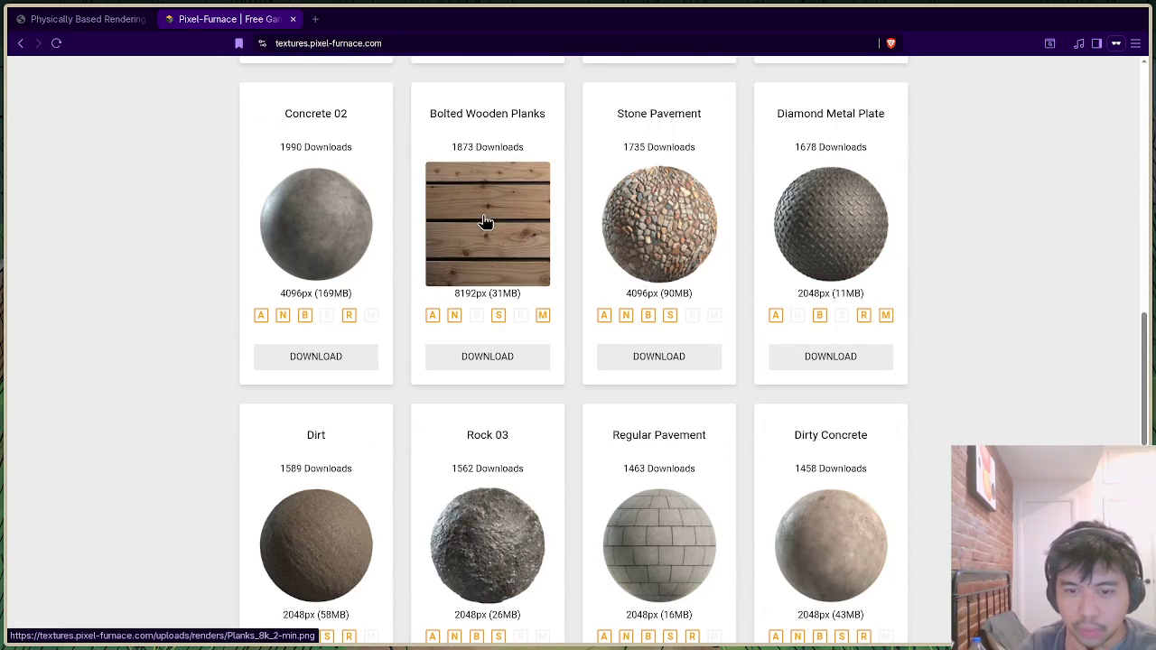
scroll(485, 221, "down", 1)
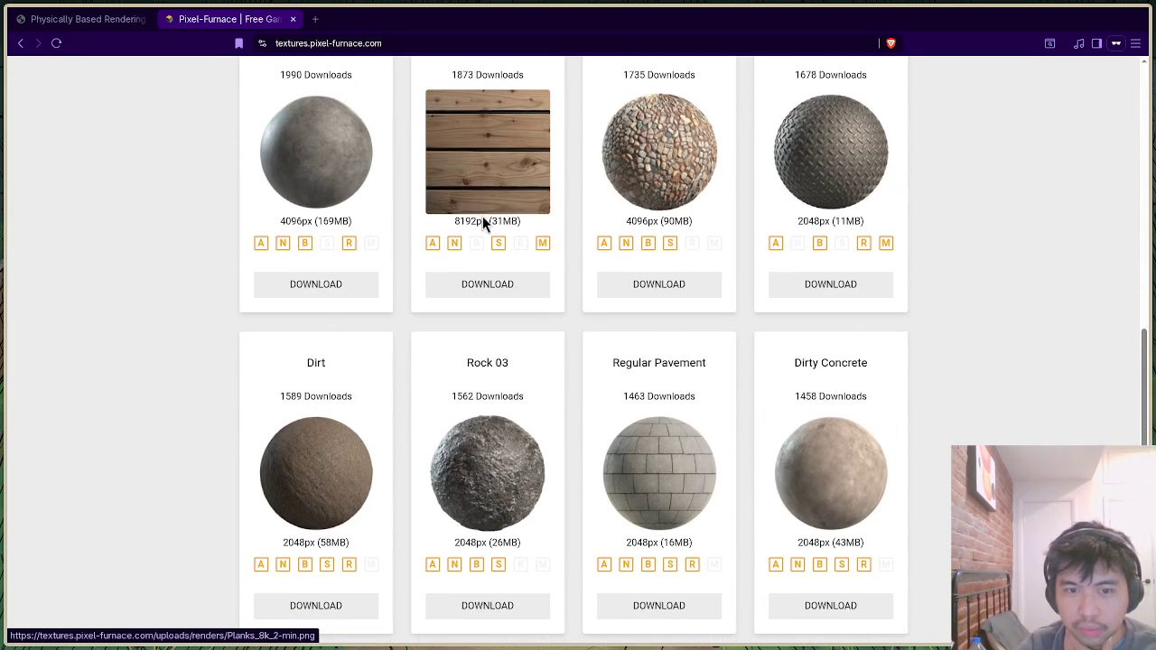
Open the Dirt preview image in a new tab, view it, then close that tab.
right_click(366, 439)
left_click(397, 105)
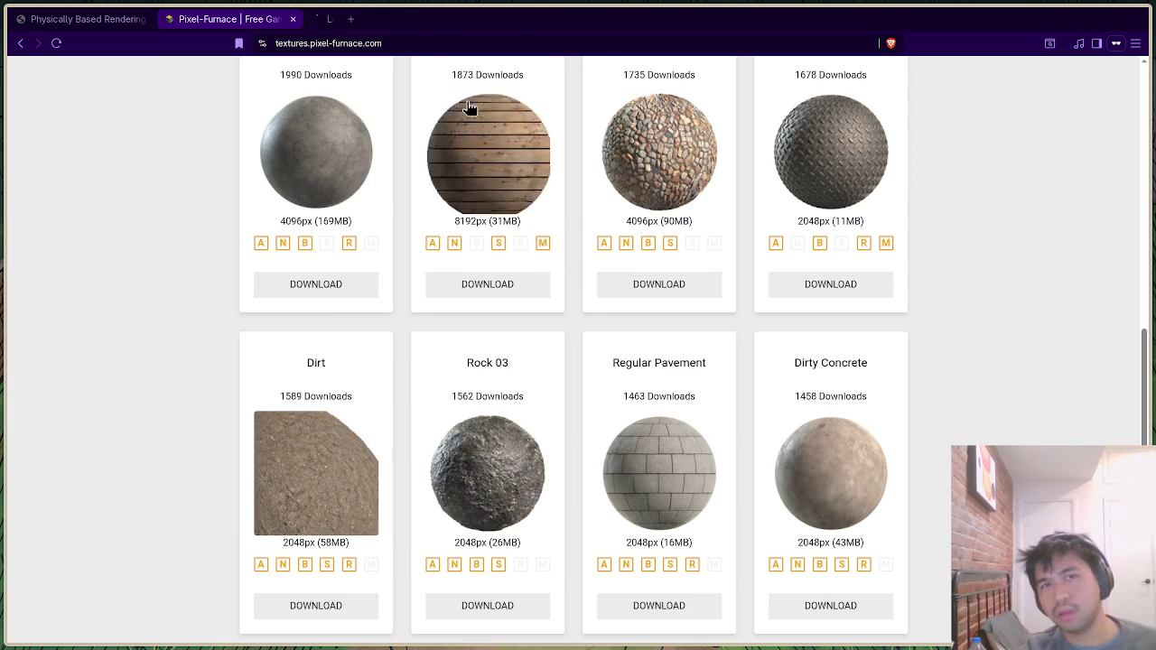
left_click(370, 20)
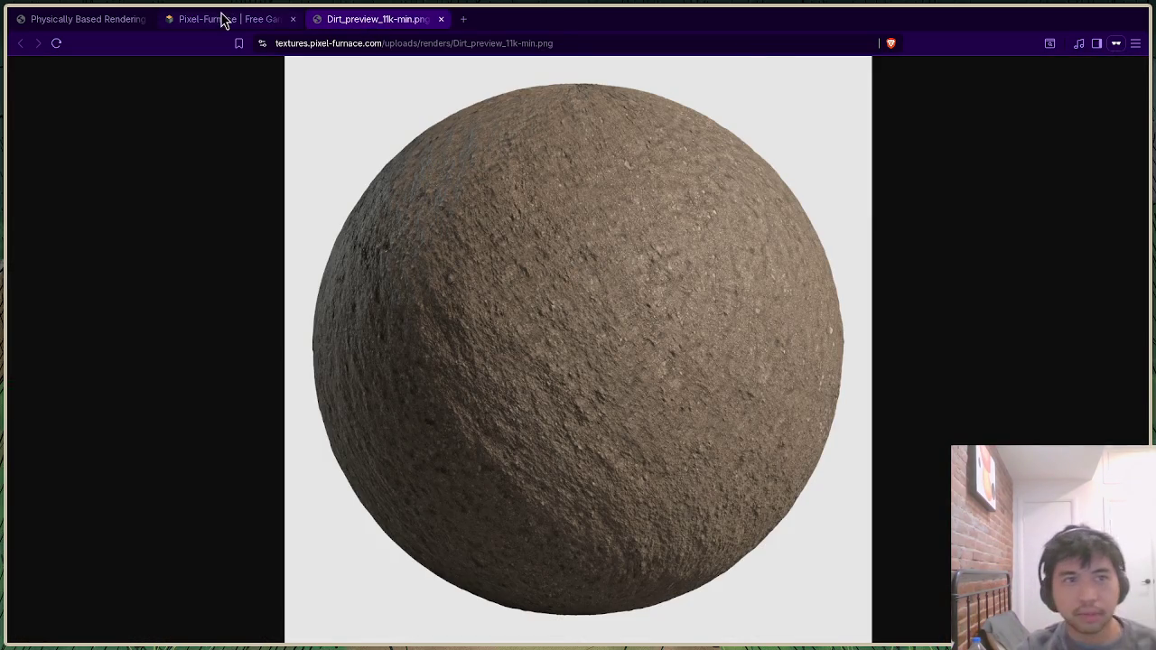
left_click(223, 20)
scroll(325, 388, "down", 1)
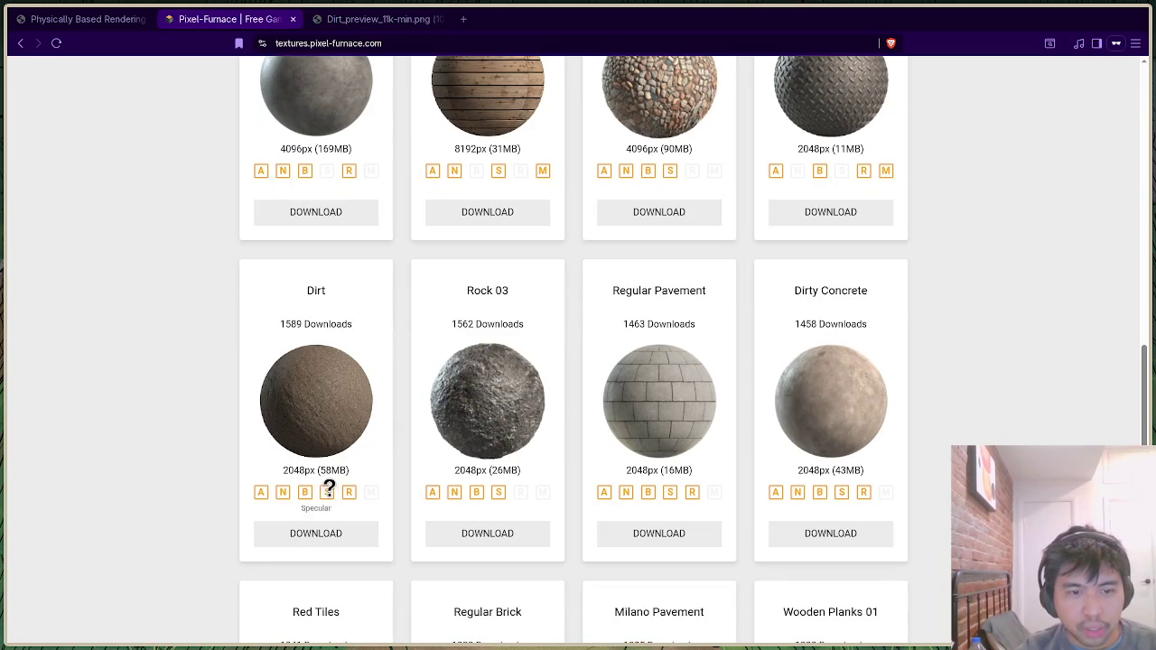
left_click(443, 20)
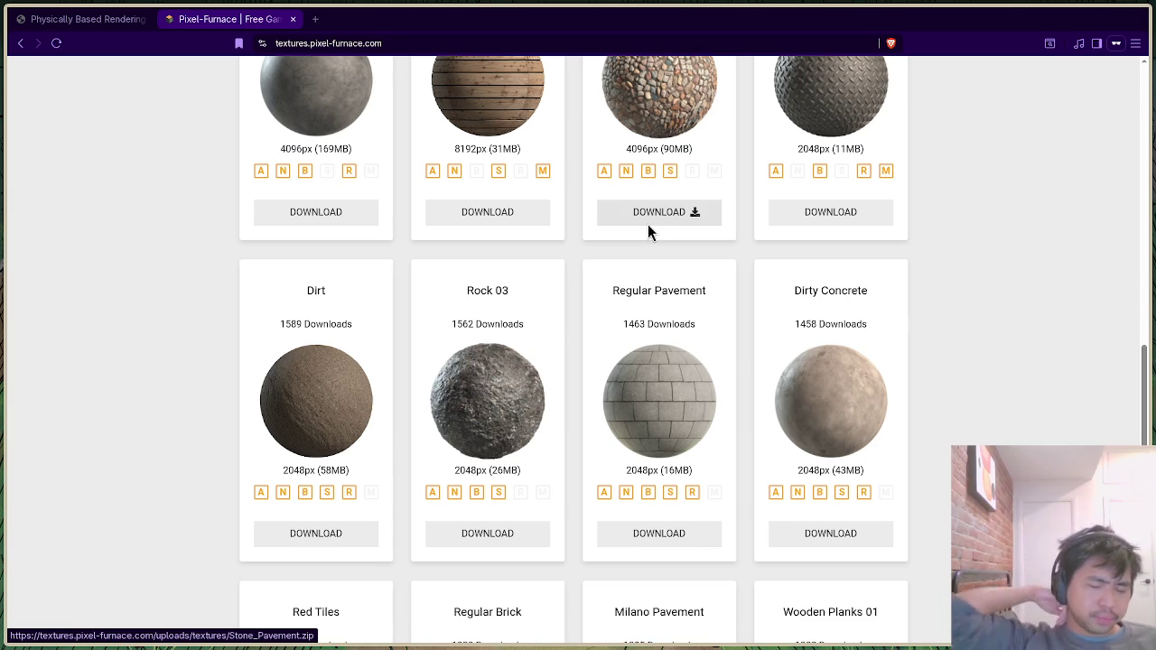
Relaunch the game from the terminal using the previous command.
key("alt+Tab")
key("Up")
key("Up")
key("Up")
key("Return")
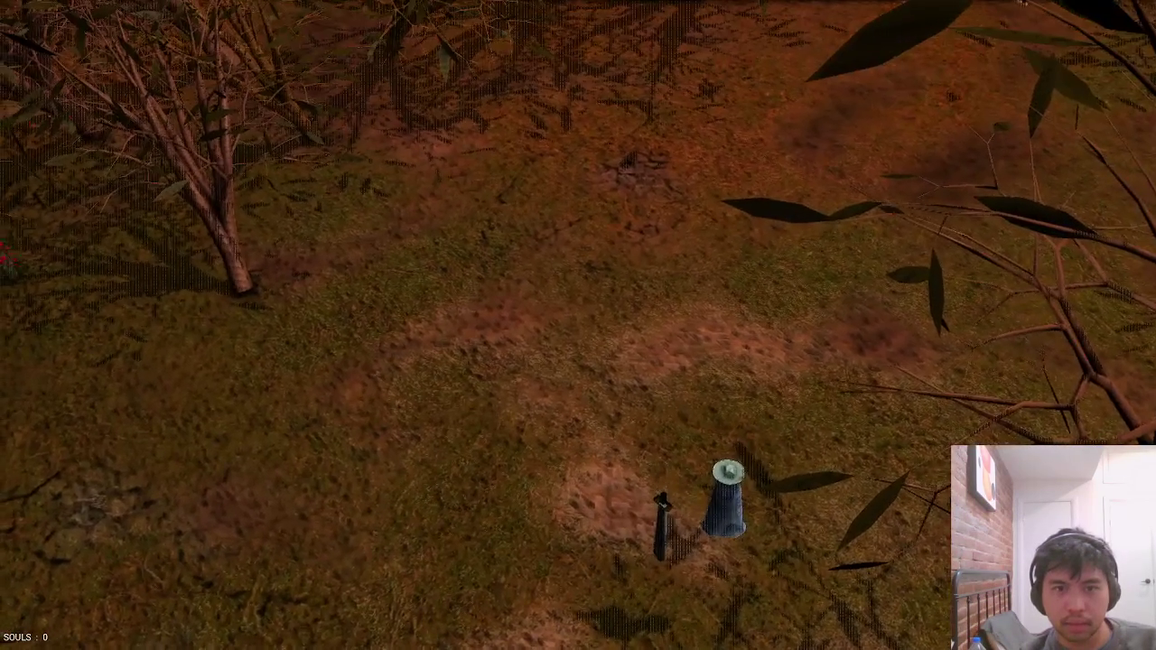
Walk up the dirt patch, run 'timestamps' in the console for per-pass timings, then quit.
key("w")
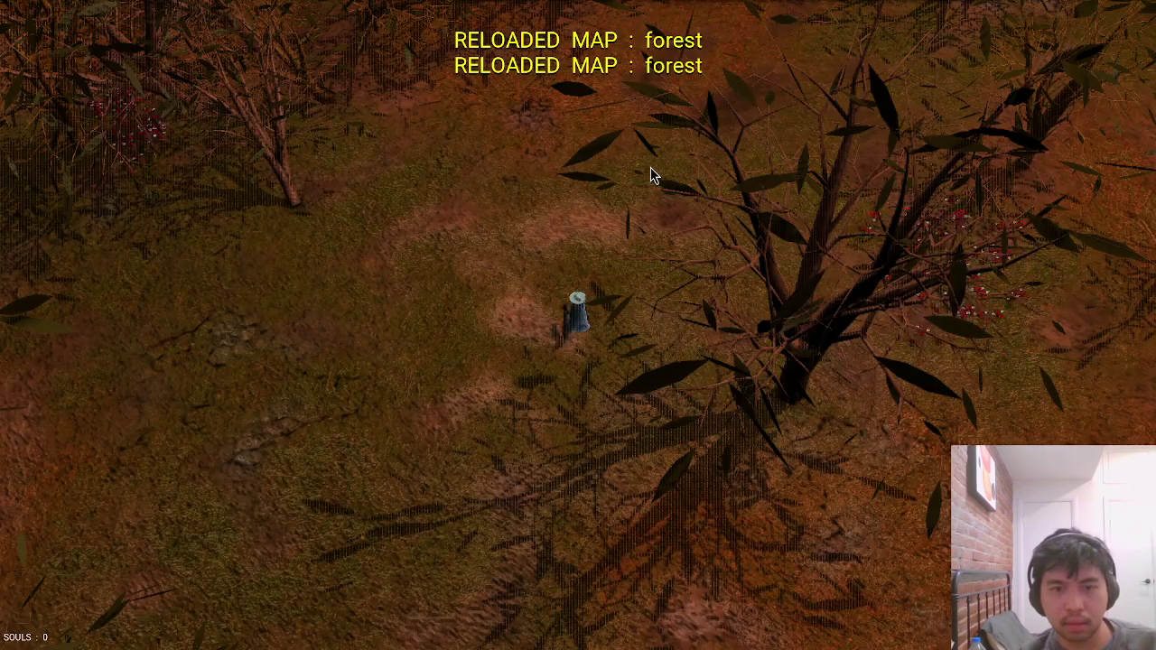
key("grave")
type("timestamps")
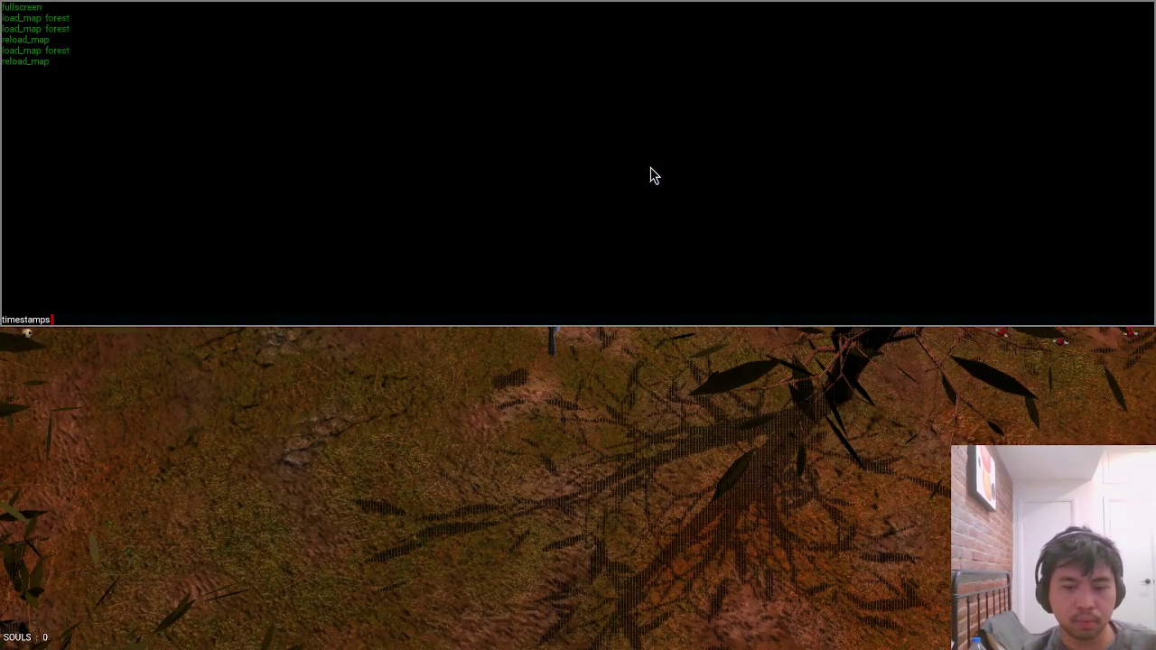
key("Return")
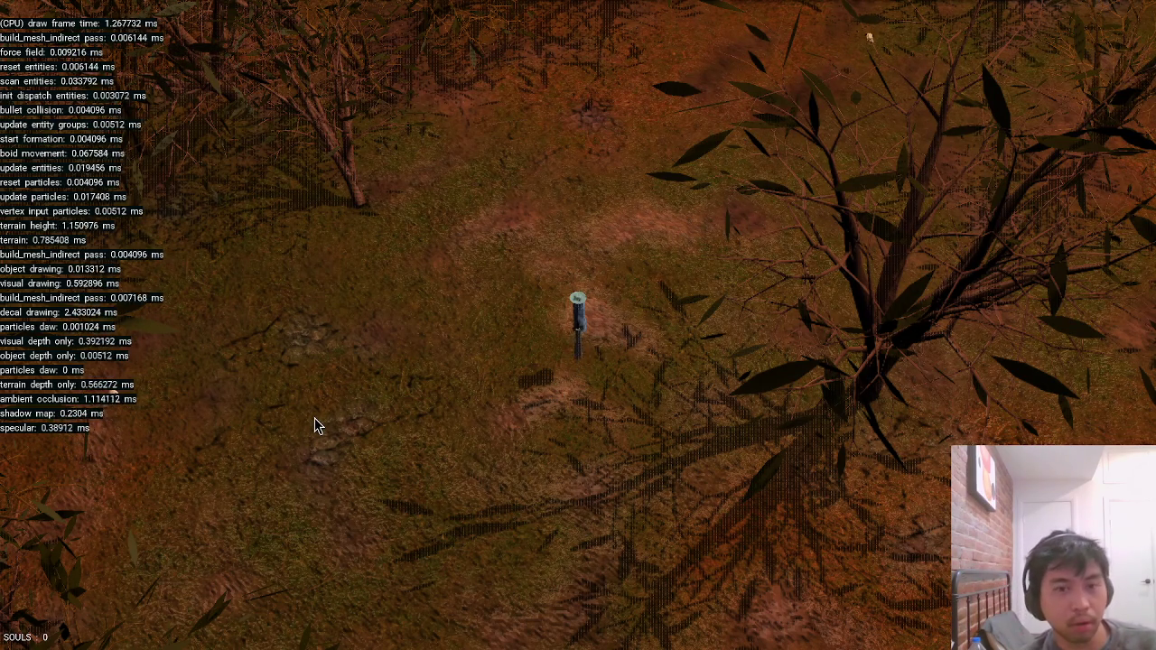
key("Escape")
Open main.jai in the editor and search for the terrain_quad_size line.
key("alt+Tab")
key("alt+Tab")
key("alt+Tab")
key("ctrl+p")
type("main")
key("Return")
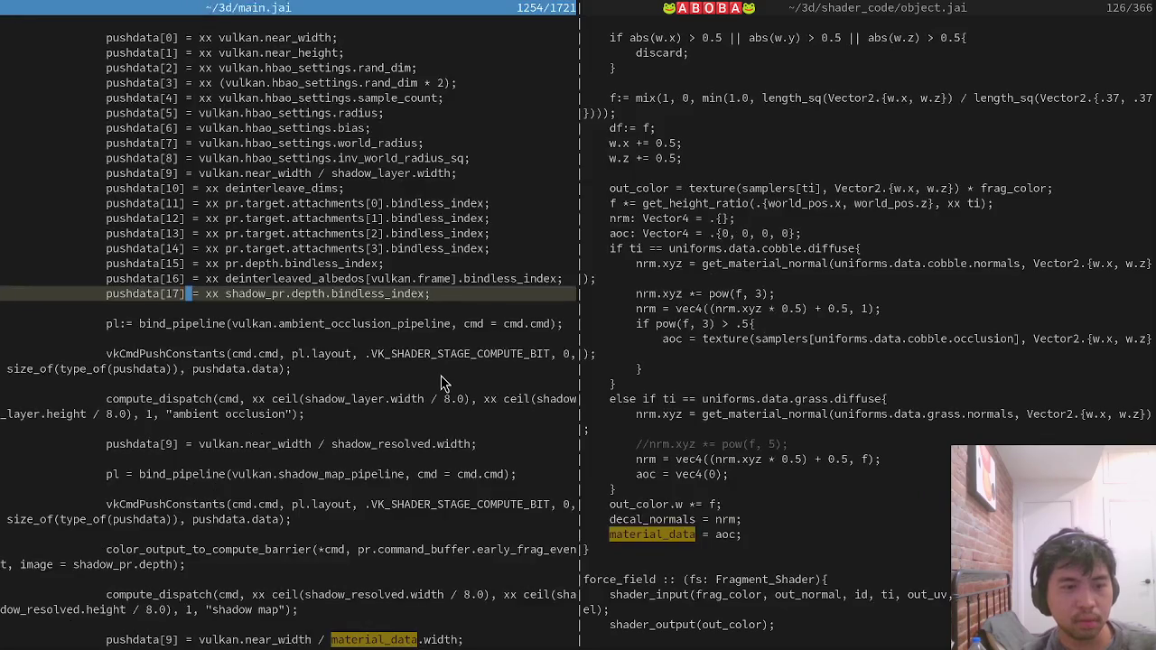
type("/text")
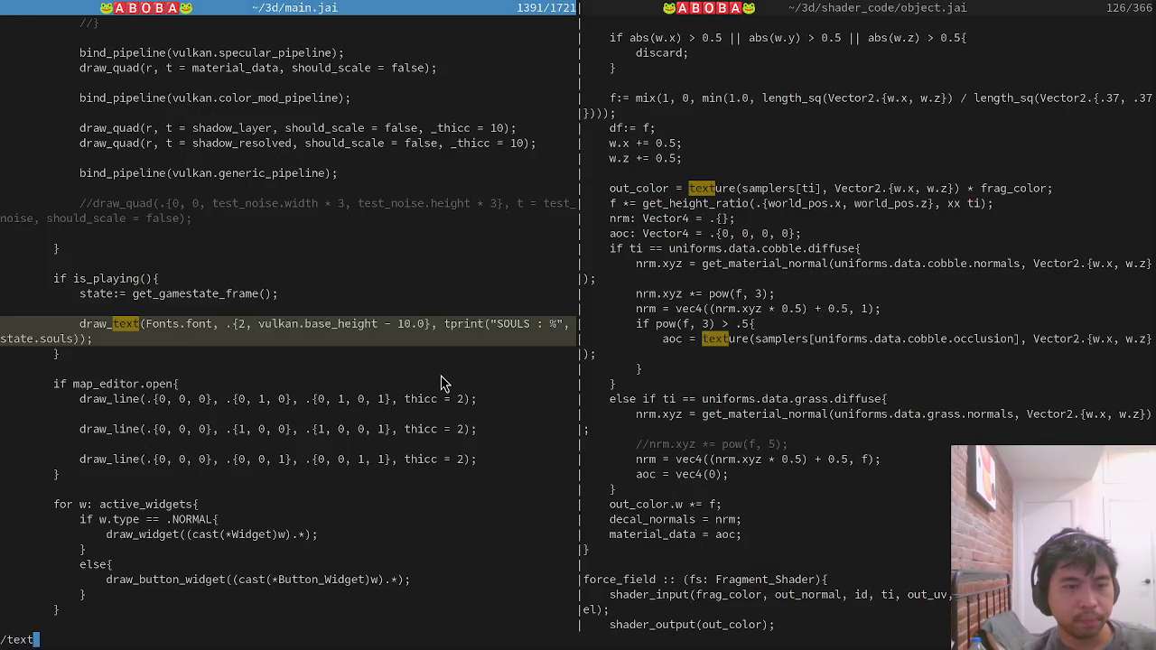
type("errain_")
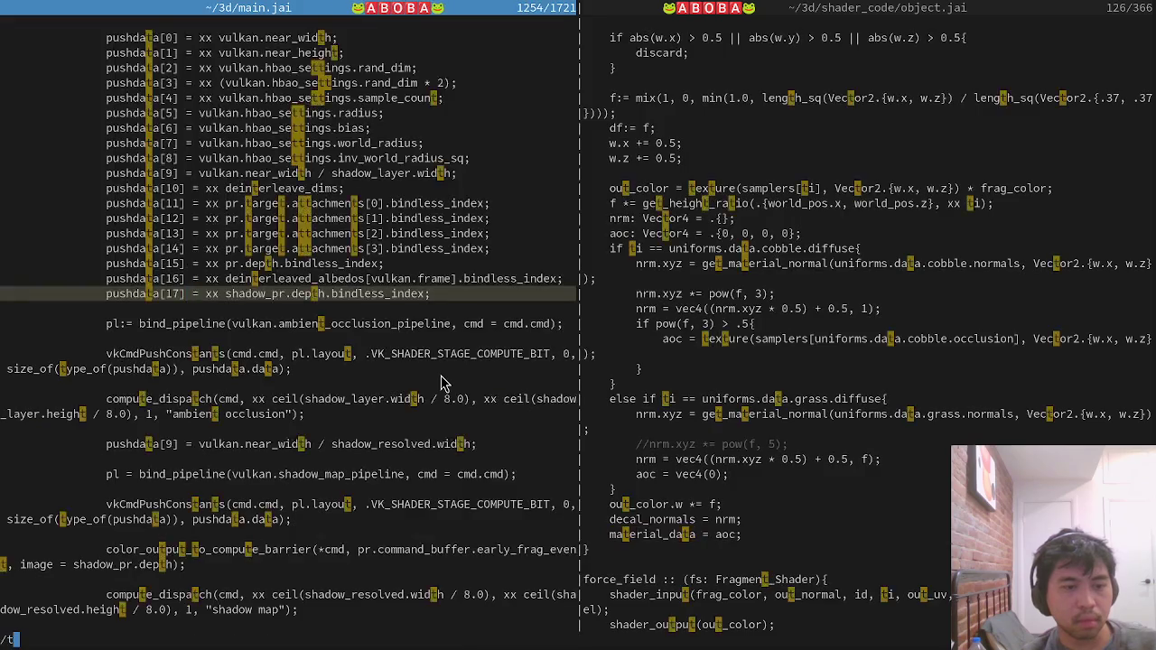
key("BackSpace")
key("BackSpace")
type("n_")
key("Return")
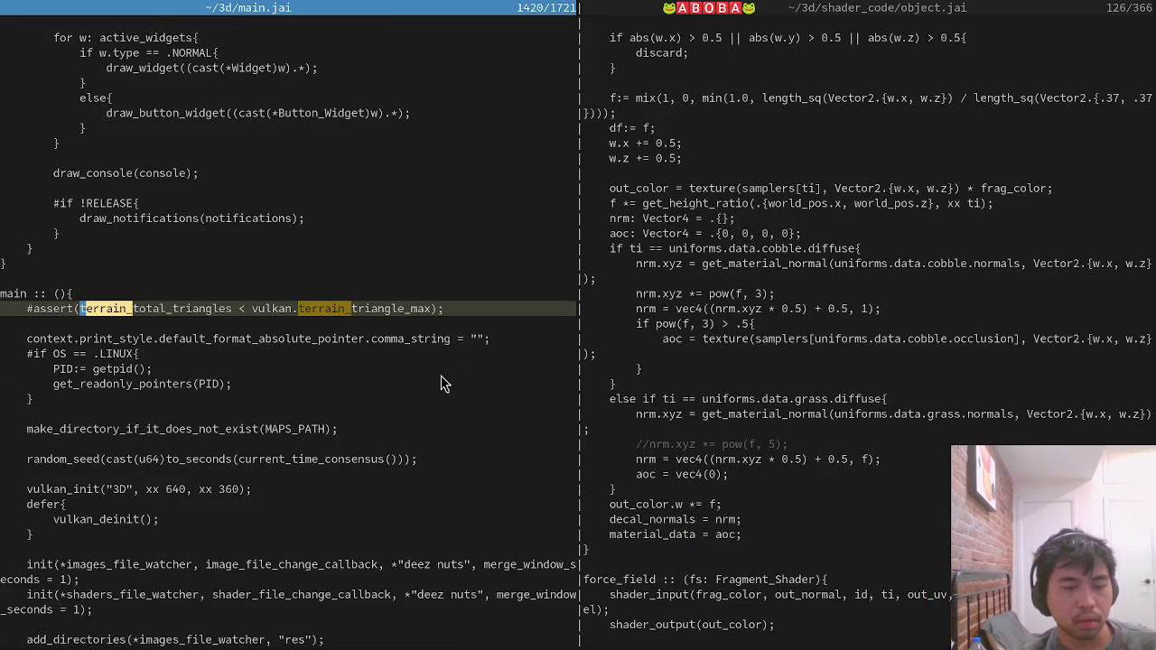
type("/terrain_quad")
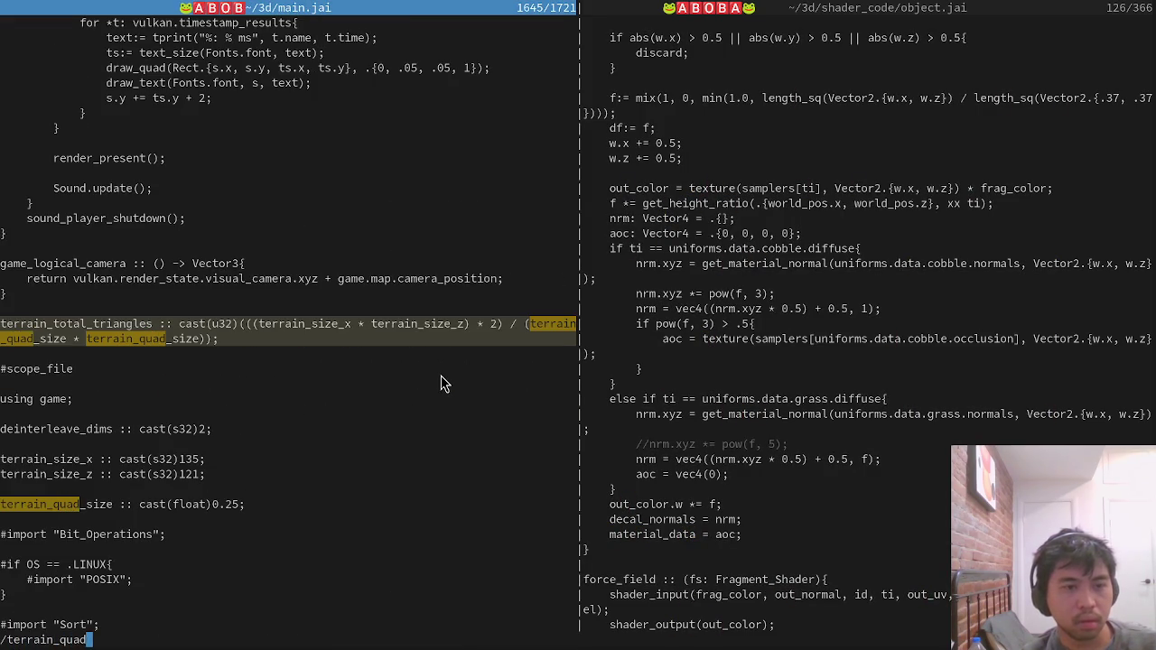
key("Return")
Change terrain_quad_size from 0.25, save main.jai, and rerun the build in the terminal.
key("j")
key("j")
key("j")
key("j")
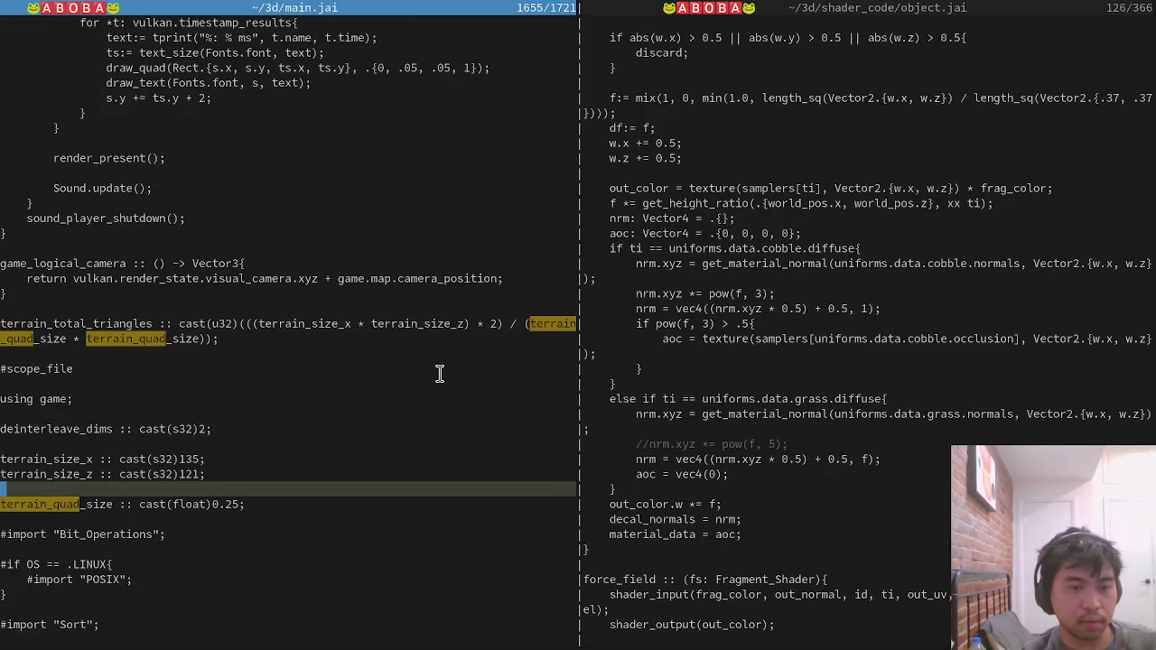
key("dollar")
type(":w")
key("Return")
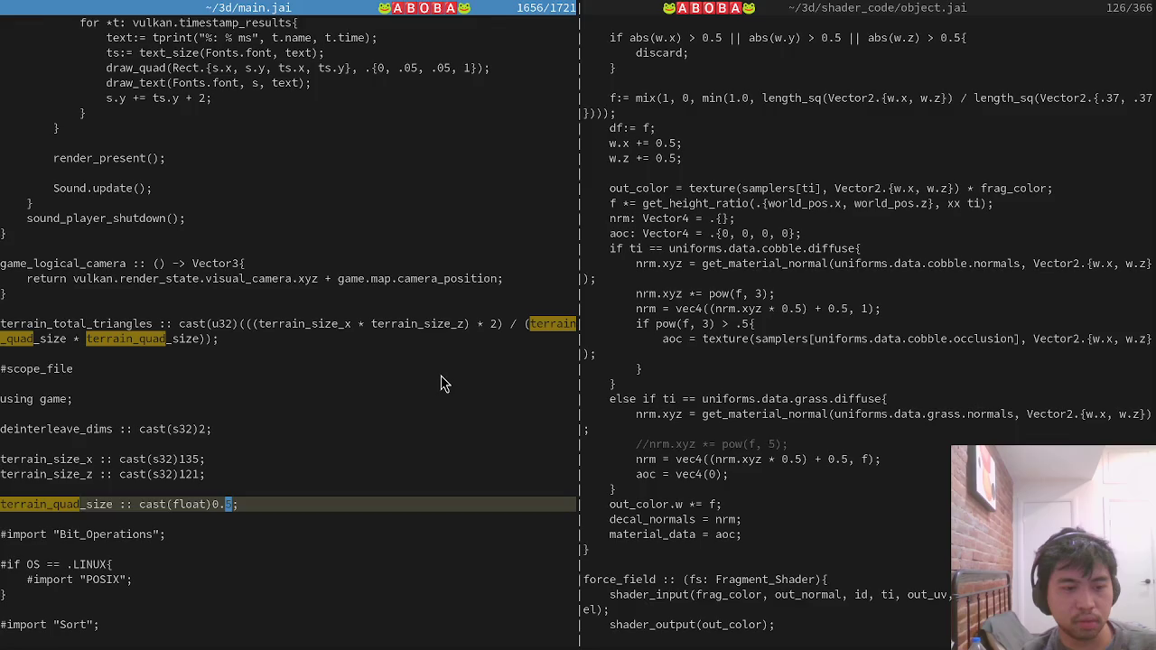
key("alt+Tab")
key("Up")
key("Return")
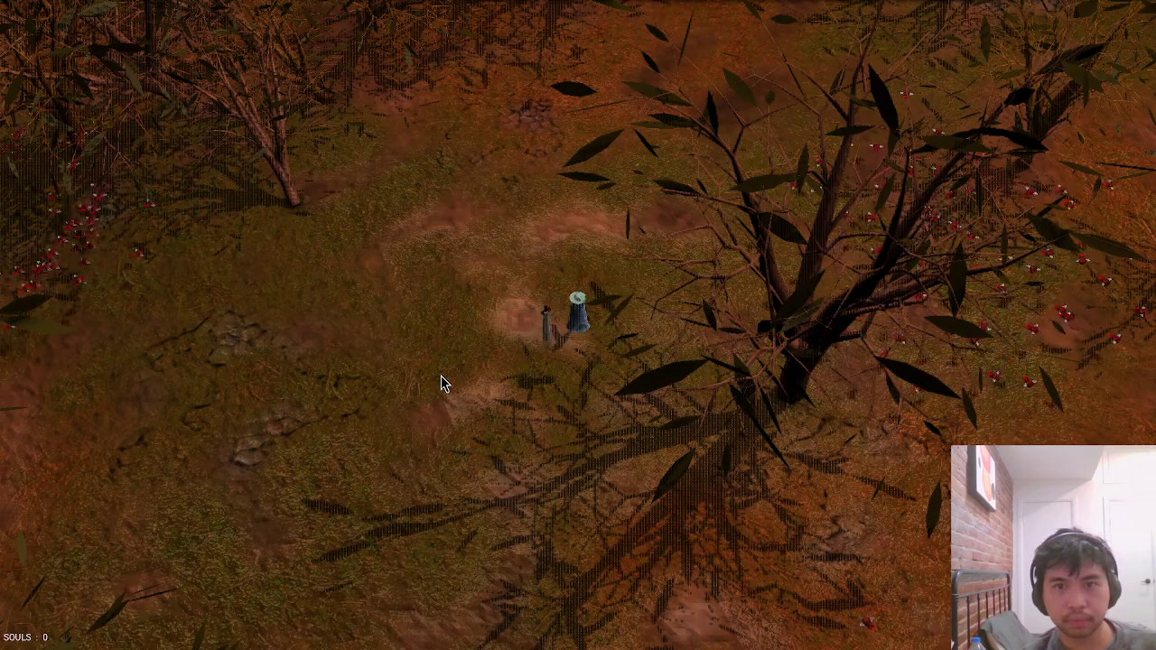
Walk down through the forest and turn on the timing overlay with the timestamps command.
key("s")
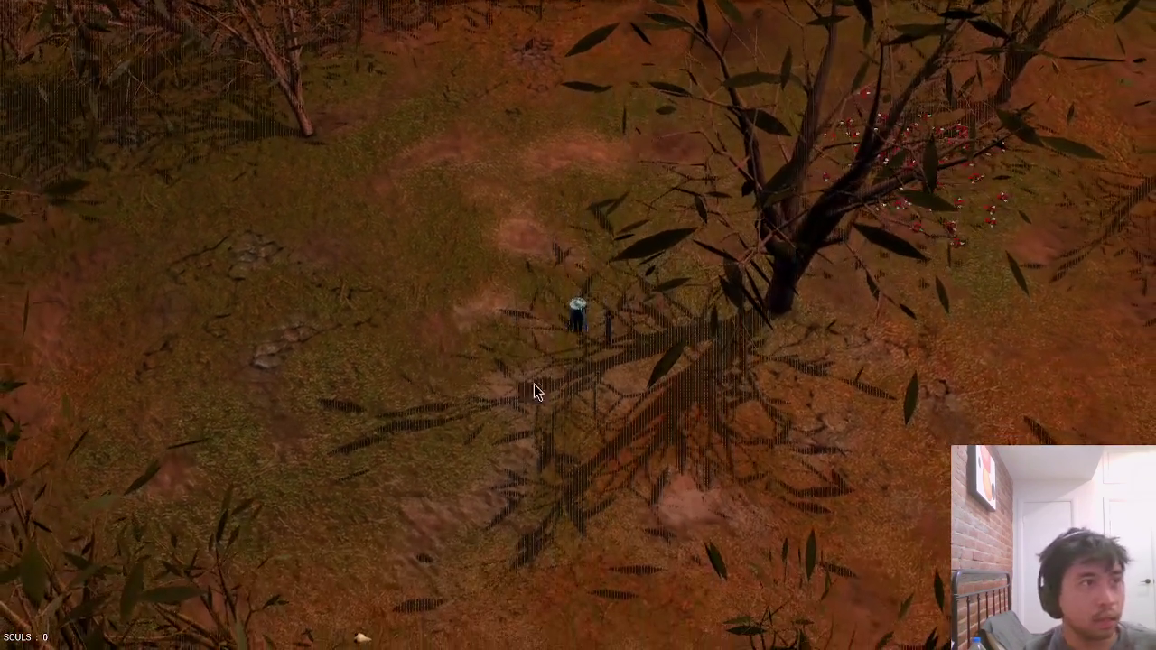
key("grave")
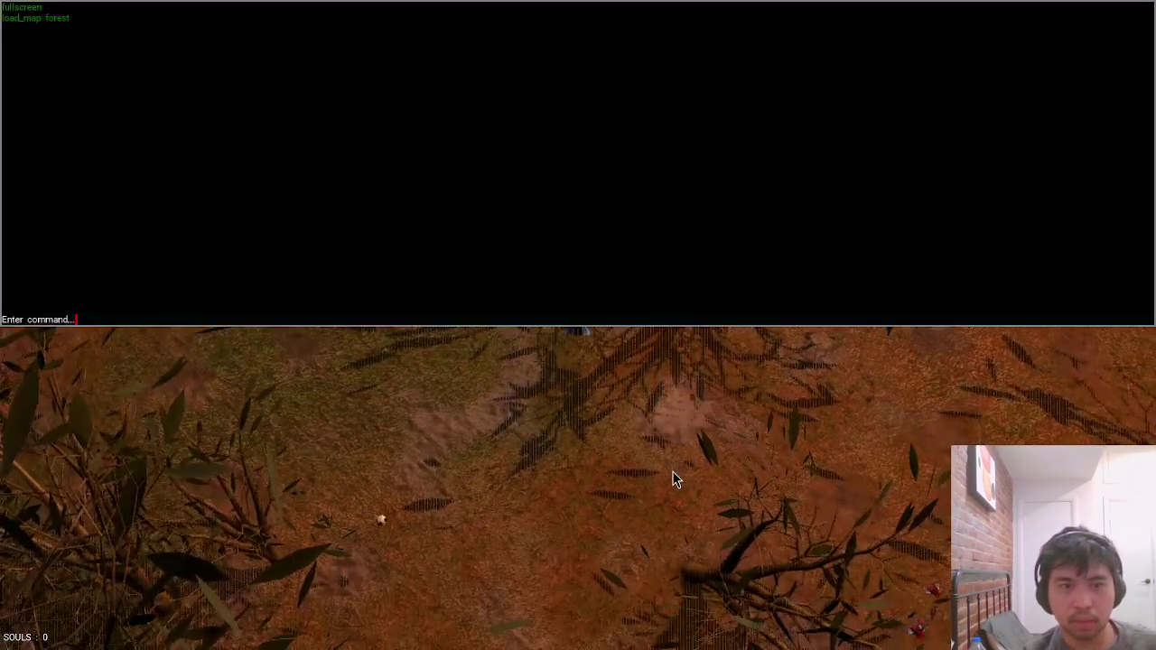
type("timestamps")
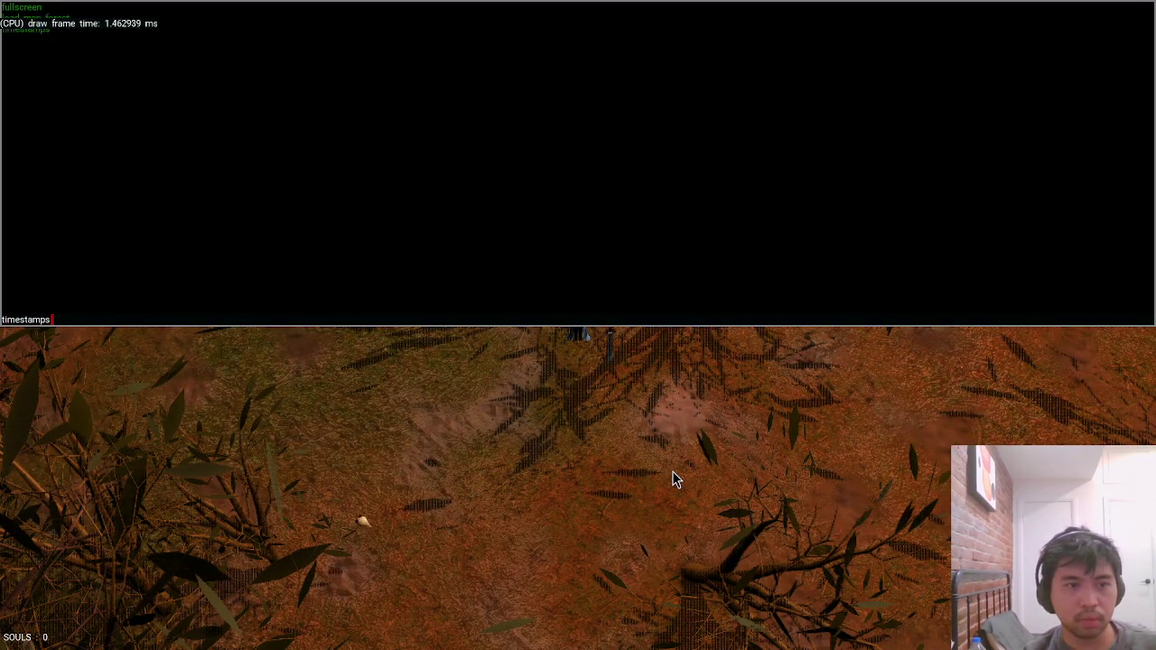
key("Return")
key("grave")
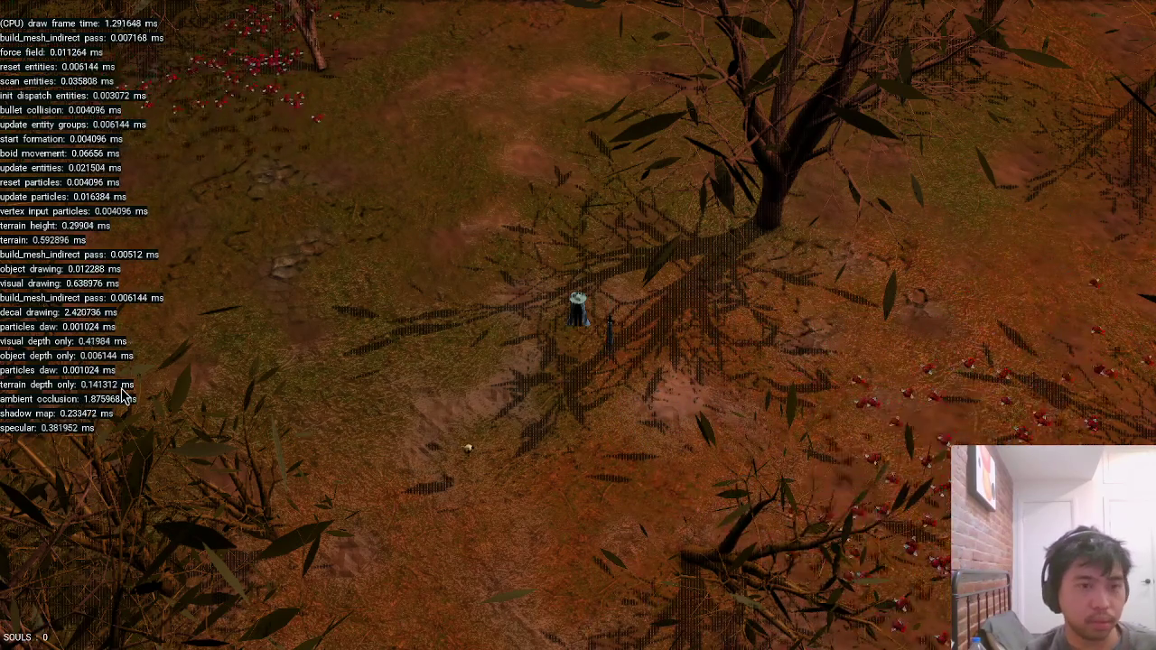
Walk back up, toggle the timing overlay off, and return to the code editor.
key("w")
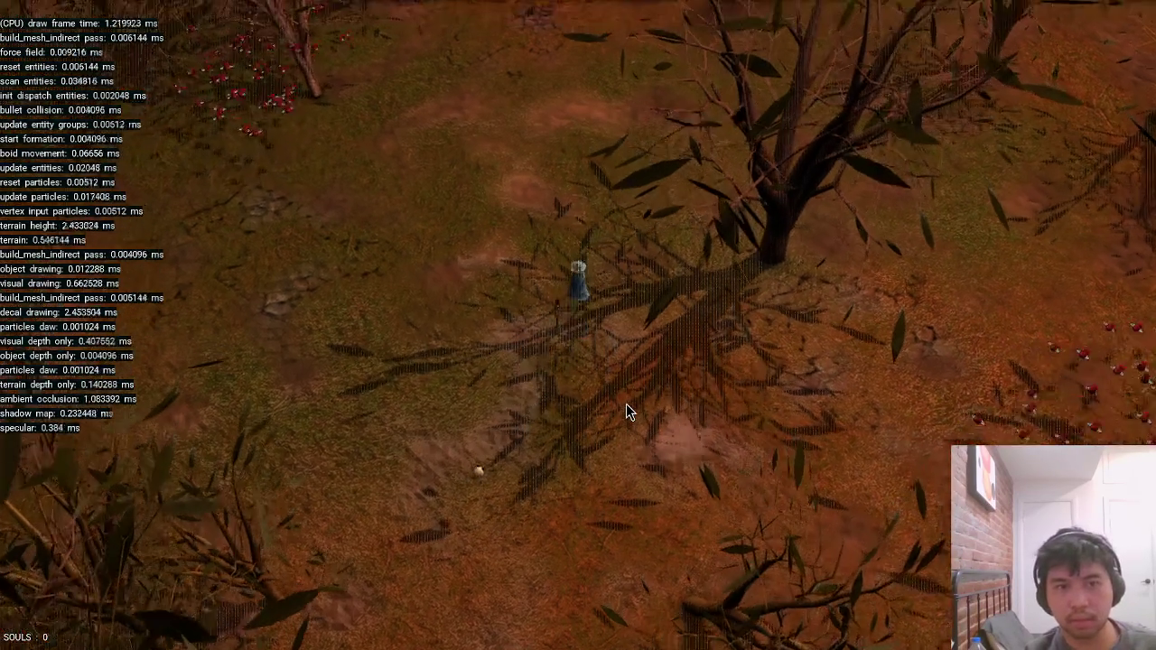
key("grave")
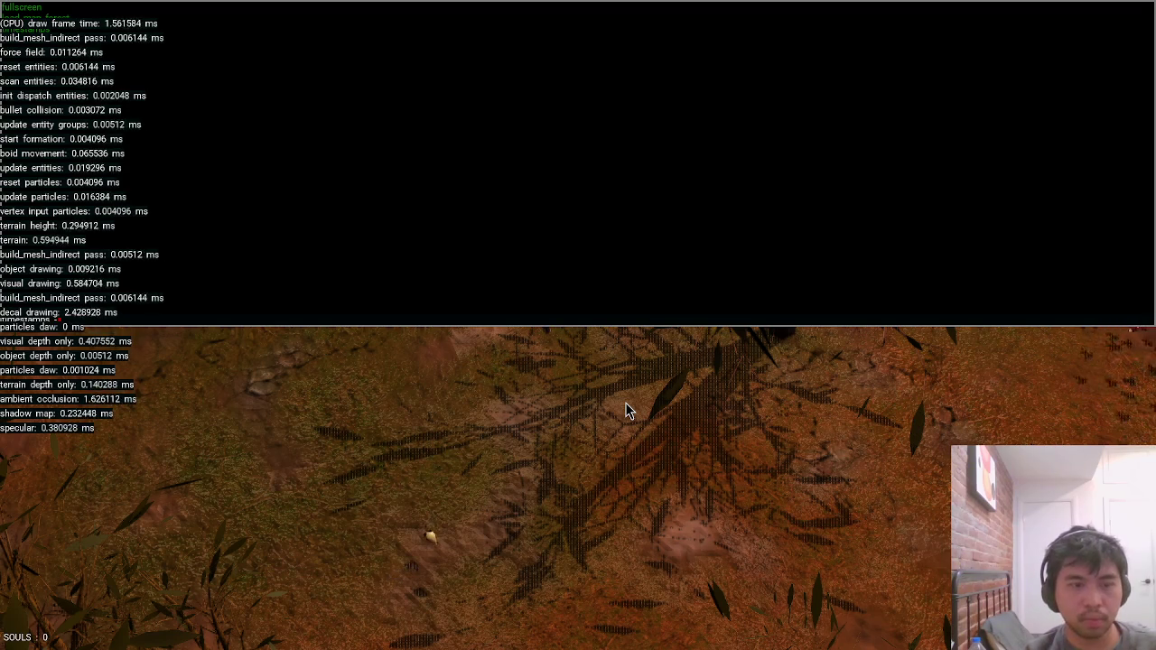
key("Return")
key("grave")
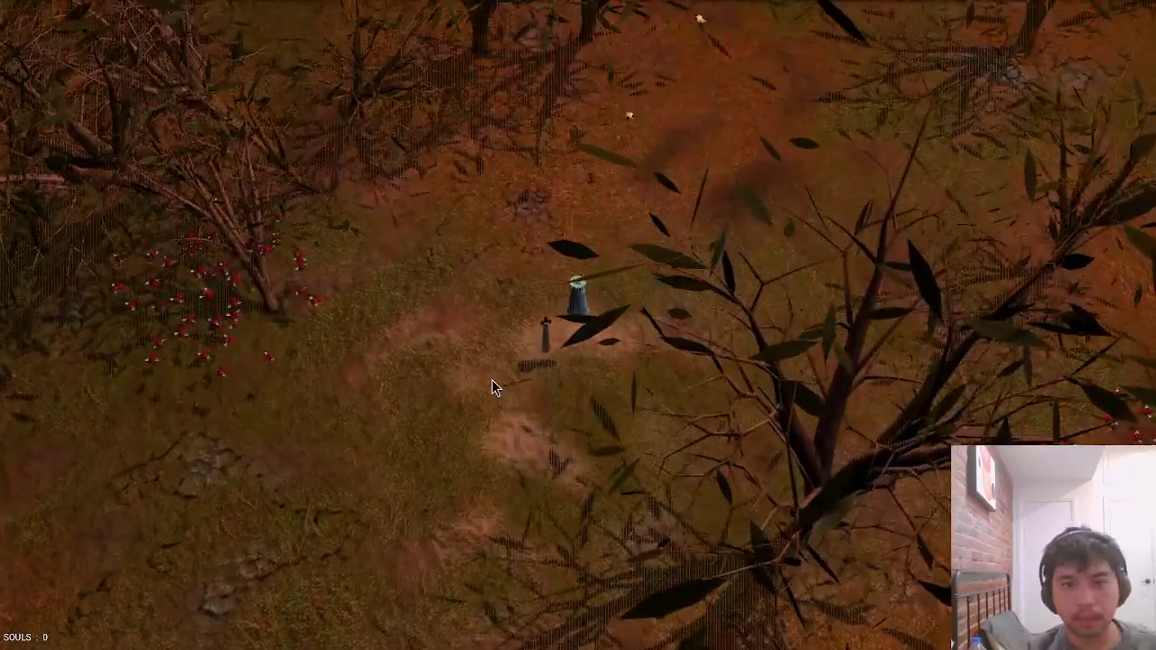
key("alt+Tab")
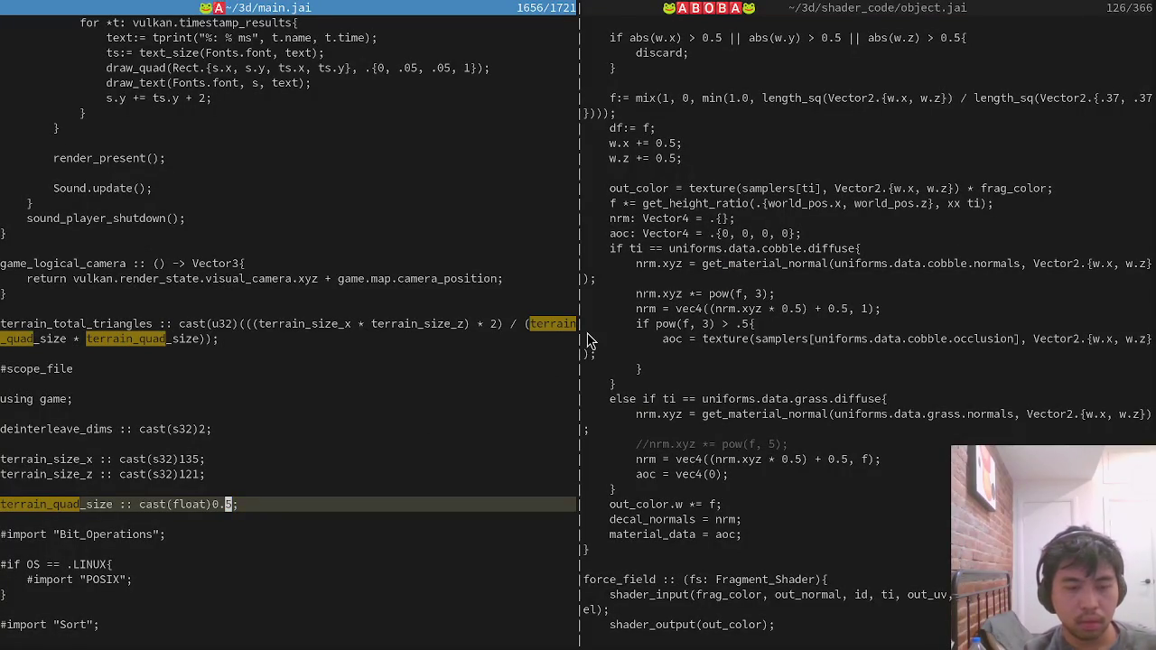
Quit the game, rerun the build_no_shaders.jai build twice, and relaunch ./main on the forest map.
key("alt+Tab")
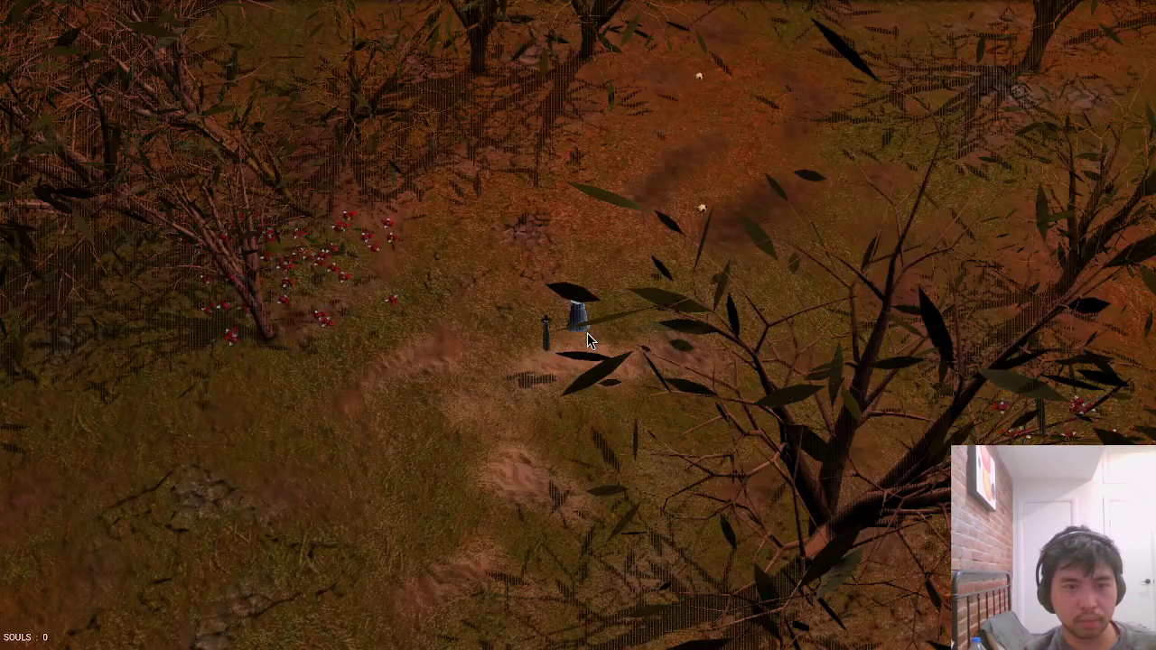
key("Escape")
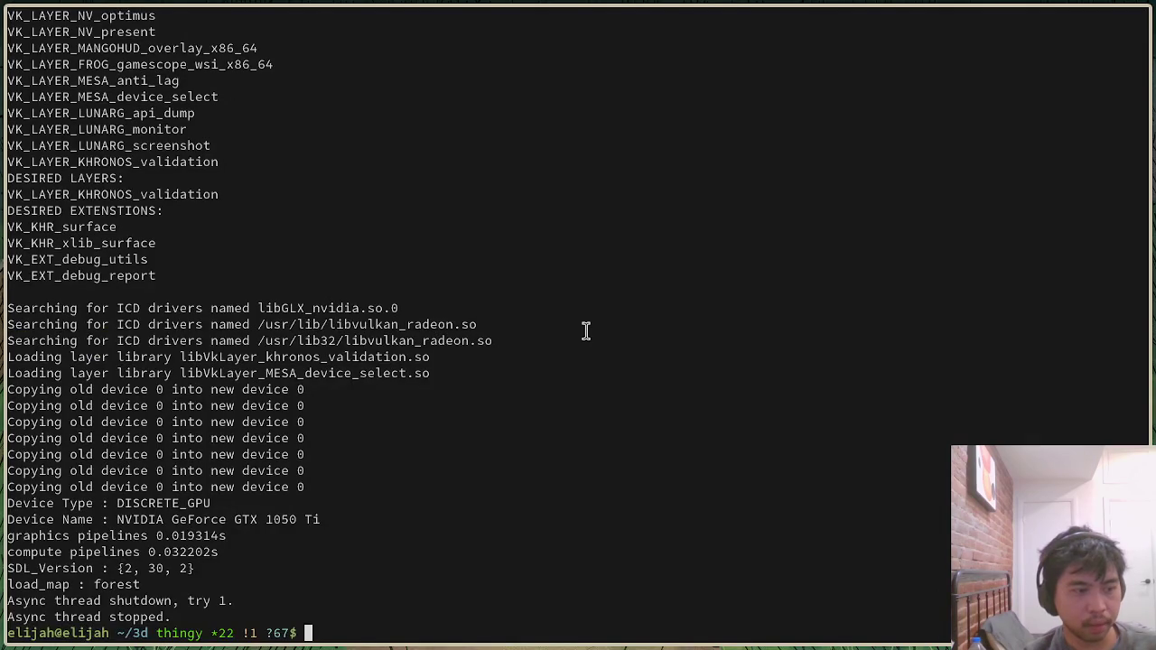
key("Up")
key("Return")
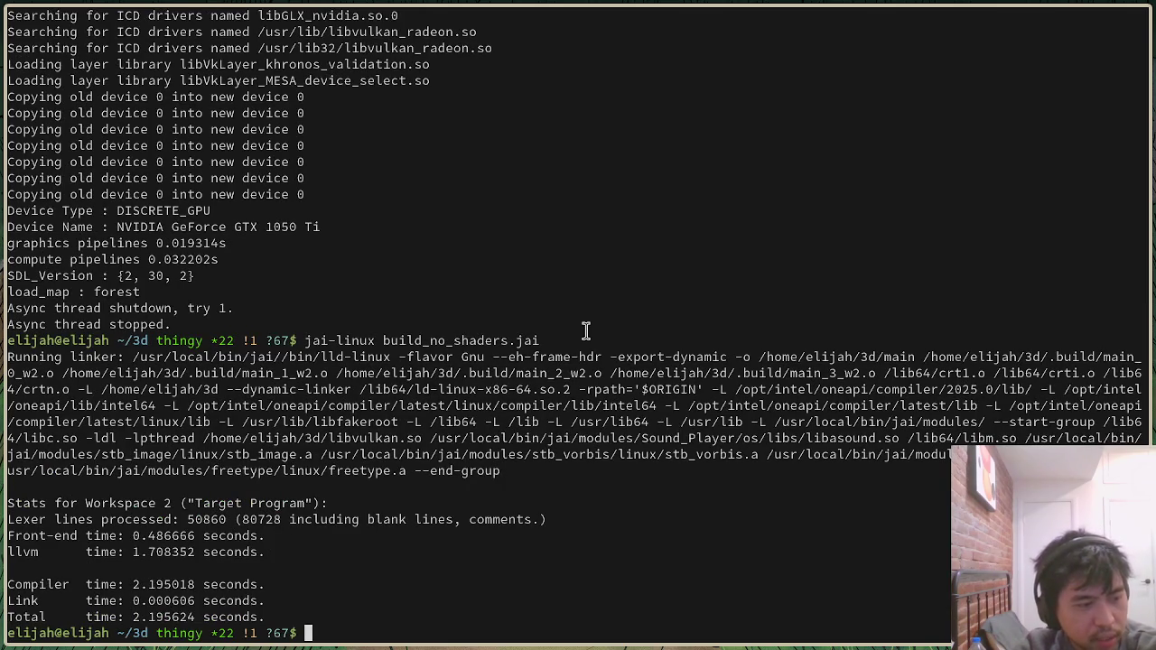
key("Up")
key("Return")
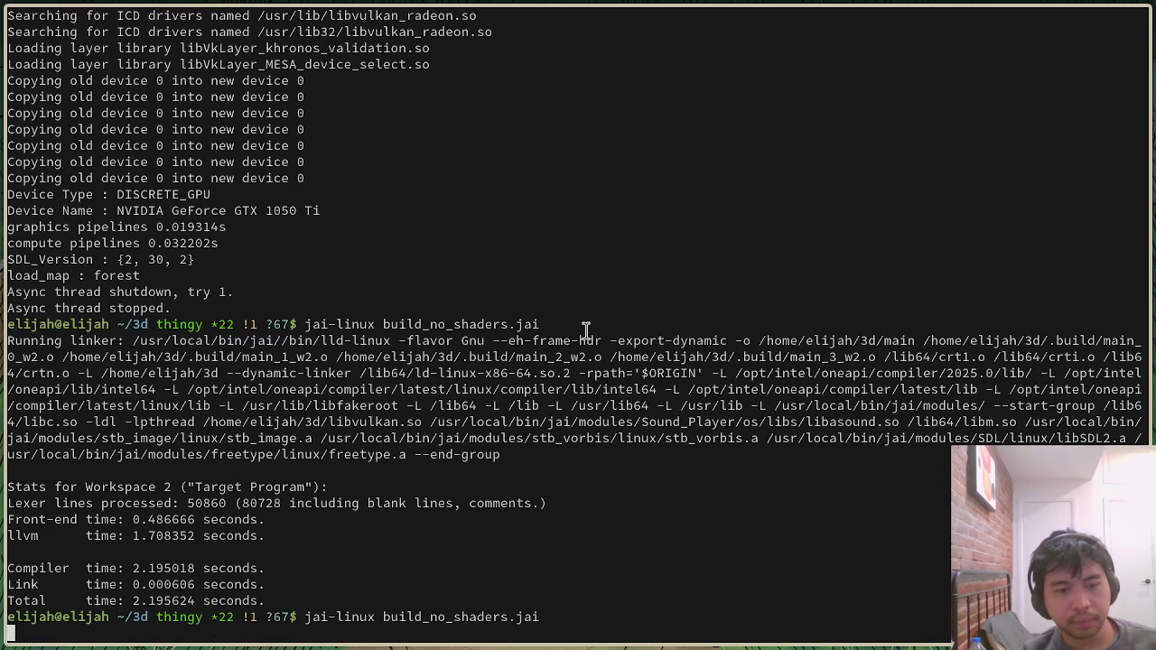
type("./main")
key("Return")
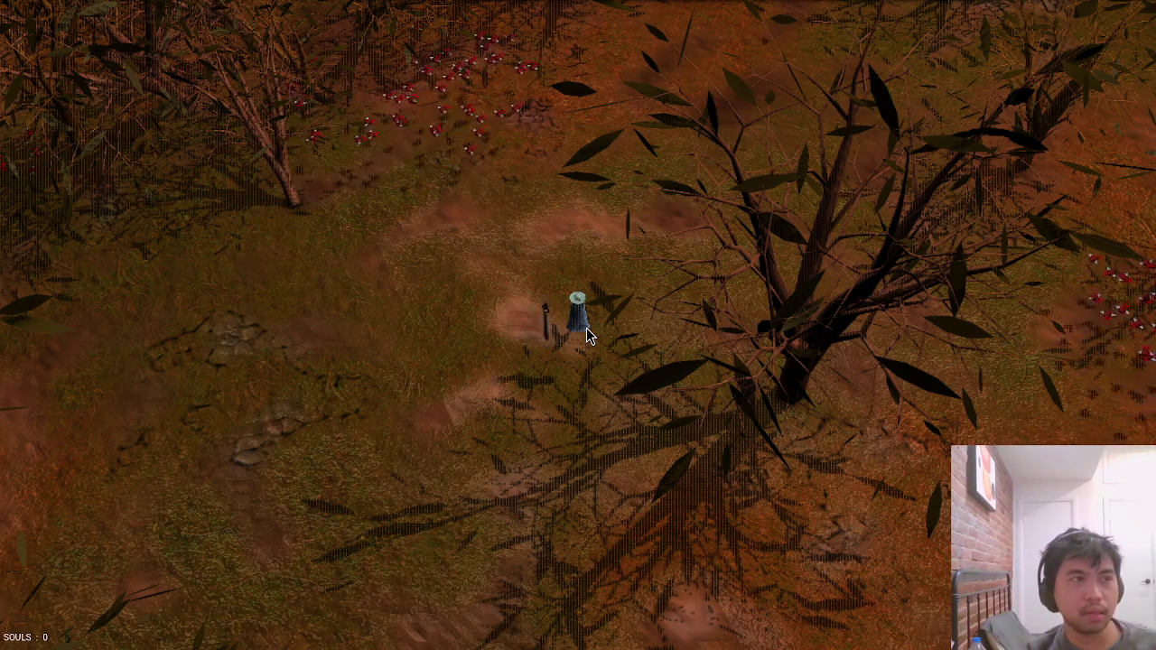
key("Escape")
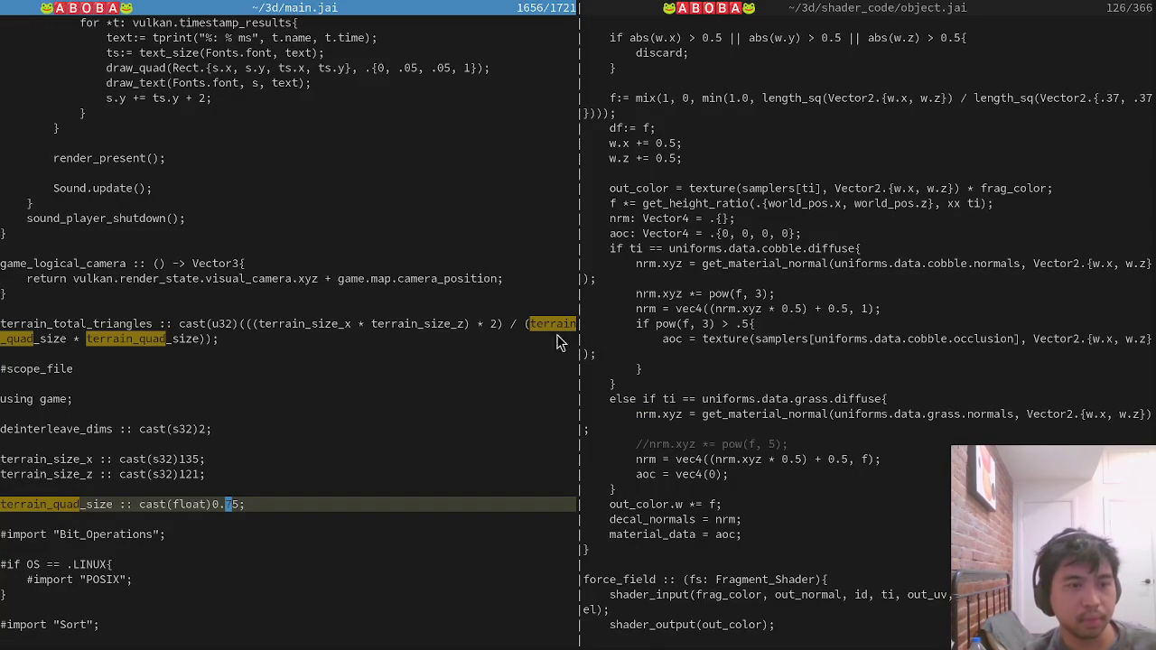
Close the split at the terrain_total_triangles line so object.jai fills the window, and scroll through it.
scroll(421, 406, "down", 5)
scroll(421, 405, "up", 6)
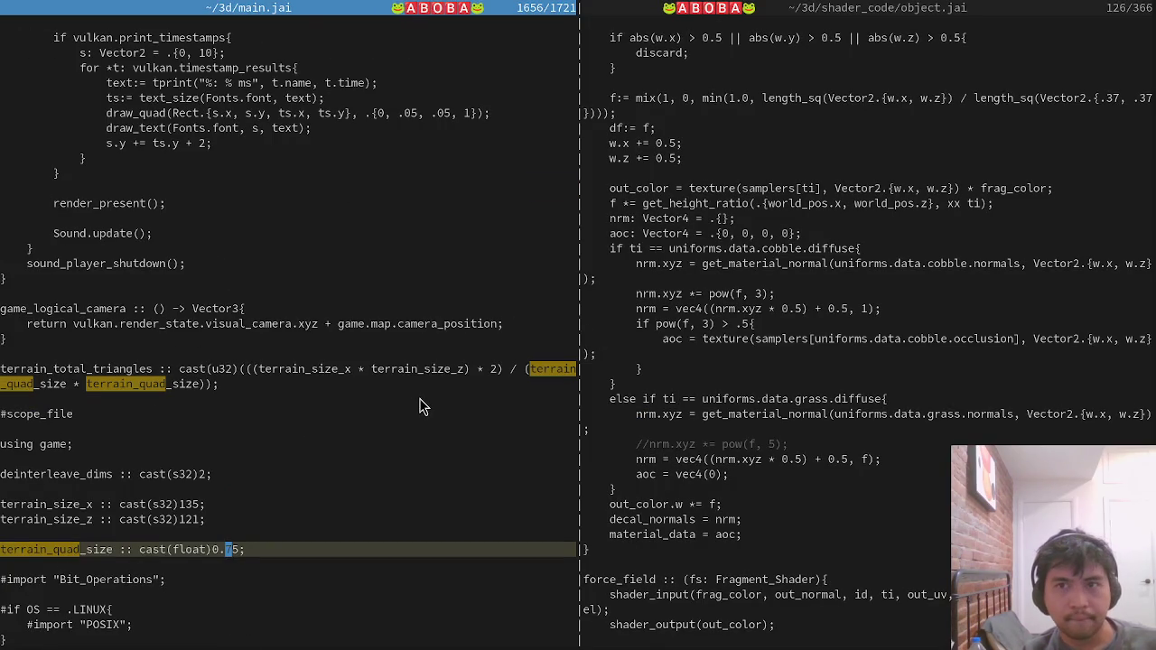
left_click(421, 386)
key("ctrl+w")
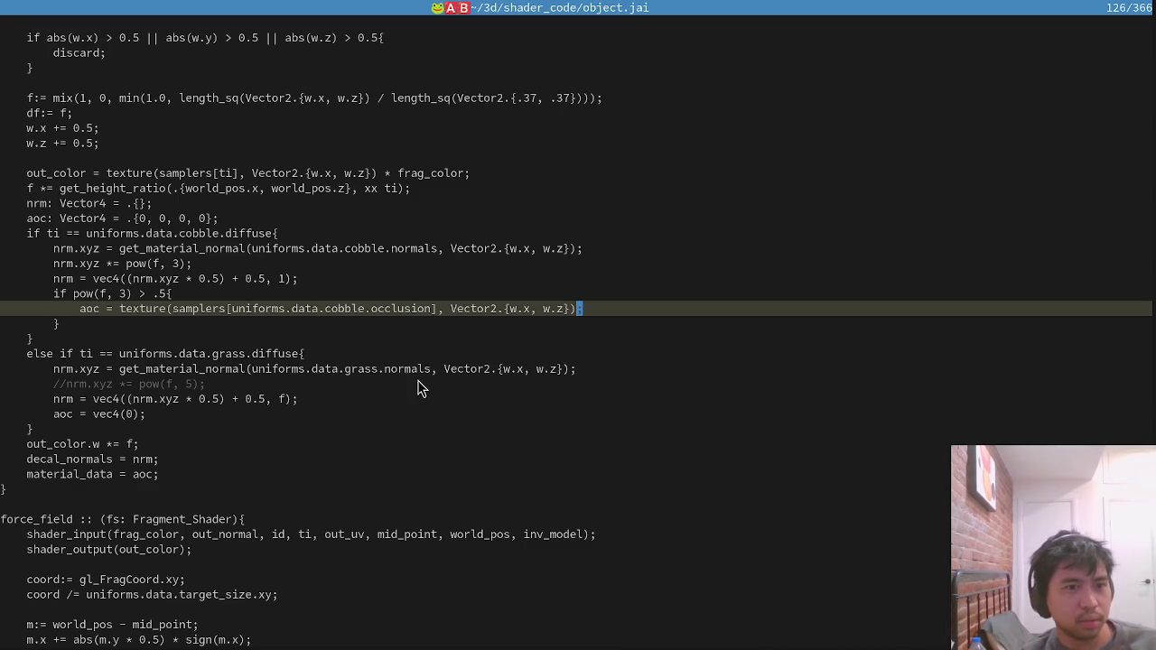
scroll(420, 398, "up", 3)
scroll(471, 477, "up", 13)
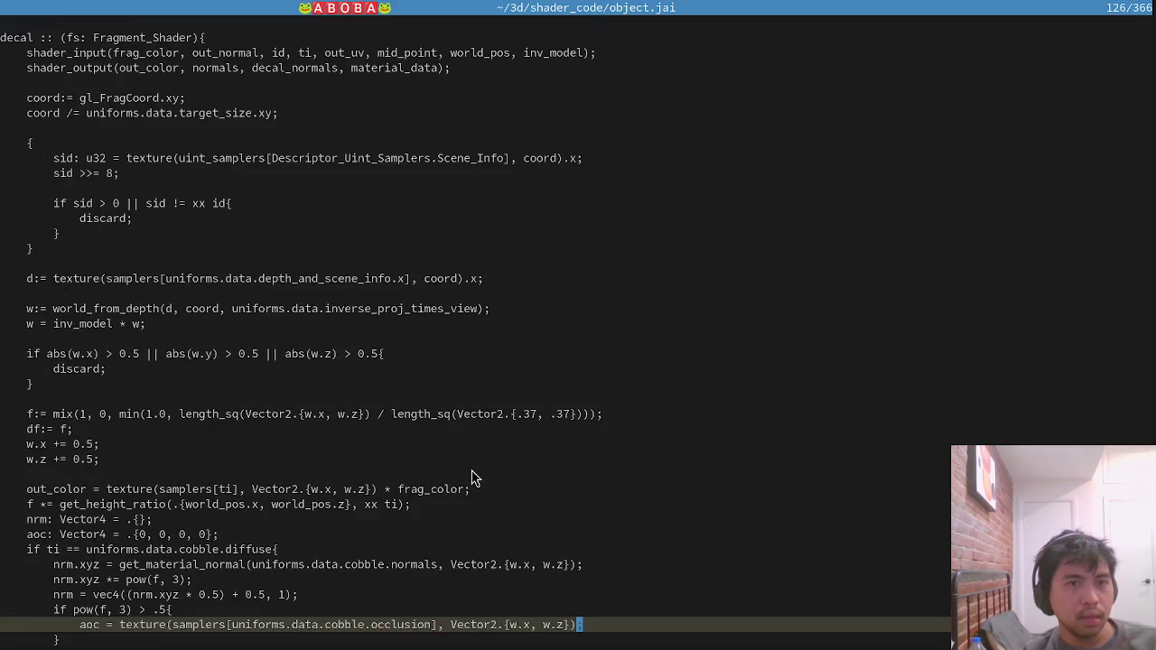
scroll(467, 470, "up", 11)
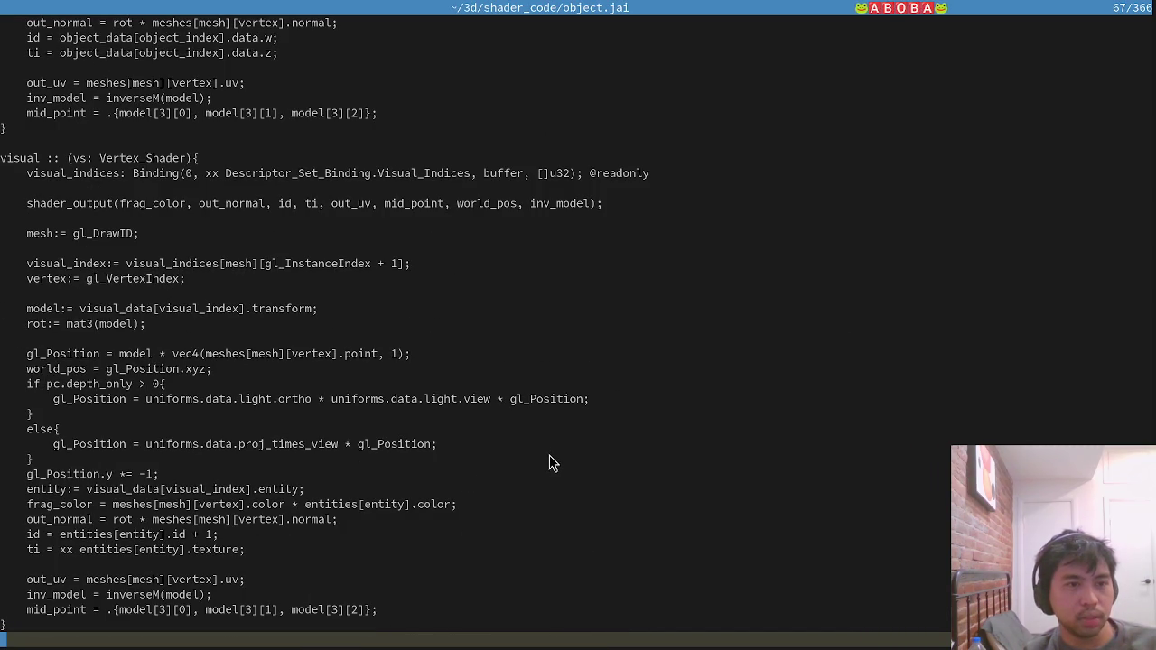
scroll(550, 460, "down", 10)
scroll(548, 304, "up", 6)
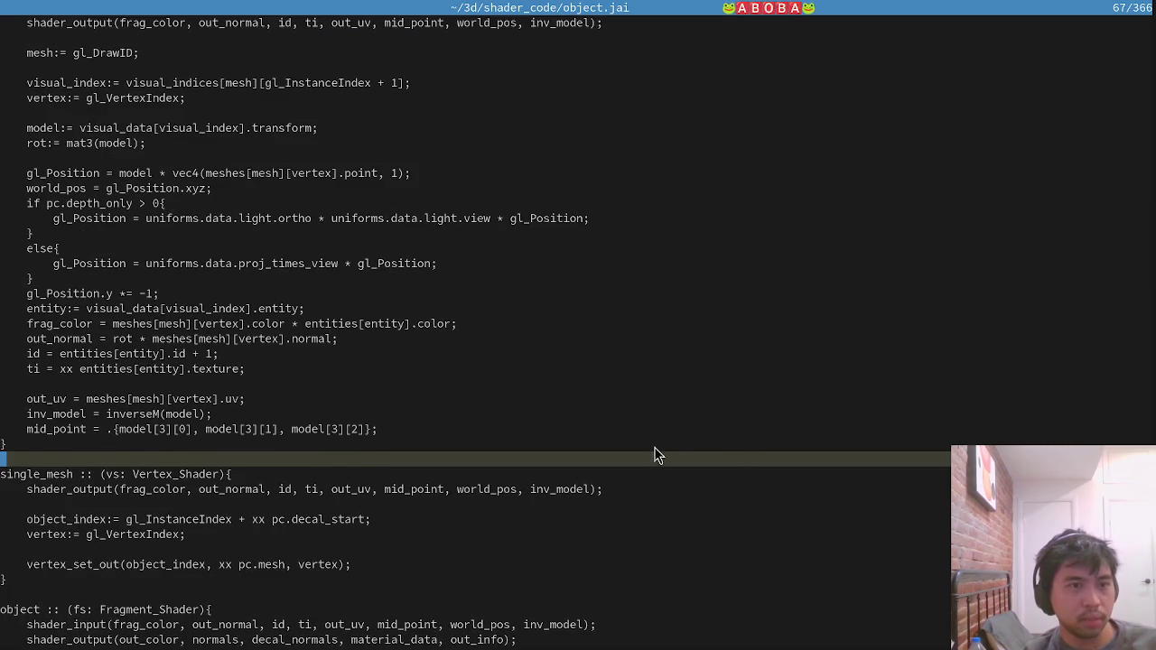
Jump through object.jai's shader code past the decal blending to the force_field shader.
key("ctrl+Down")
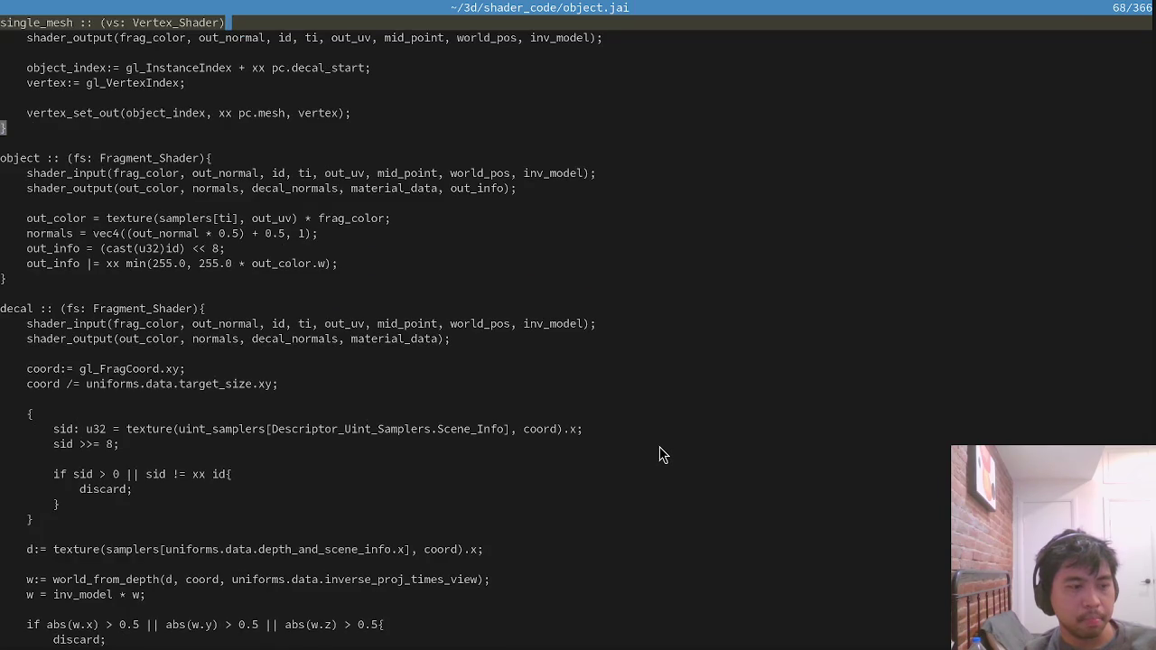
key("ctrl+Down")
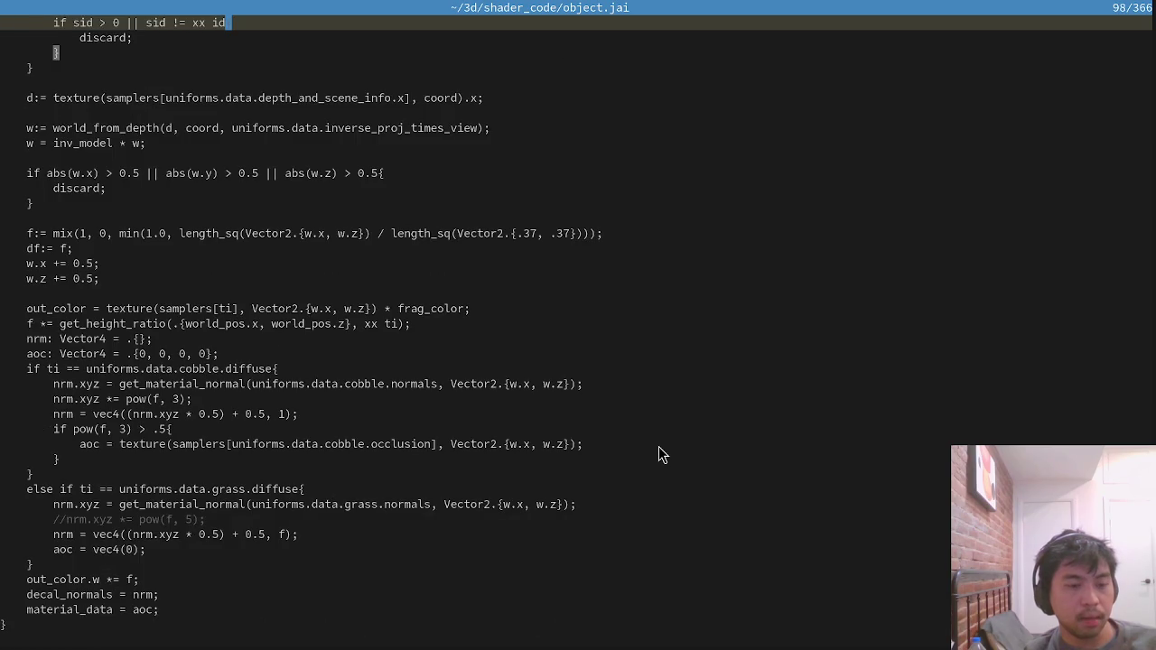
key("ctrl+Down")
key("ctrl+Down")
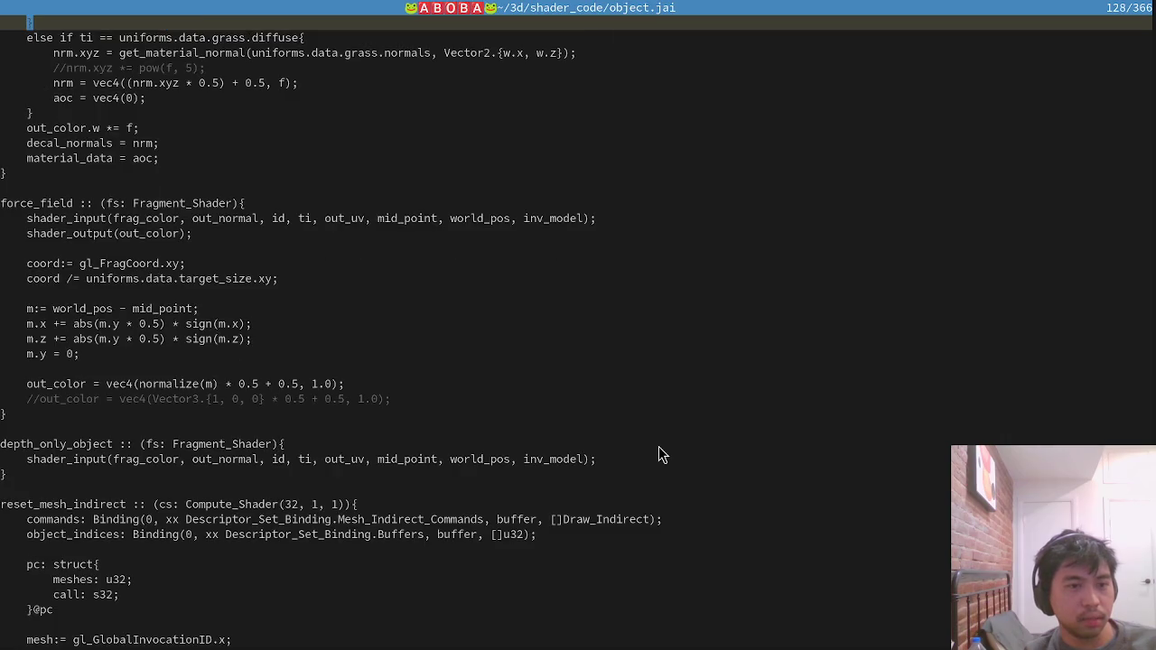
key("ctrl+Down")
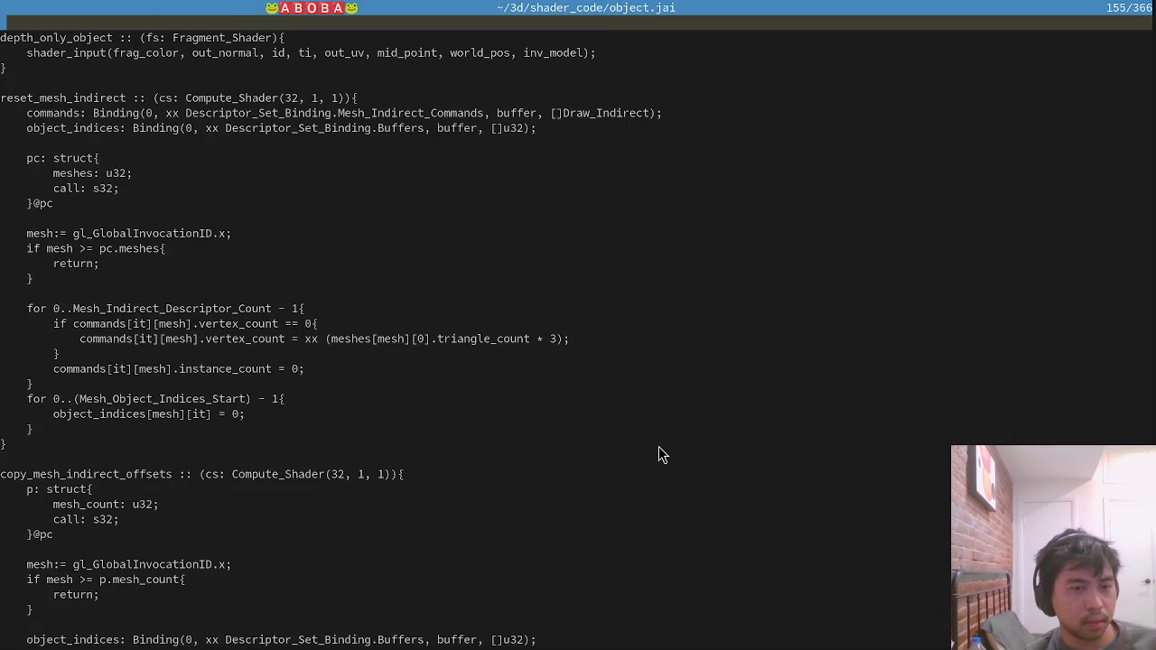
scroll(653, 456, "up", 3)
scroll(653, 455, "up", 6)
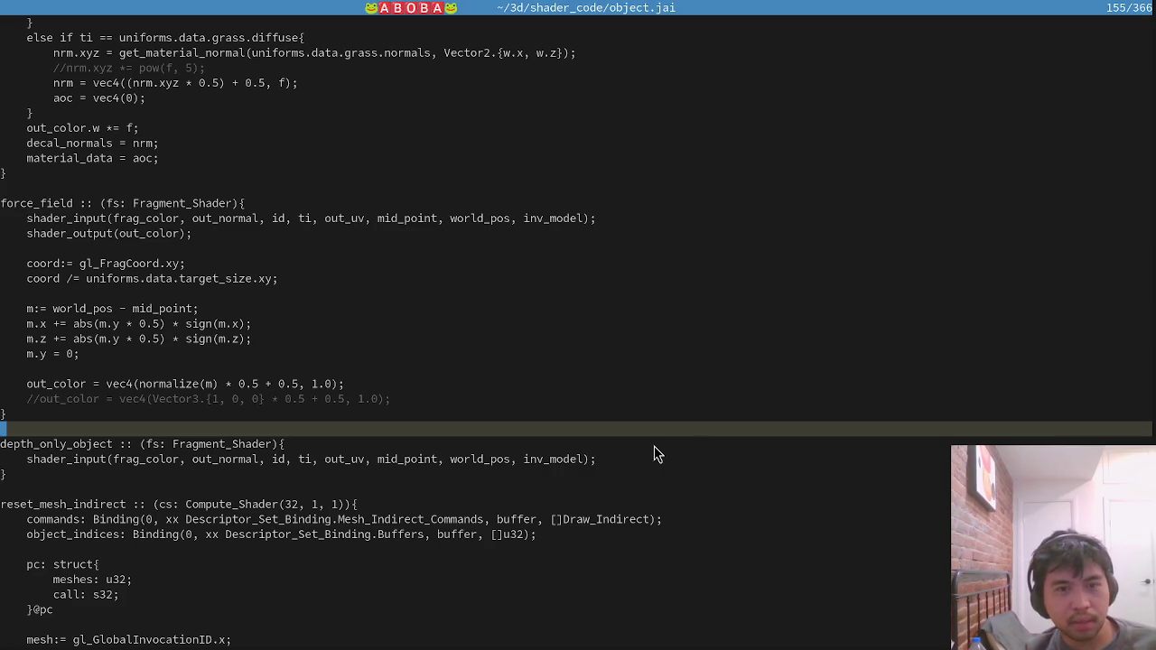
key("alt+Tab")
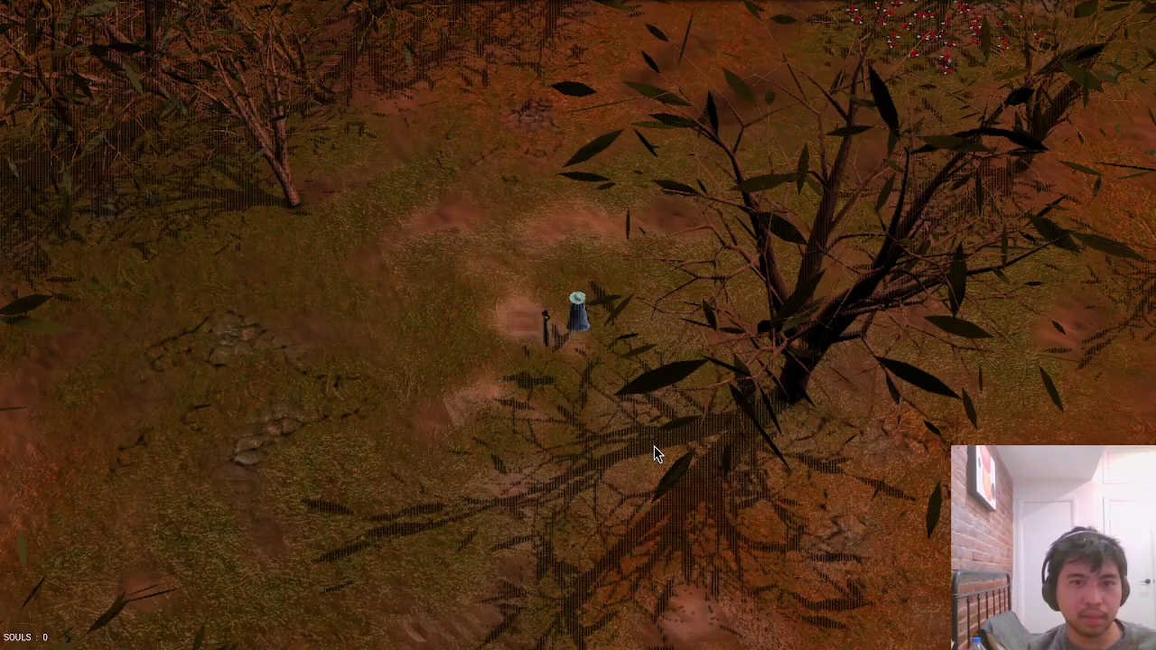
Walk around the forest, then split the code editor into two side-by-side panes.
key("a")
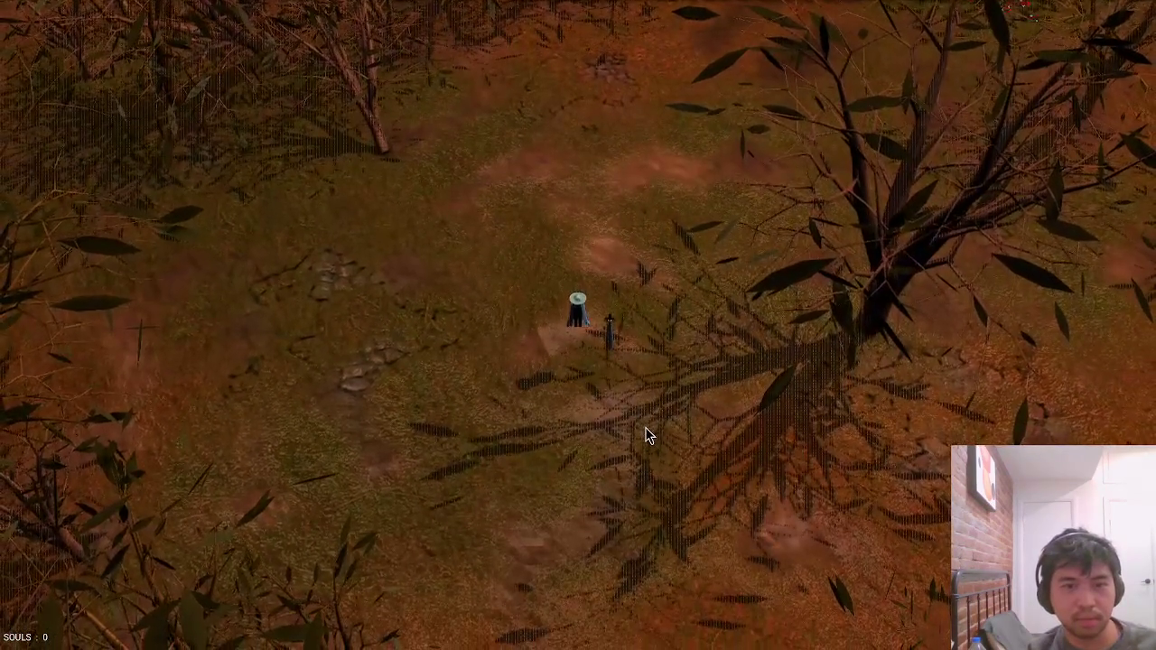
key("w")
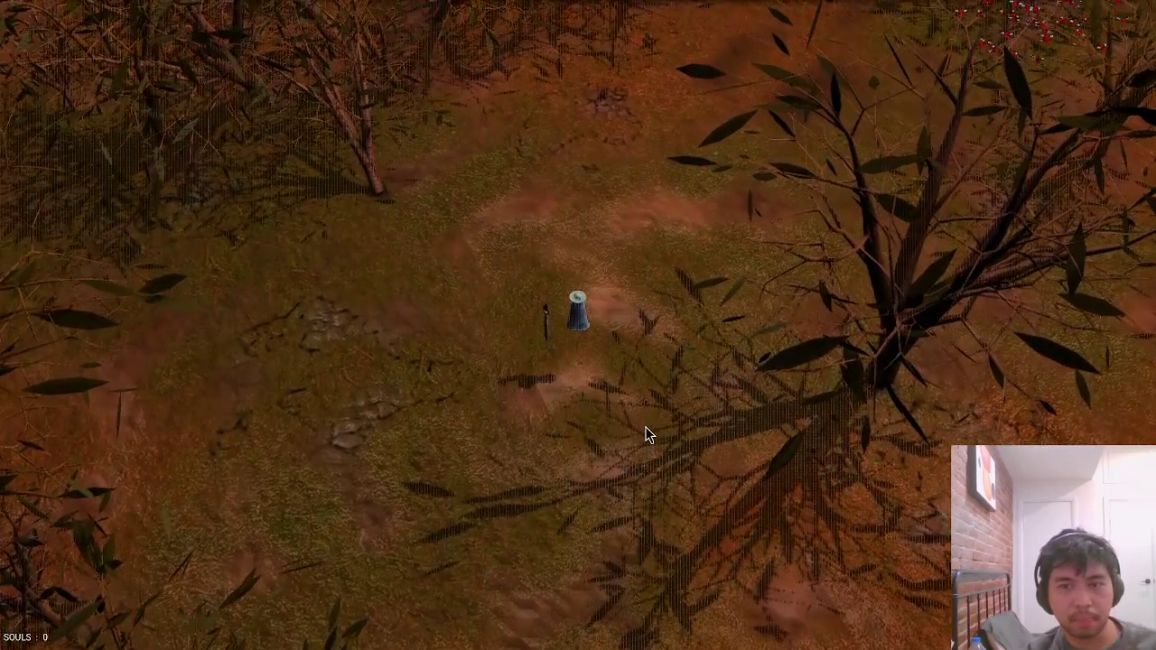
key("alt+Tab")
left_click(367, 398)
key("ctrl+w")
key("v")
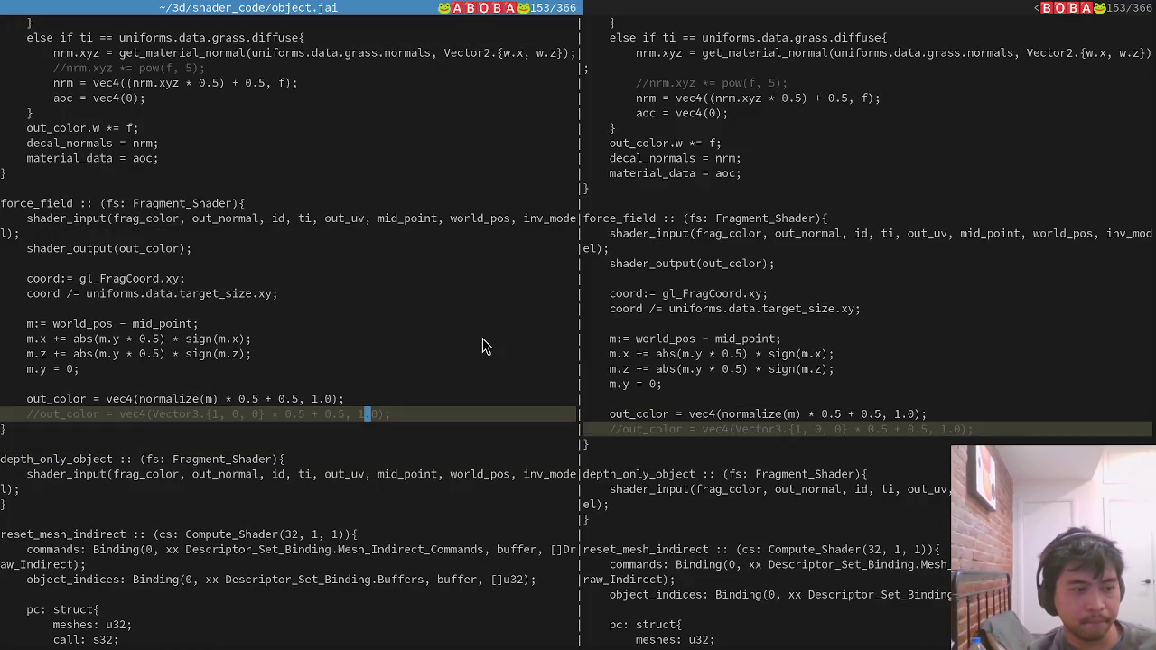
Open main.jai in the left pane, change terrain_quad_size from 0.75 to 1, and save all files.
key("ctrl+p")
type("main")
key("Up")
key("Return")
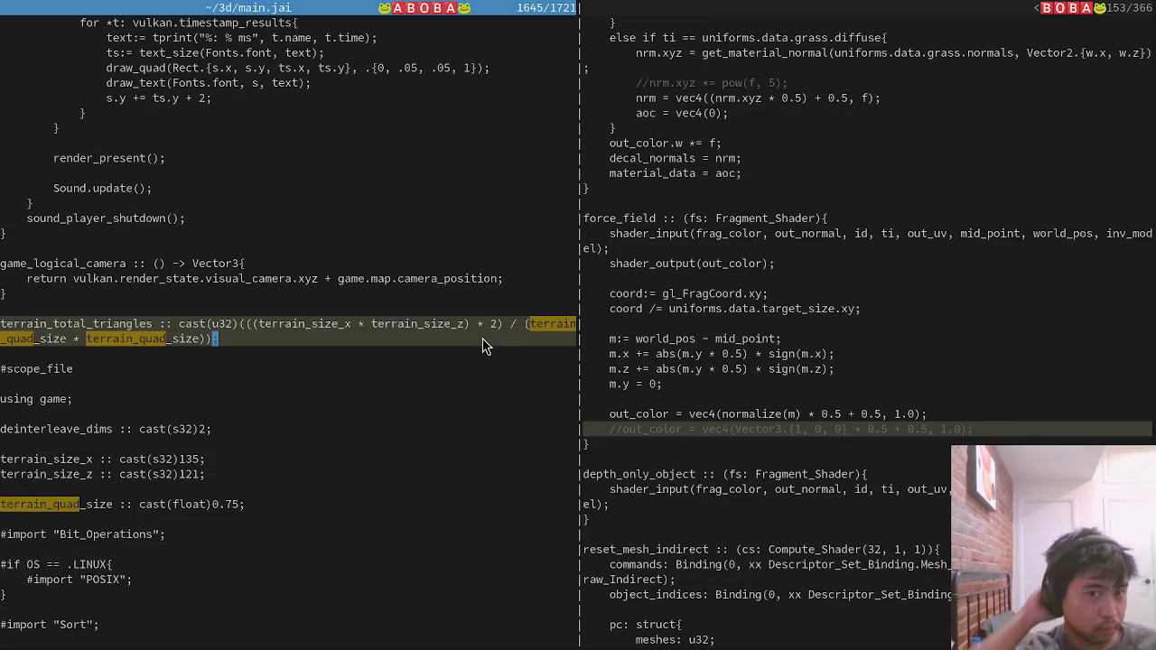
left_click(215, 505)
key("x")
key("Return")
Close the running game and rerun the build to relaunch it.
key("alt+Tab")
key("Escape")
key("Up")
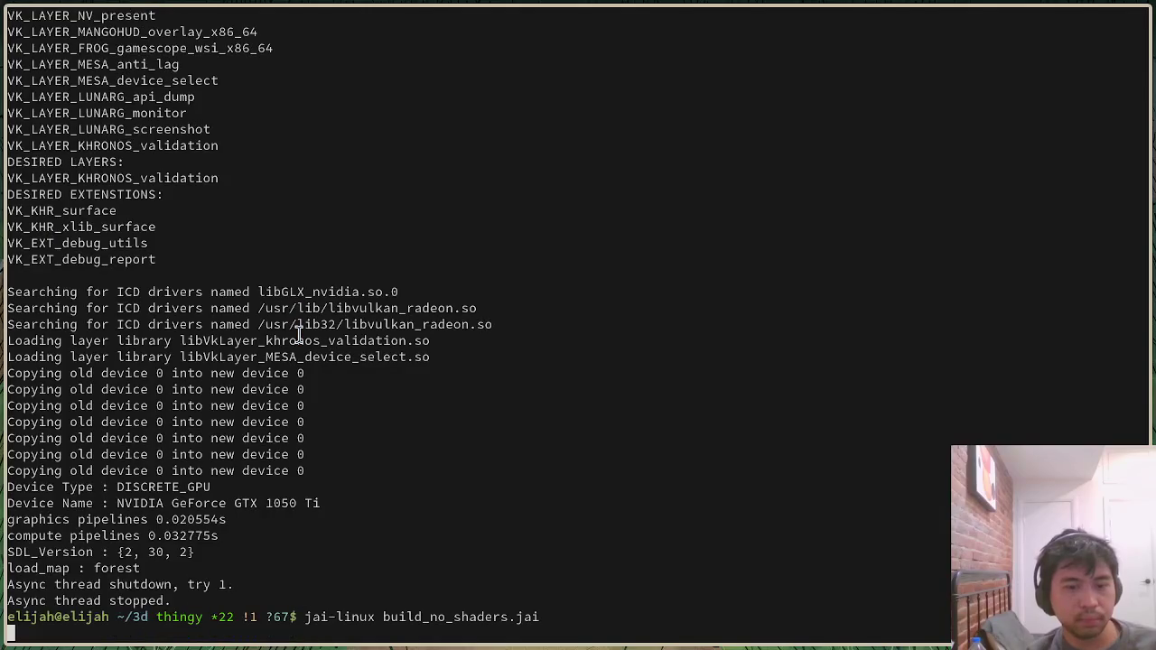
key("Return")
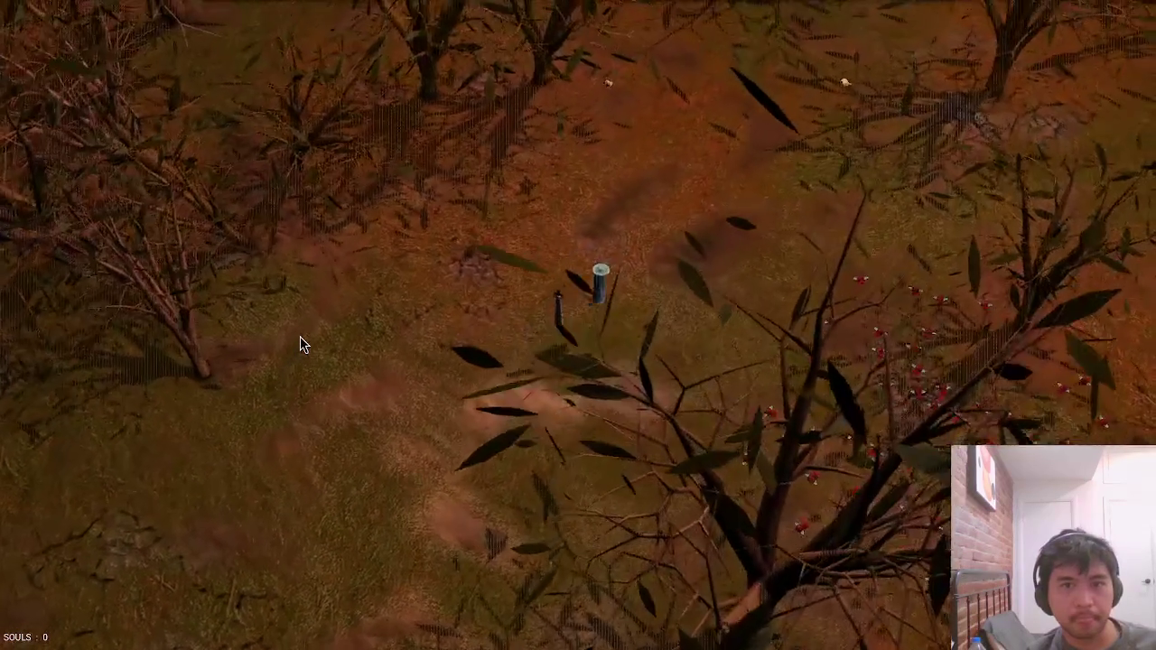
Load the test_mountains map from the game console with load_map.
key("grave")
type("load_map ")
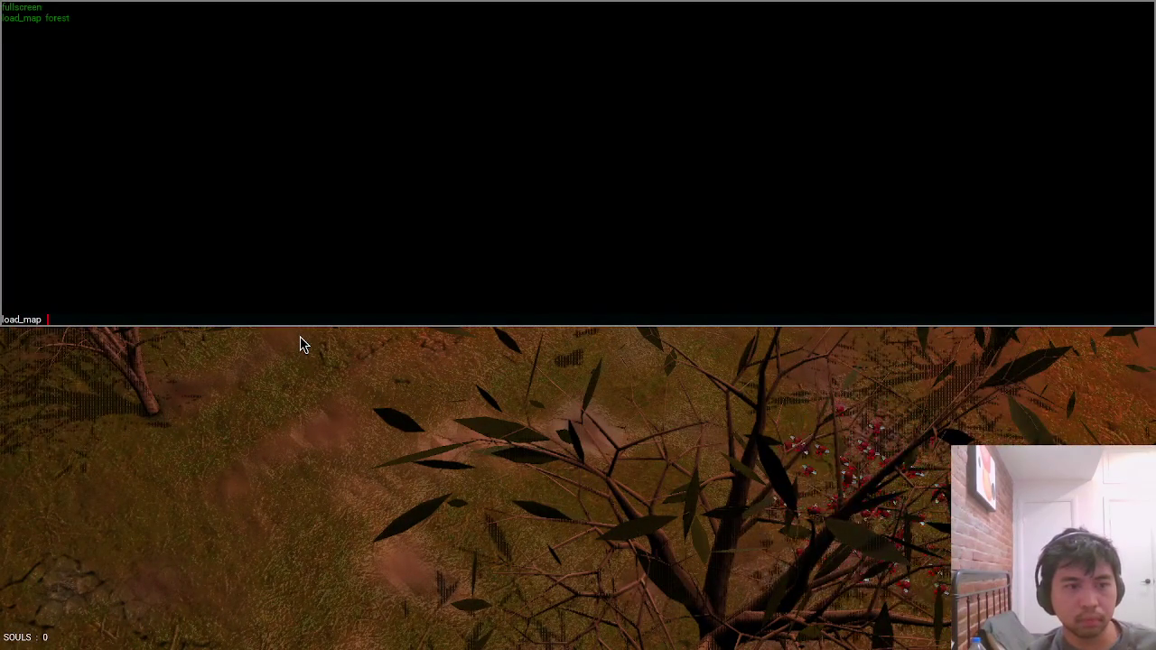
type("test_mountains")
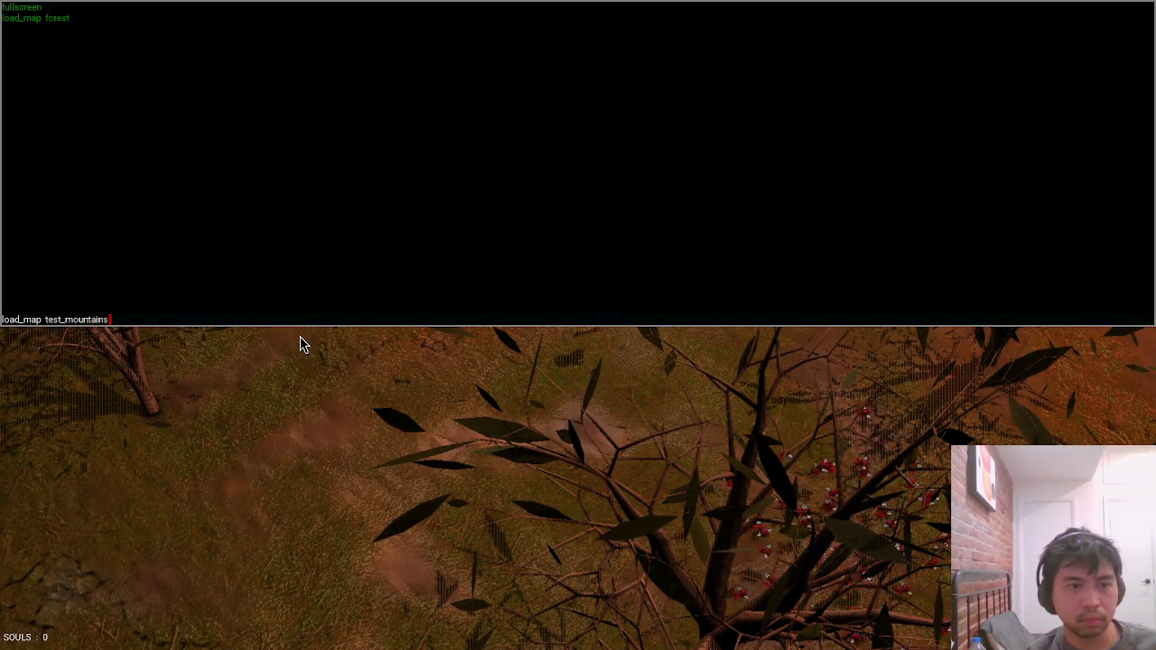
key("Return")
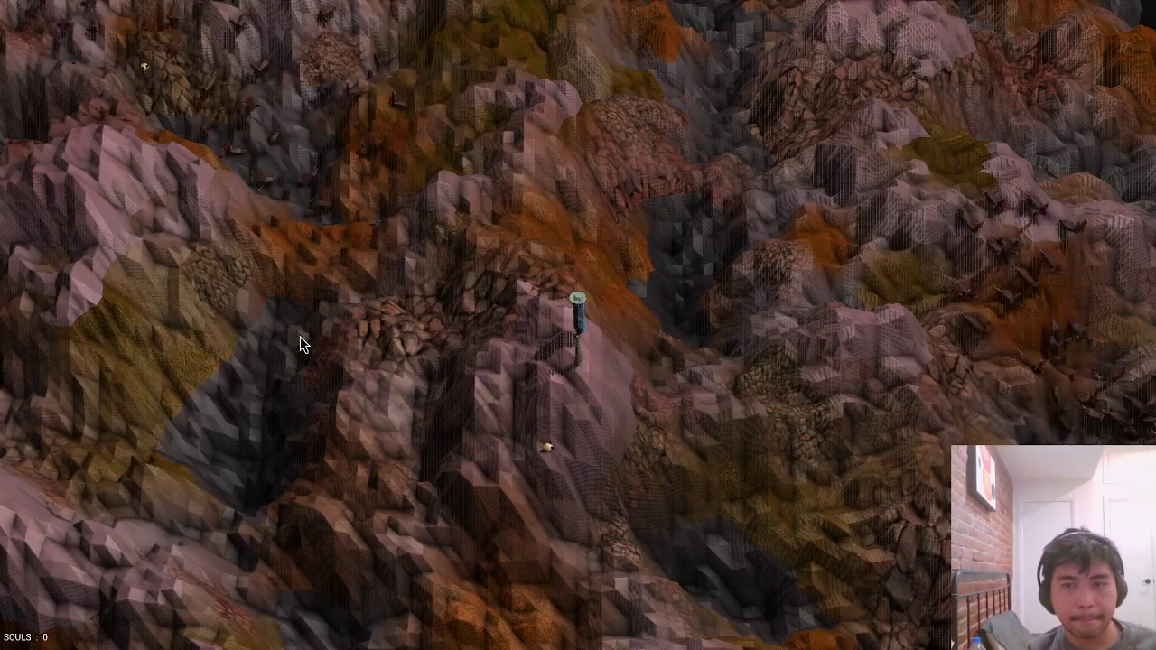
Switch back to the forest map with load_map forest.
key("grave")
type("load")
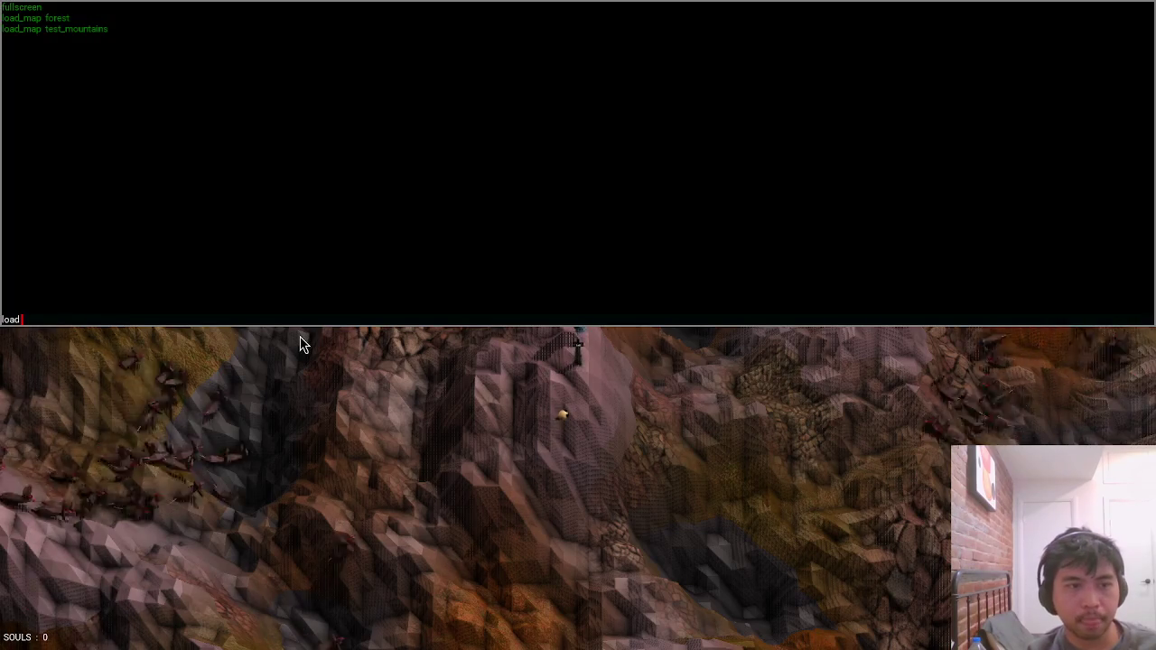
type("_map forest")
key("Return")
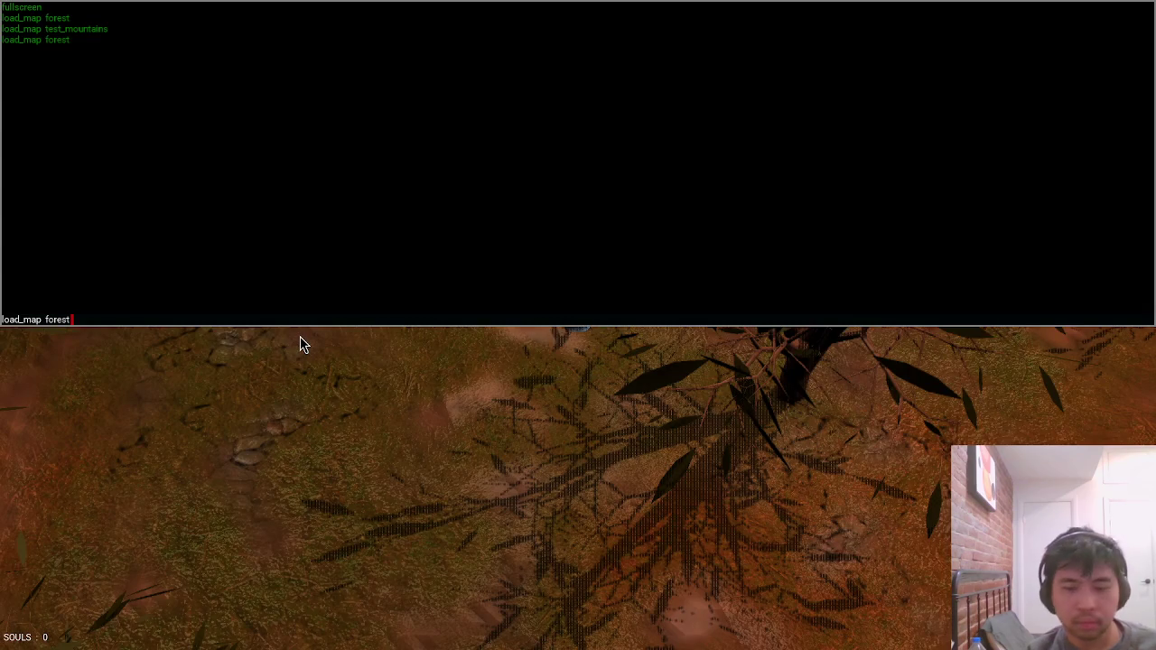
key("grave")
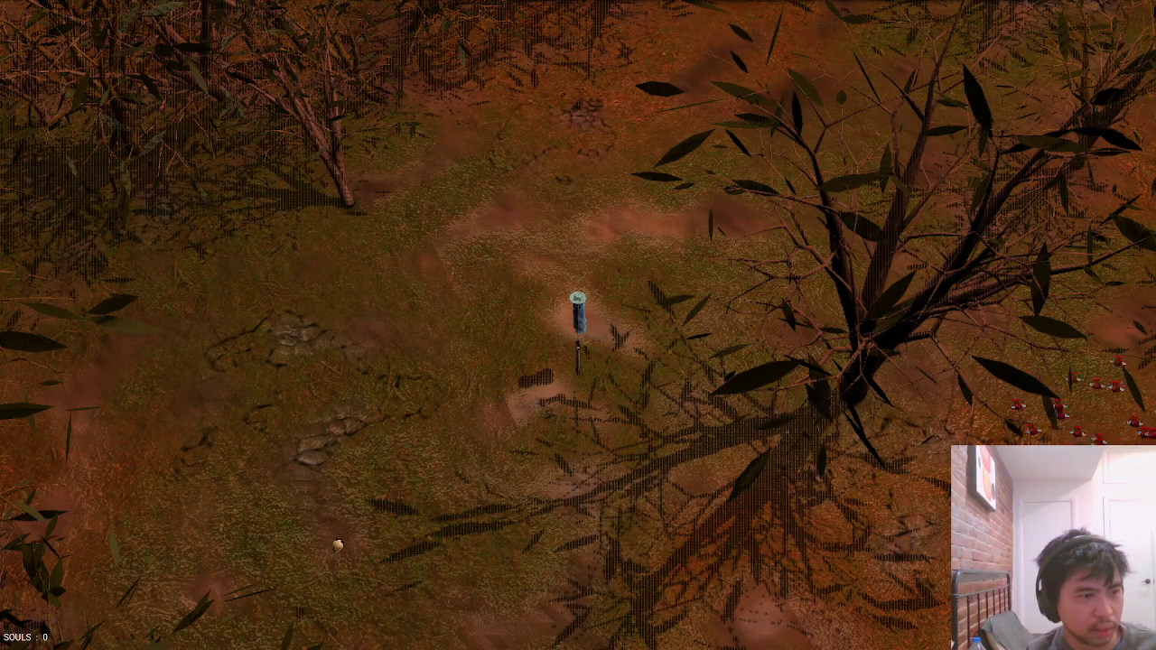
Walk south and run timestamps to show per-pass timings, with terrain near 0.5 ms.
key("s")
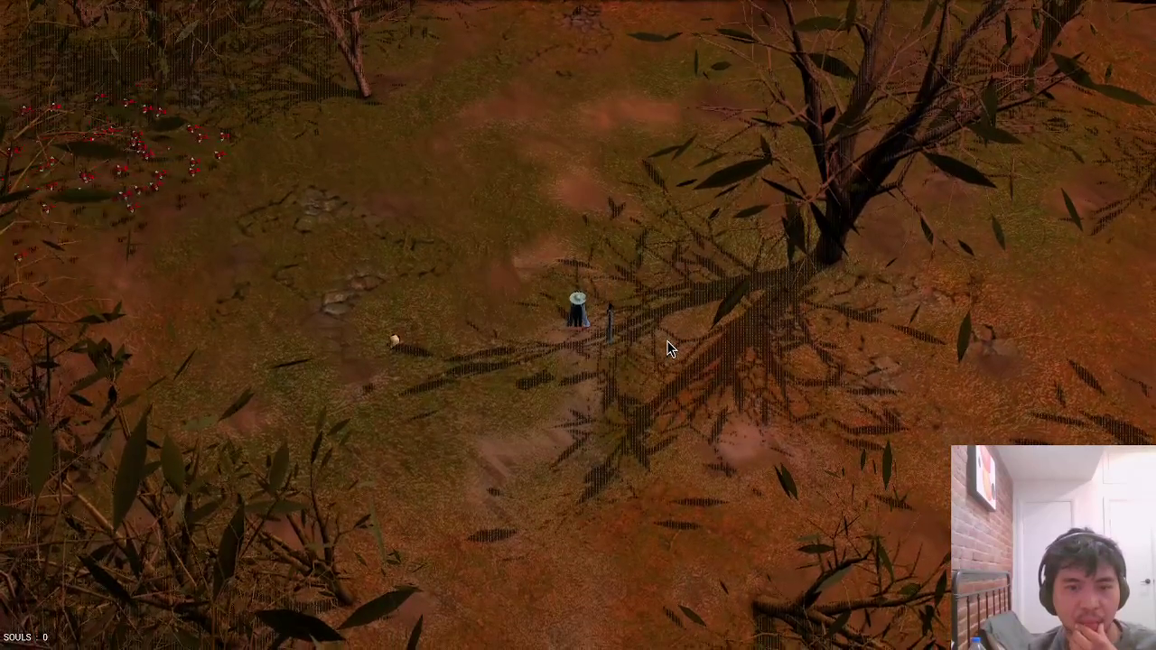
key("grave")
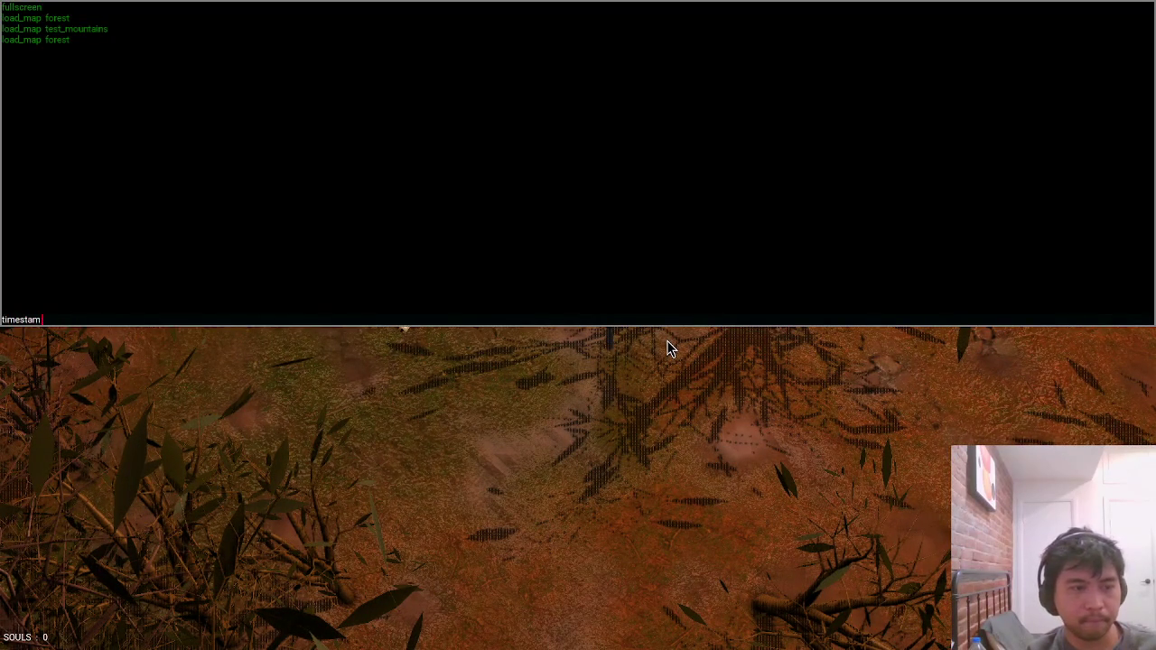
type("mps")
key("Return")
key("grave")
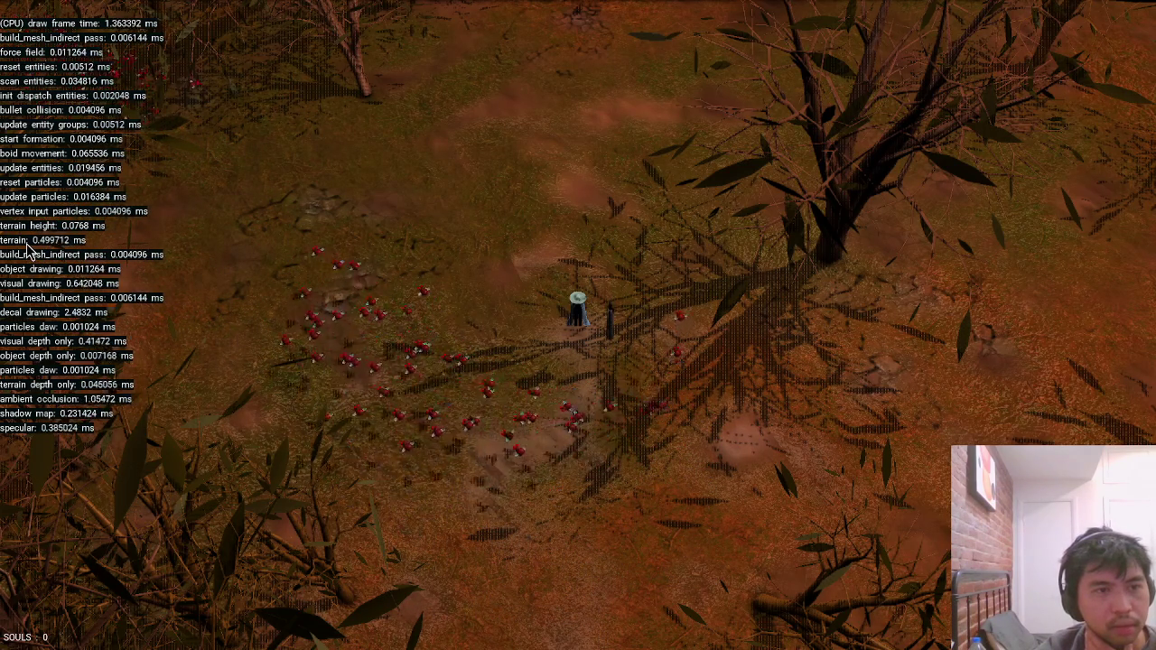
key("Escape")
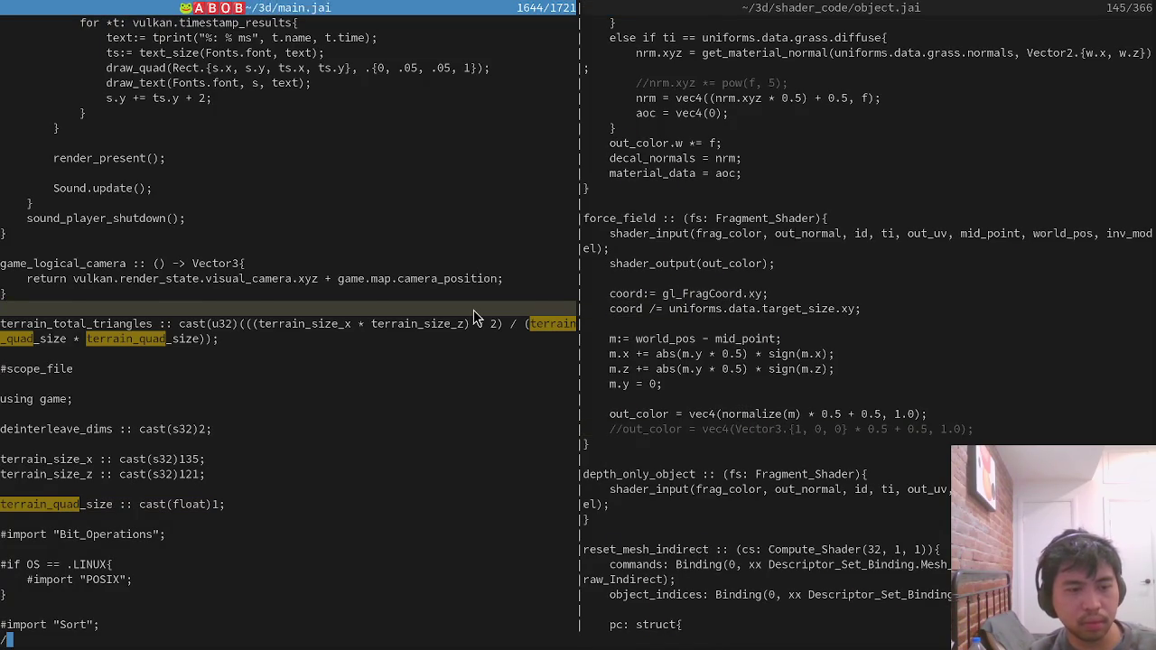
Search main.jai for "terrain" to find the terrain draw call.
type("/terrain")
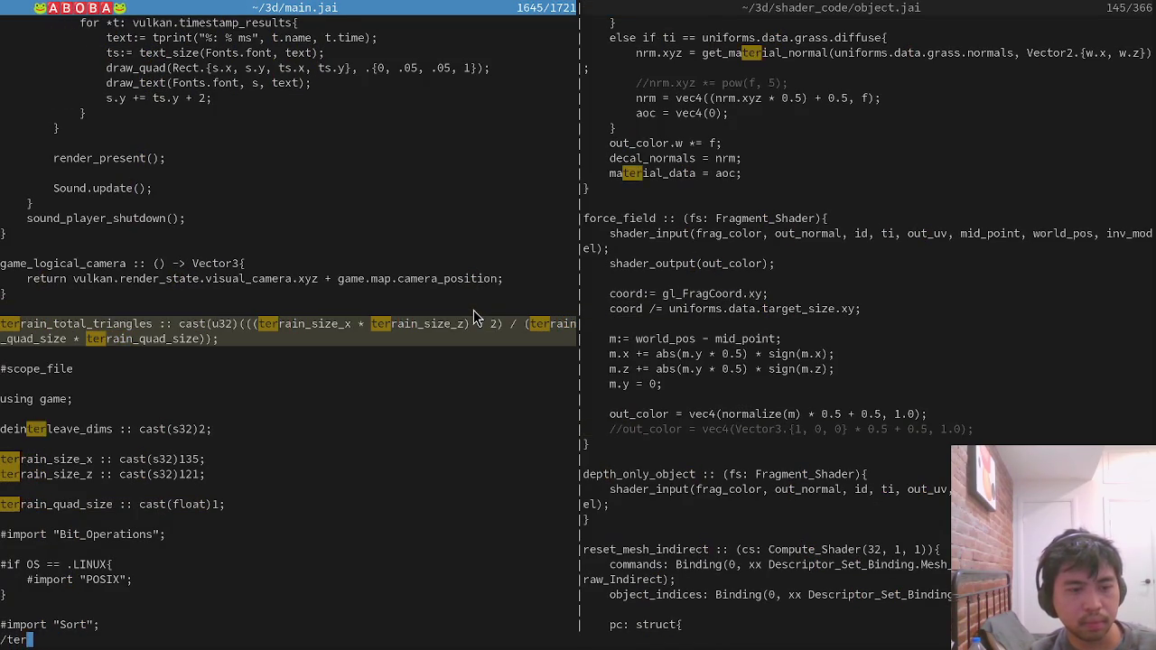
key("BackSpace")
key("BackSpace")
key("BackSpace")
type("\"terrain\"")
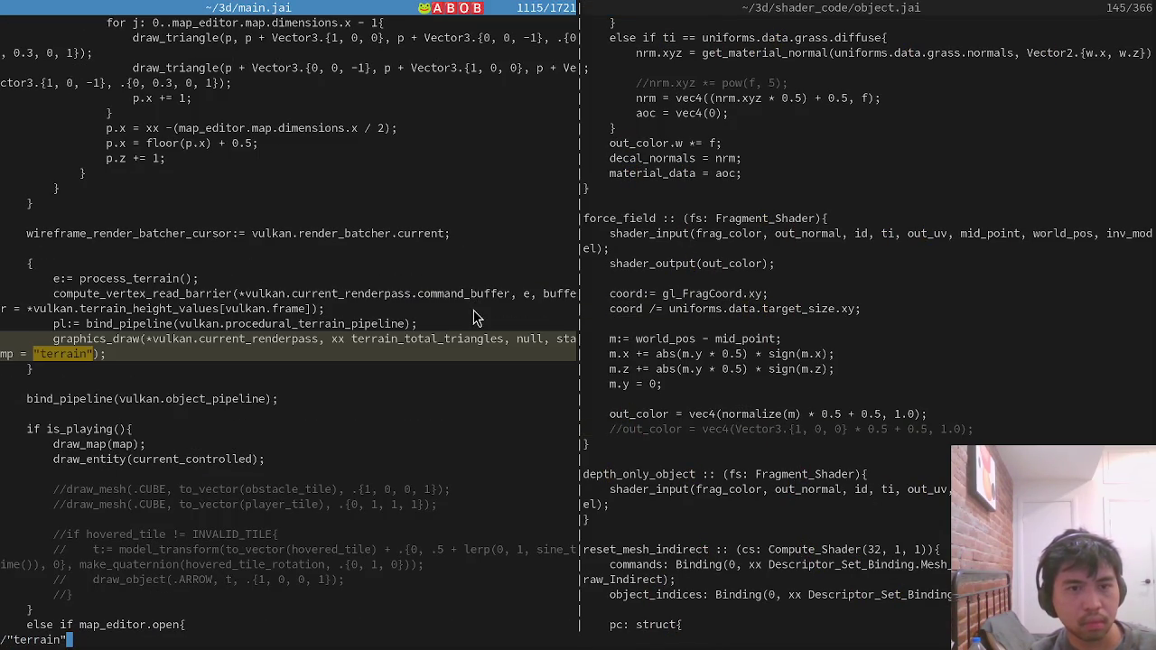
key("Return")
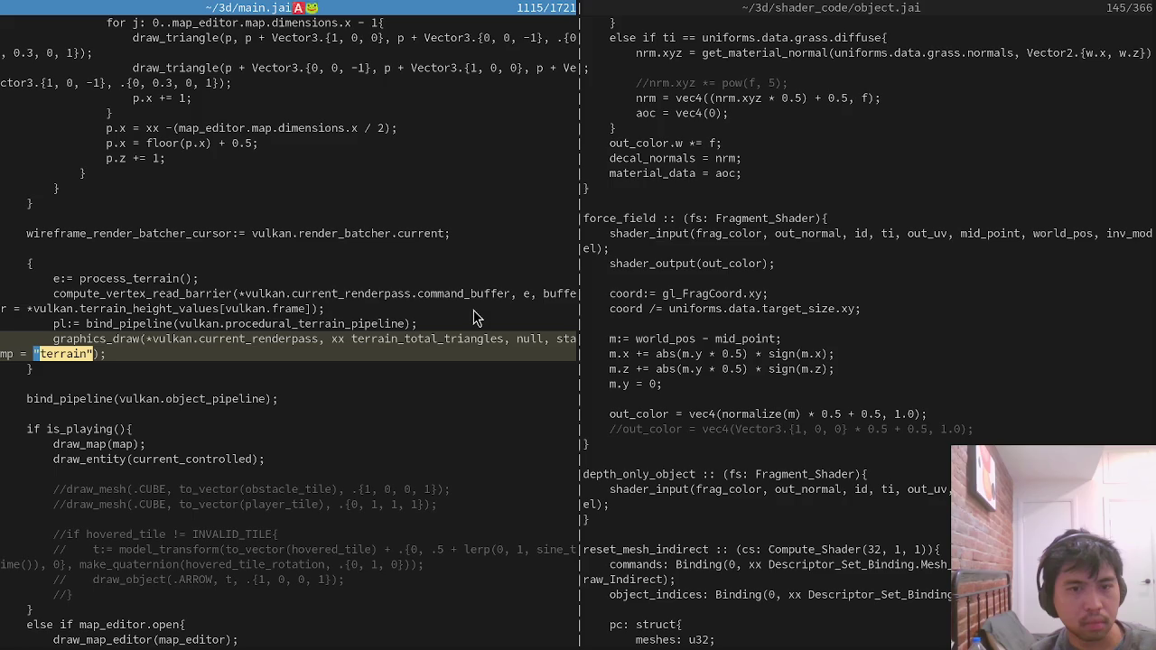
Step through the other uses of terrain_total_triangles with a word search.
key("0")
key("w")
key("w")
key("w")
key("asterisk")
key("n")
key("n")
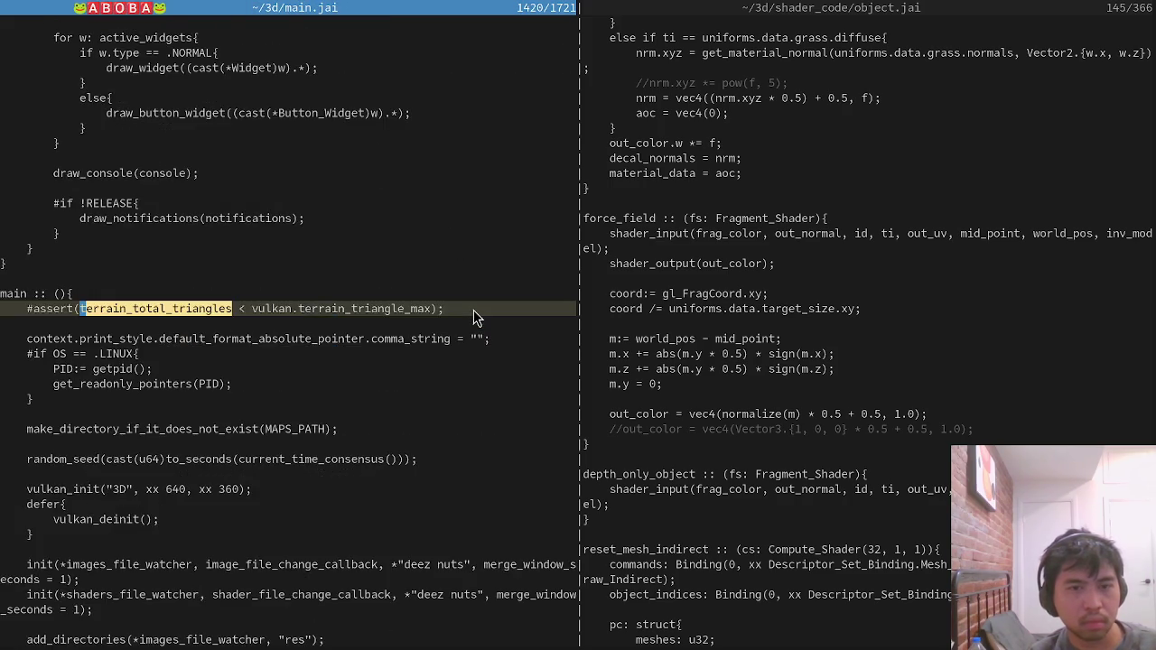
Recheck the game's terrain timing, around 0.49 ms, and return to the object.jai pane.
key("alt+Tab")
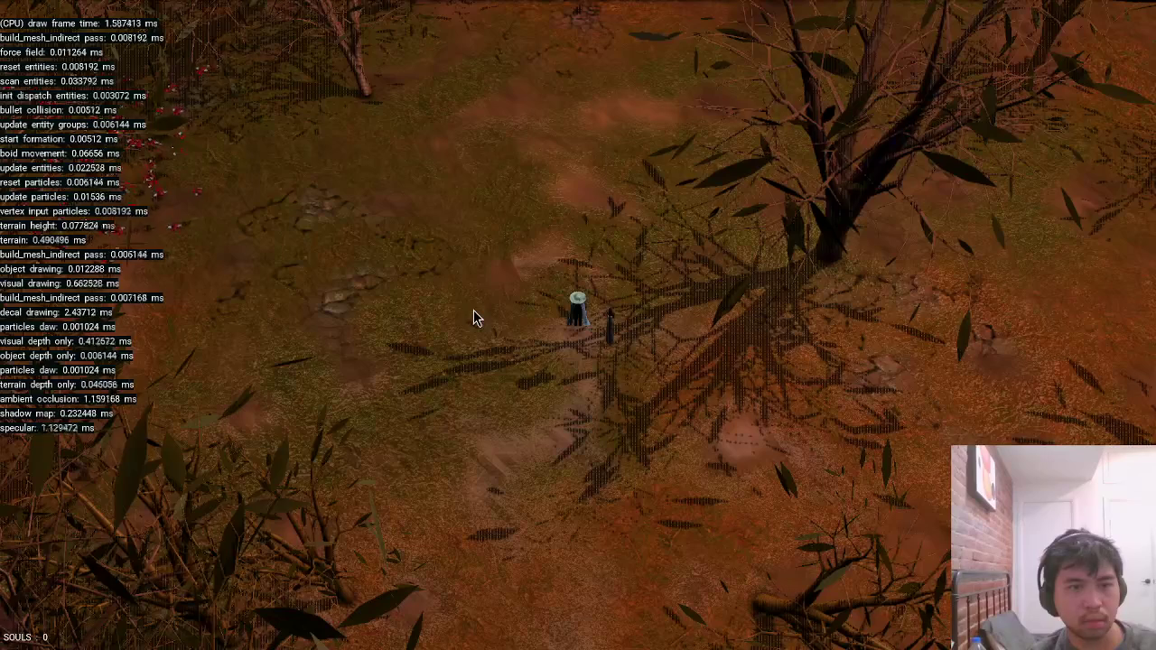
key("alt+Tab")
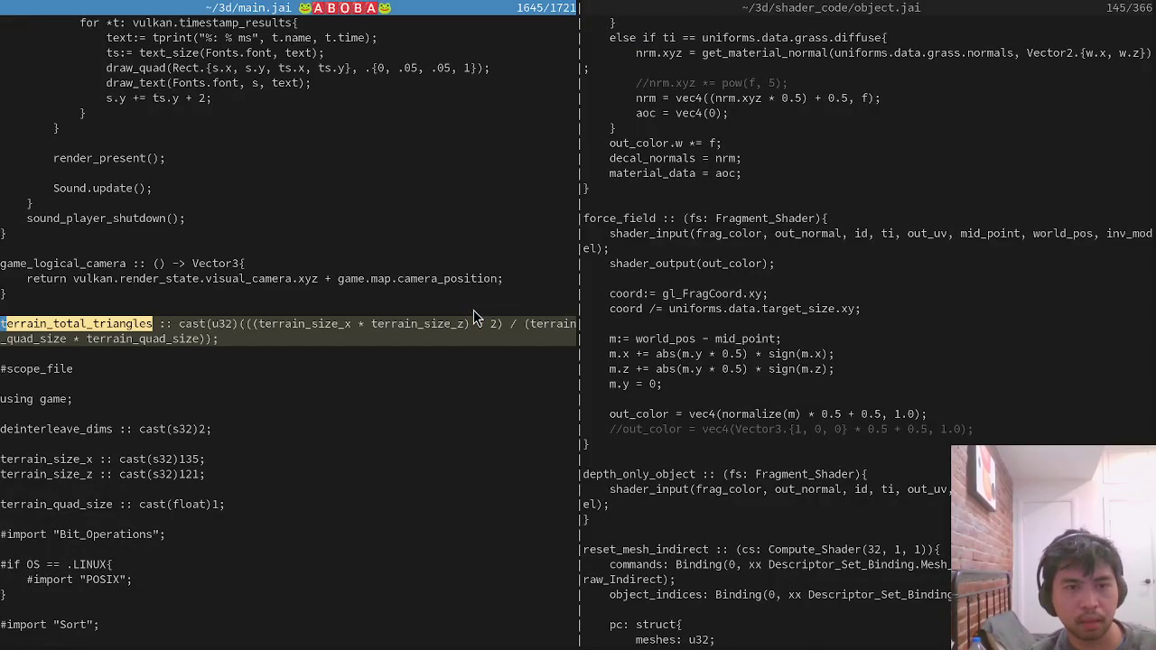
key("alt+Tab")
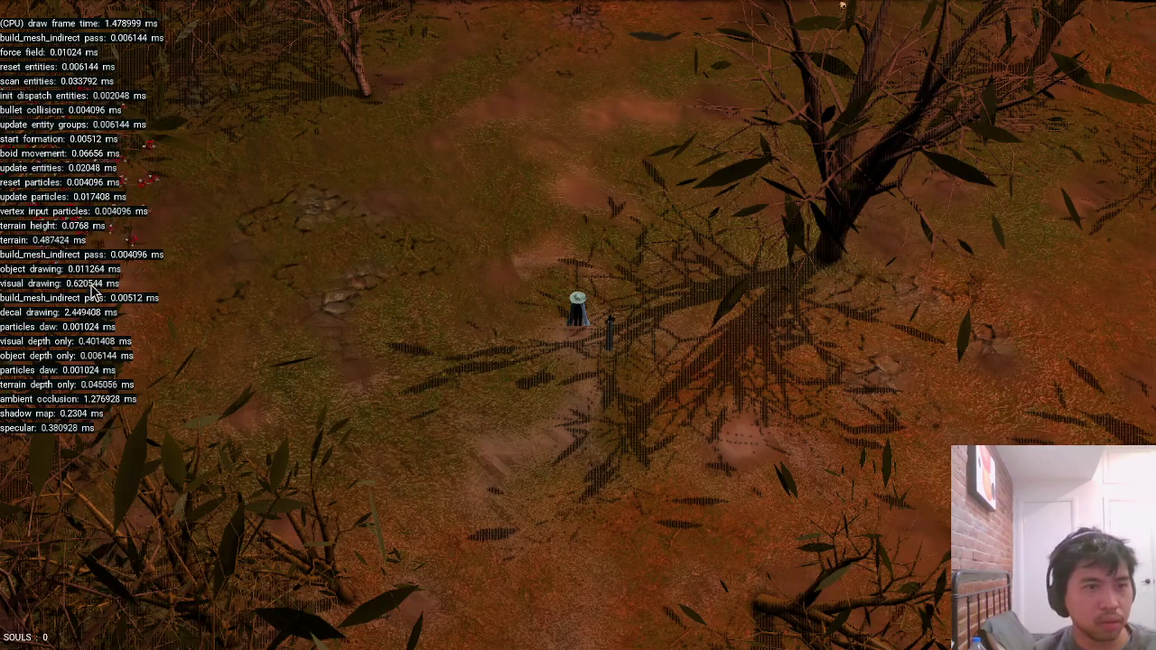
key("alt+Tab")
left_click(693, 308)
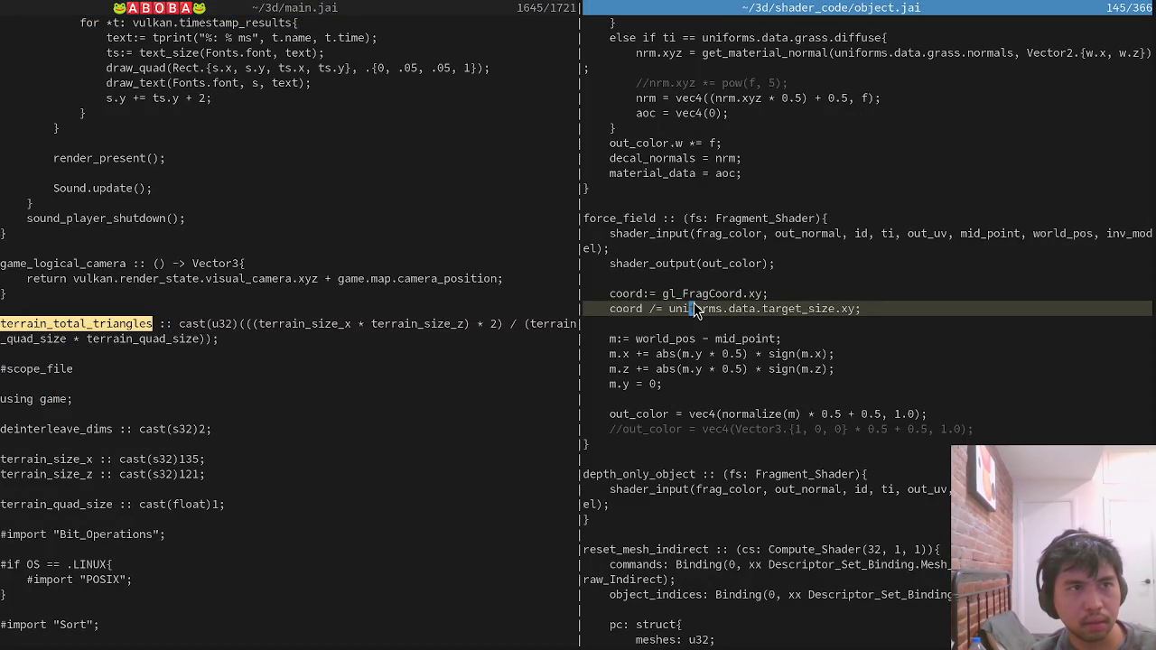
Open pshader.jai and look over the terrain vertex shader code.
key("ctrl+p")
type("pshader")
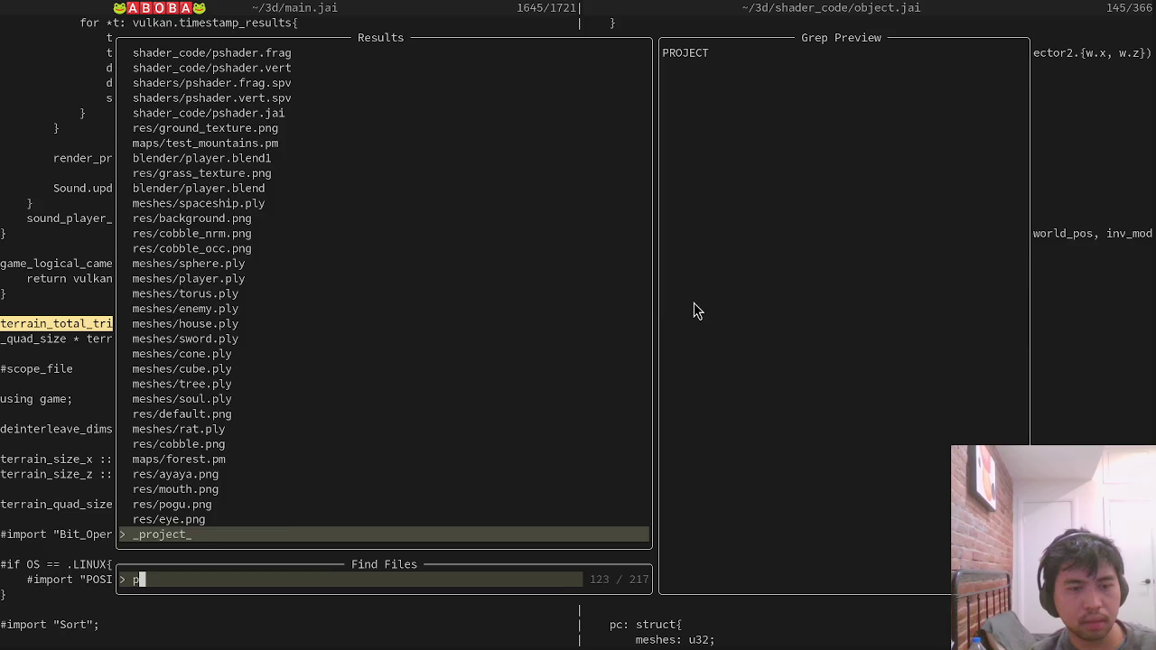
key("Return")
type("/terrain")
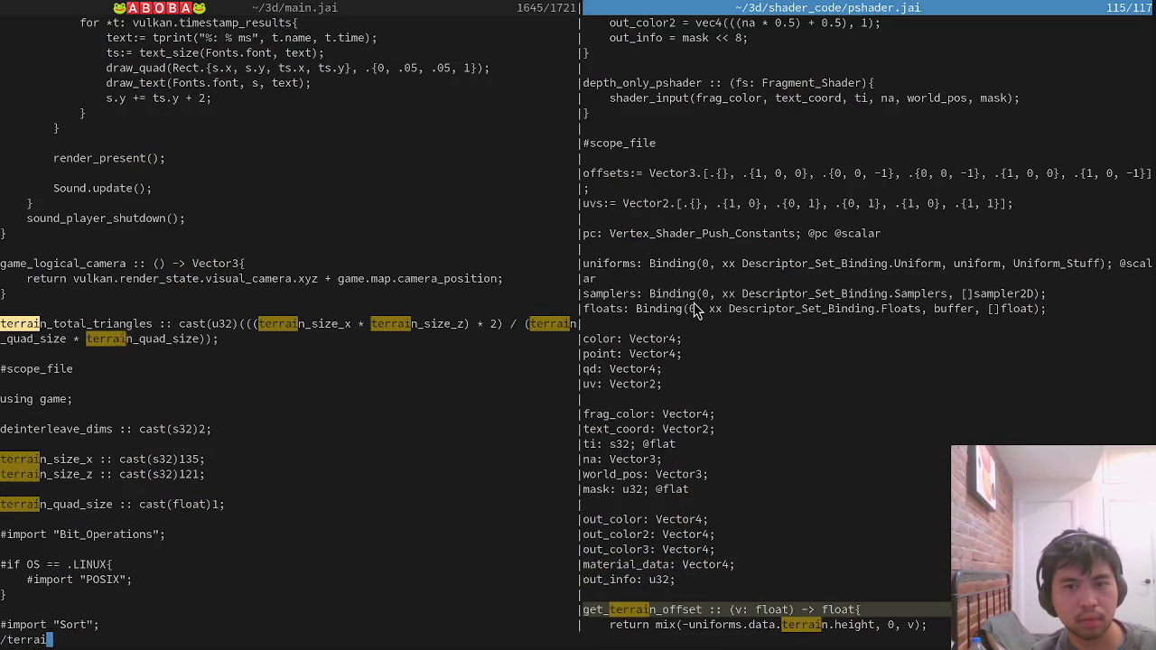
key("Return")
key("ctrl+d")
scroll(696, 307, "down", 6)
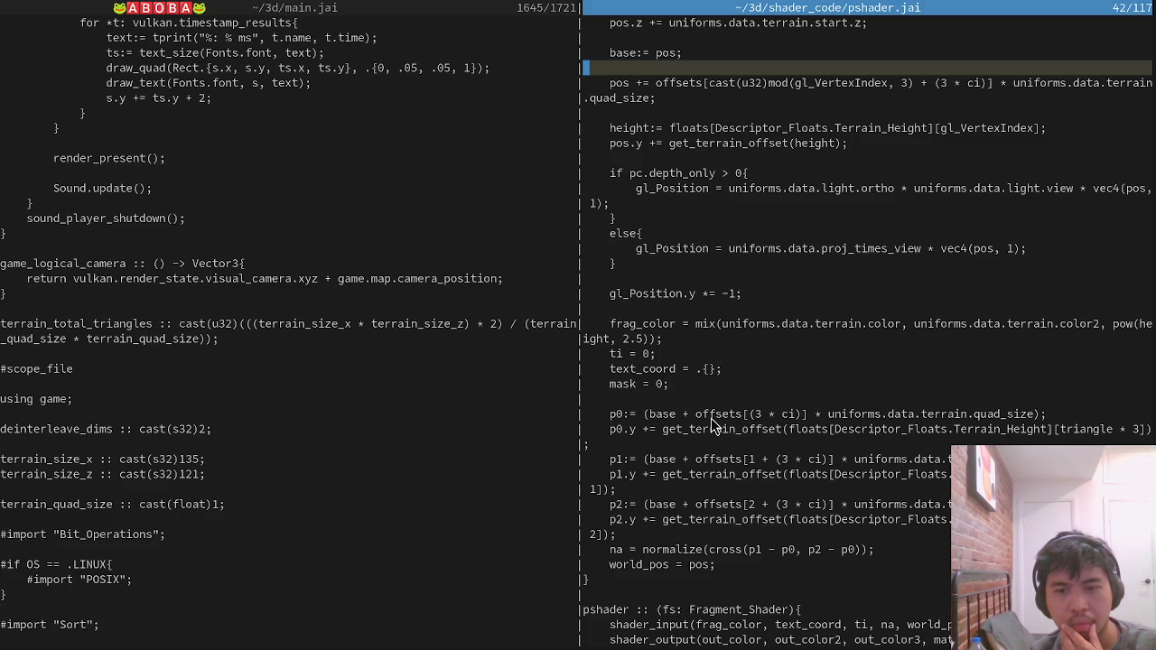
scroll(711, 418, "up", 5)
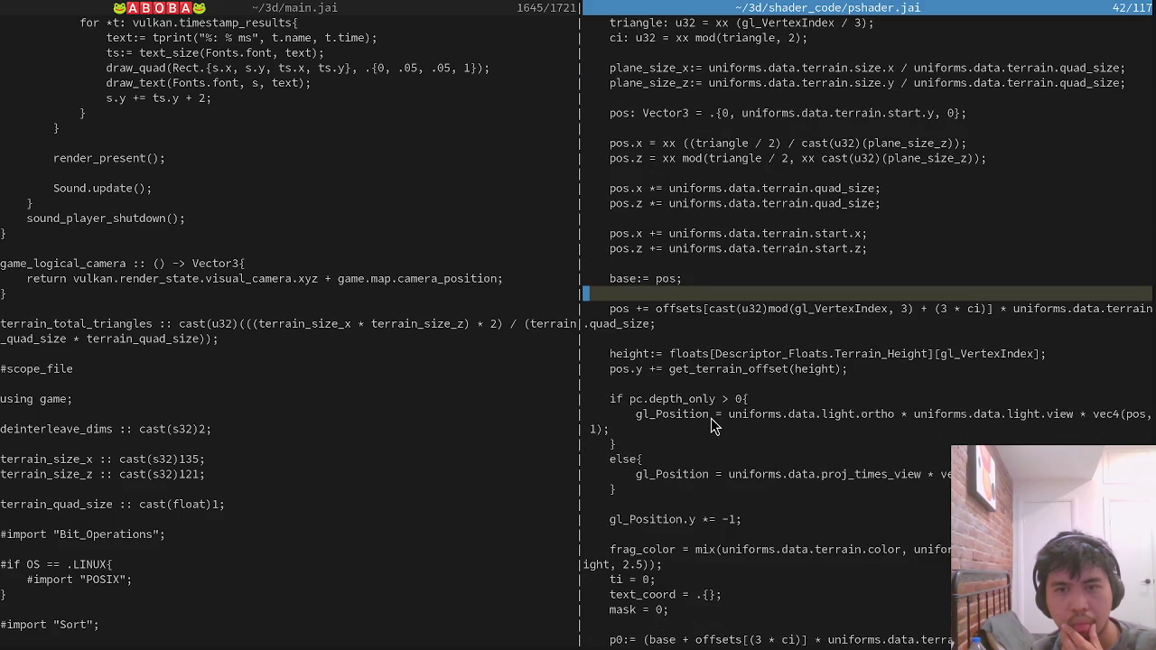
Change main.jai's terrain_quad_size from 1 to .5, save, then run and close the game.
left_click(524, 353)
key("ctrl+p")
key("Escape")
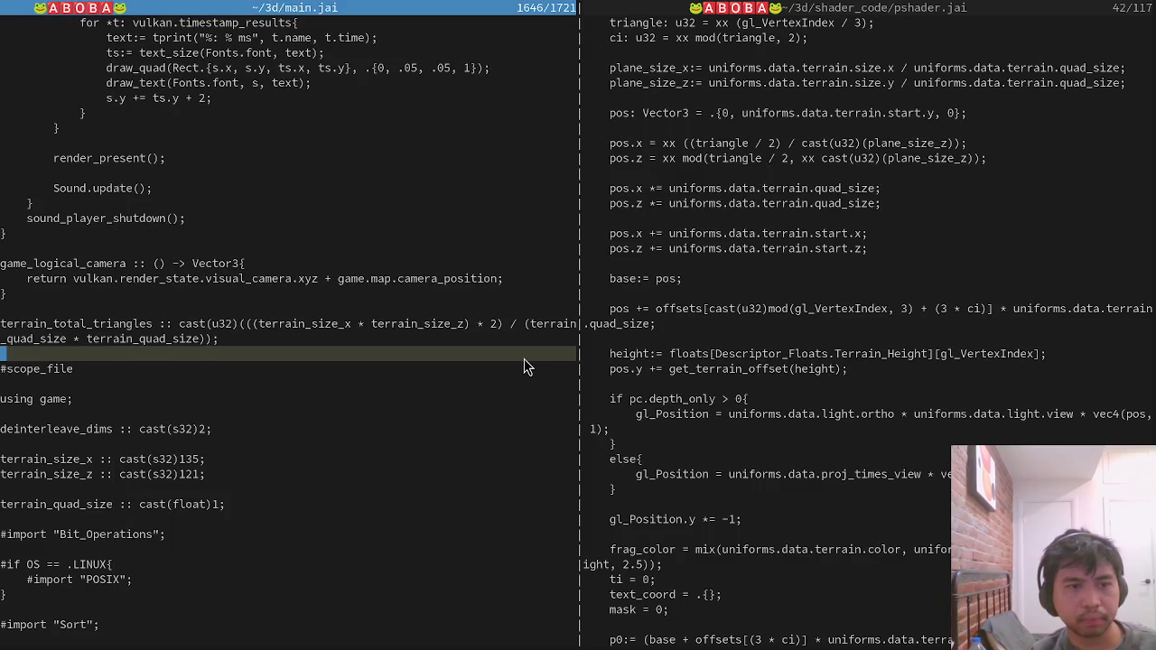
key("k")
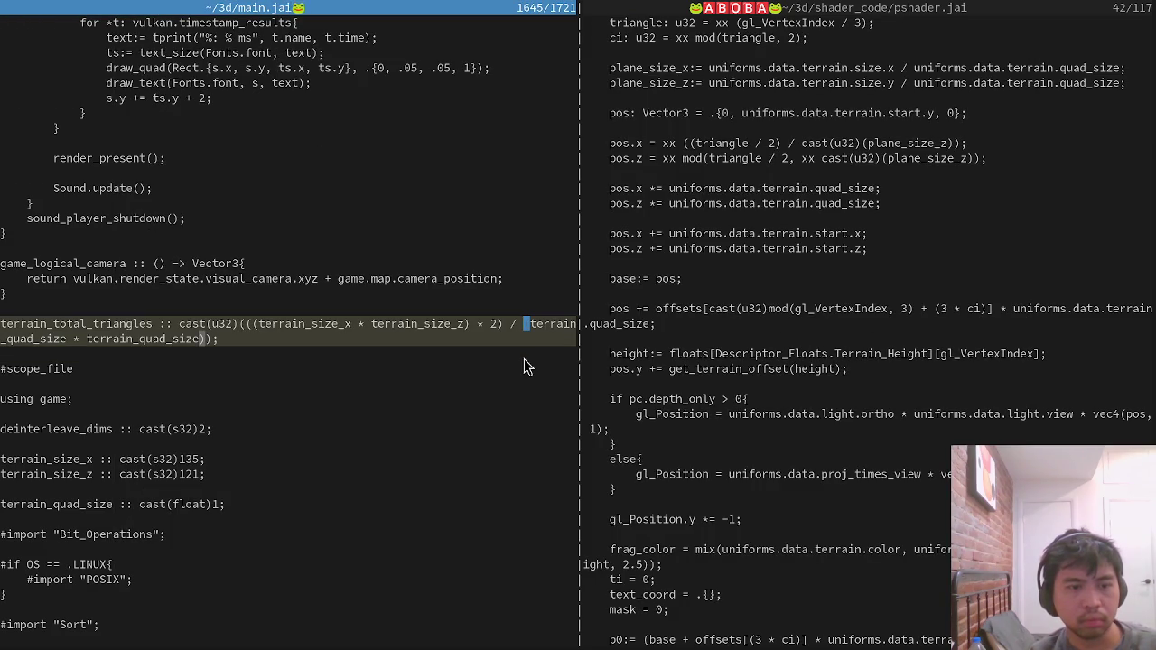
key("j")
key("j")
key("j")
type("hs.5")
key("Escape")
type(":w")
key("Return")
key("Escape")
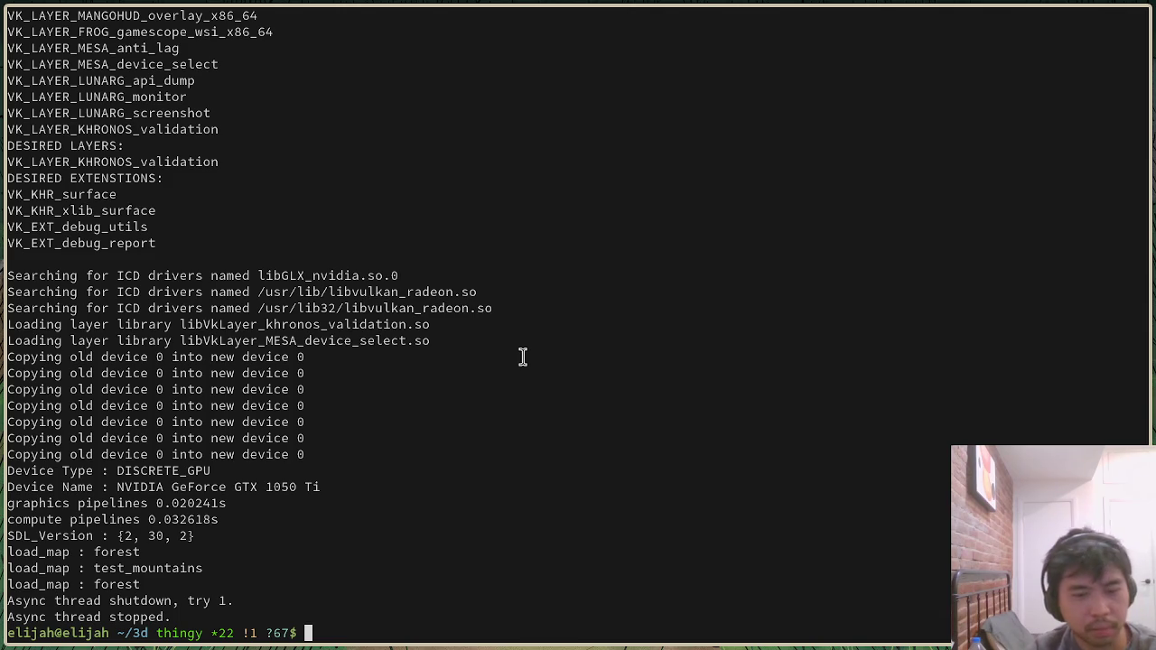
Rebuild with jai-linux build.jai, with shaders compiling in about 8.1 s, and step left in the relaunched forest.
key("Up")
key("Return")
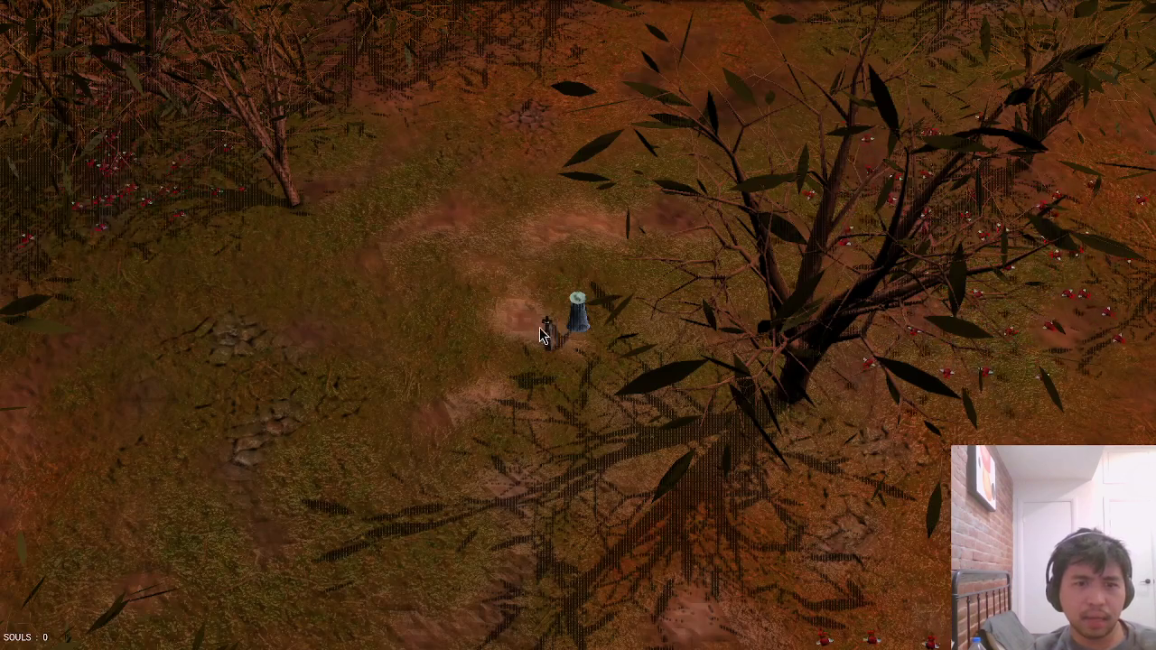
left_click(542, 334)
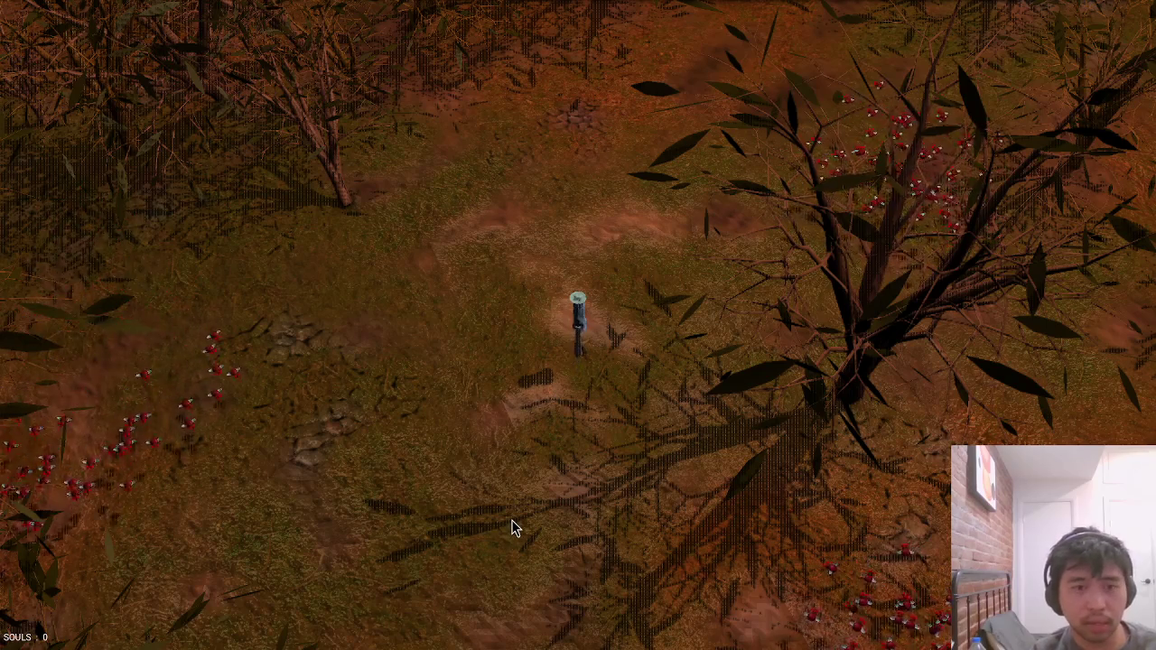
Open the forest map editor with edit_map, close it, and walk the character down the path.
key("grave")
type("edit_map")
key("Return")
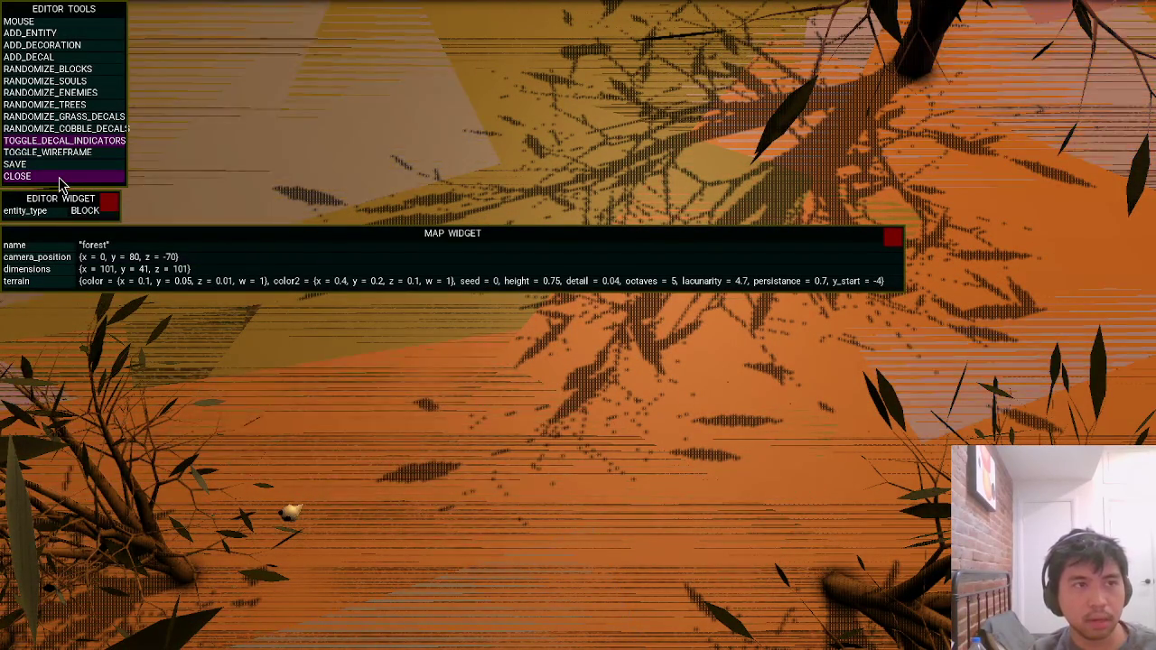
left_click(58, 178)
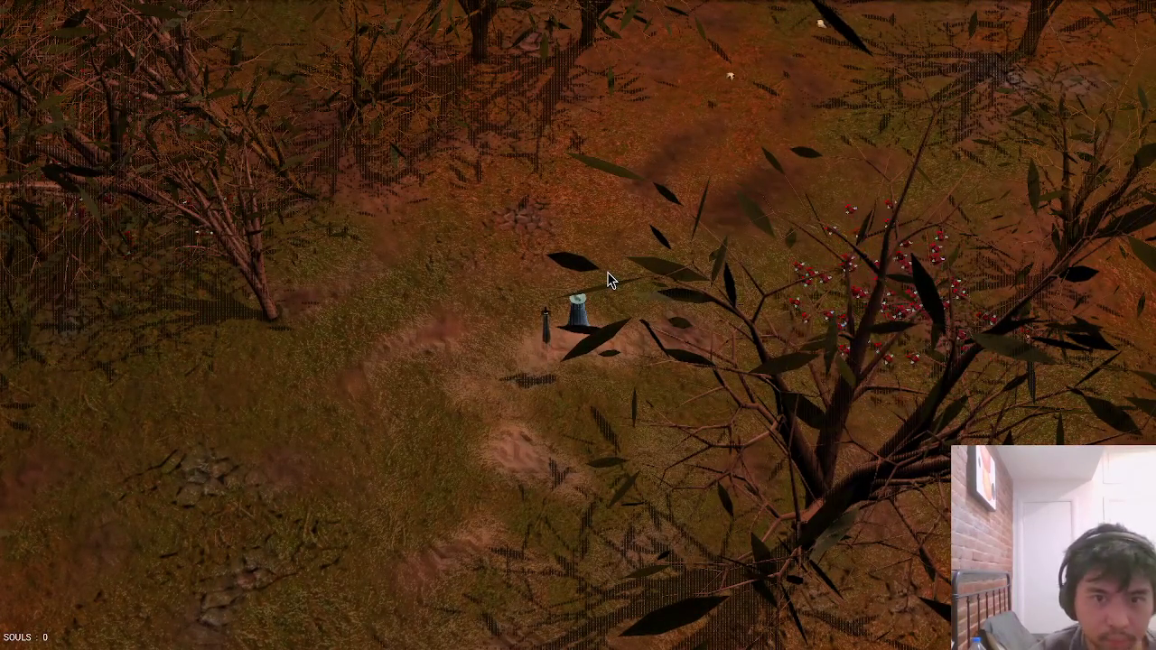
key("a")
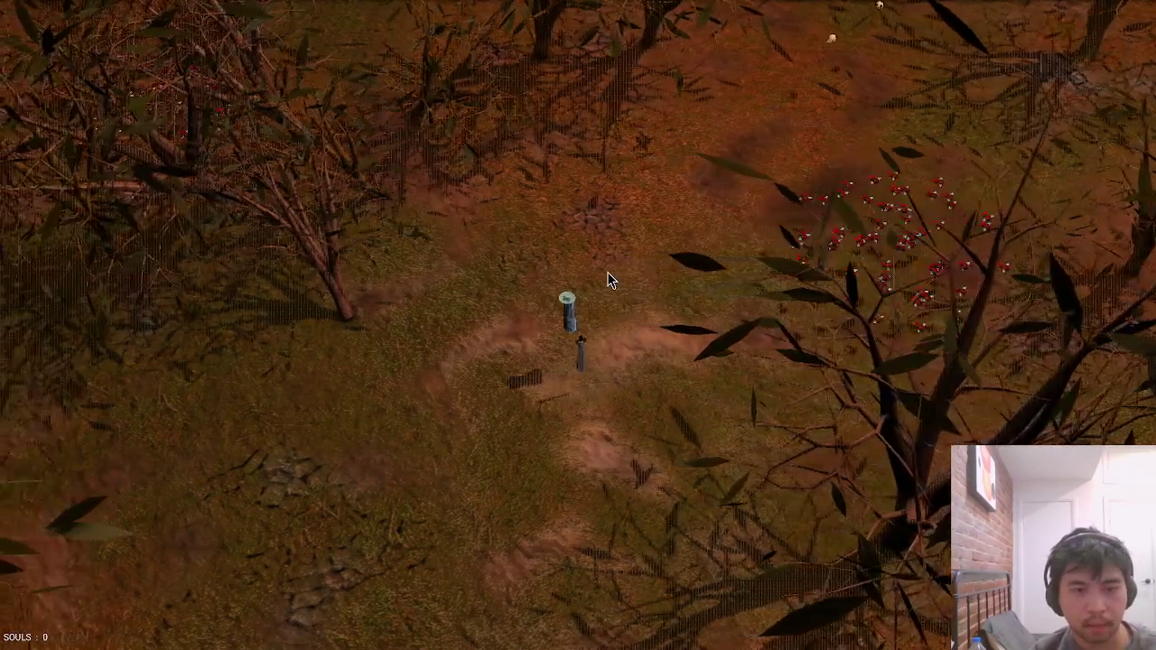
key("s")
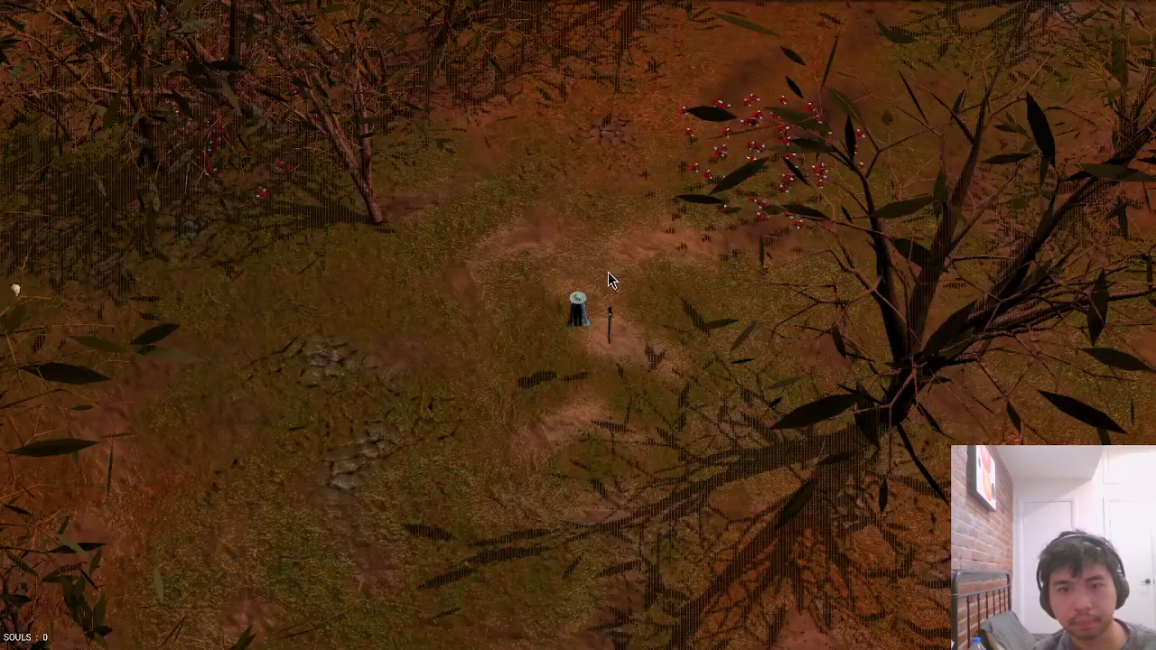
key("s")
Load the test_mountains map from the console, then quit the game.
key("grave")
type("load_map test_mountains")
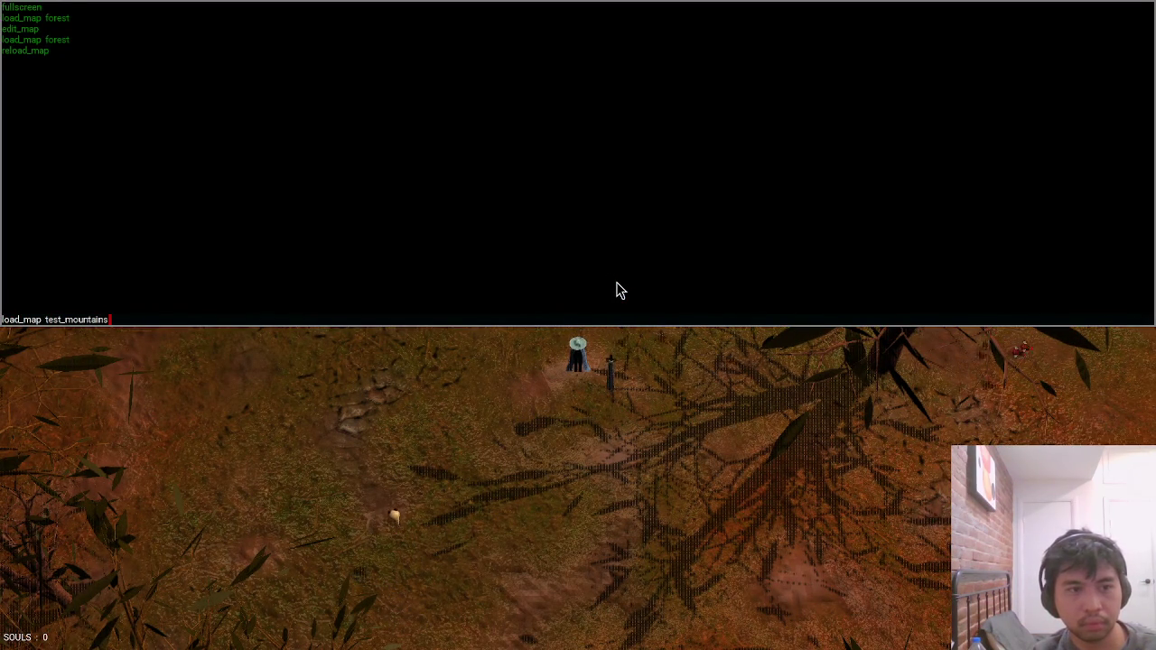
key("Return")
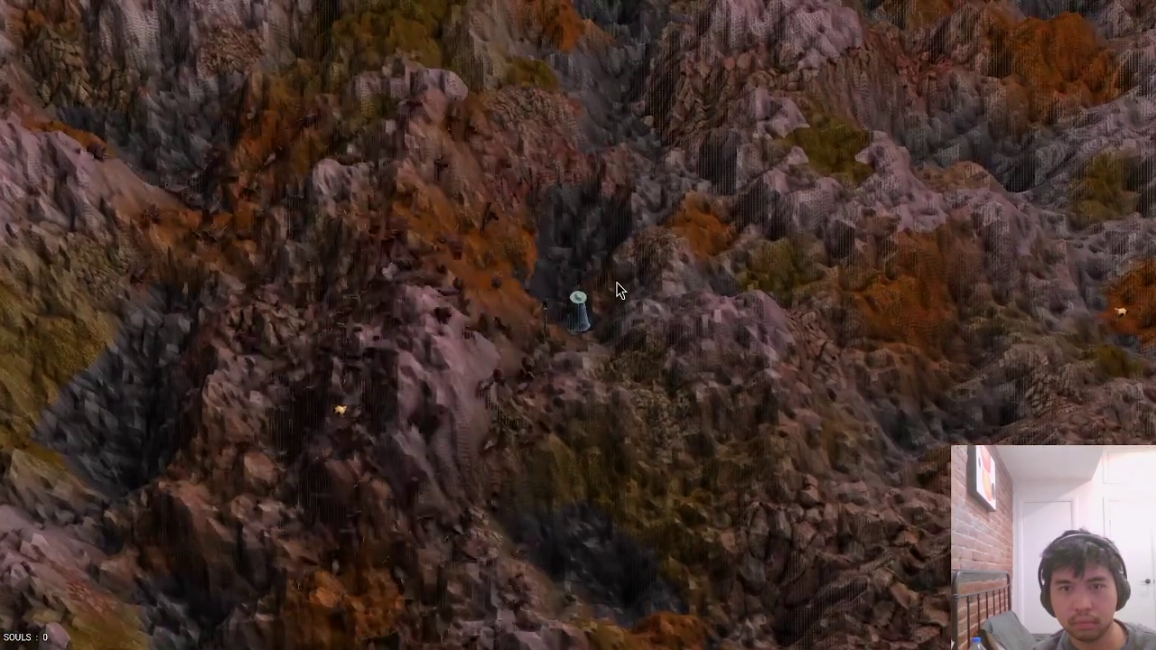
key("Escape")
key("alt+Tab")
key("alt+Tab")
key("alt+Tab")
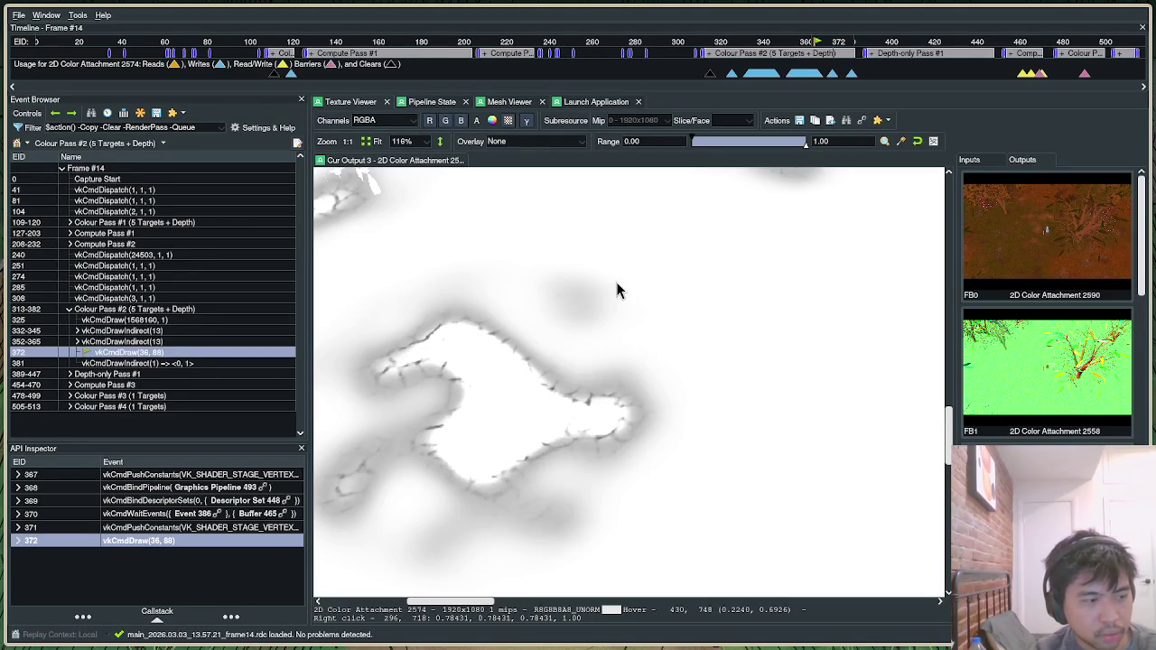
Start Pixel-Furnace's Dirt texture download, then cancel saving because Dirt.zip already exists.
key("alt+Tab")
scroll(262, 411, "down", 7)
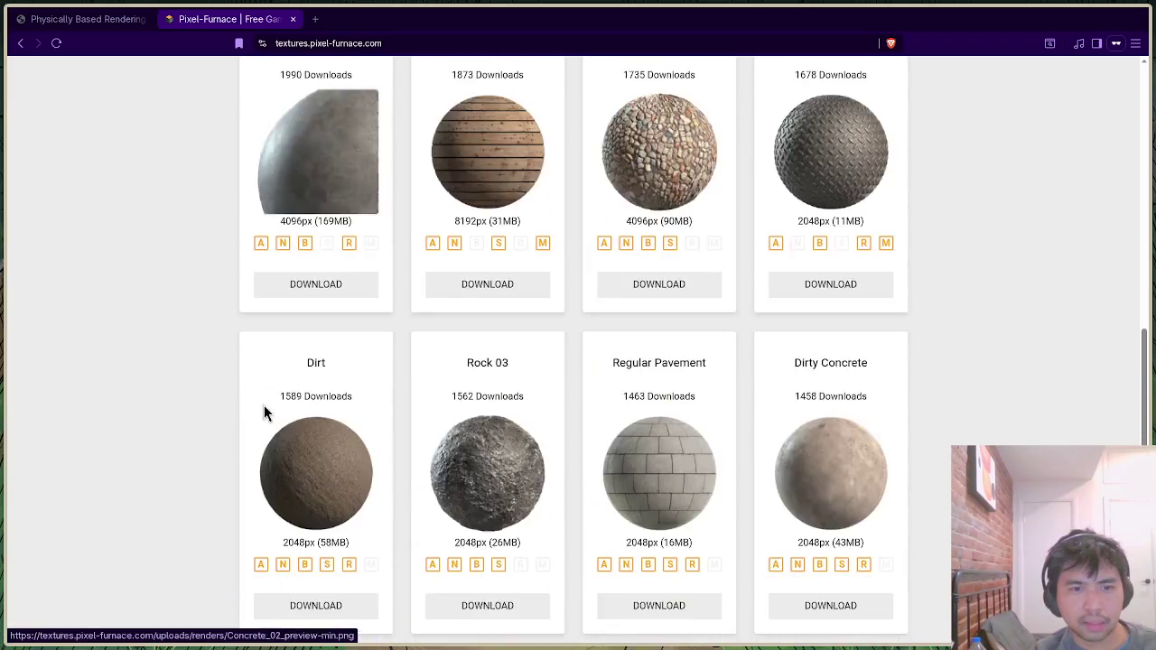
mouse_move(258, 274)
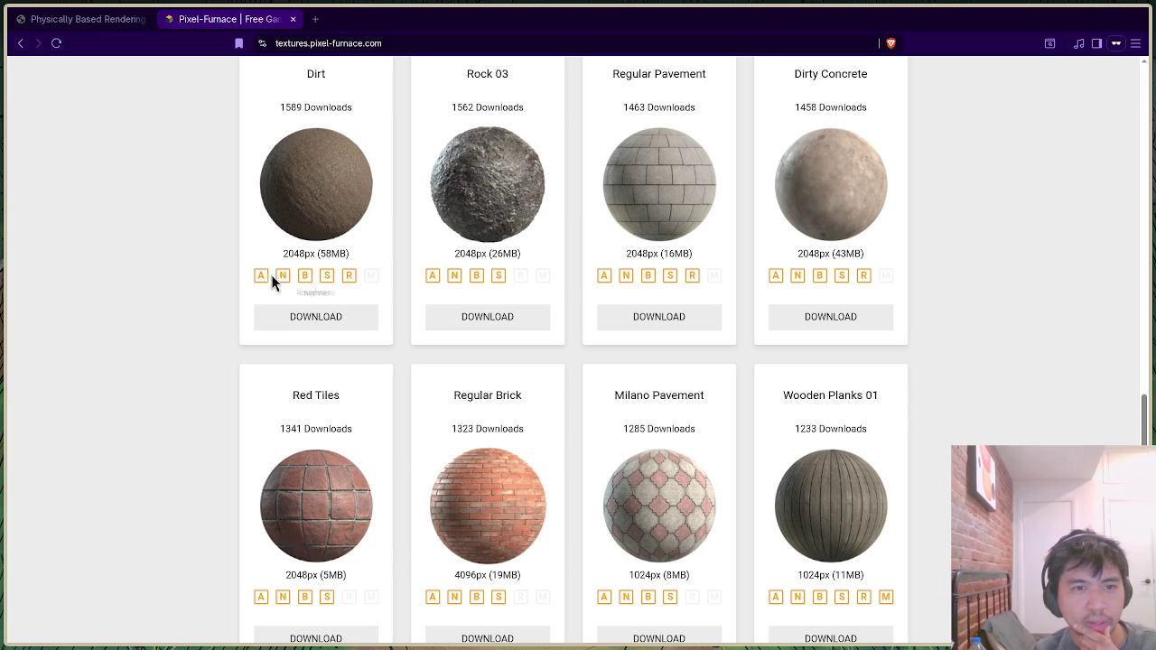
scroll(278, 353, "up", 2)
scroll(278, 352, "up", 8)
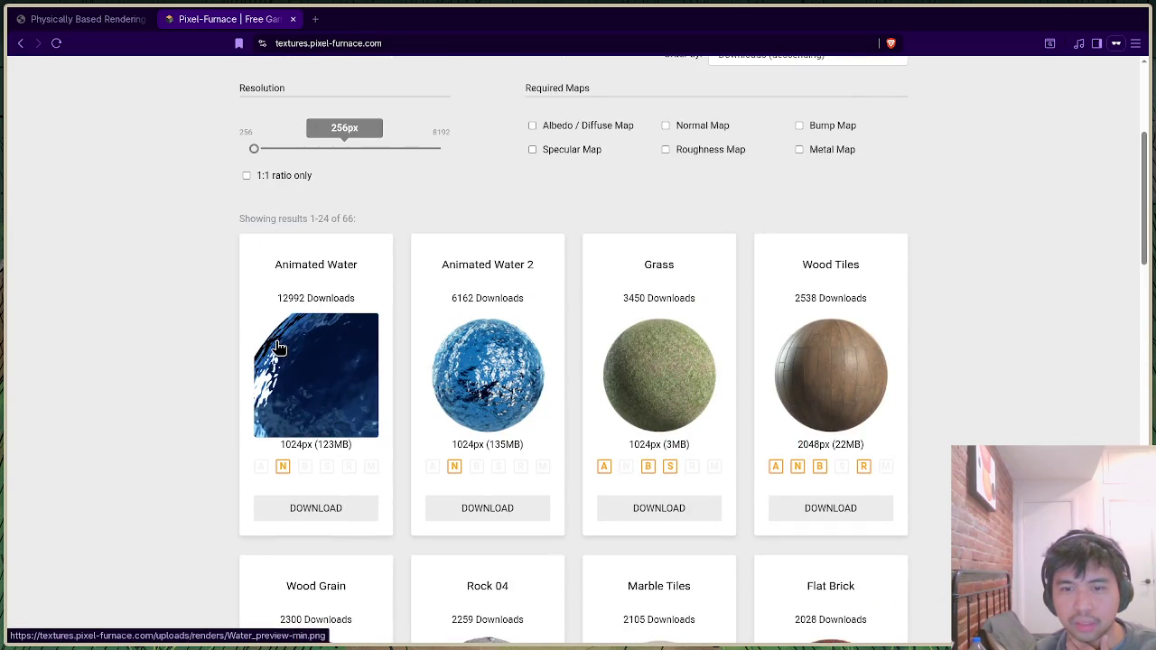
scroll(277, 350, "up", 2)
scroll(276, 351, "down", 2)
scroll(274, 342, "down", 3)
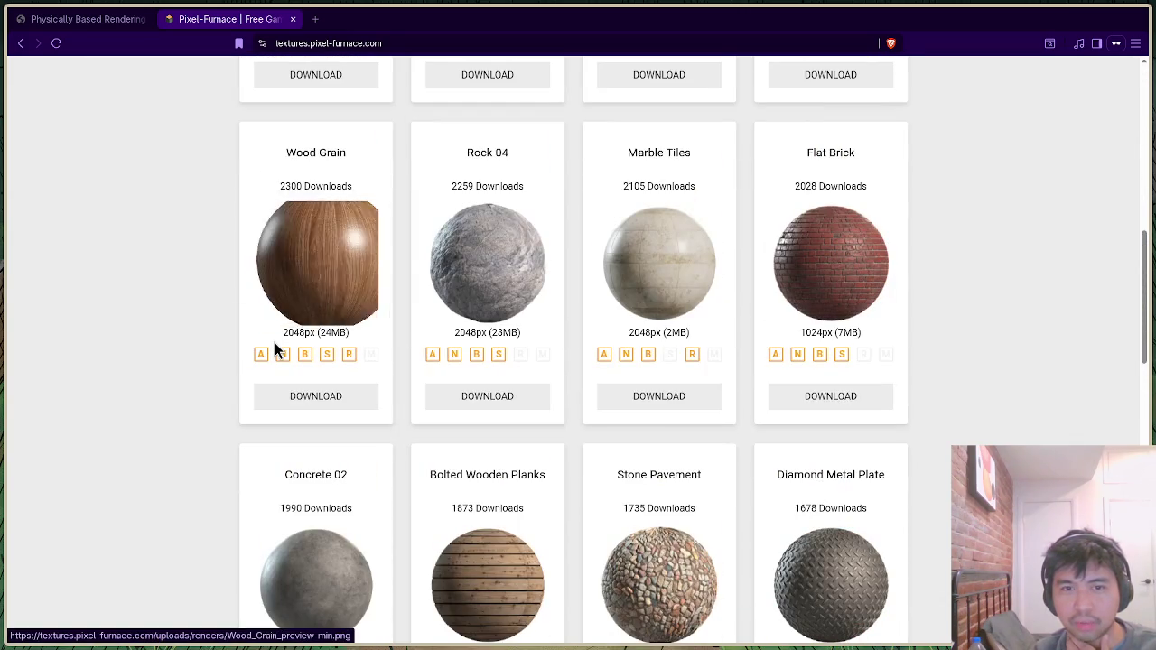
scroll(274, 343, "down", 3)
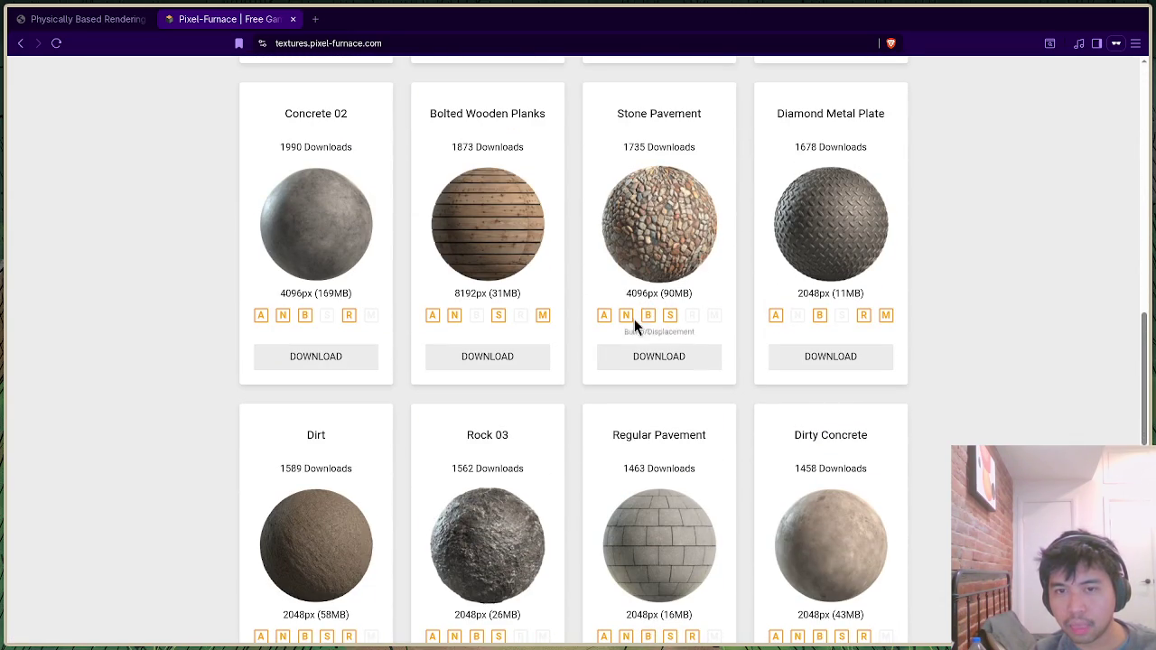
scroll(650, 239, "down", 2)
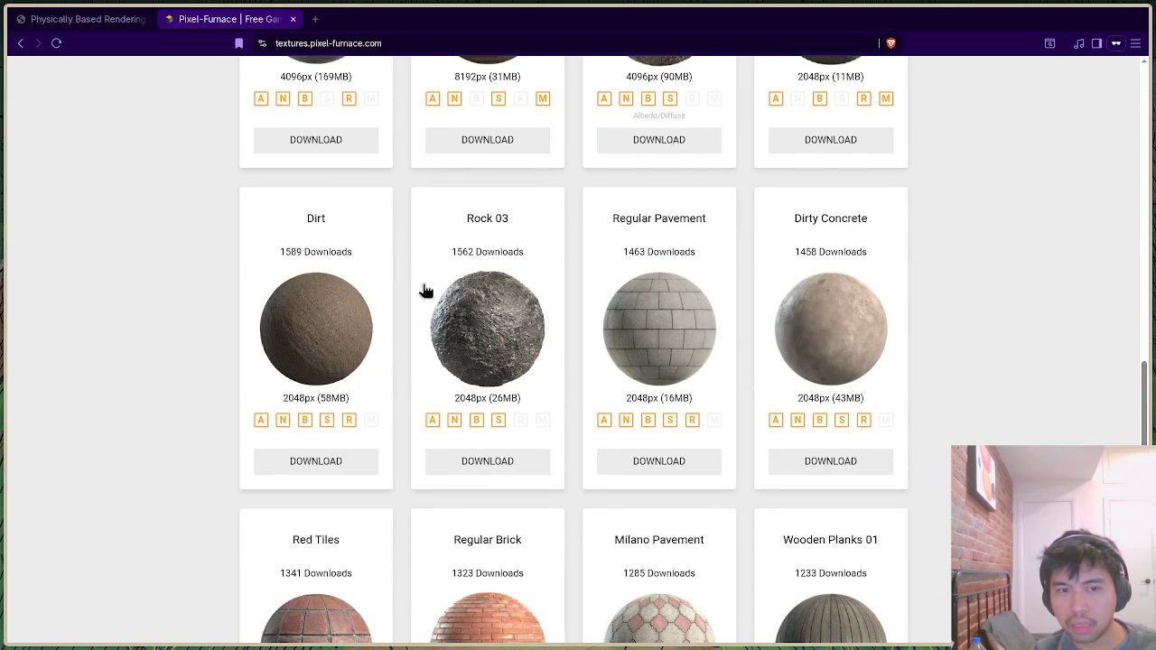
left_click(325, 463)
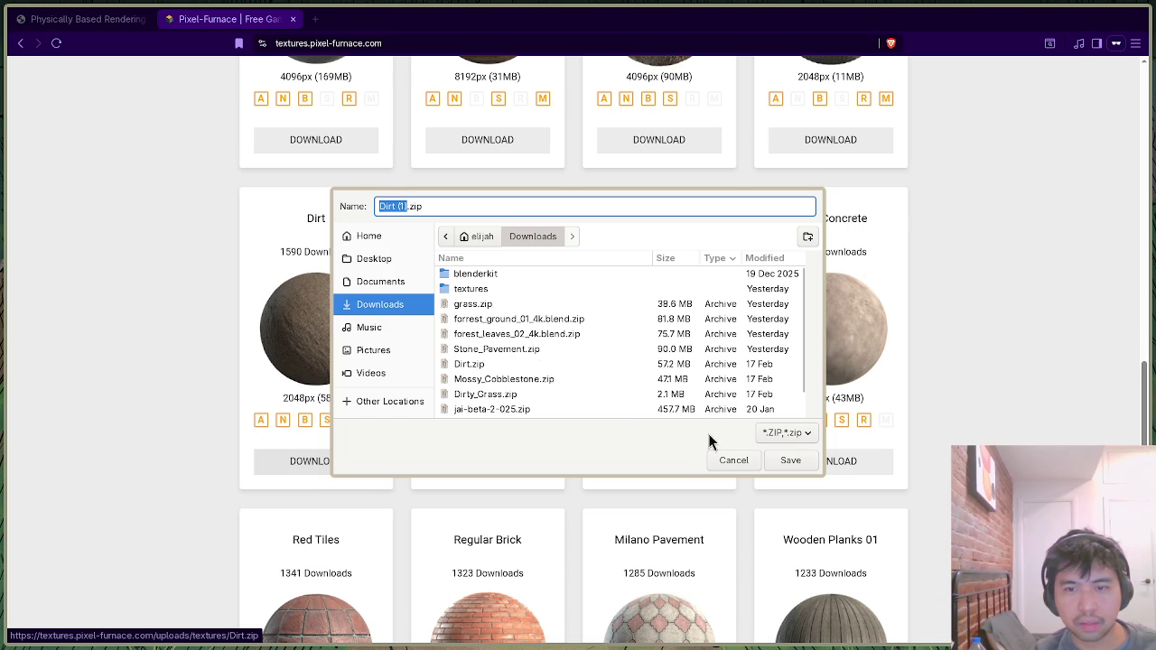
left_click(730, 460)
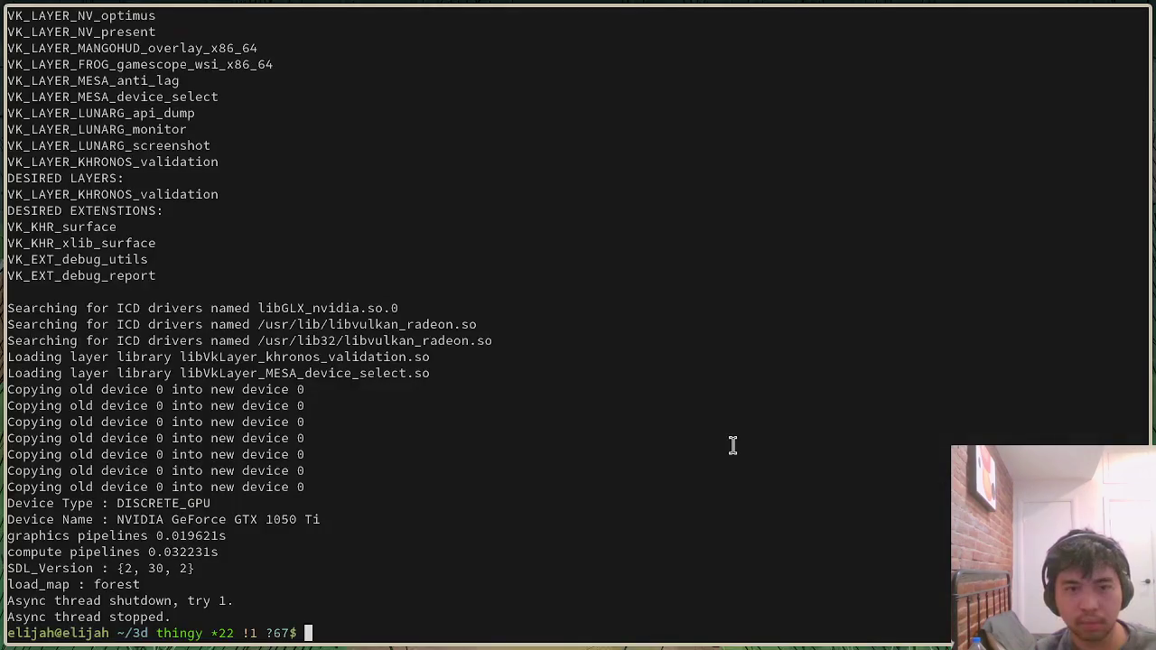
Change into the Downloads folder and list its files.
type("l")
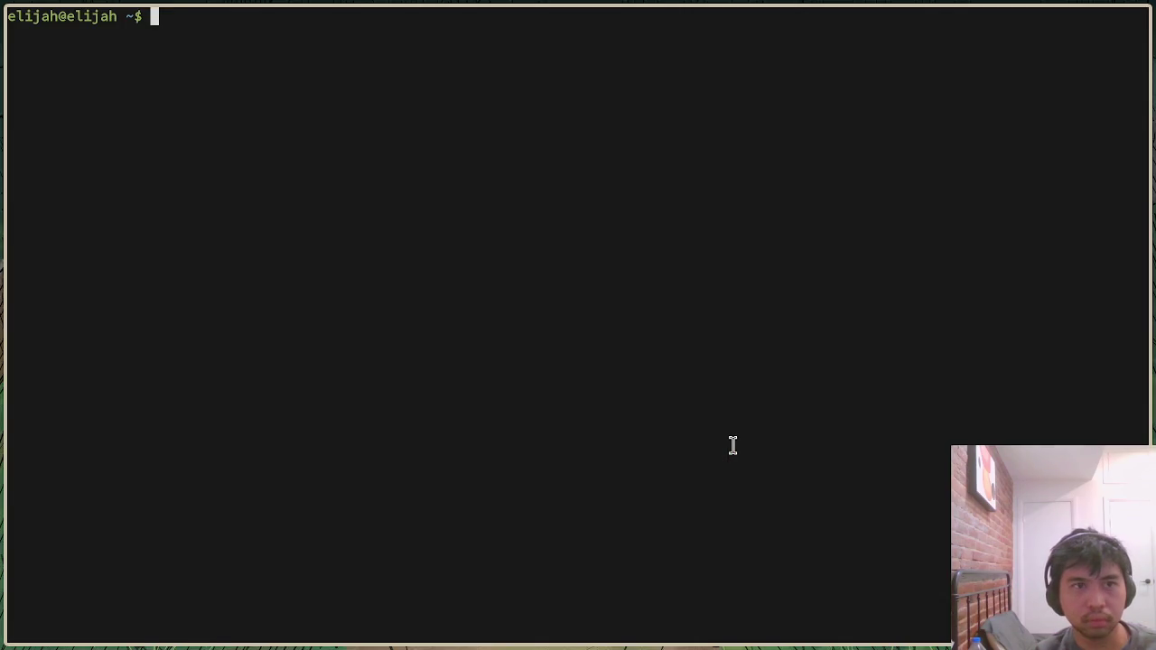
type("cd Downloads")
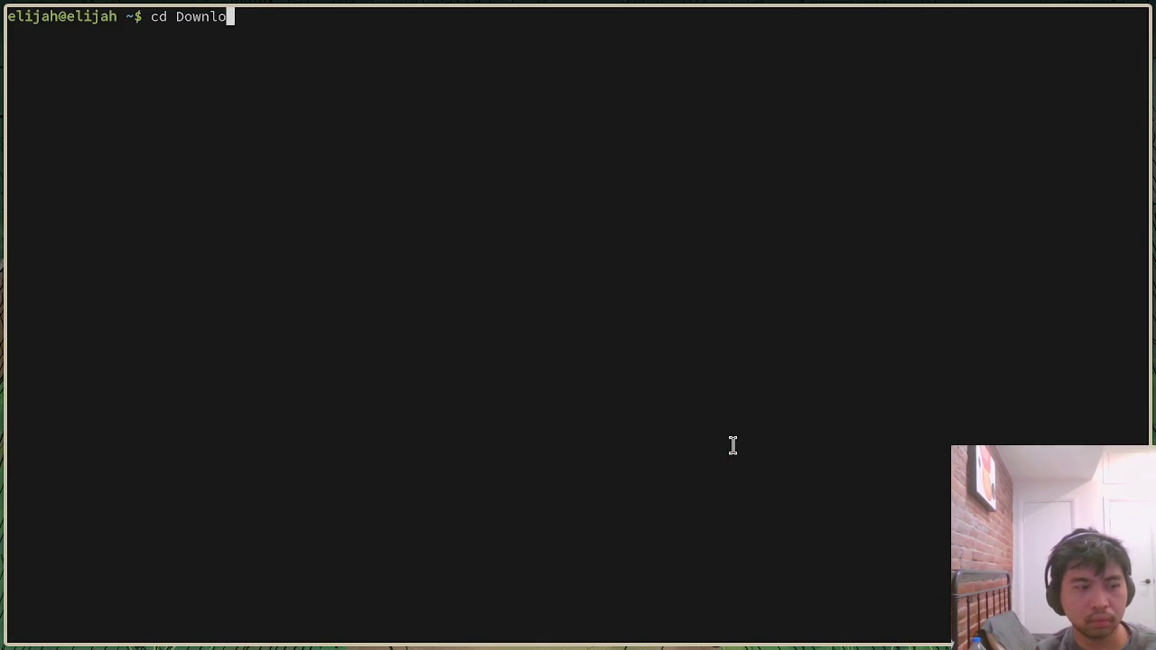
key("Return")
type("ls")
key("Return")
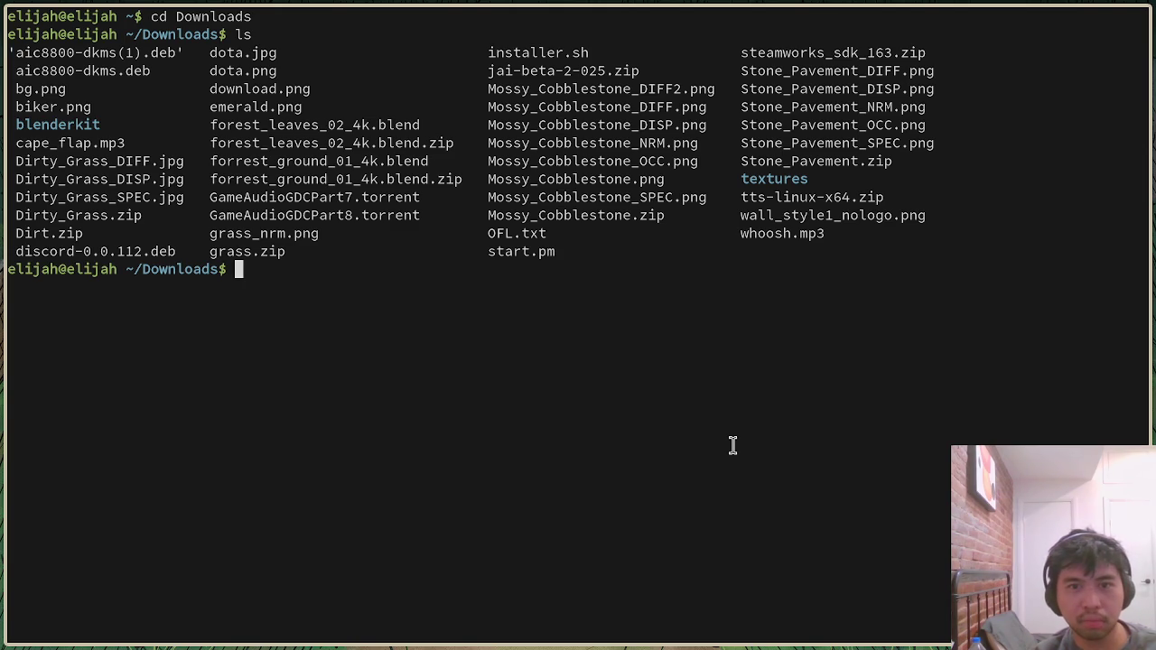
Extract Dirt.zip with unzip, completing the archive name with Tab.
type("unz")
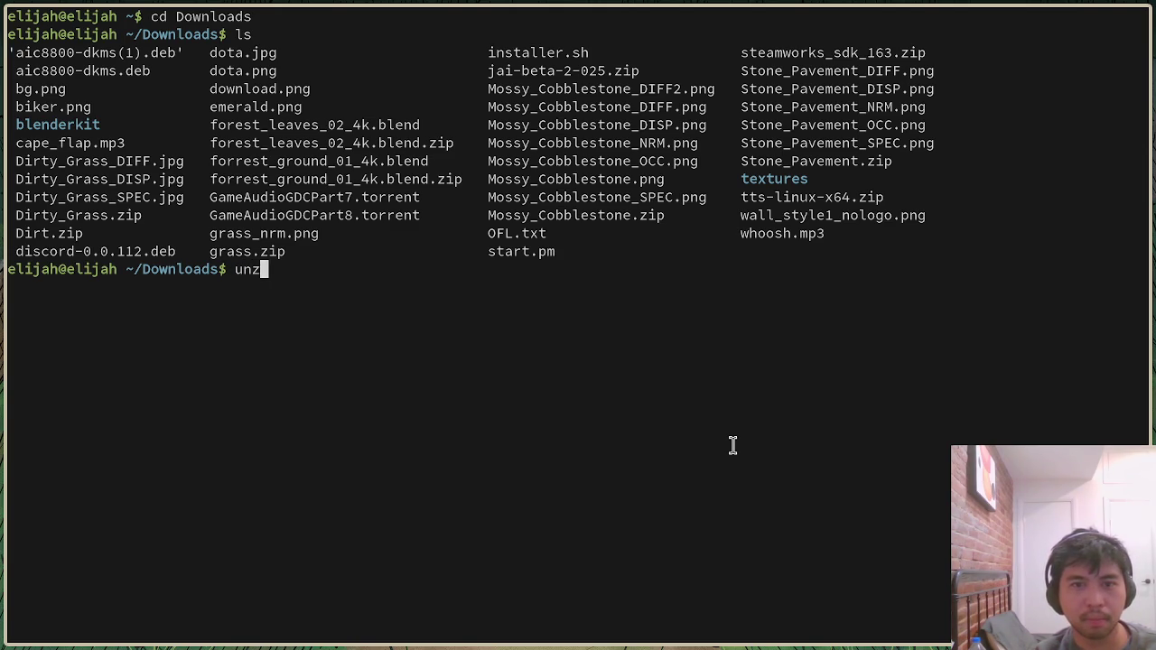
type("ip Dir")
key("BackSpace")
key("BackSpace")
key("BackSpace")
type("unzip Dirt.")
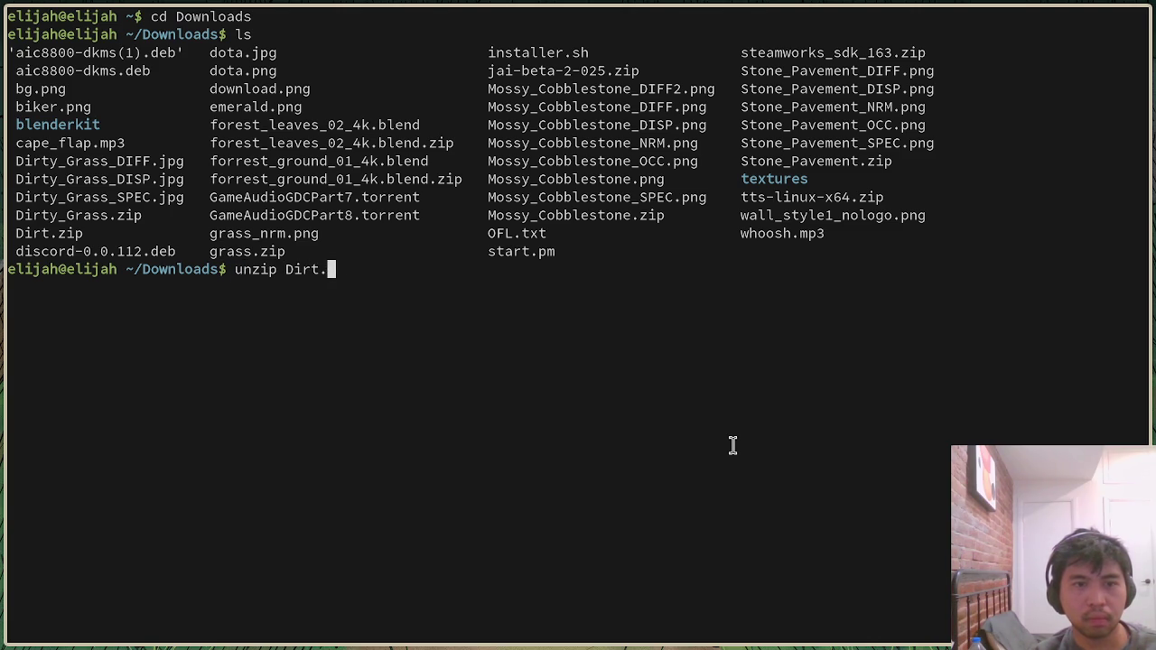
key("Tab")
key("Return")
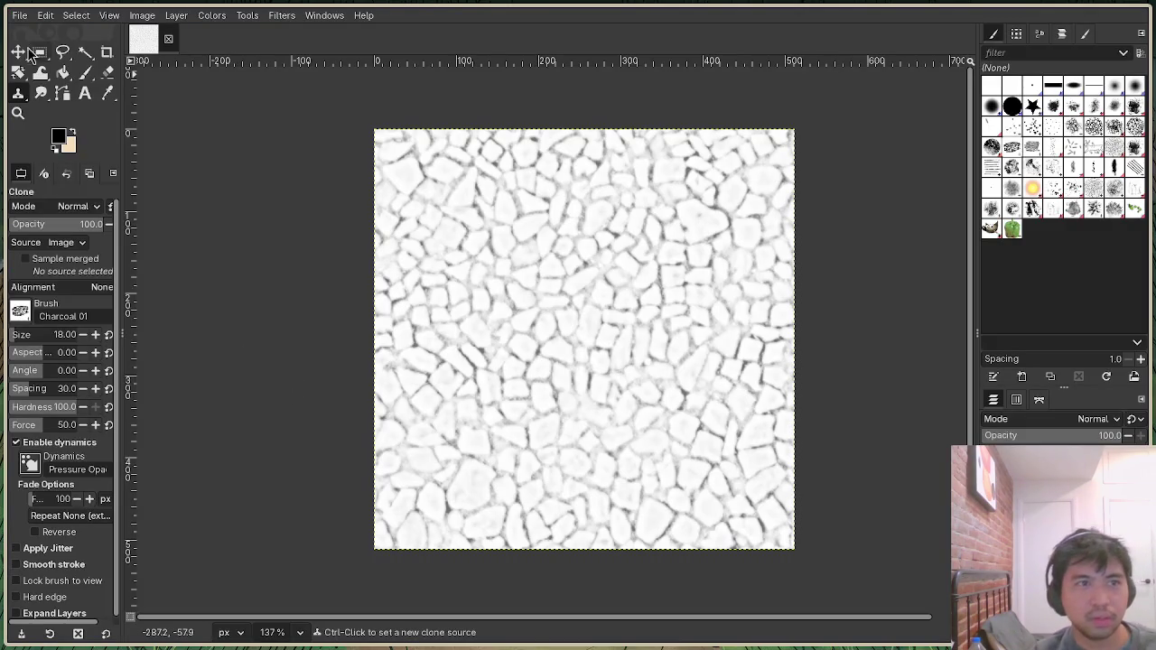
Open Dirt_OCC.jpg, Dirt_DIFF.jpg and Dirt_NRM.jpg from Downloads as new GIMP images.
left_click(19, 15)
left_click(37, 60)
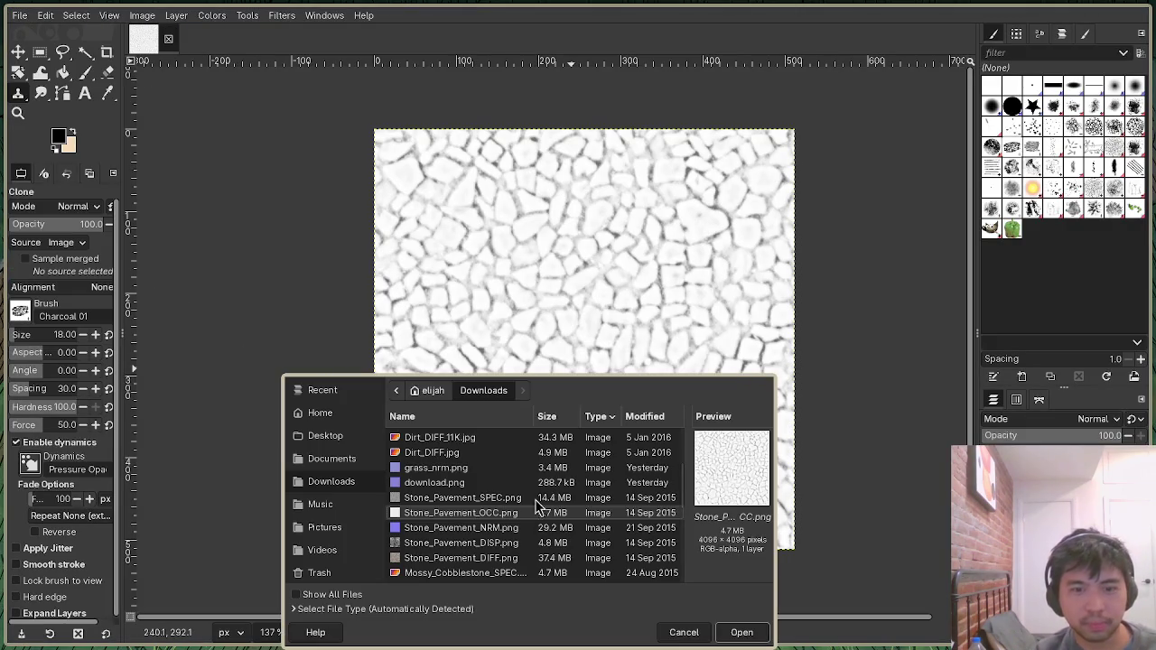
scroll(506, 520, "down", 3)
scroll(503, 524, "up", 5)
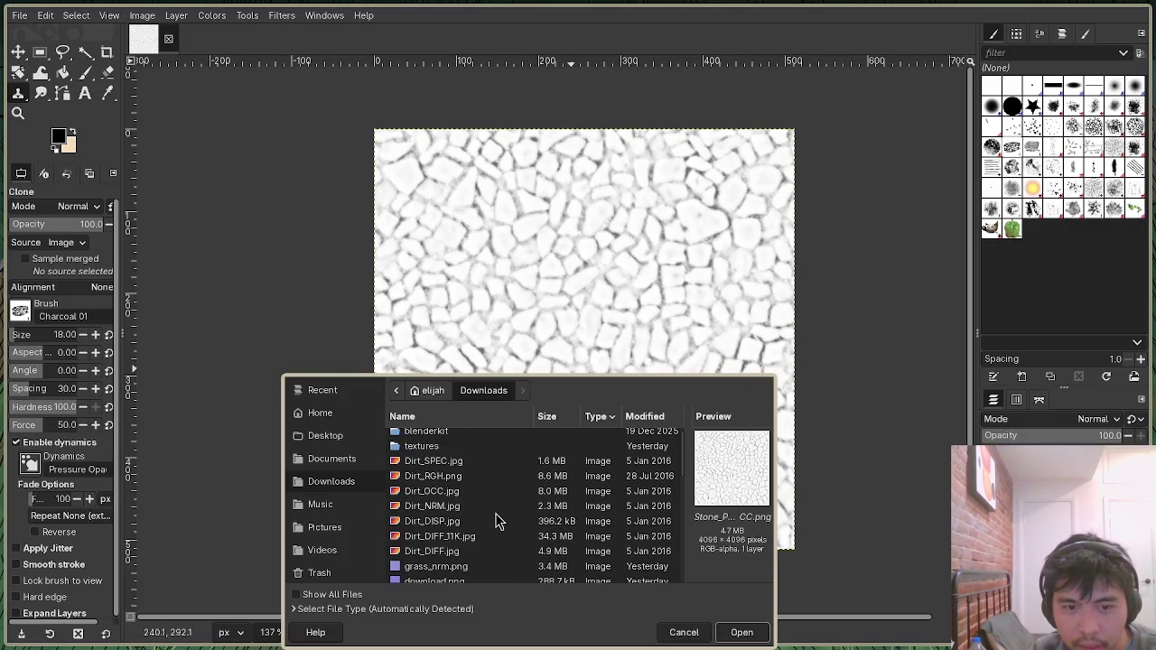
left_click(457, 491)
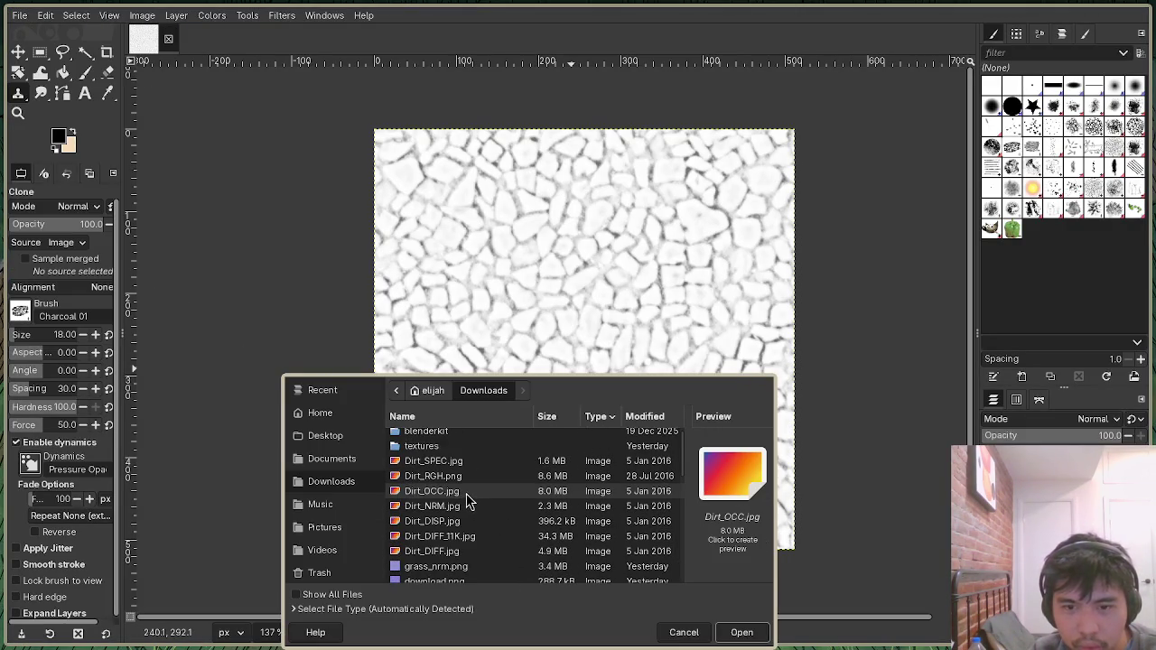
left_click(463, 551)
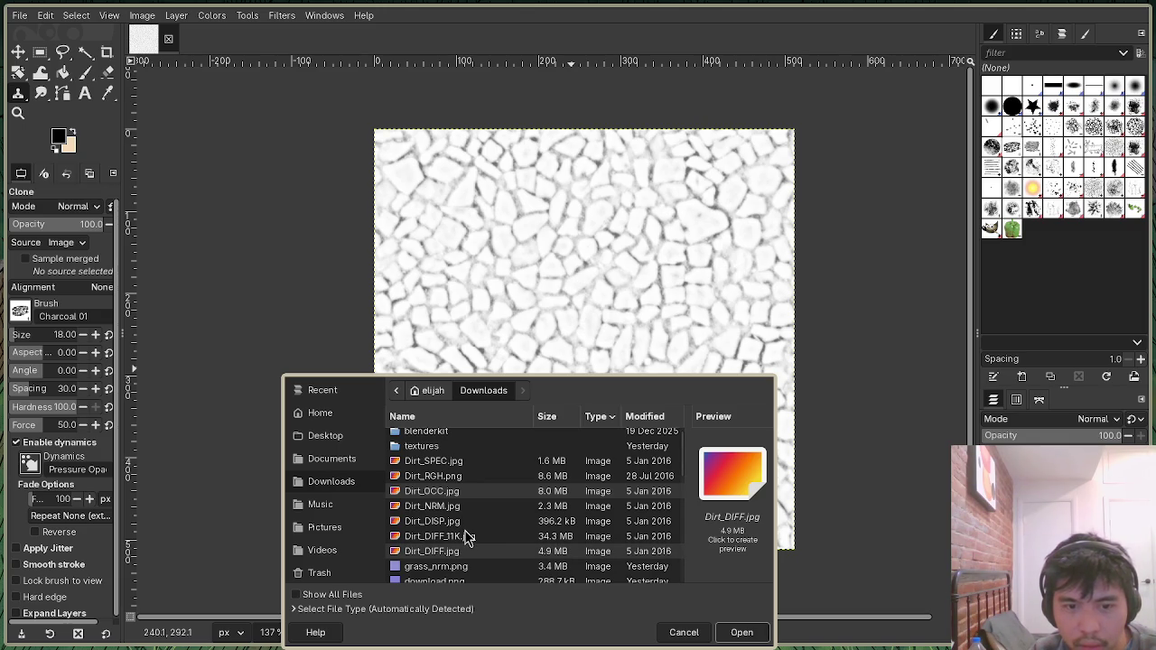
left_click(451, 507)
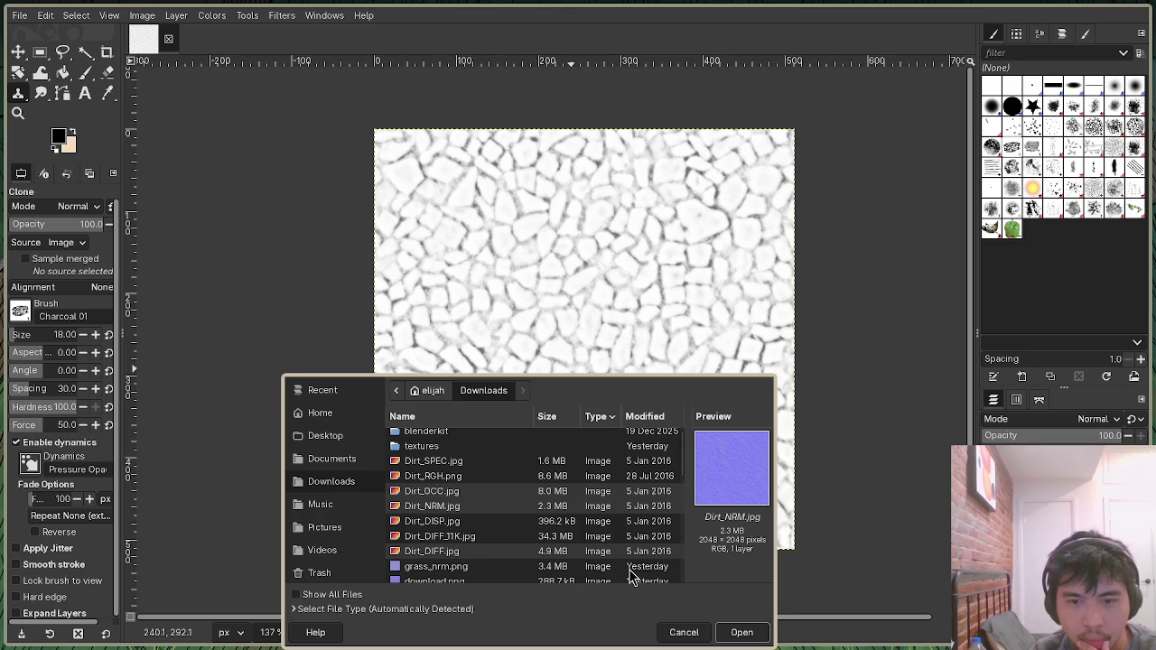
left_click(741, 632)
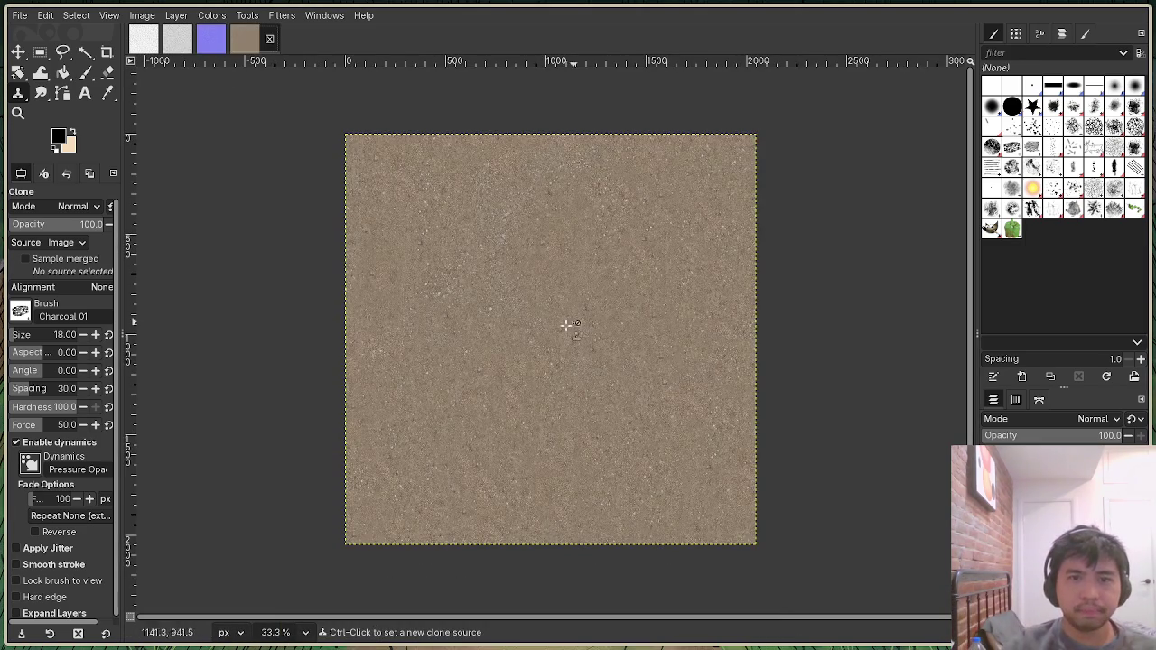
key("alt+2")
scroll(555, 351, "up", 2)
scroll(555, 350, "down", 5)
left_click(233, 44)
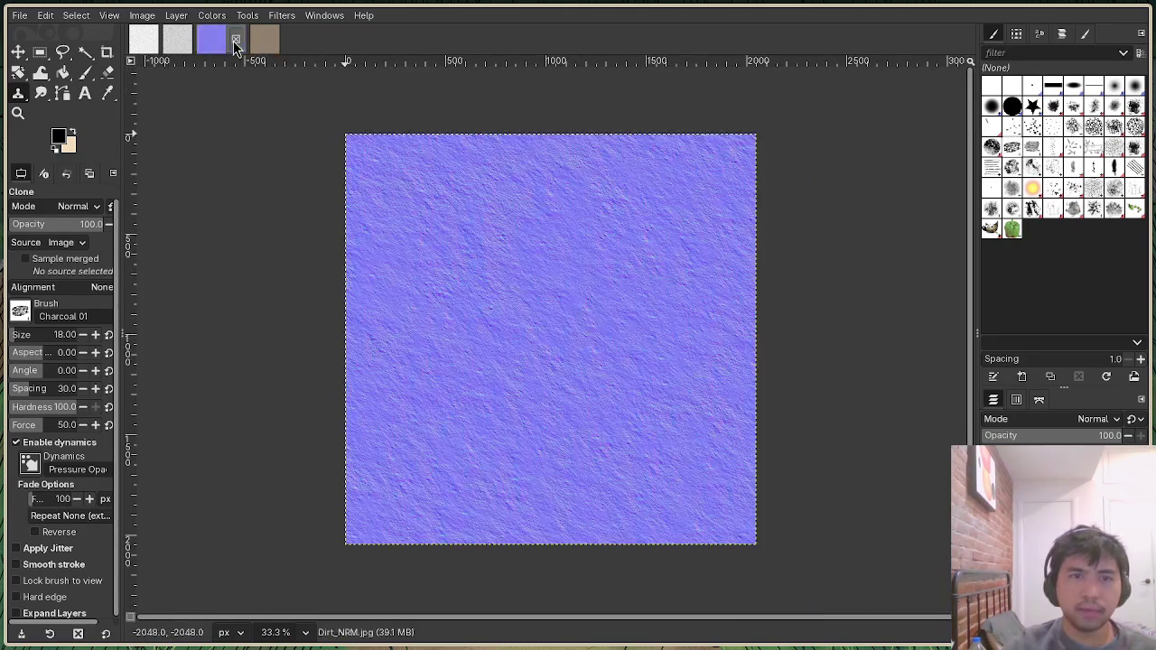
scroll(587, 373, "up", 3)
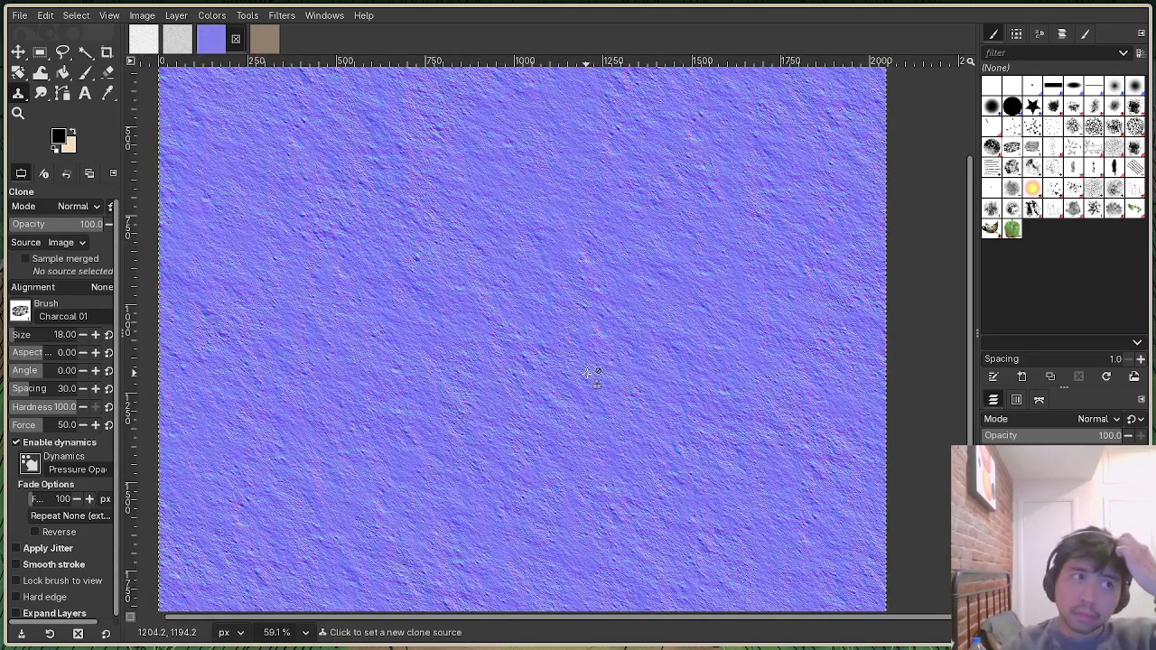
key("alt+4")
scroll(584, 345, "down", 1)
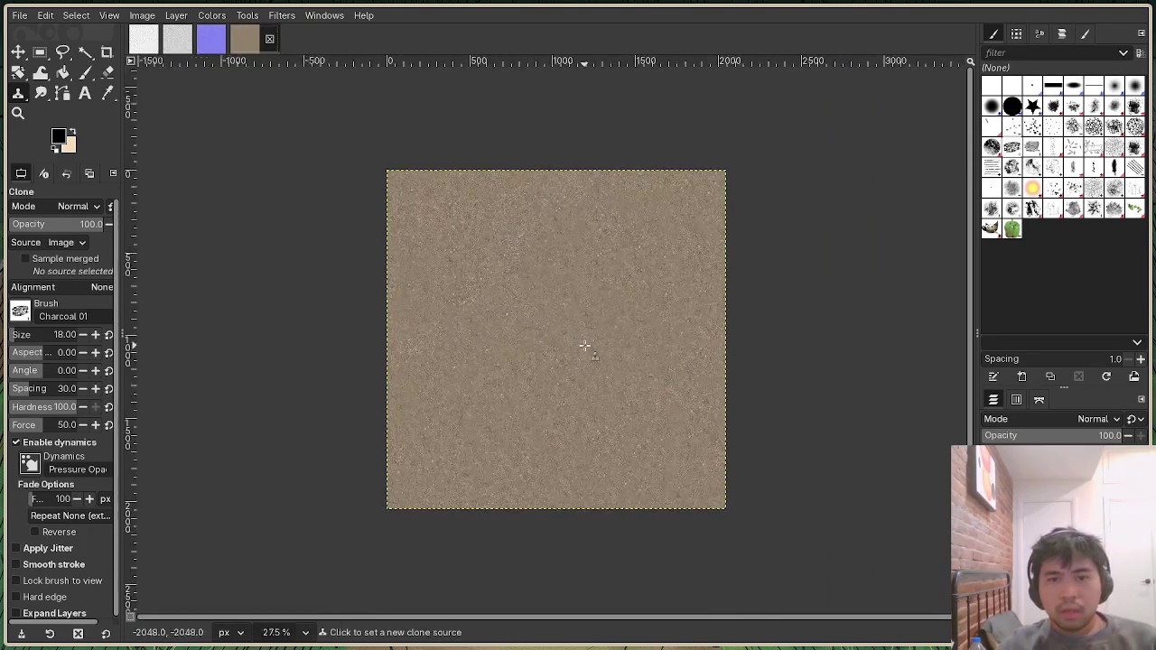
scroll(585, 345, "up", 3)
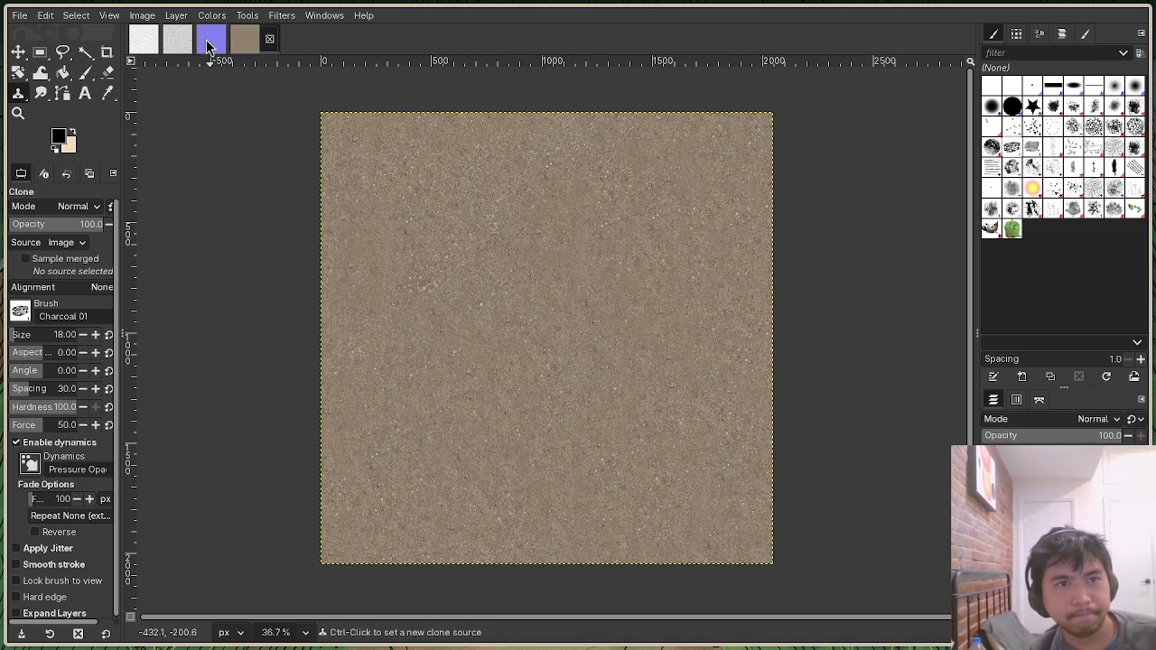
Scale the grey occlusion map down to 512 pixels wide.
left_click(210, 41)
left_click(177, 41)
left_click(141, 15)
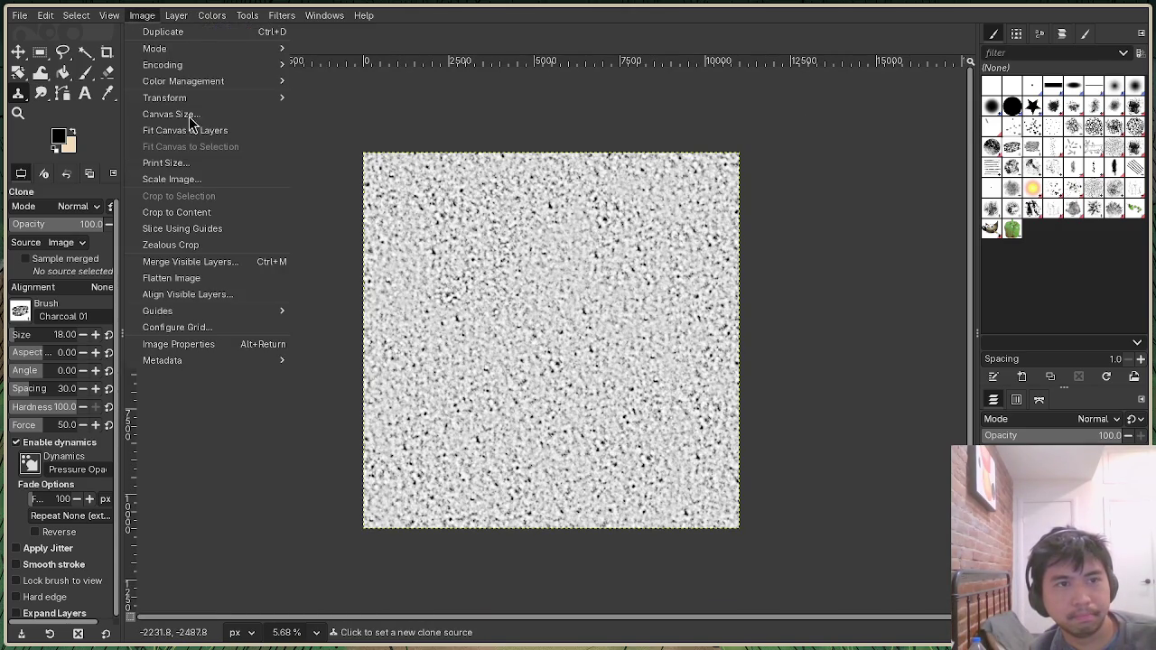
left_click(172, 179)
double_click(562, 290)
type("350")
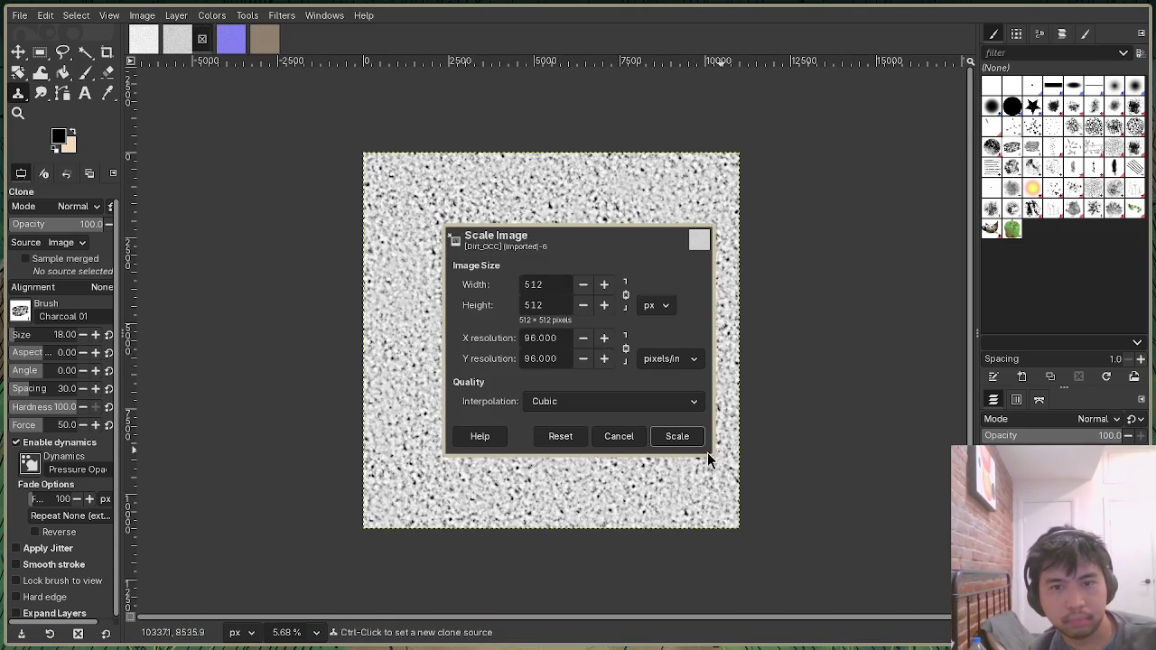
left_click(677, 437)
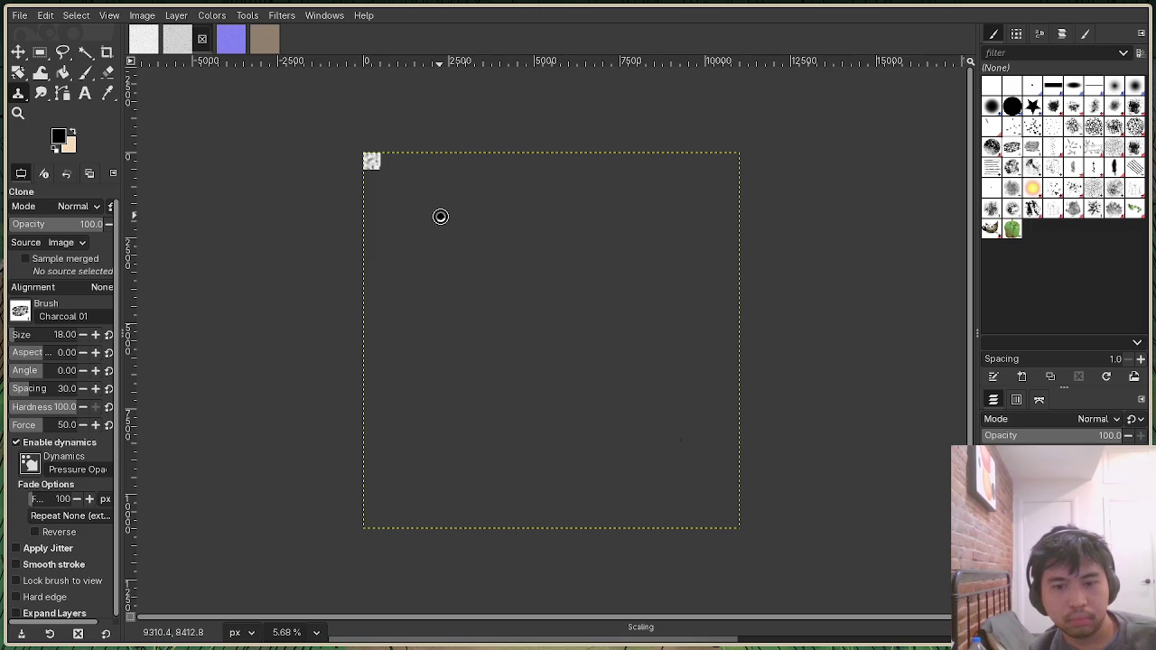
scroll(551, 338, "up", 4)
scroll(514, 308, "up", 5)
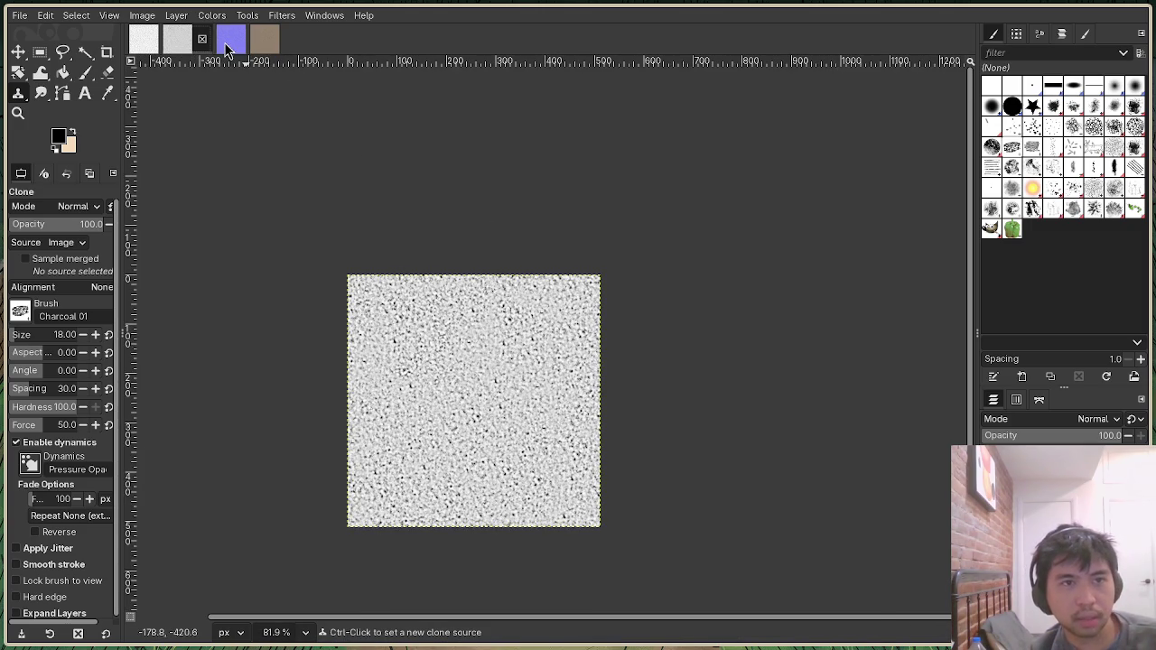
Scale the blue normal map from 2048 to 512 × 512 and view it at 100%.
left_click(232, 38)
left_click(142, 15)
left_click(220, 189)
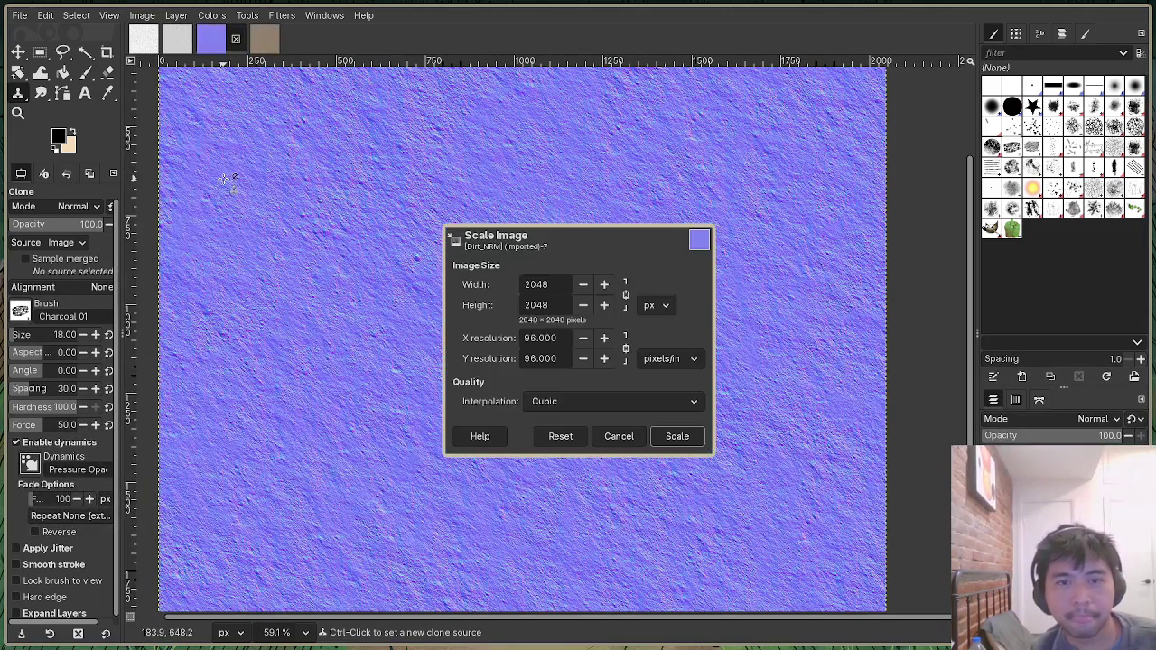
left_click_drag(545, 284, 475, 284)
type("512")
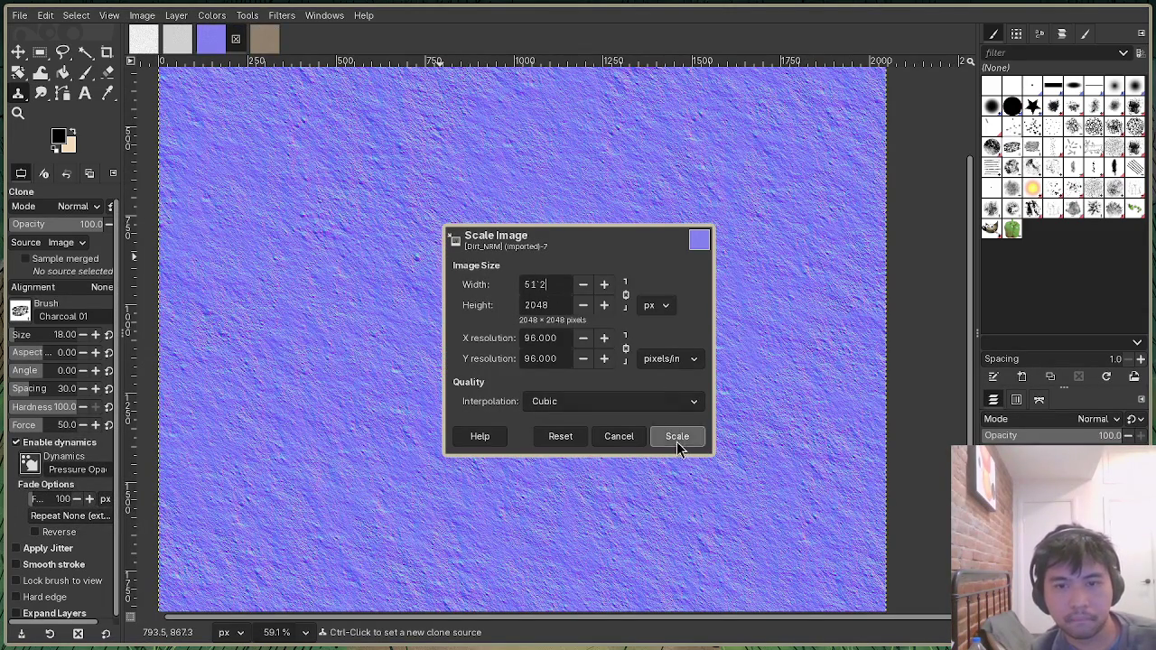
key("Tab")
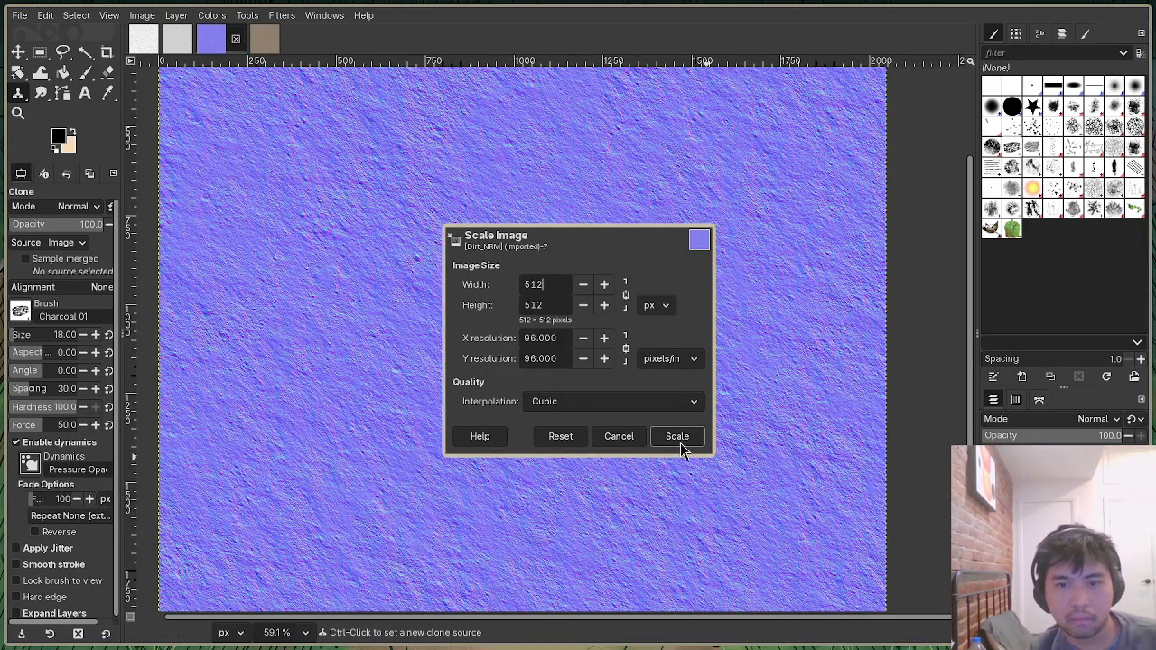
left_click(678, 436)
key("1")
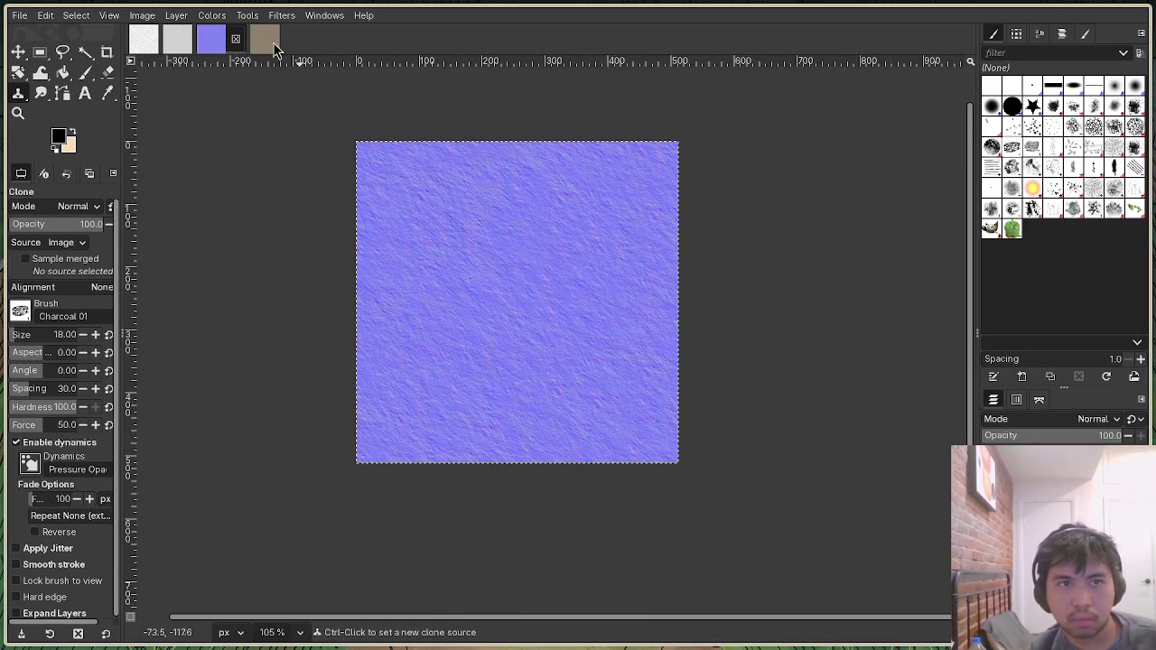
Scale the brown diffuse texture down to 512 pixels wide.
left_click(264, 38)
left_click(142, 15)
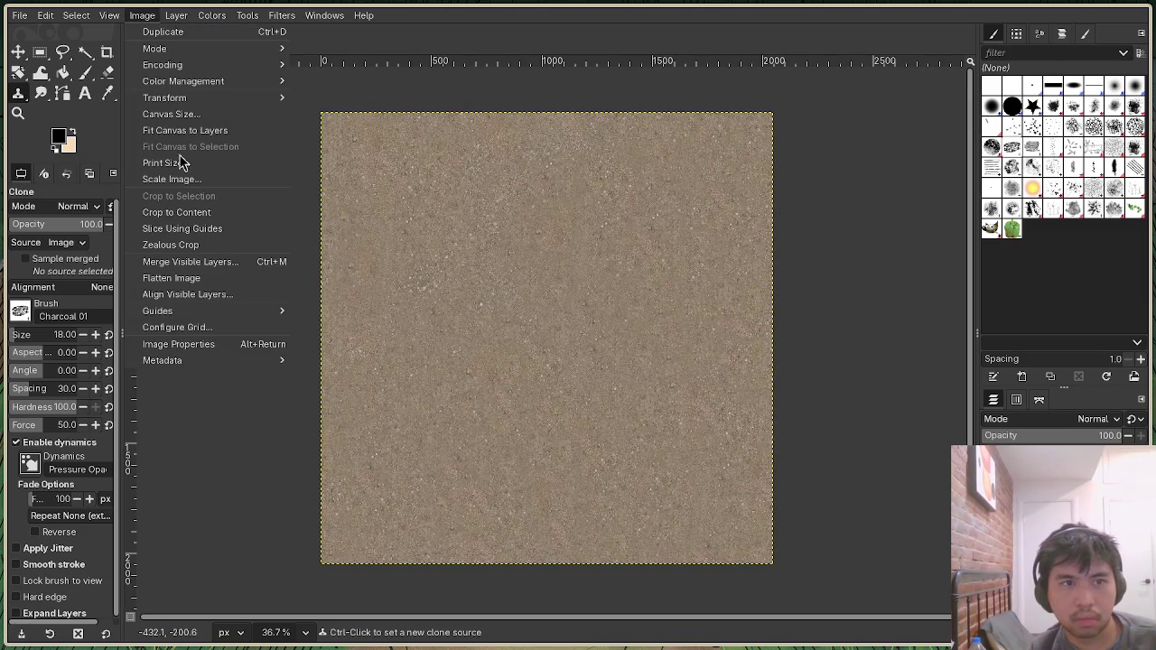
left_click(185, 178)
double_click(537, 284)
type("512")
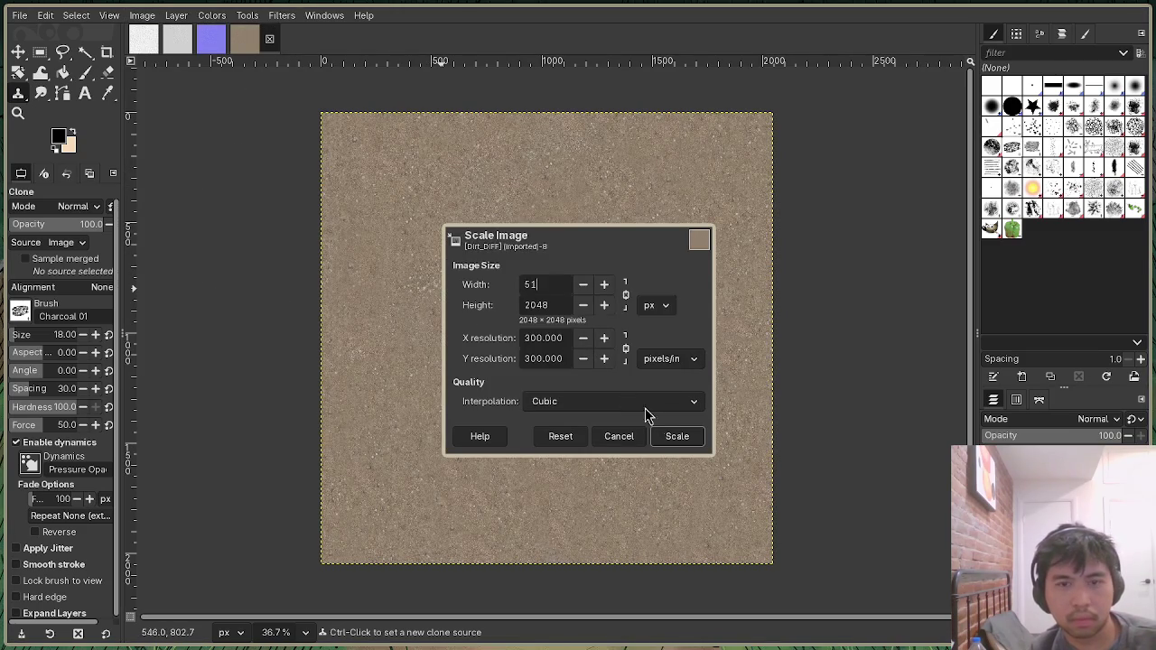
left_click(676, 436)
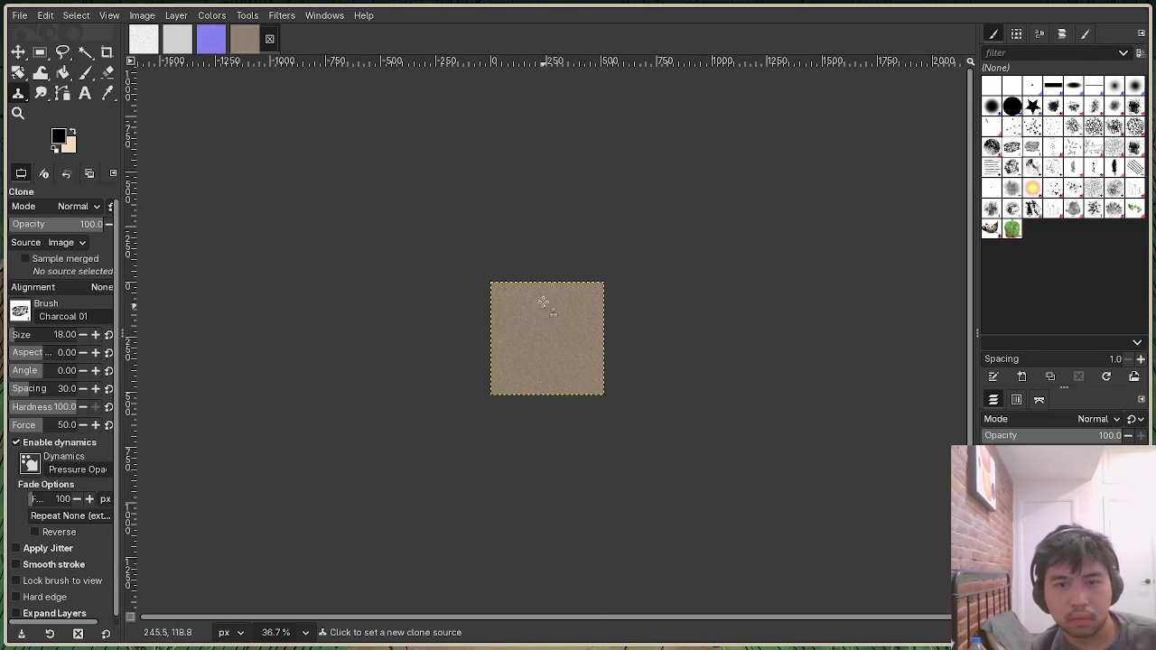
scroll(546, 311, "up", 5)
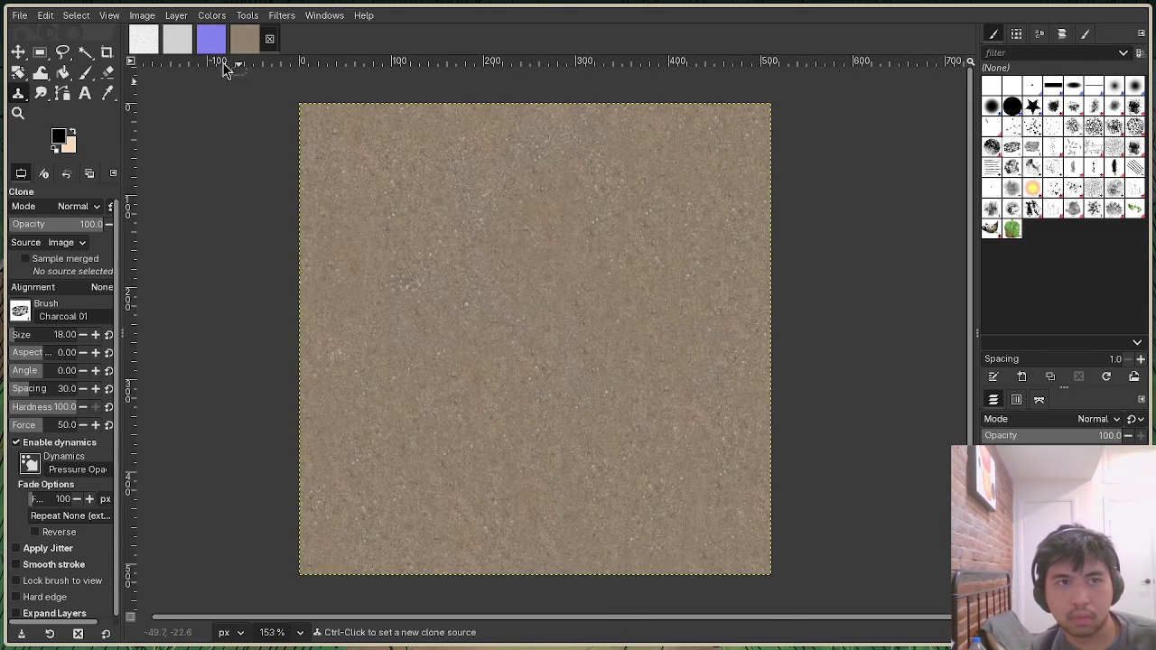
Review the three downscaled dirt maps, ending on the occlusion map.
left_click(177, 38)
left_click(231, 41)
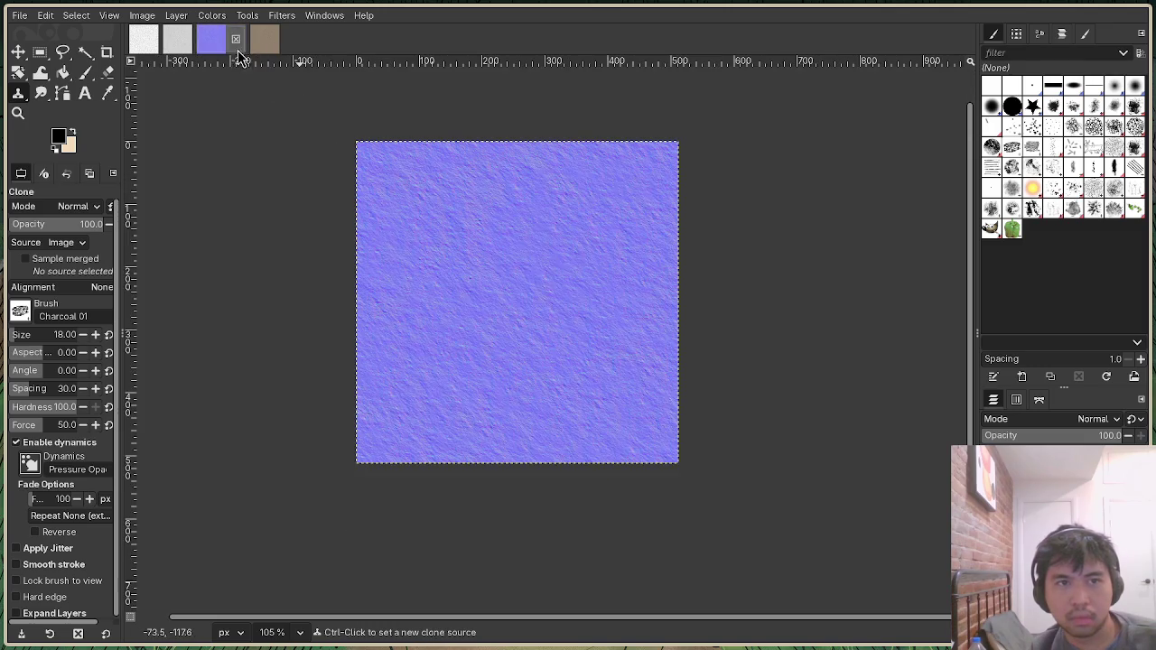
left_click(263, 41)
left_click(177, 40)
scroll(451, 431, "up", 2)
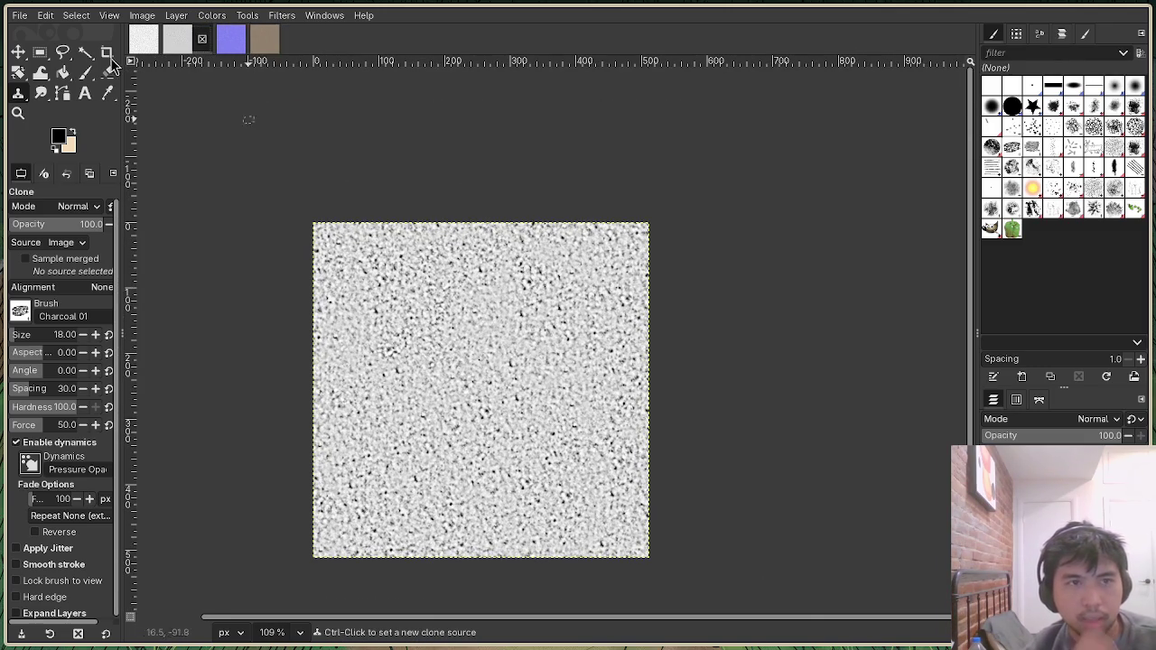
Start exporting the occlusion map into the 3d project folder.
left_click(19, 16)
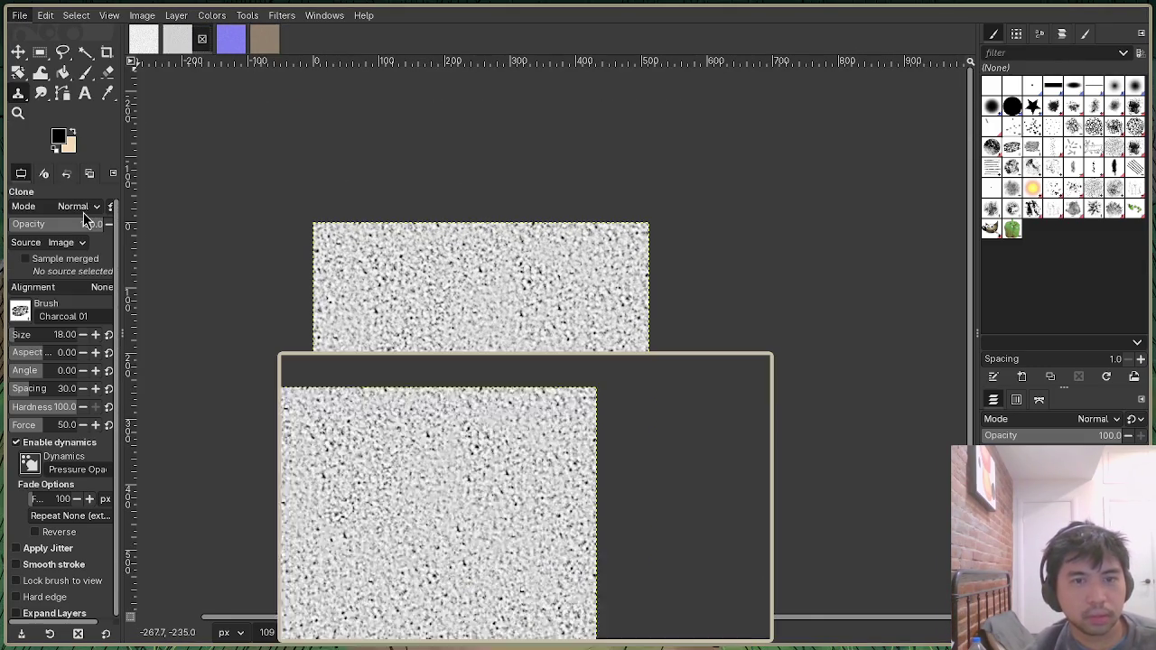
left_click(50, 211)
left_click(314, 402)
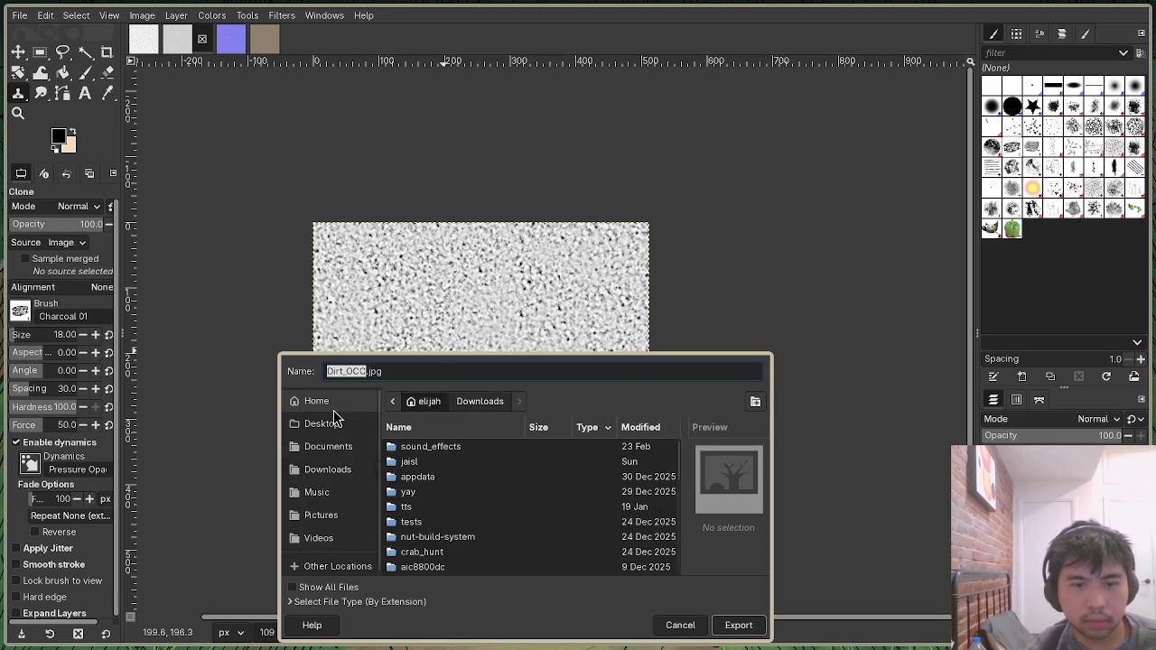
double_click(413, 539)
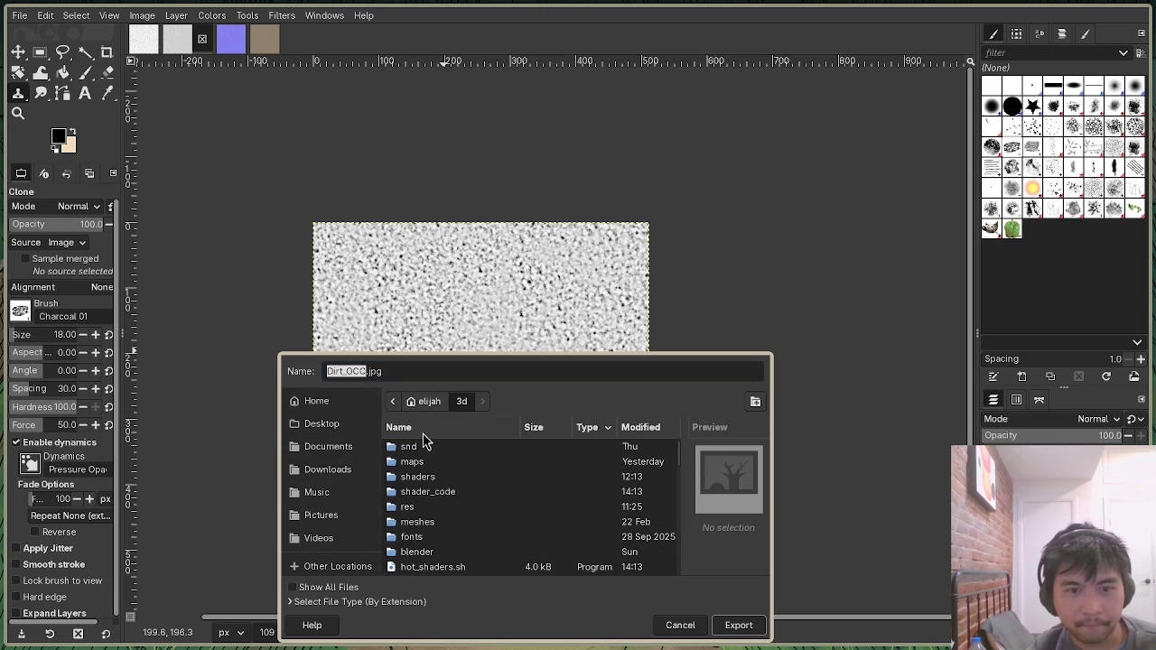
Rename the export to lowercase dirt_occ.png and write it with default PNG options.
double_click(356, 371)
left_click(265, 38)
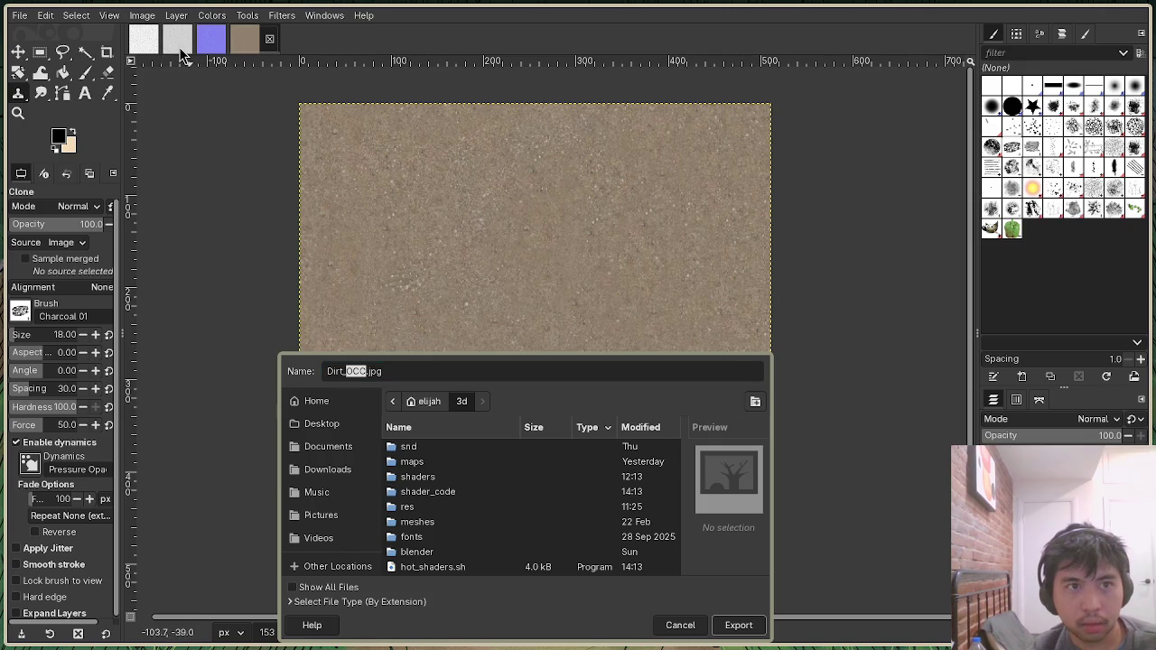
left_click(180, 50)
double_click(335, 371)
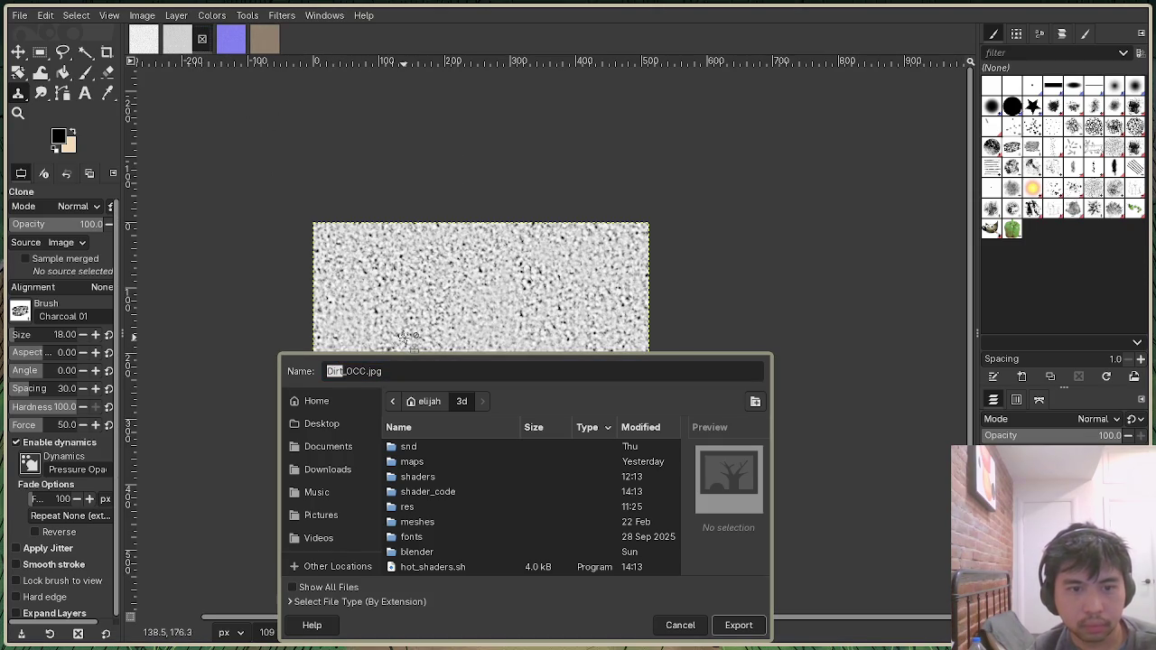
key("alt+4")
left_click(404, 371)
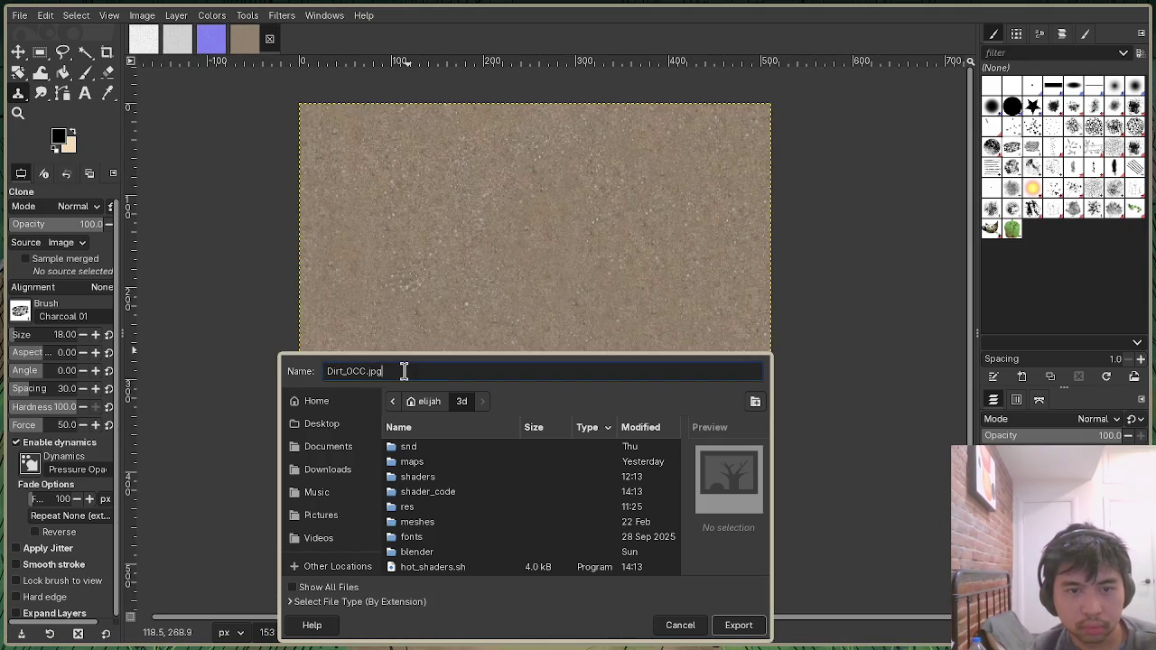
key("alt+2")
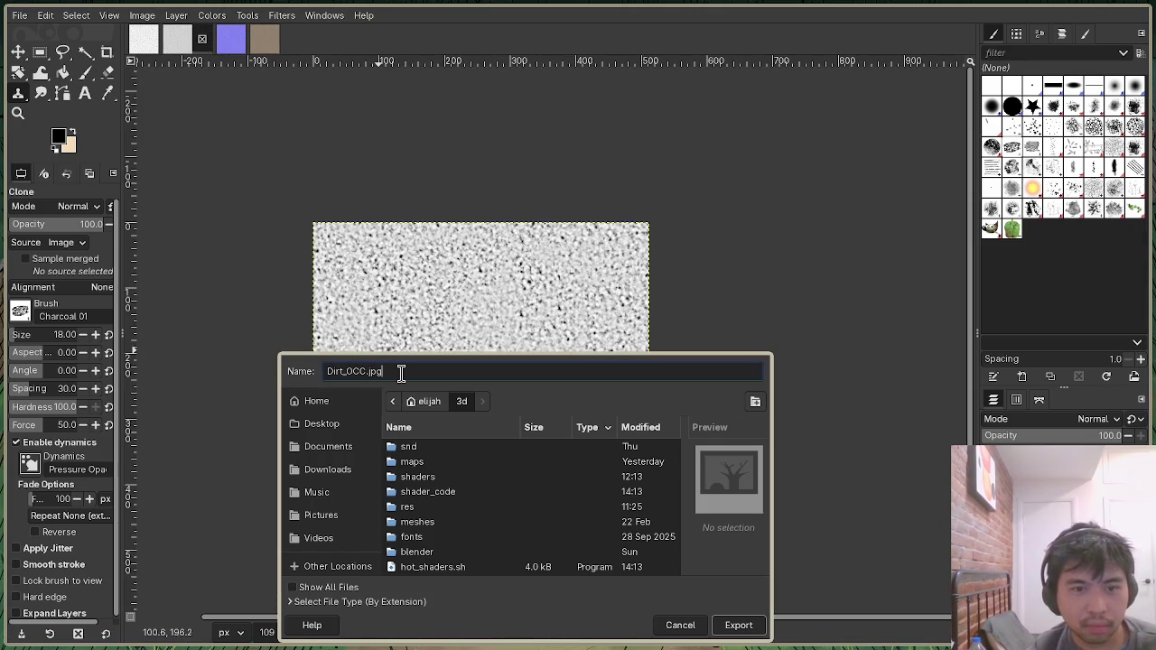
key("BackSpace")
key("BackSpace")
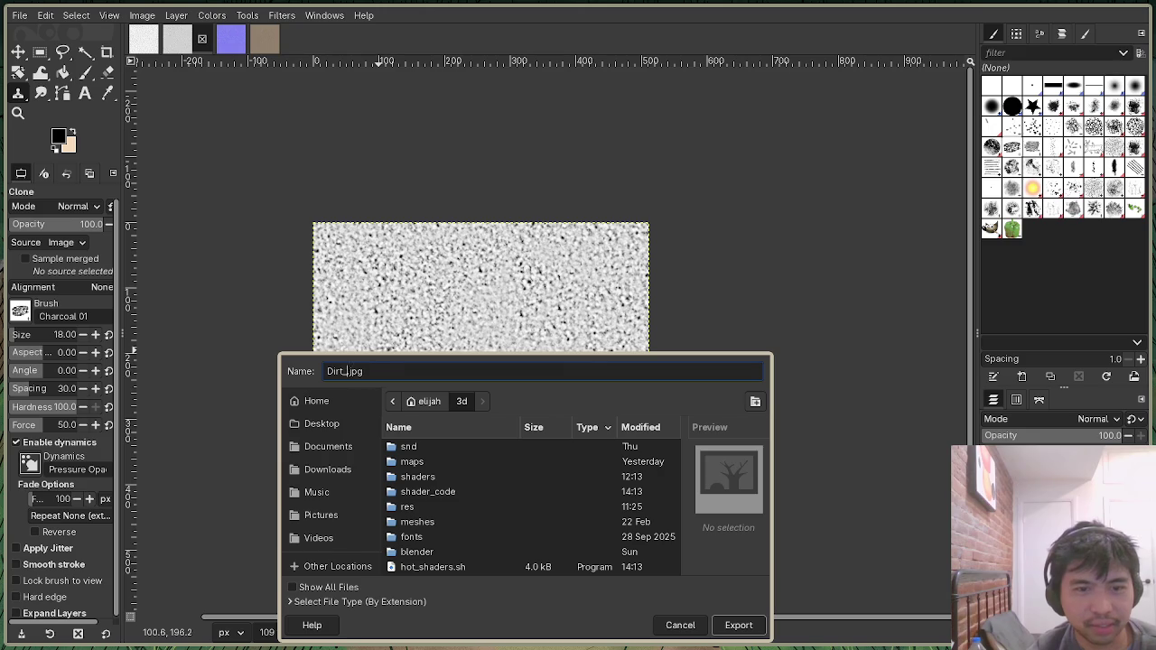
key("BackSpace")
type("dir")
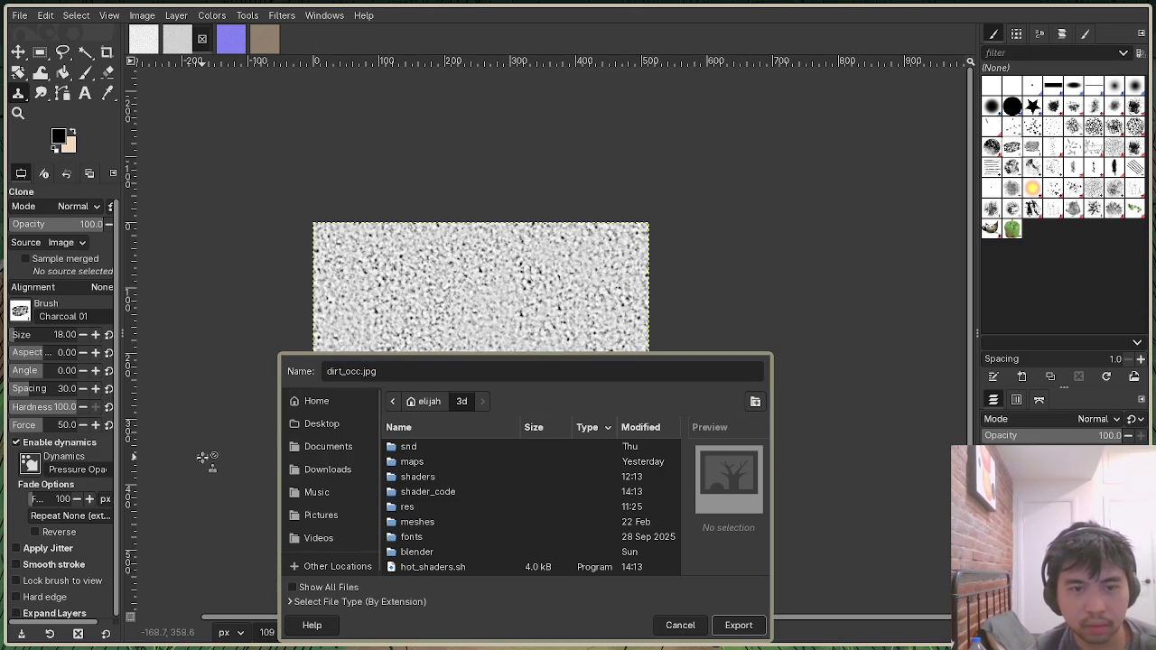
left_click(409, 376)
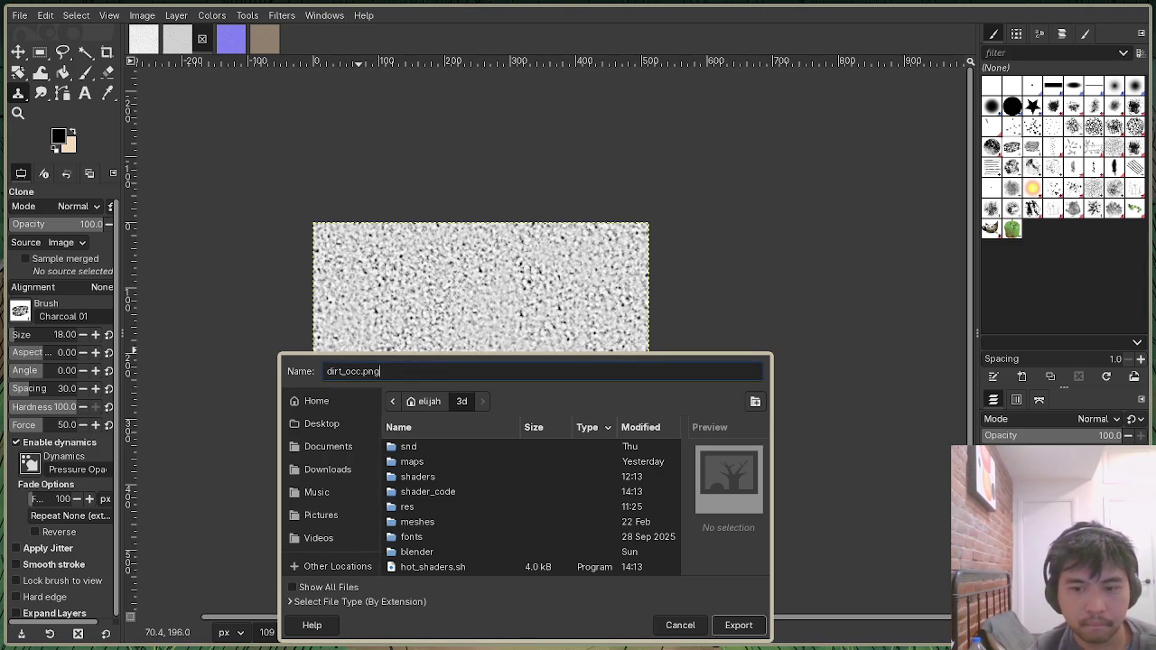
key("Return")
left_click(718, 463)
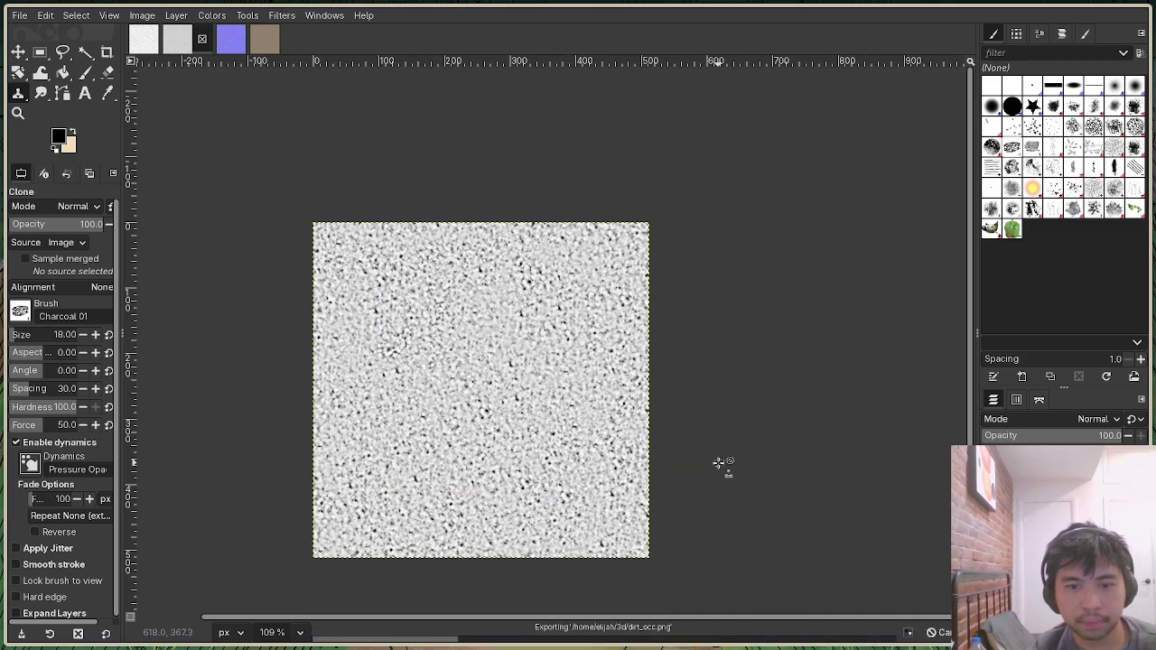
left_click(230, 40)
left_click(19, 16)
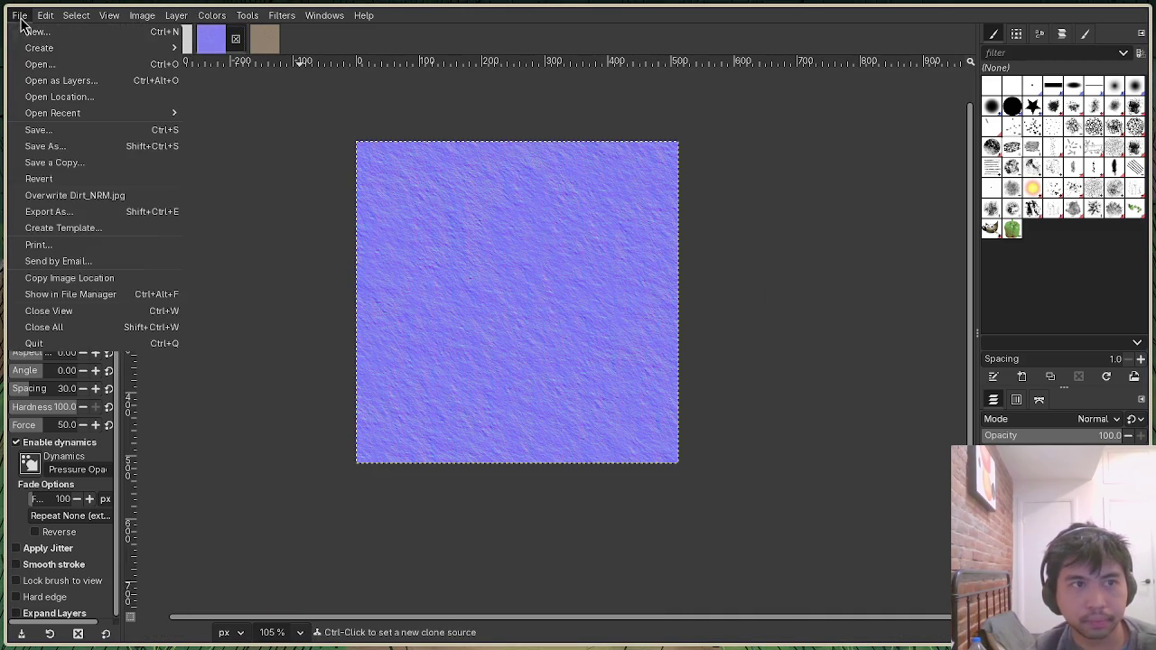
Start exporting the normal map into the 3d/res folder.
left_click(158, 212)
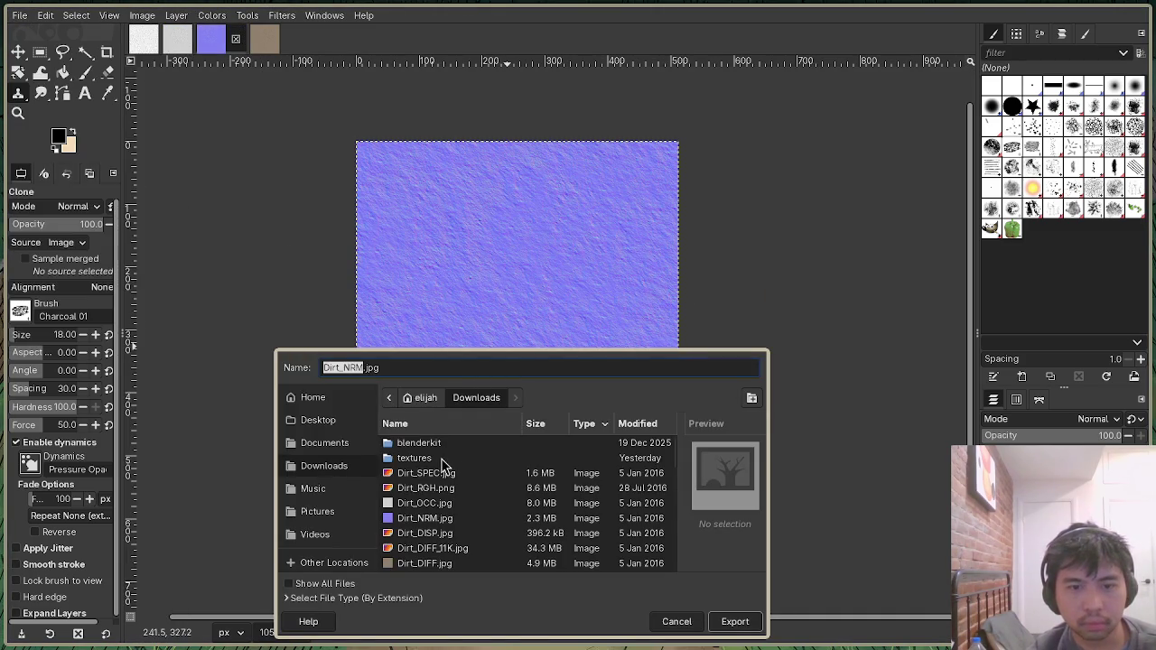
left_click(316, 398)
scroll(461, 533, "down", 3)
scroll(426, 528, "down", 5)
double_click(418, 501)
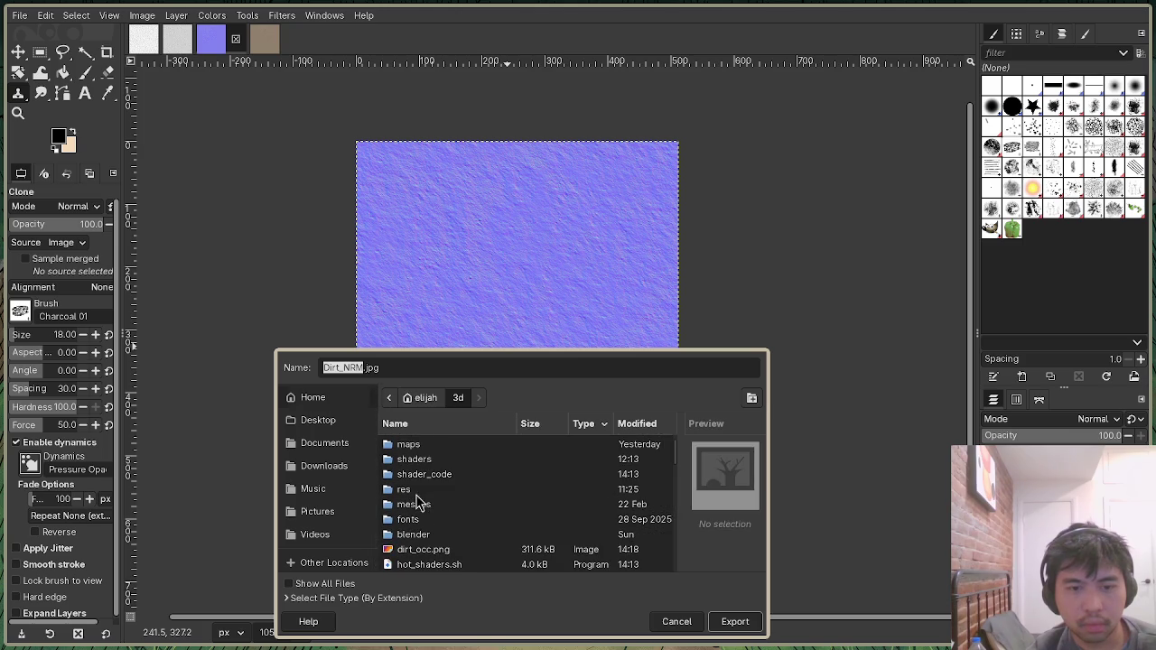
double_click(419, 492)
Rename the export to dirt_nrm.png and accept the PNG options.
left_click_drag(363, 368, 339, 369)
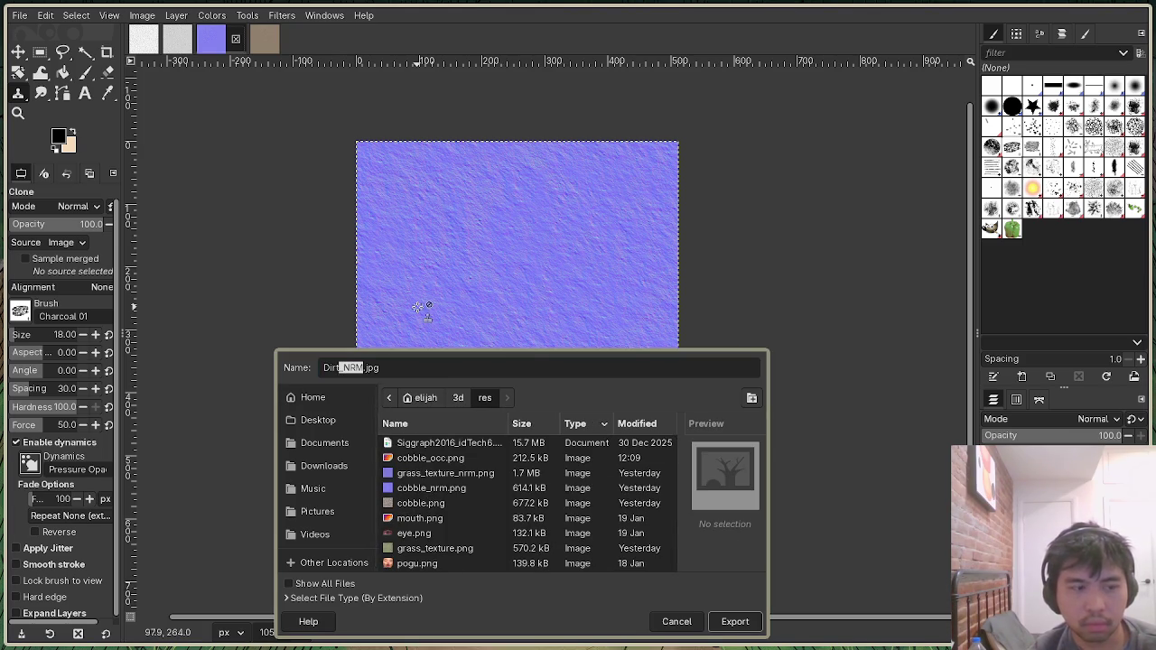
key("Right")
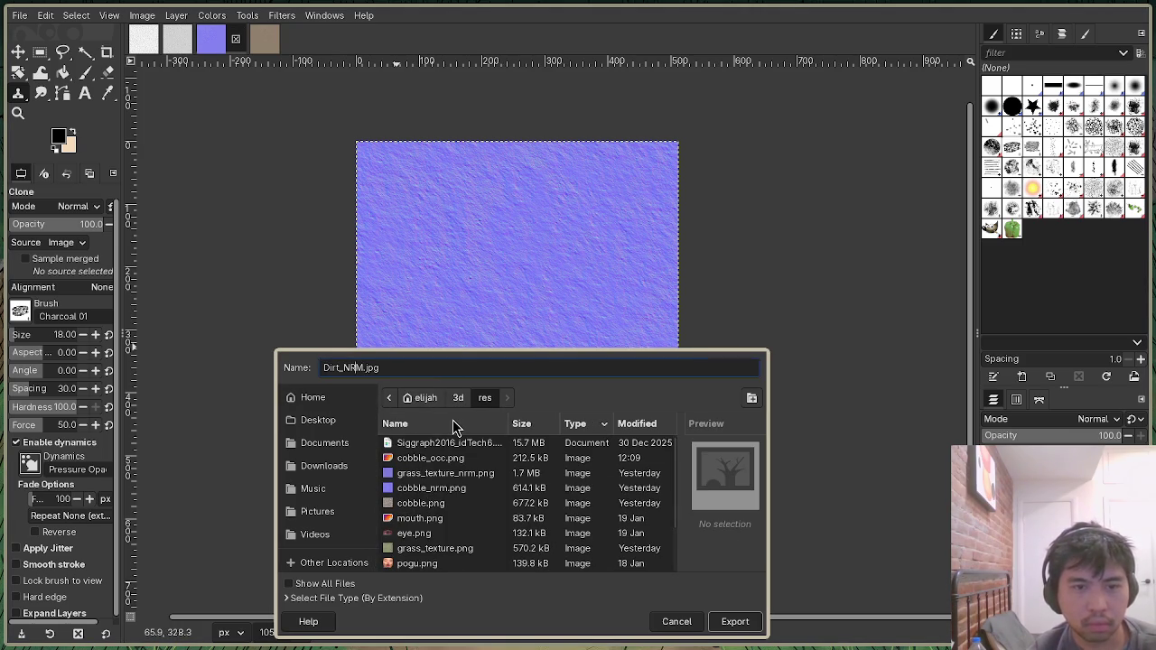
key("BackSpace")
key("BackSpace")
key("BackSpace")
key("BackSpace")
type("dirt_")
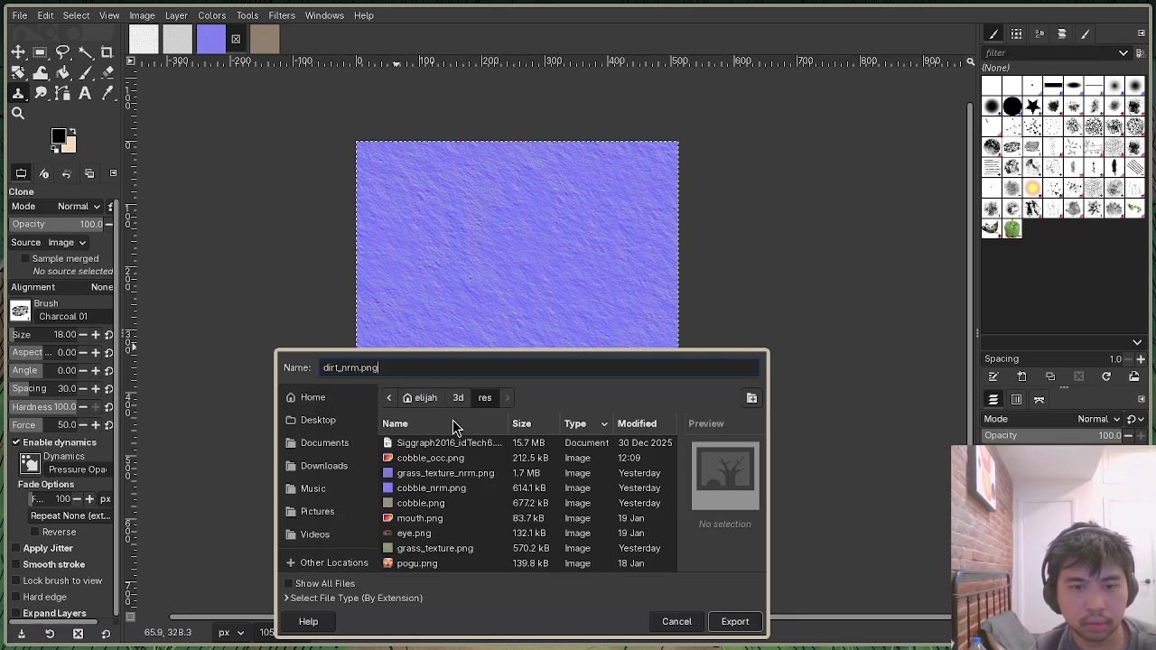
key("Return")
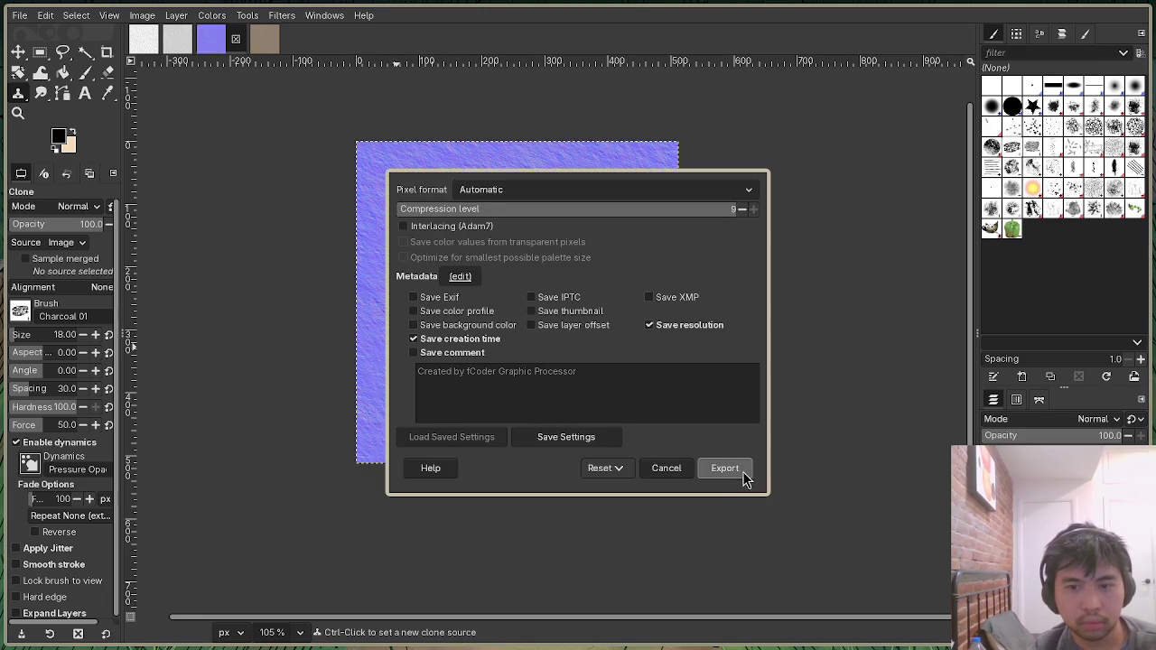
left_click(740, 469)
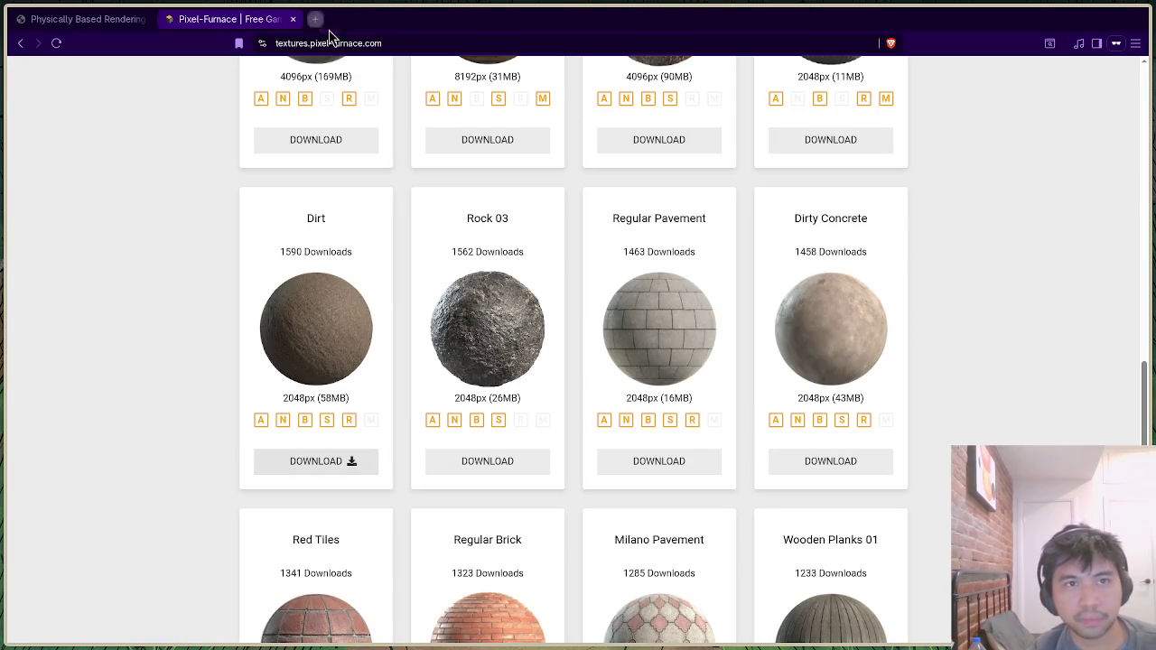
Search the web for 'xnconvert arch' in a new private tab.
left_click(315, 18)
type("xnconvert")
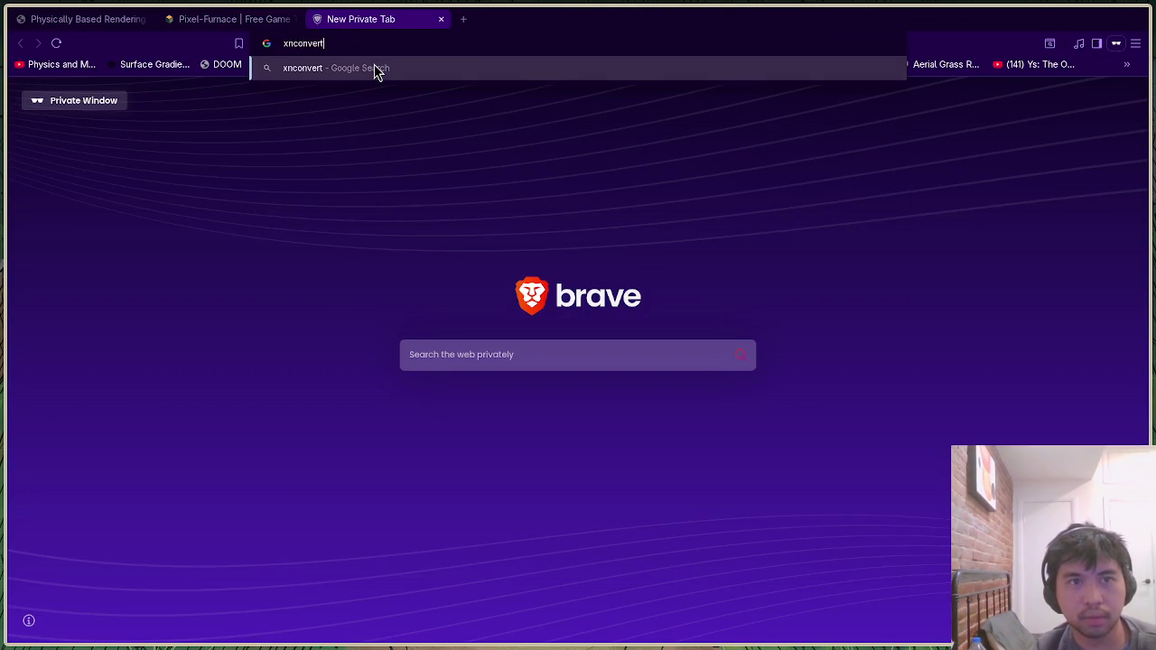
key("Return")
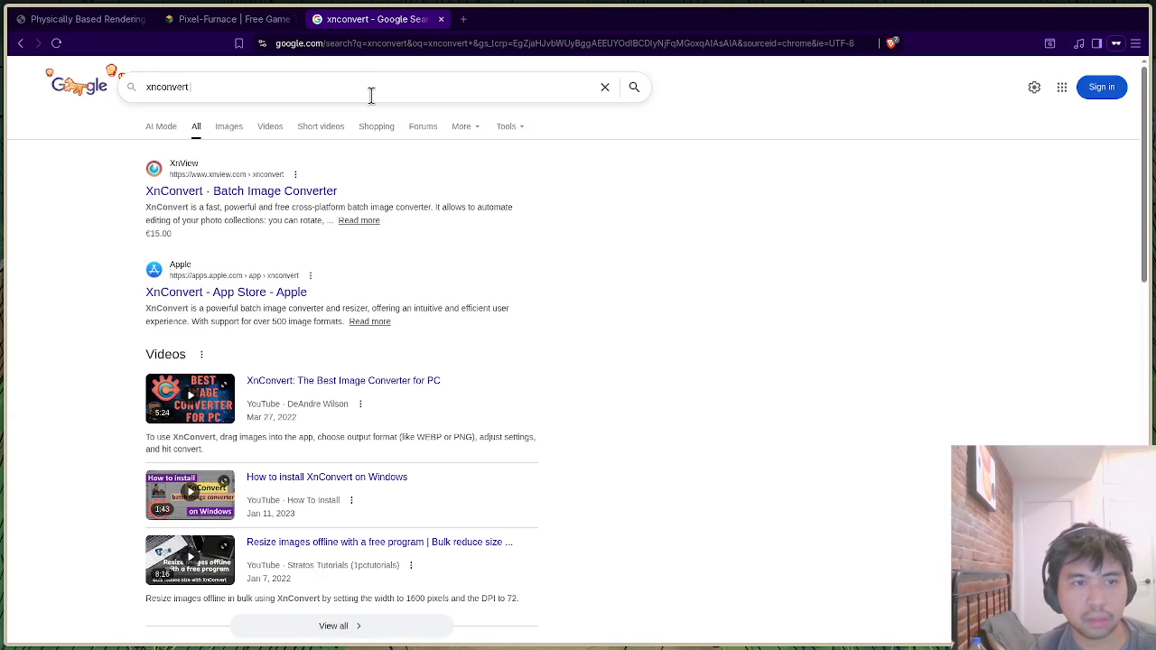
type("arch")
key("Return")
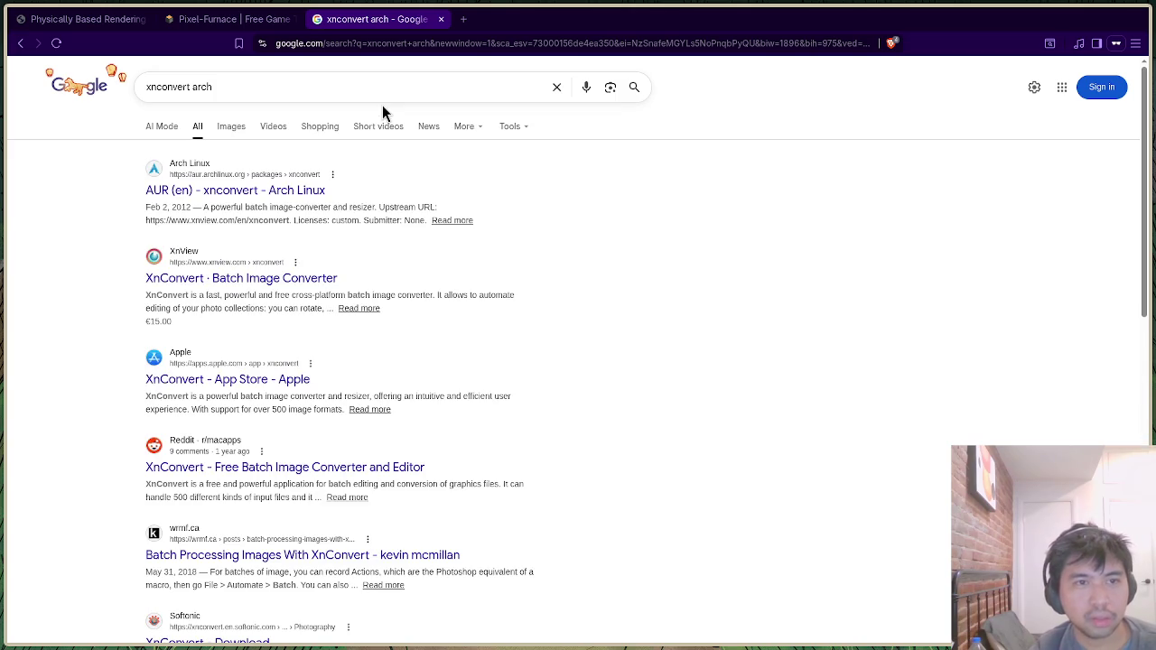
Open xnconvert's AUR page in a new tab, then begin a yay xnconvert command.
right_click(287, 190)
left_click(335, 207)
left_click(495, 22)
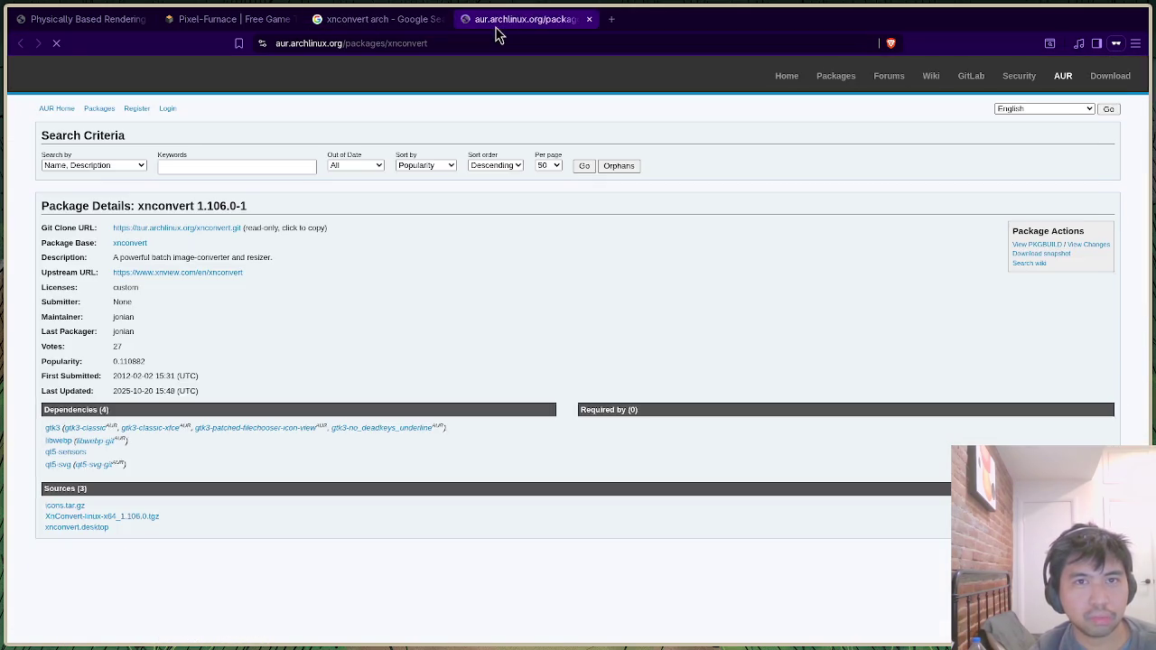
scroll(384, 414, "down", 10)
scroll(383, 414, "down", 3)
scroll(384, 414, "up", 10)
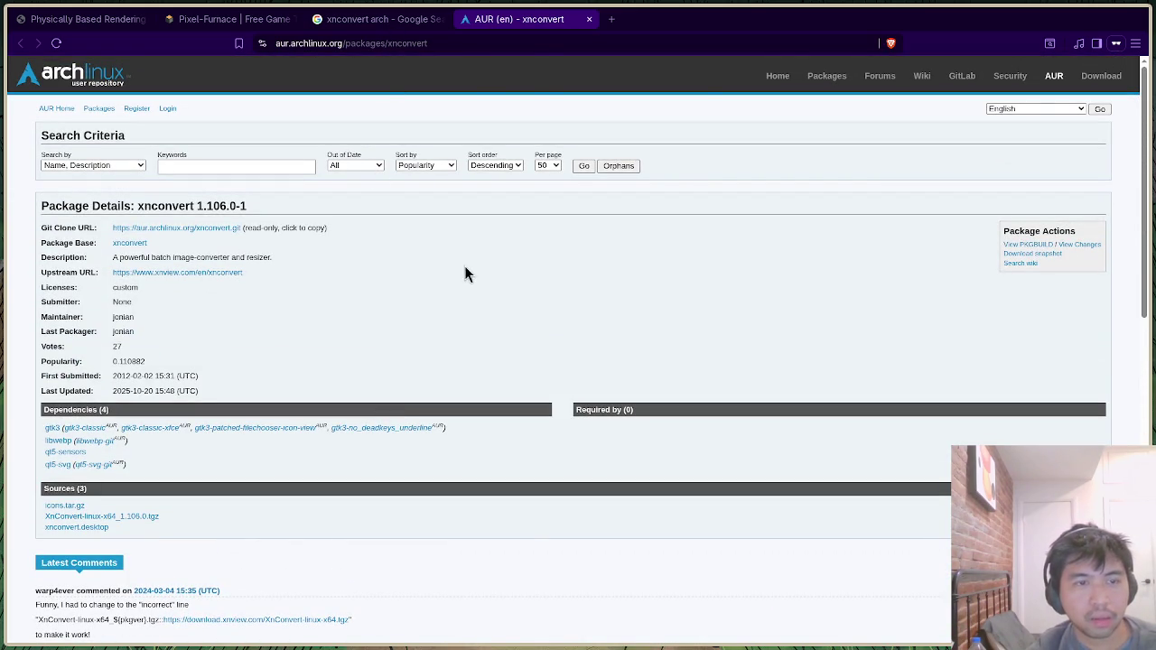
key("alt+Tab")
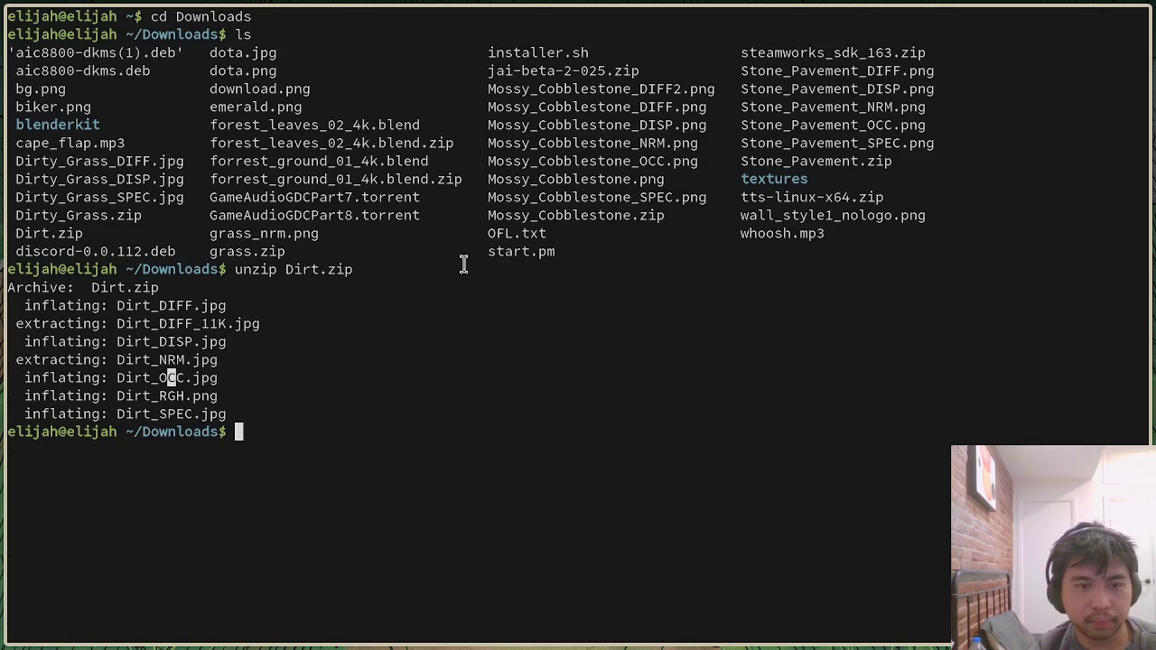
type("yay ")
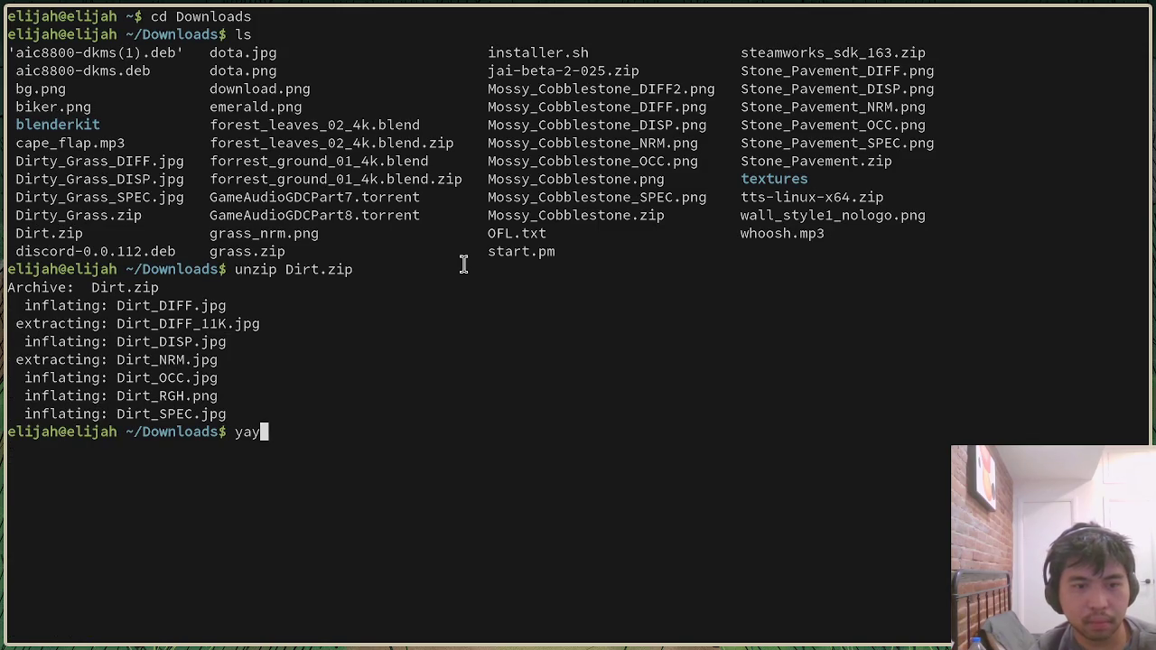
type("xnconverter")
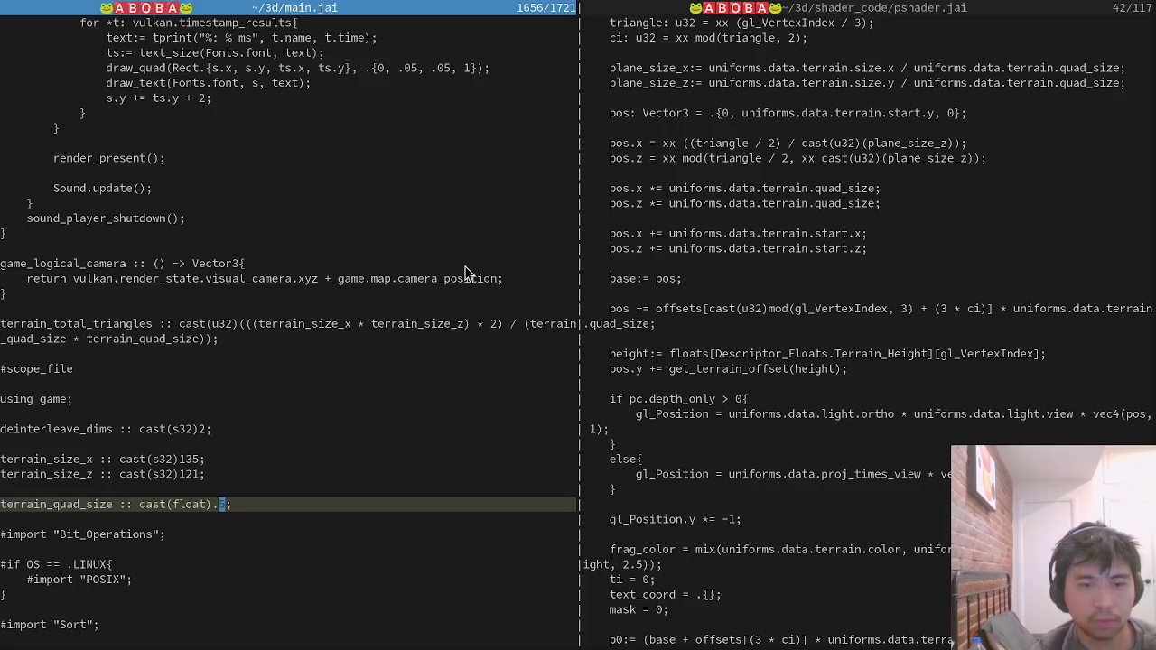
Search yay for xnconvert, choose package 1, clean-build all and skip diffs.
key("Up")
key("BackSpace")
key("BackSpace")
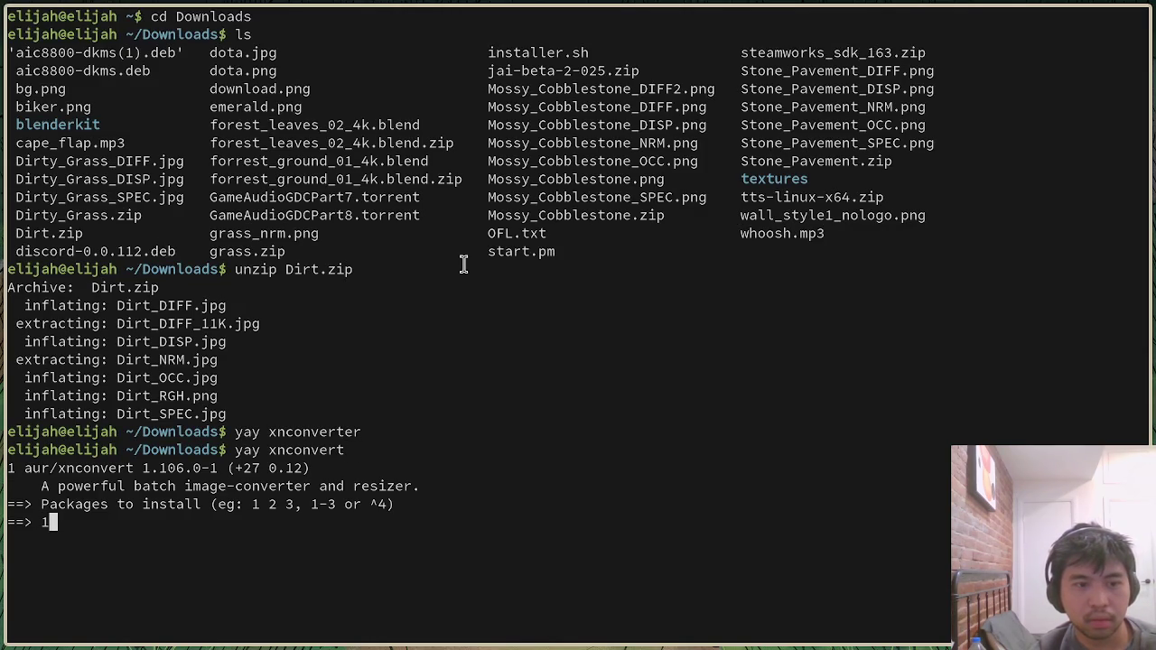
key("Return")
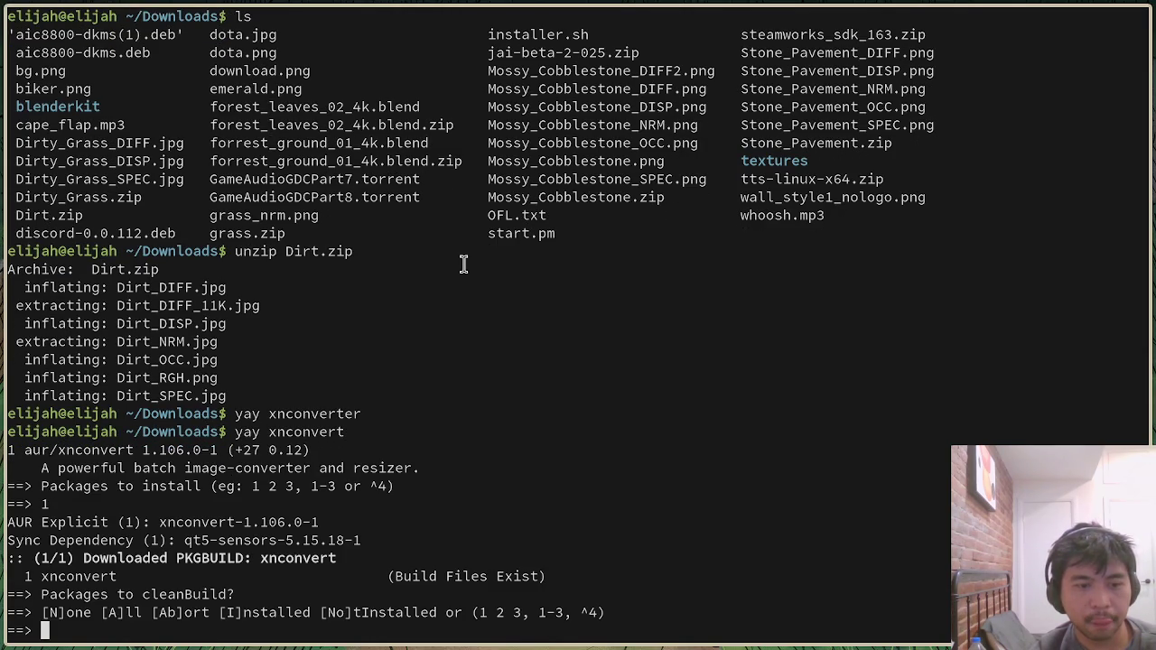
type("A")
key("Return")
type("N")
key("Return")
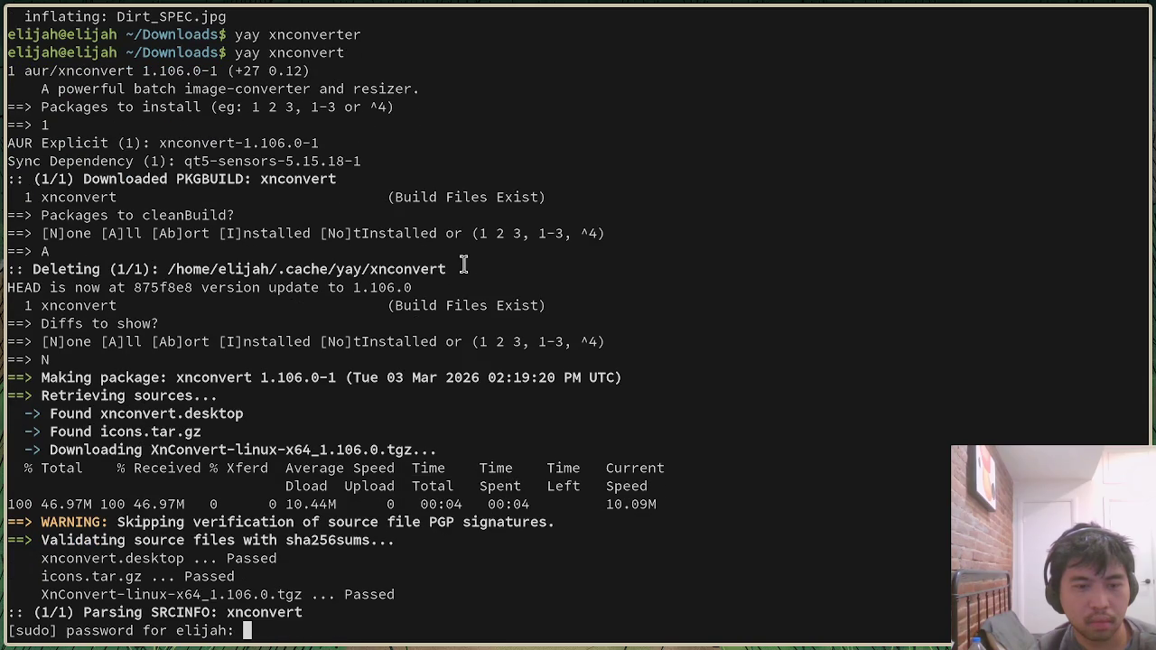
Enter the sudo password and confirm installing qt5-sensors and xnconvert 1.106.0-1.
key("Return")
type("Y")
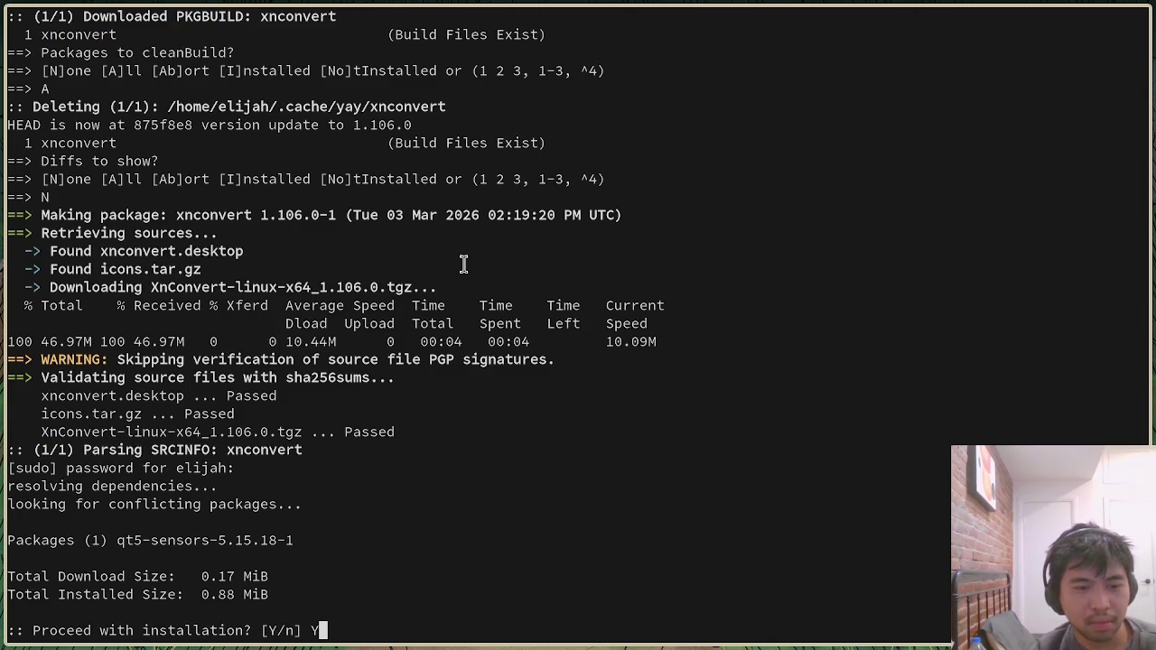
key("Return")
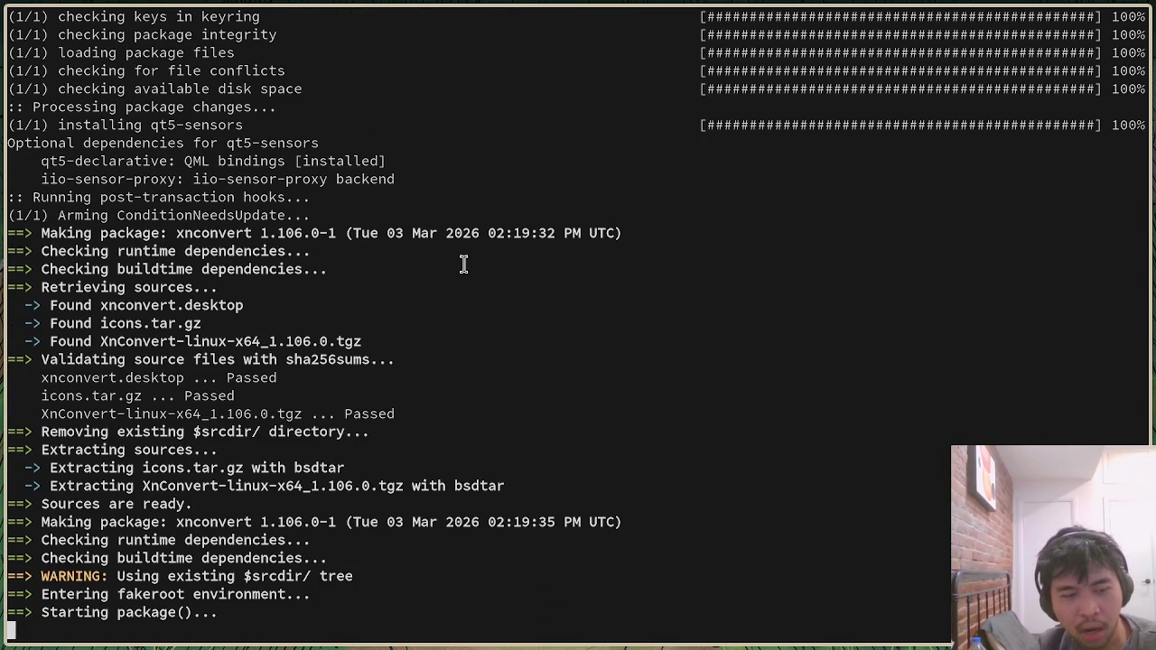
scroll(464, 264, "up", 10)
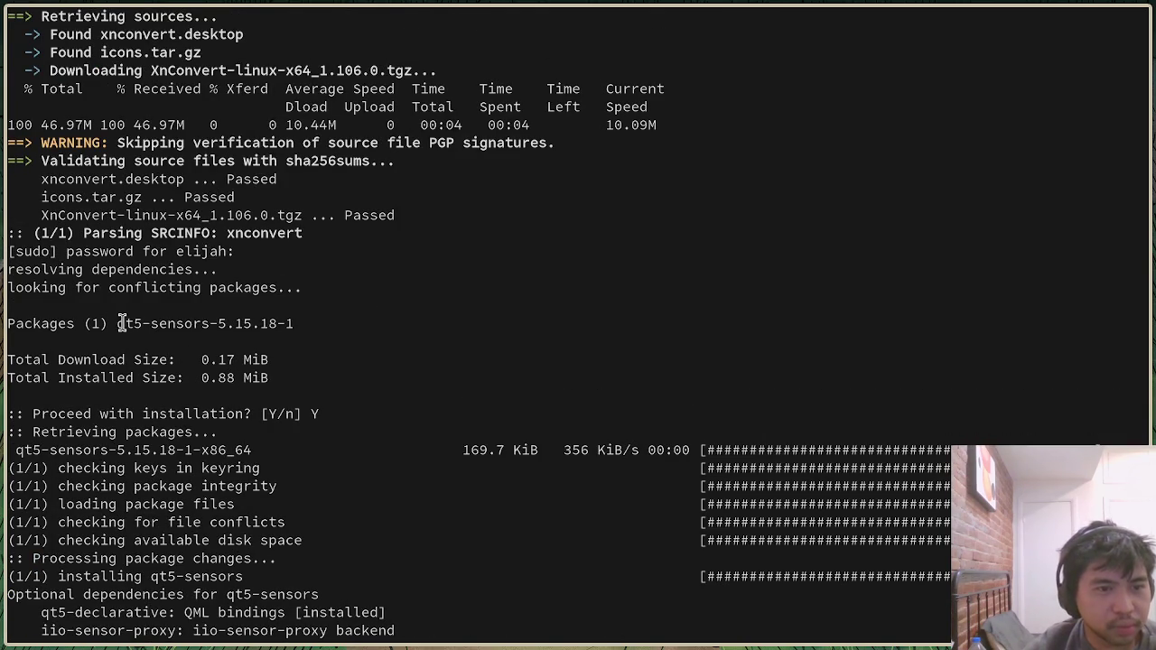
scroll(151, 334, "down", 17)
scroll(366, 361, "up", 4)
scroll(361, 364, "down", 10)
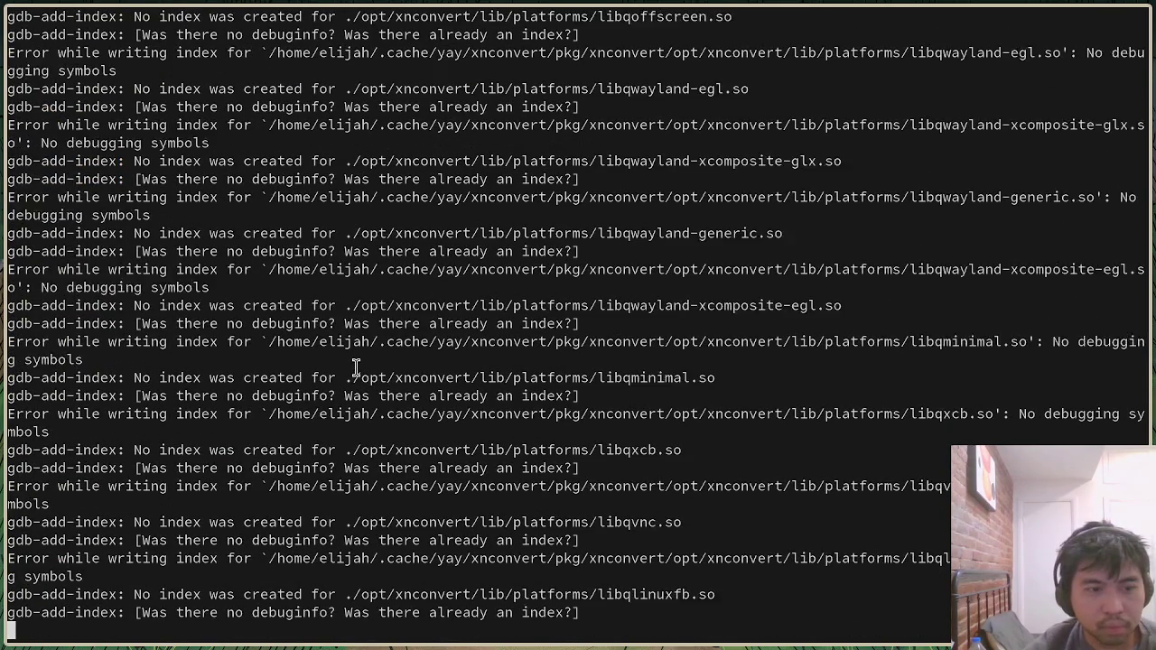
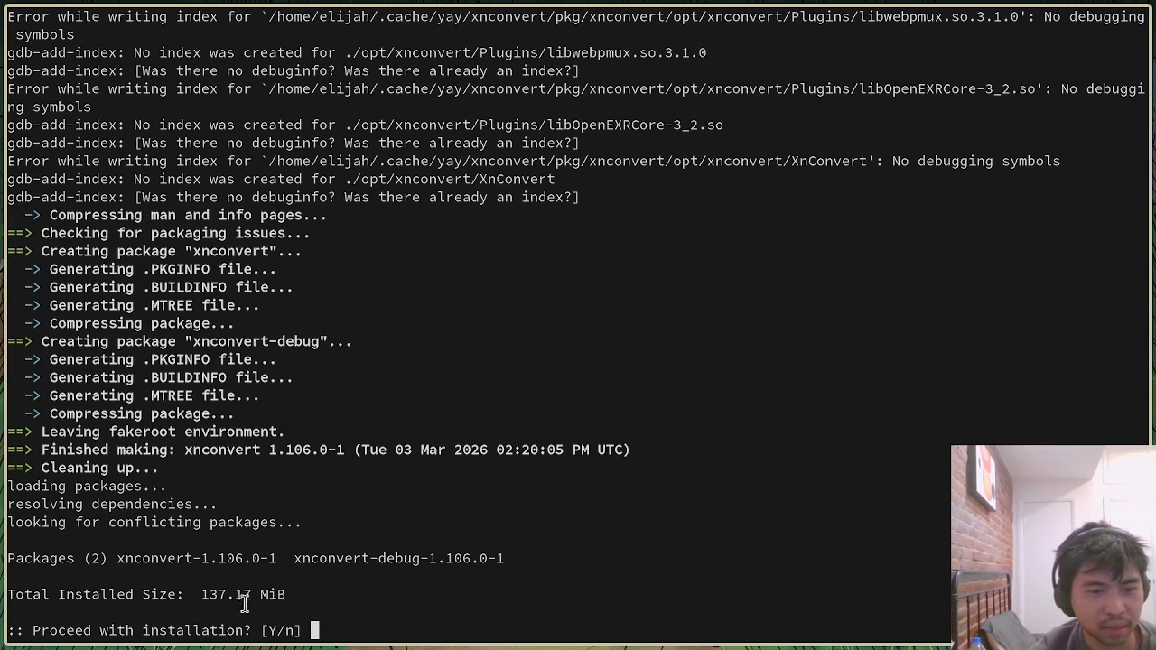
type("Y")
Confirm the XnConvert package install and search the launcher for 'xcon'.
key("Return")
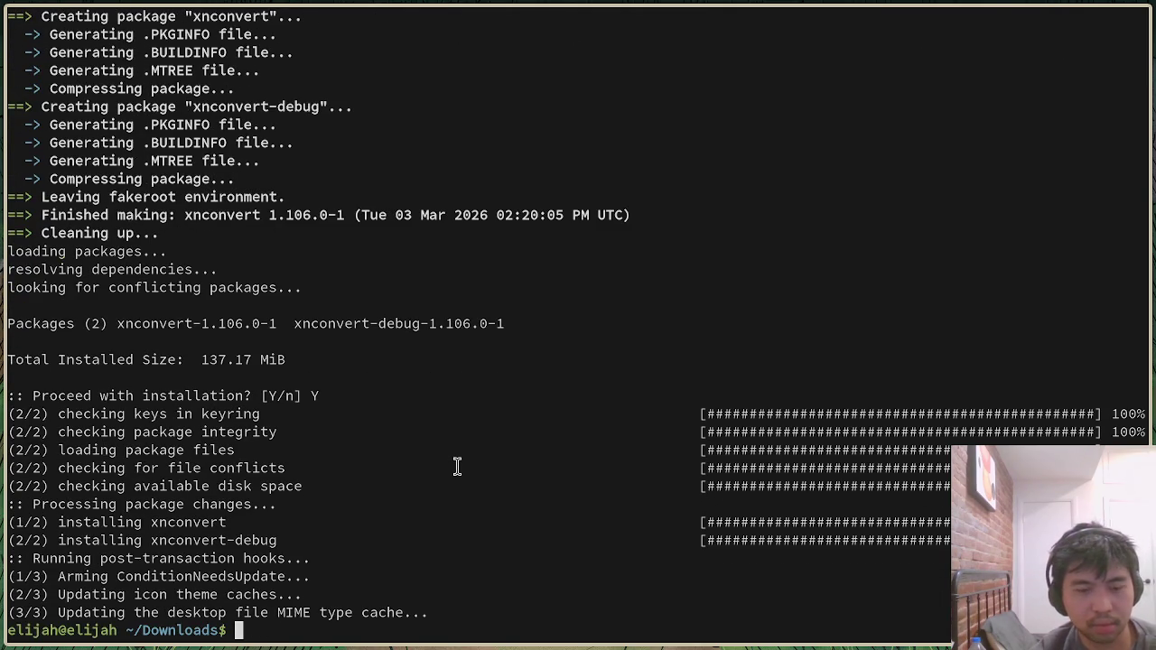
key("super+d")
type("xcon")
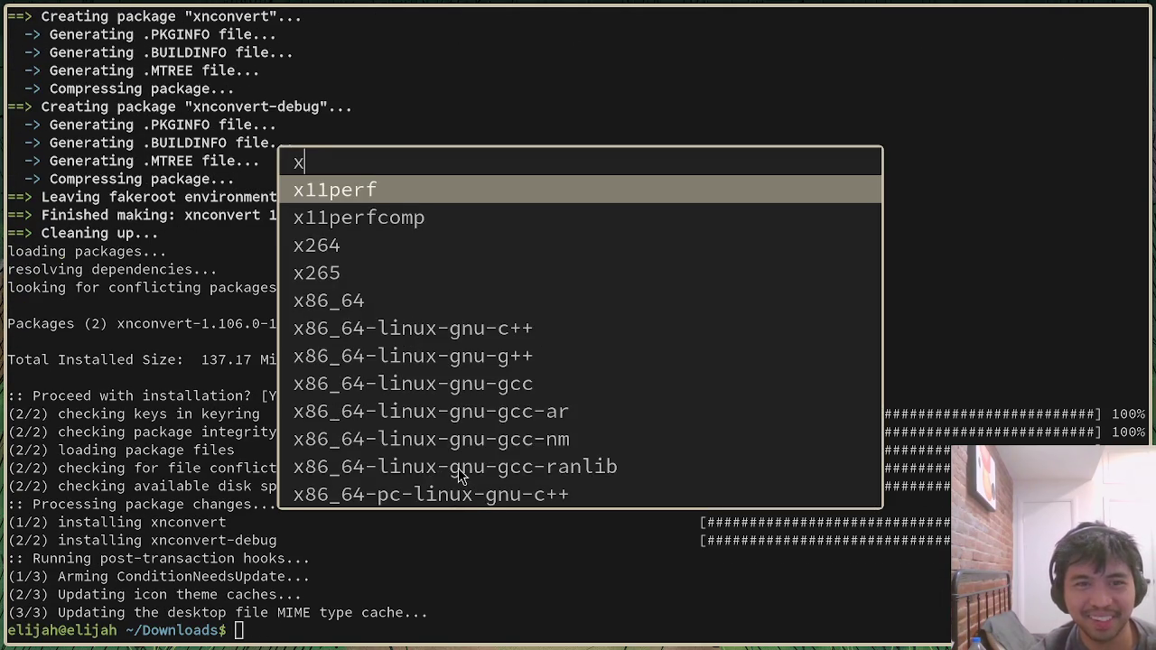
key("BackSpace")
key("BackSpace")
key("BackSpace")
Launch XnConvert, set update checks to Never, and maximize its window.
type("n")
key("Return")
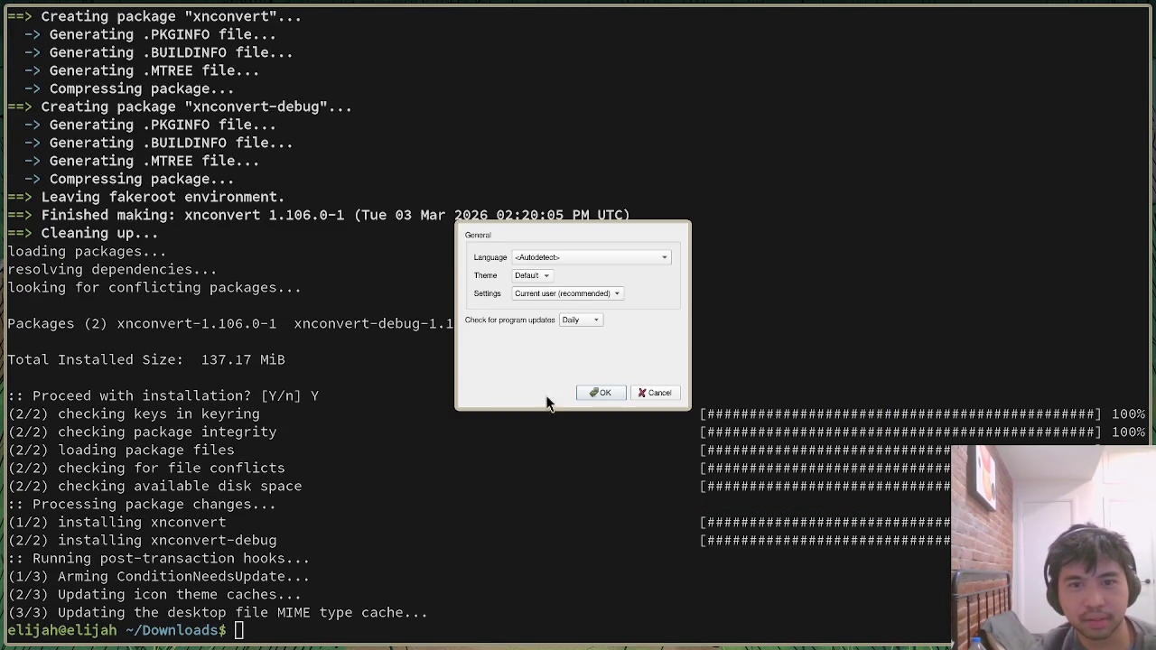
left_click(548, 259)
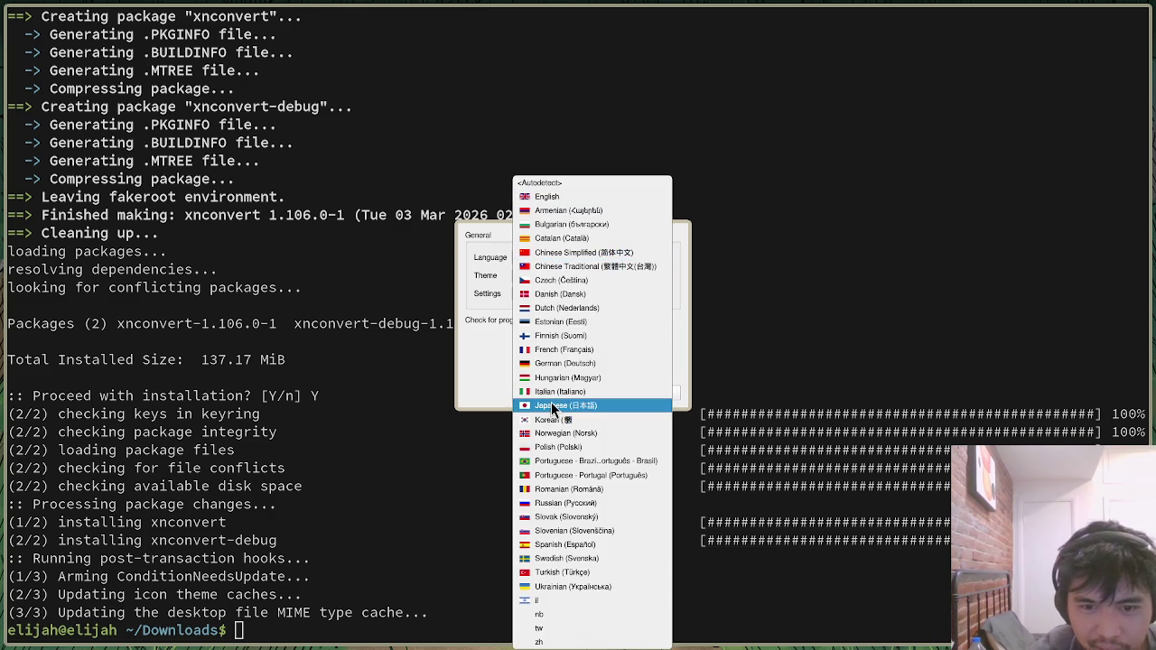
left_click(480, 376)
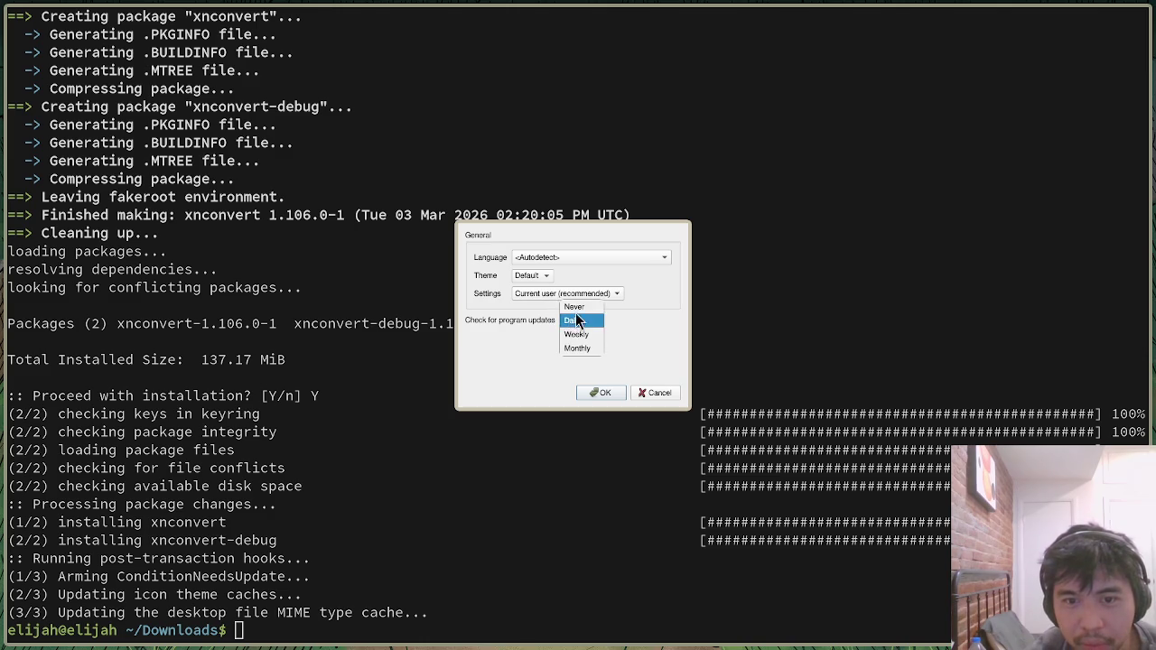
left_click(577, 306)
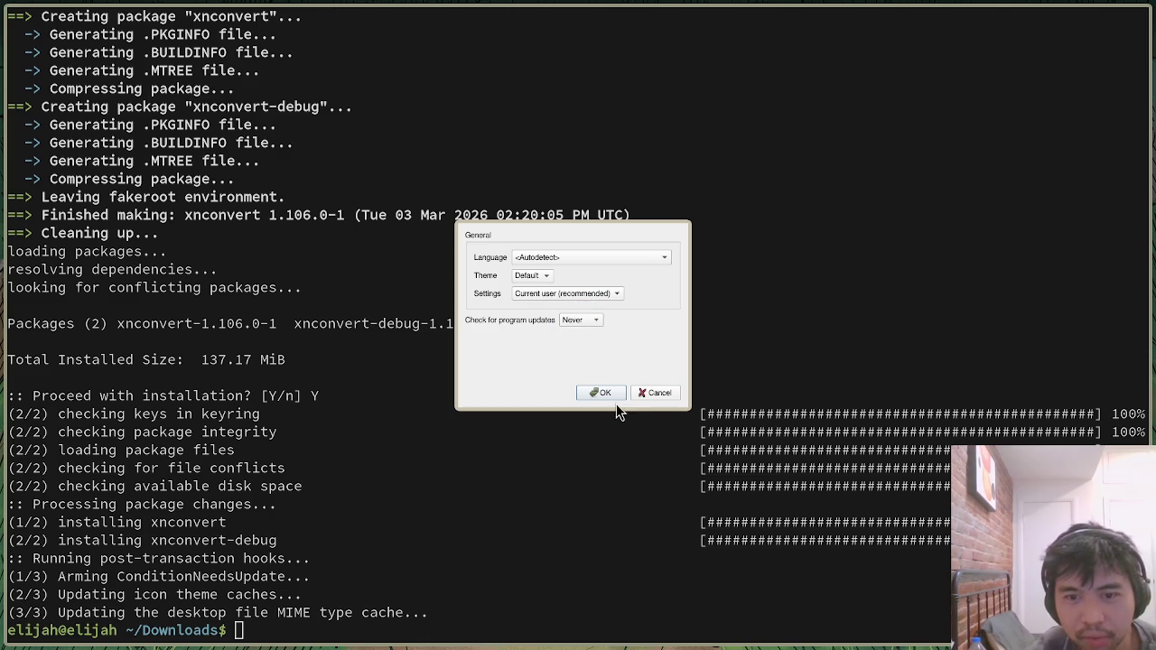
left_click(605, 394)
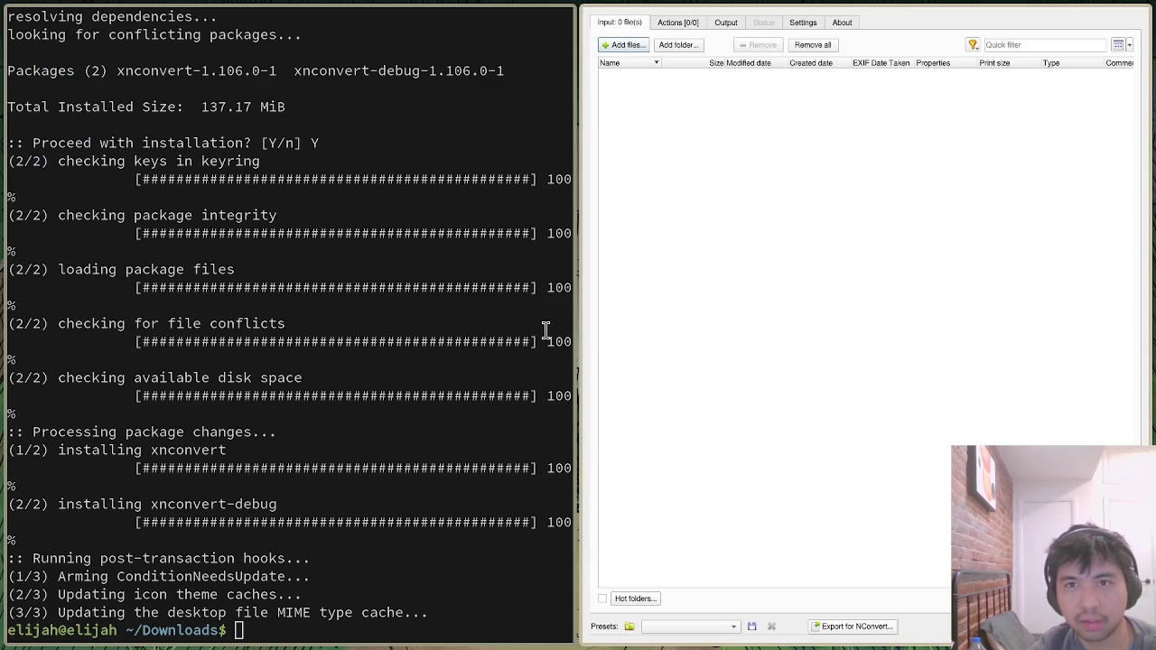
key("ctrl+d")
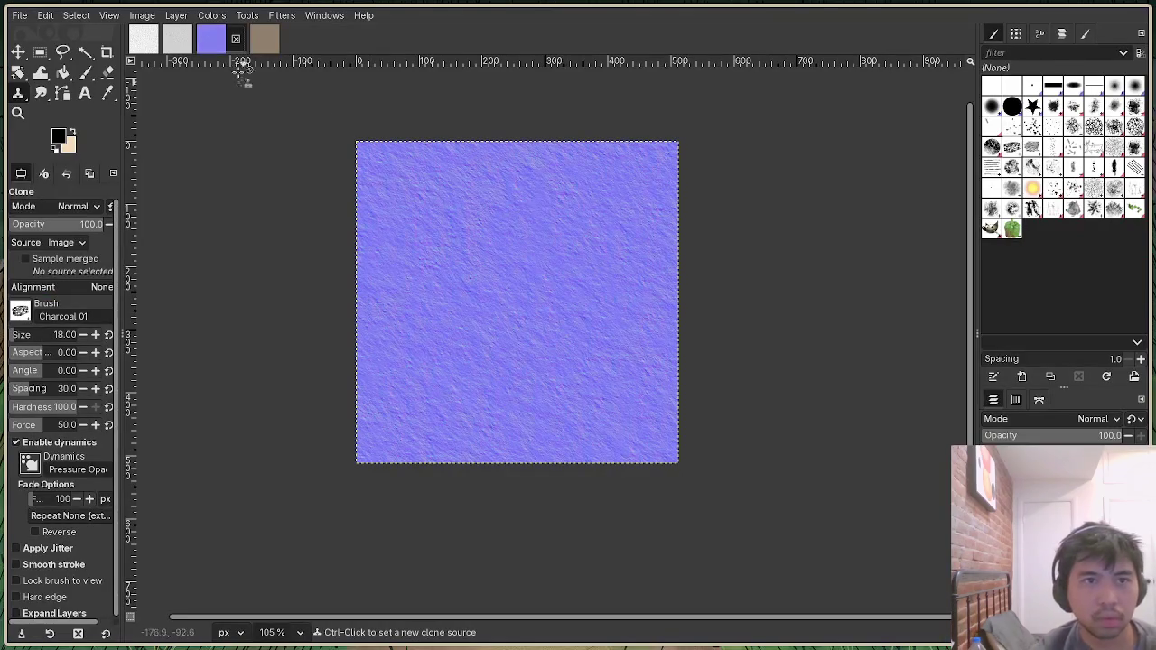
Select the brown dirt texture image and start exporting it as dirt.png.
left_click(265, 39)
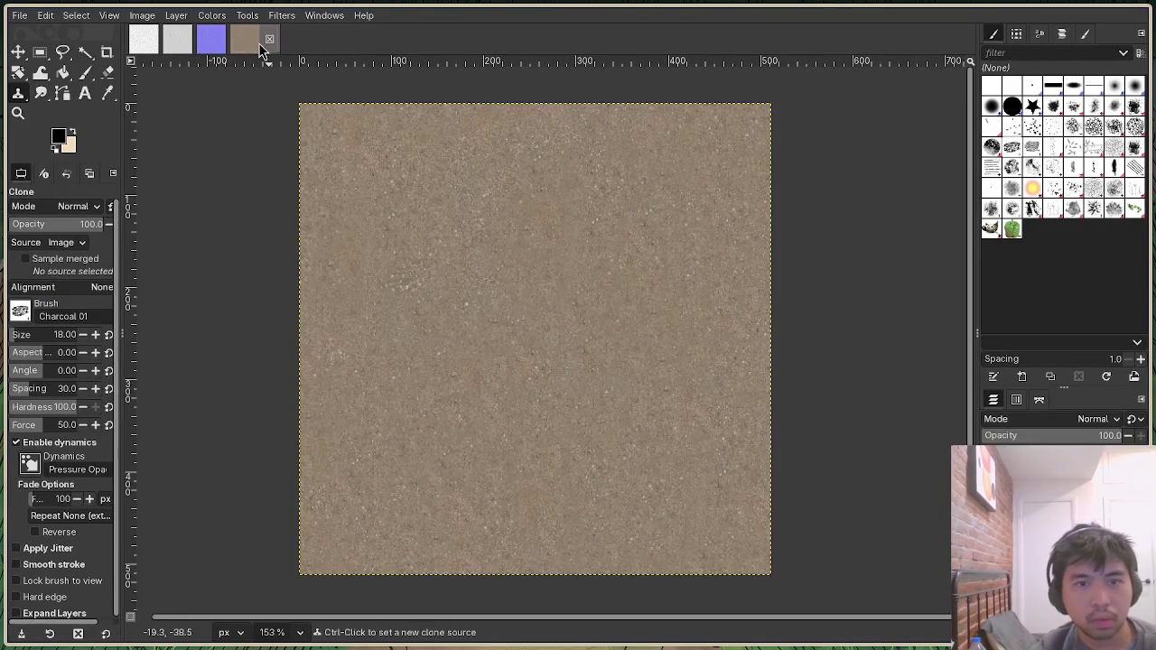
left_click(19, 16)
left_click(88, 212)
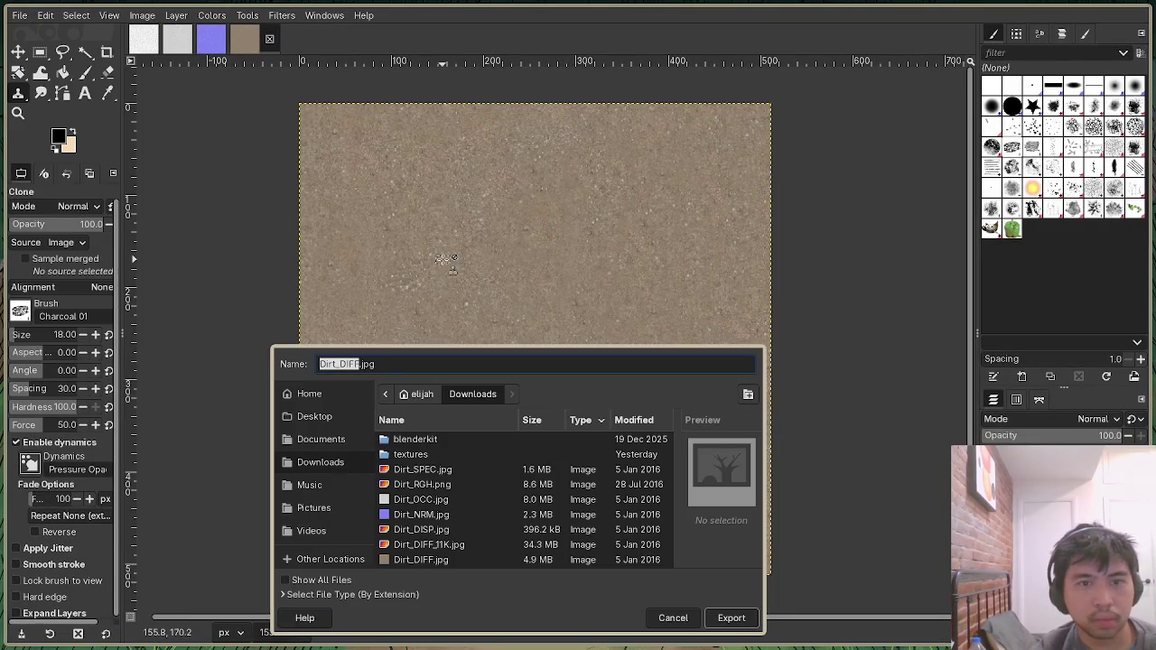
type("dirt.png")
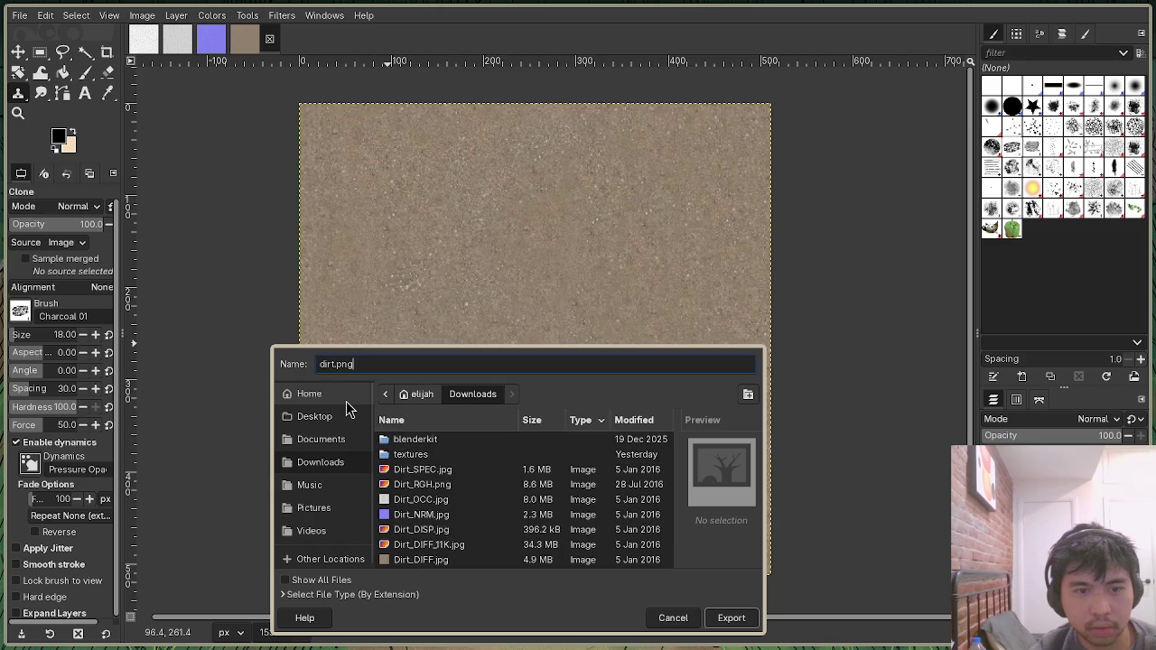
Export dirt.png into ~/3d/res with the default PNG settings.
left_click(346, 401)
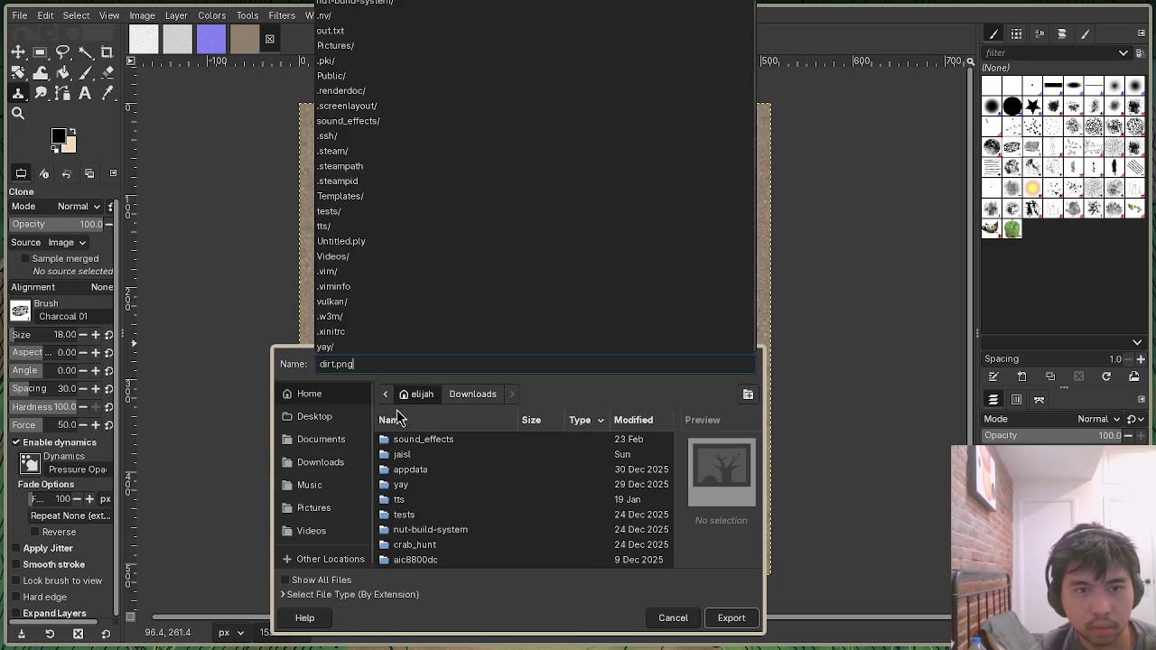
scroll(448, 510, "down", 2)
left_click(426, 503)
scroll(428, 507, "down", 3)
double_click(421, 488)
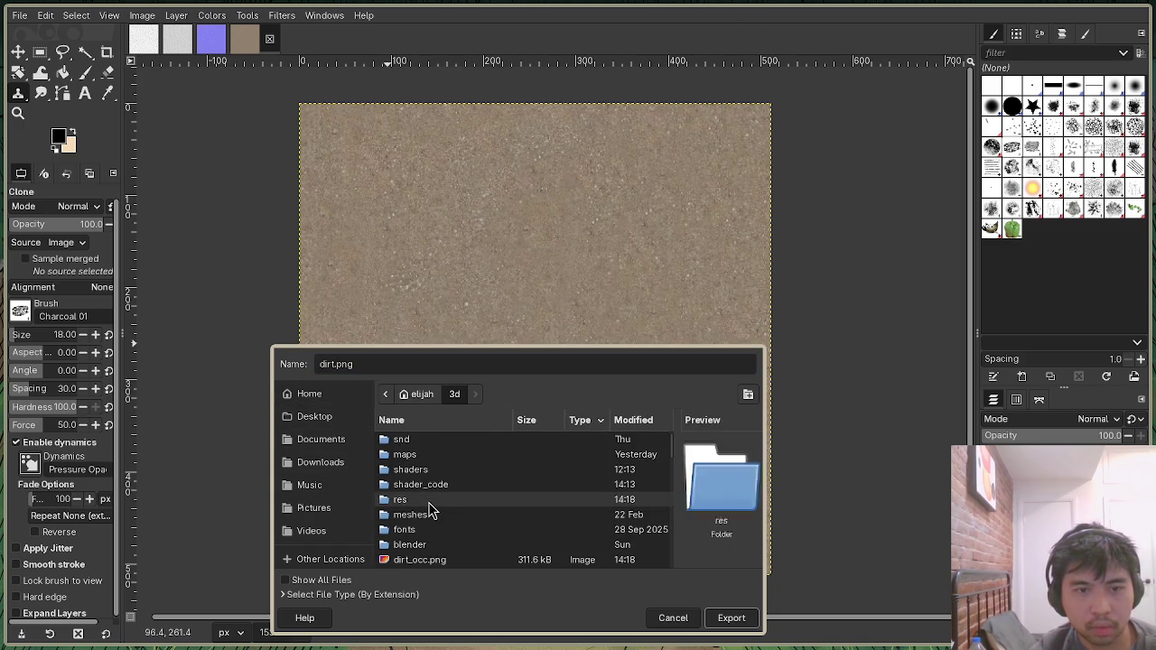
double_click(425, 499)
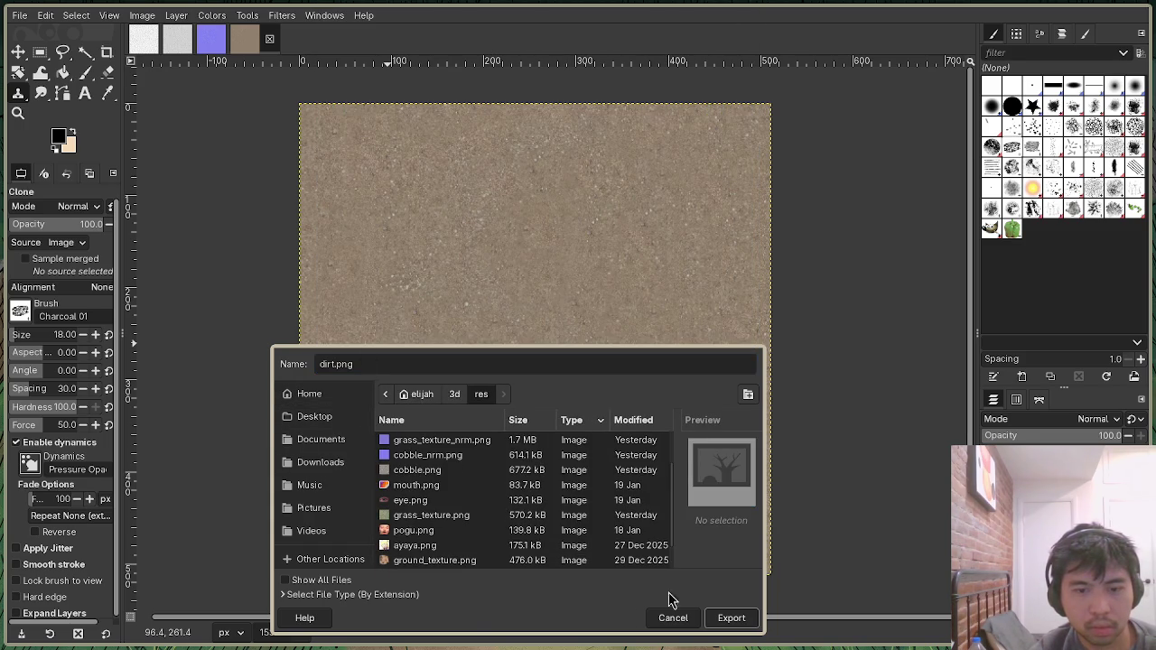
left_click(727, 620)
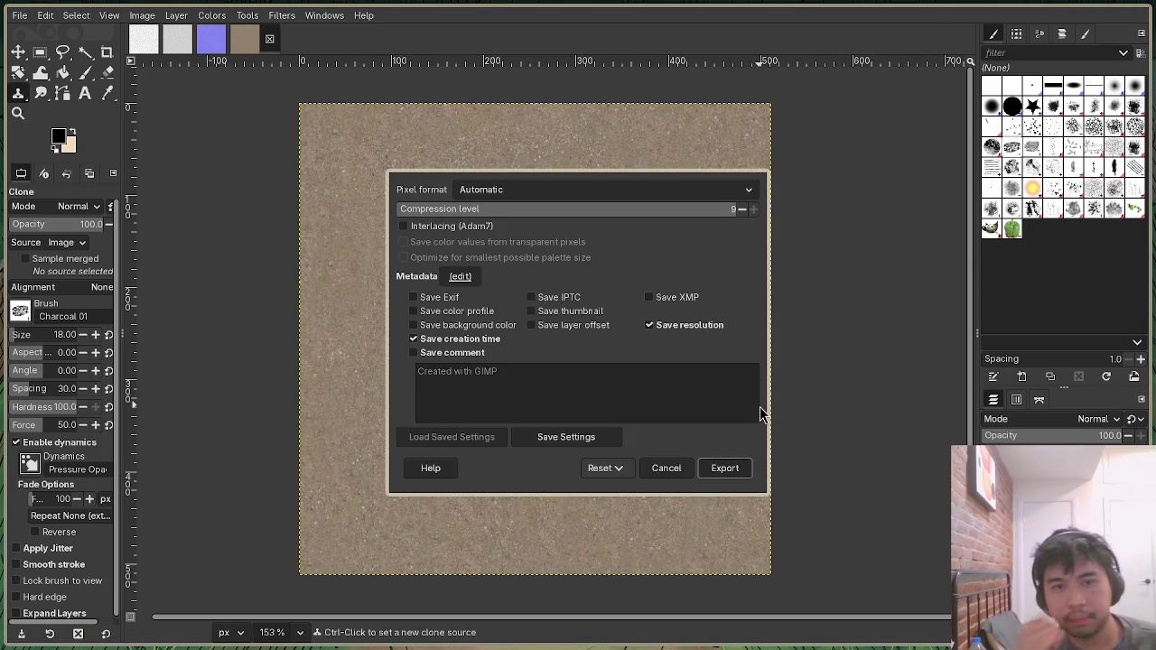
left_click(734, 468)
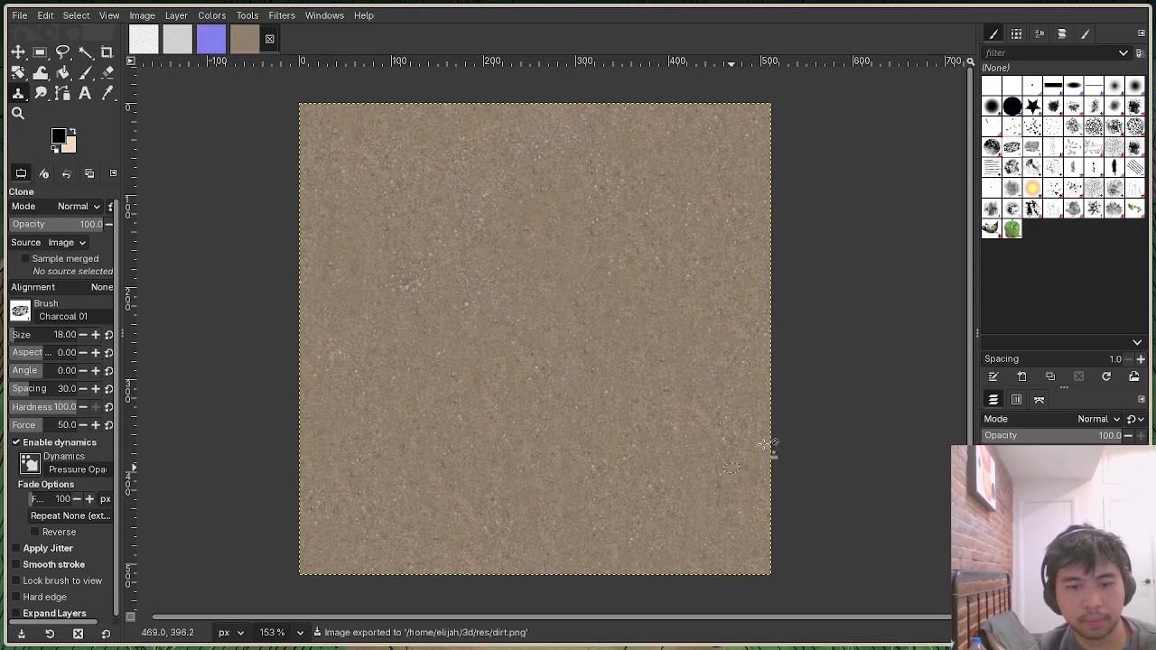
key("alt+Tab")
key("alt+Tab")
key("alt+Tab")
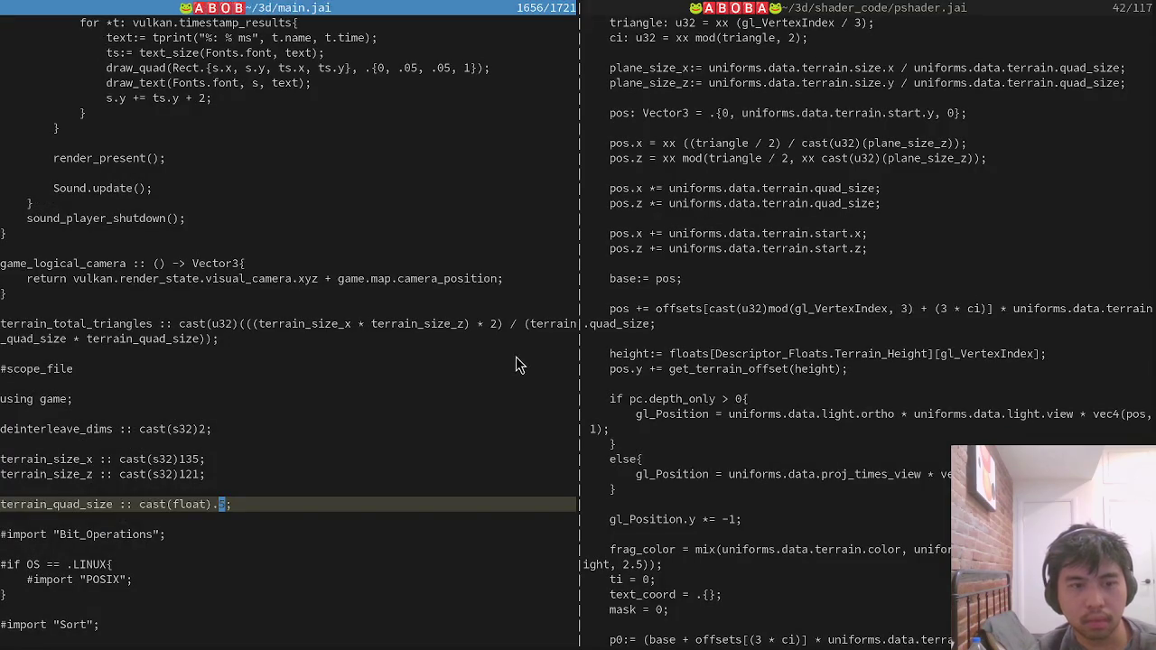
Open vulkan.jai through the file finder as the only pane.
left_click(517, 358)
key("ctrl+p")
type("vul")
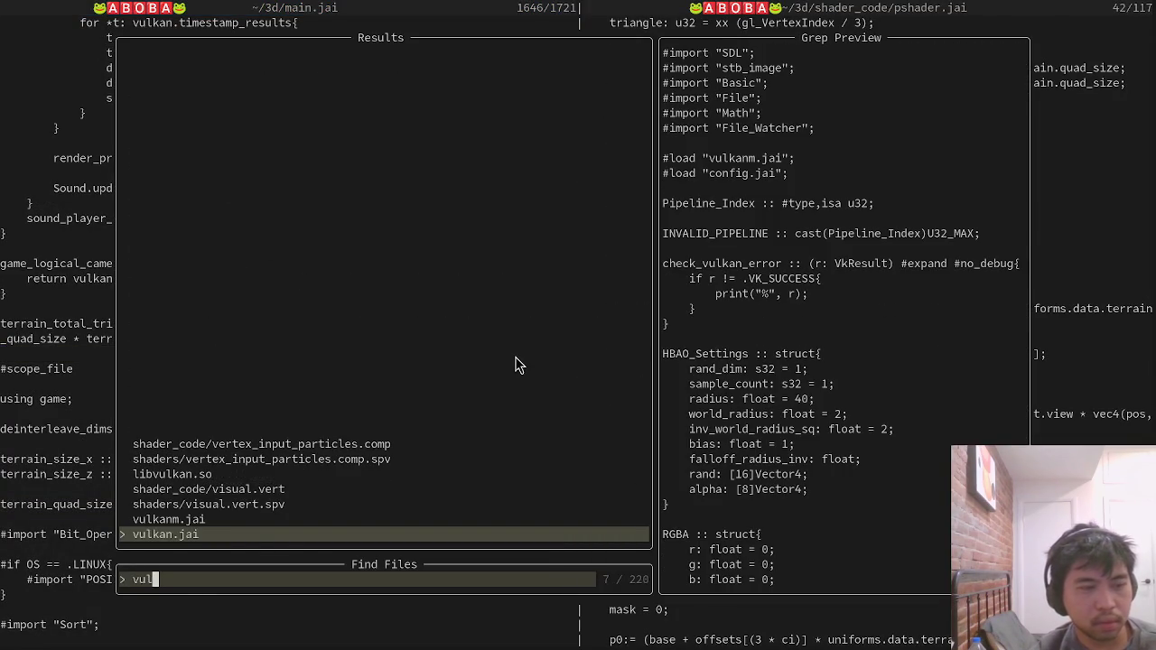
key("Return")
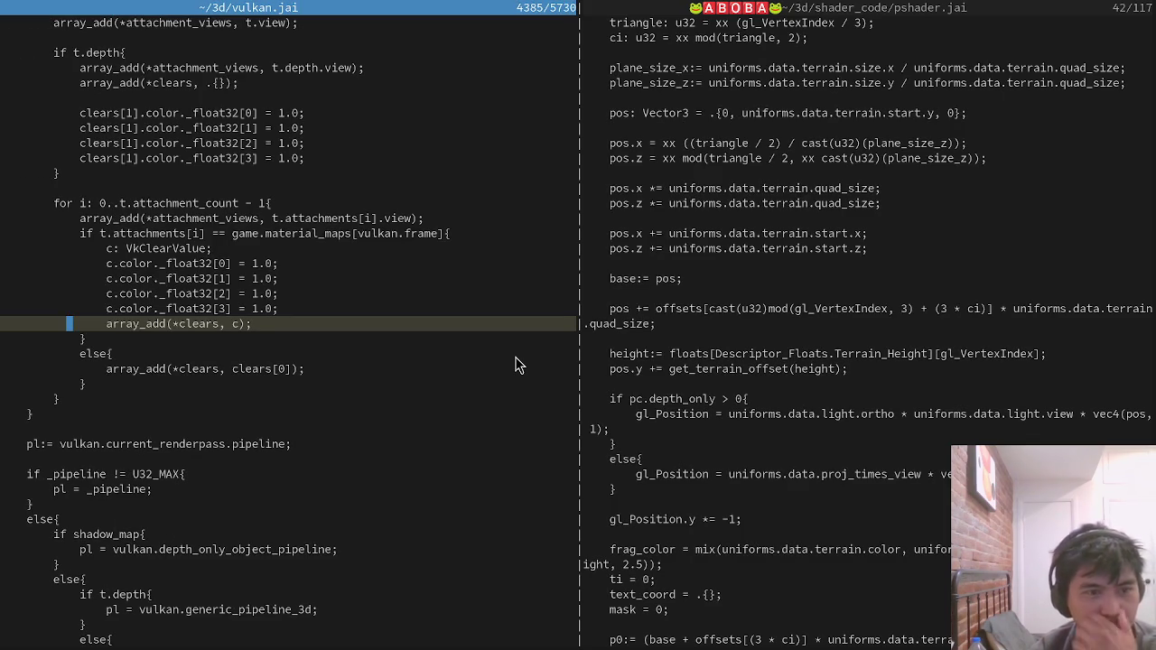
key("ctrl+w")
key("o")
Add a dirt_material: Material field to Texture_Collection by copying the grass_material line.
key("space")
key("f")
key("f")
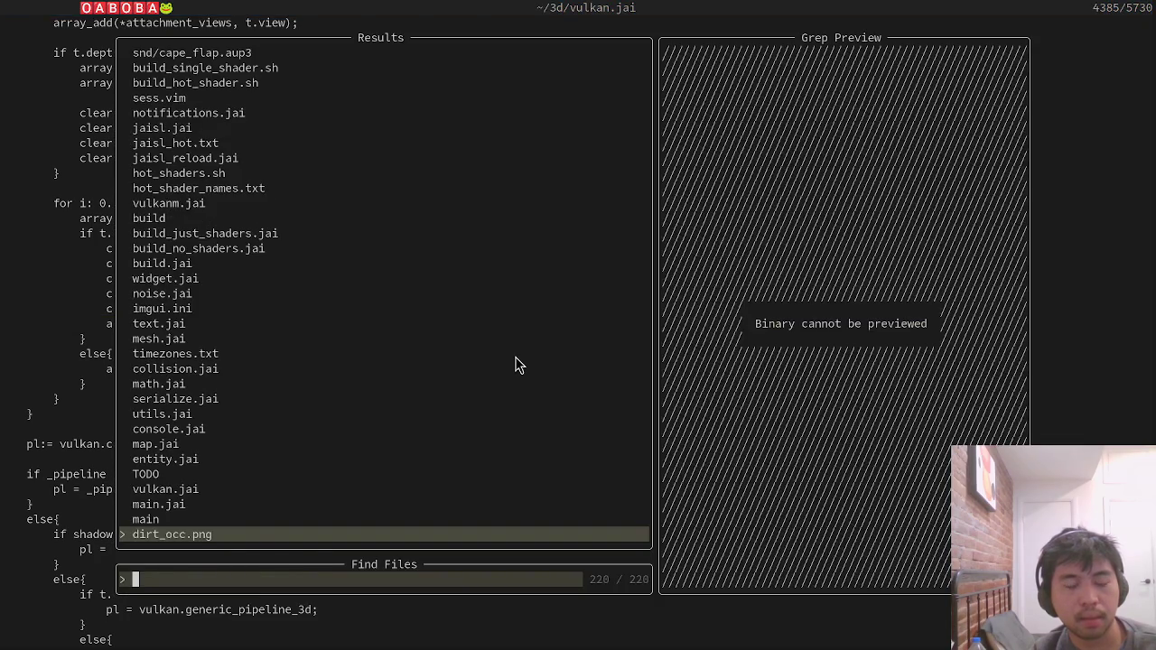
key("Escape")
type("/Textures")
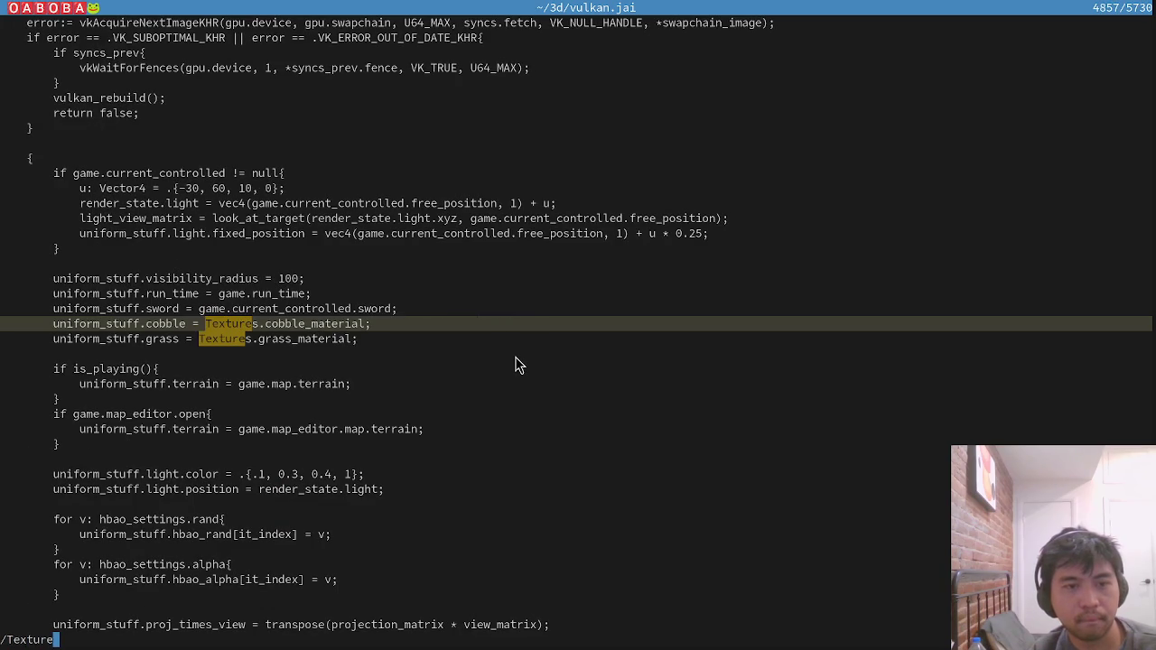
key("Return")
key("g")
key("d")
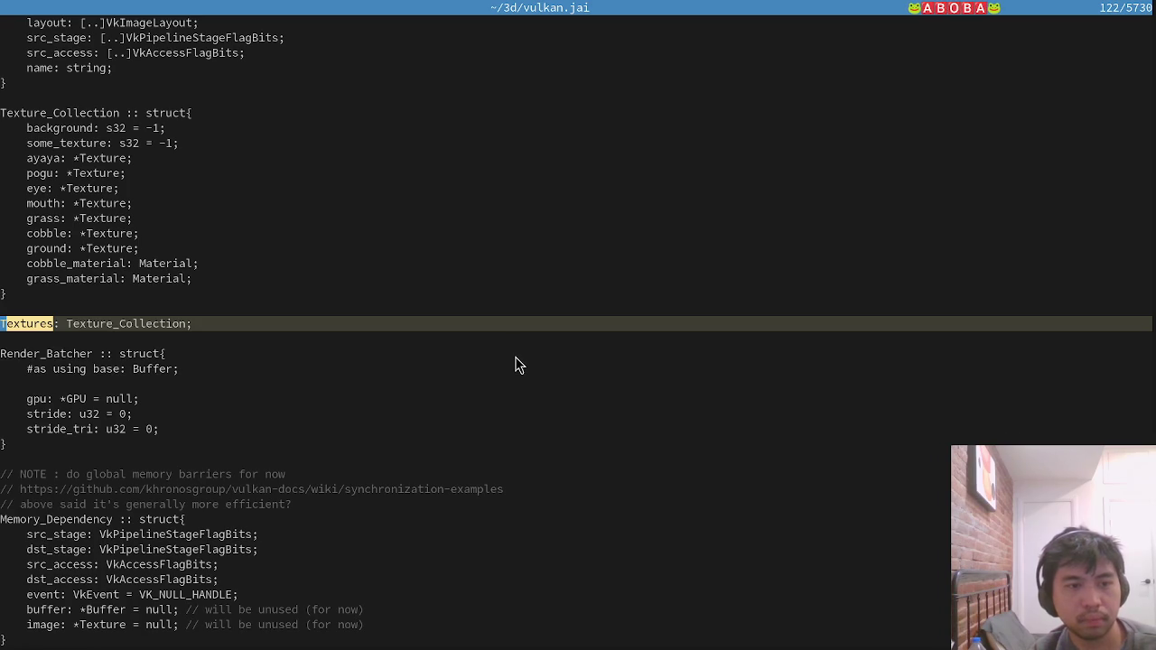
key("k")
key("k")
key("k")
key("y")
key("y")
key("p")
key("x")
key("x")
key("x")
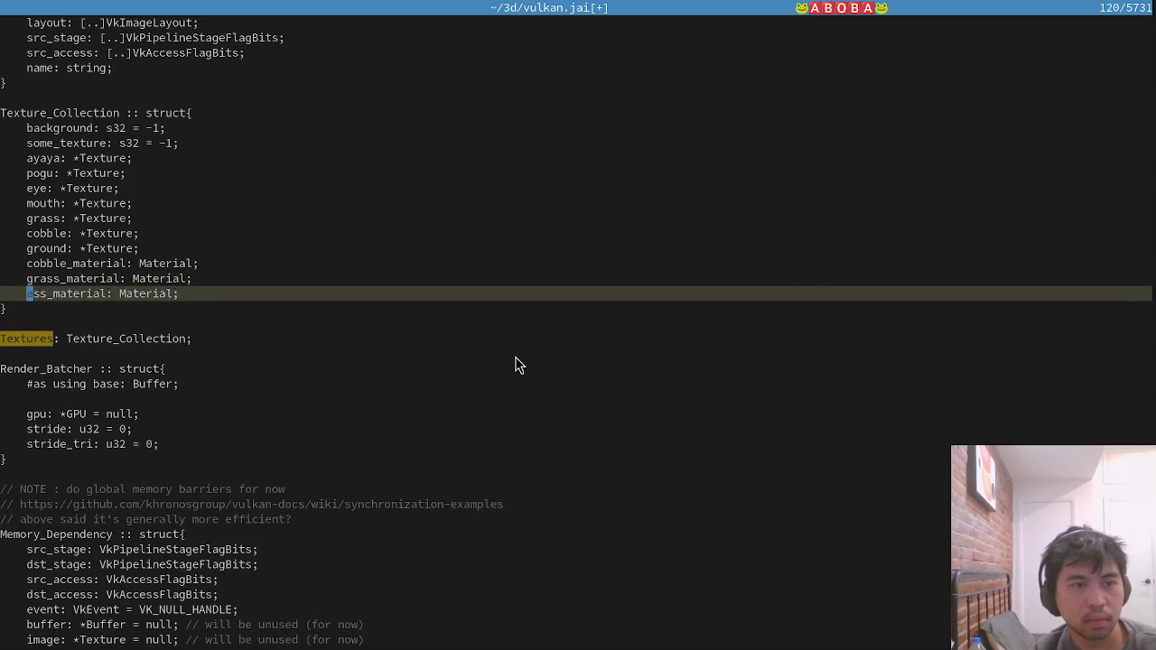
type("idirt")
key("Escape")
Split the editor vertically with :vsp and open main.jai in the left pane.
type(":vsp")
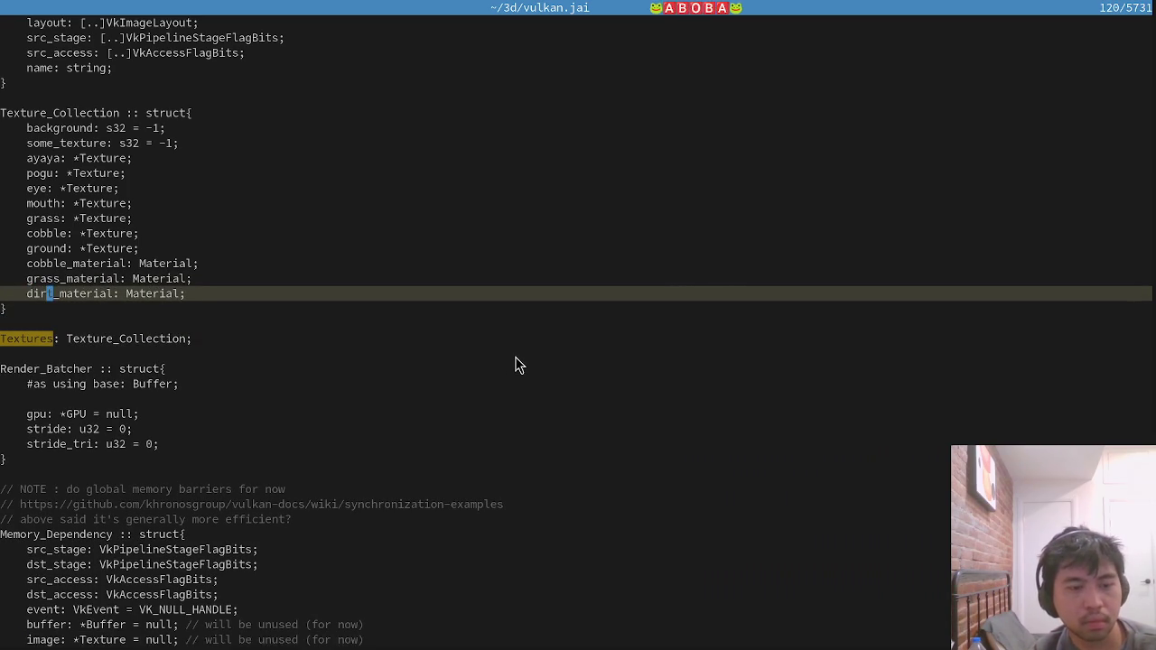
key("Return")
key("ctrl+p")
type("main")
key("Return")
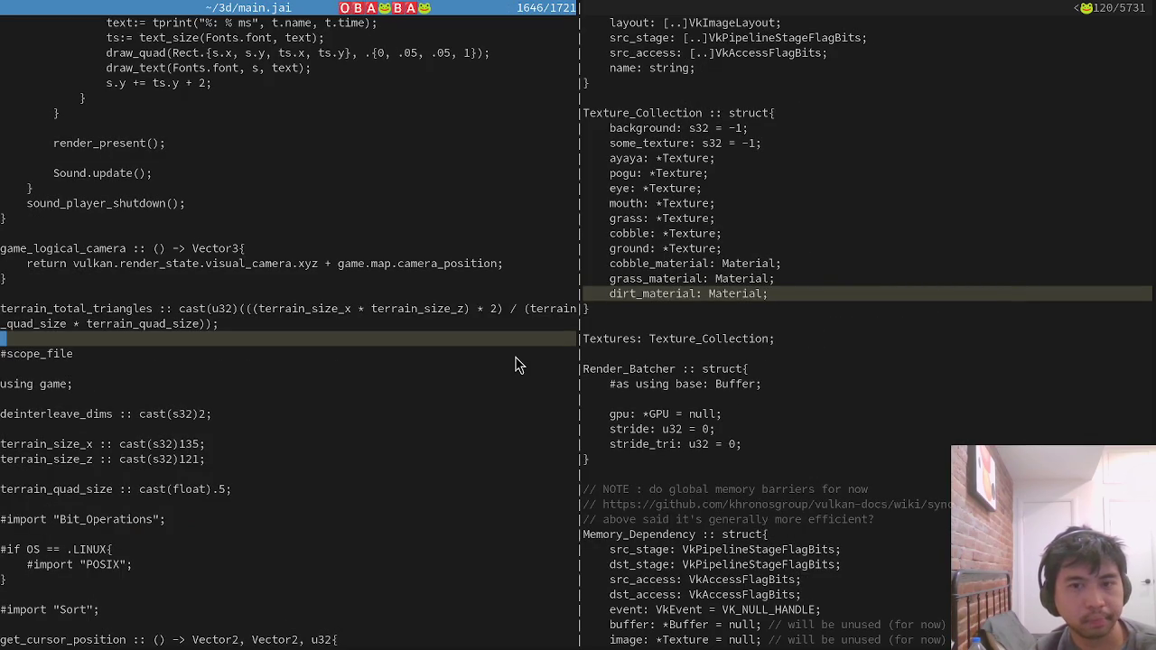
In load_images, duplicate the three cobble texture loading lines as a dirt block.
type("/load_images")
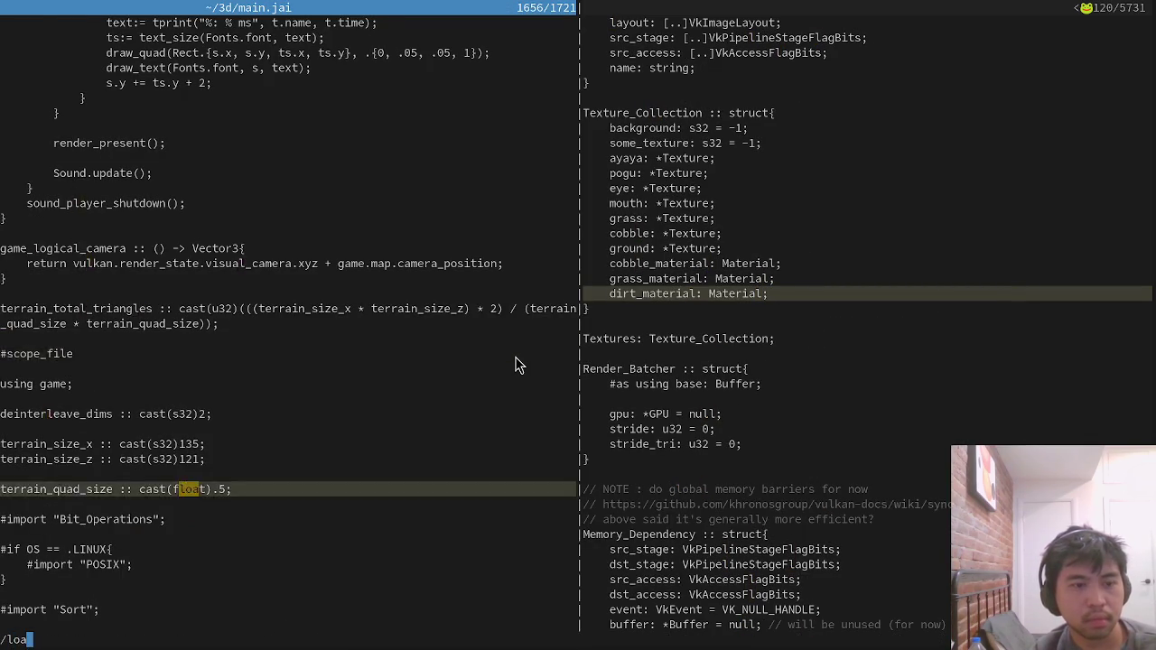
key("Return")
key("ctrl+d")
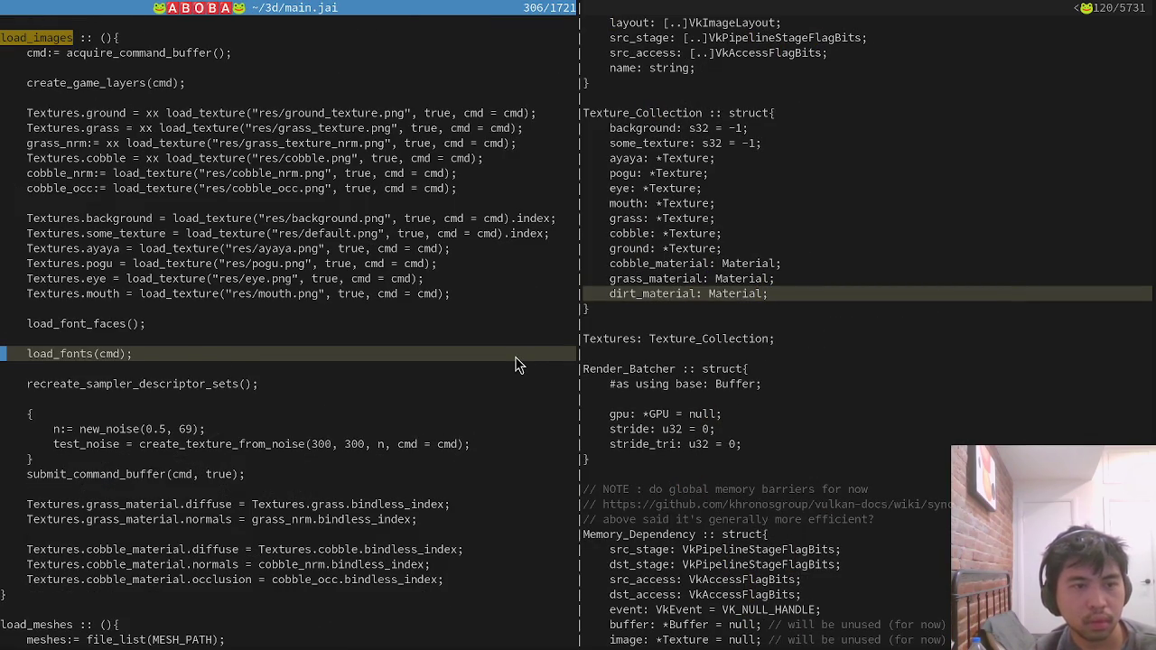
left_click(264, 188)
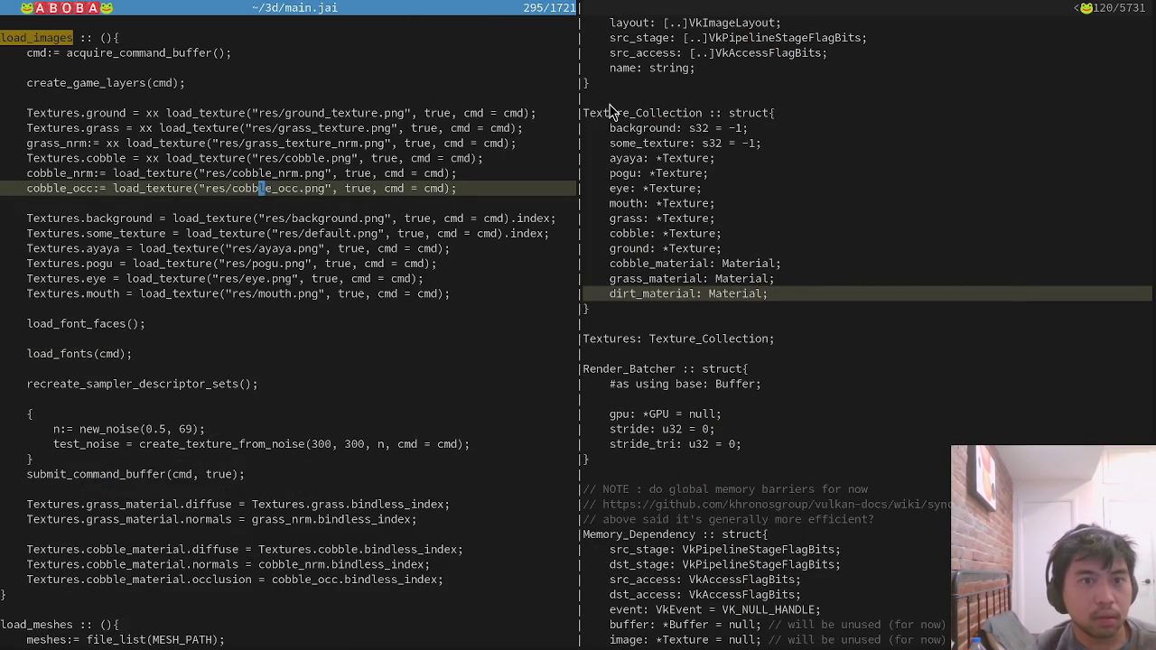
key("k")
key("k")
key("j")
key("j")
key("o")
key("Escape")
key("p")
type("dwx")
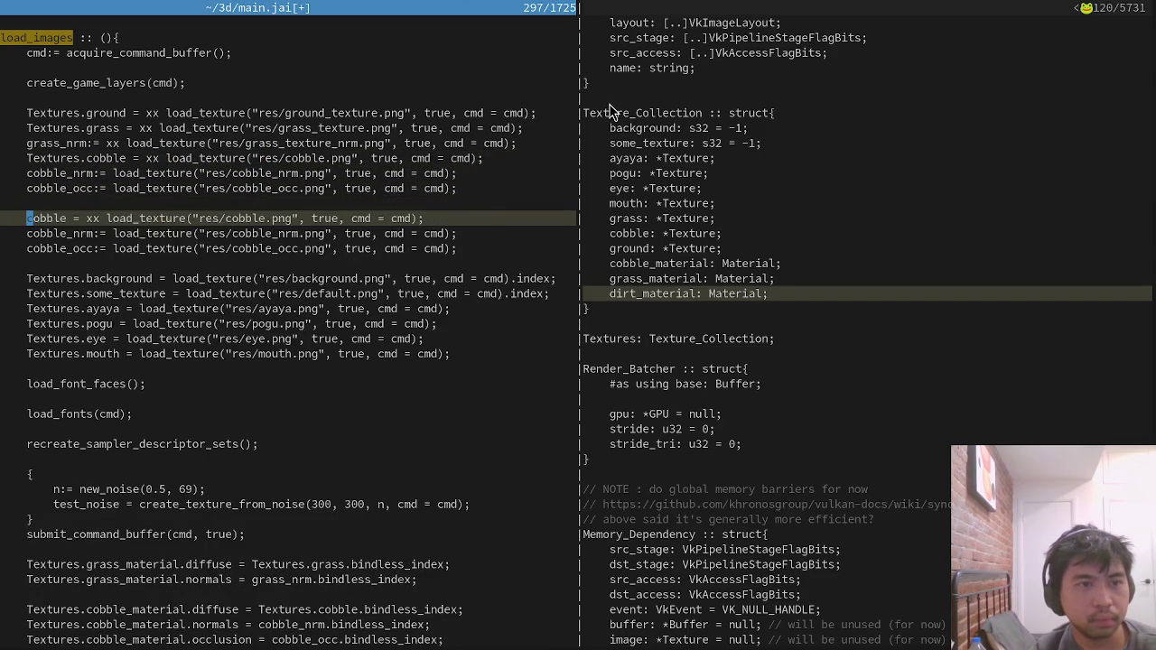
type("ctldirt:= xx ")
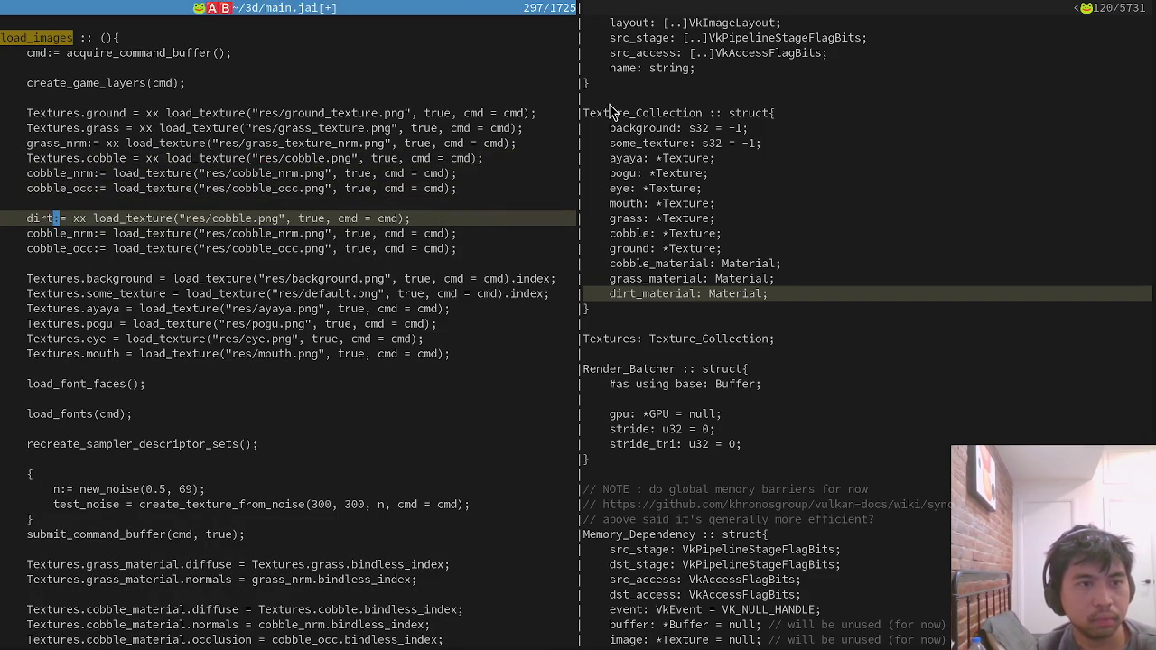
type("V")
Replace cobble with dirt in the three copied load lines using s/cobble/dirt/g.
key("j")
key("j")
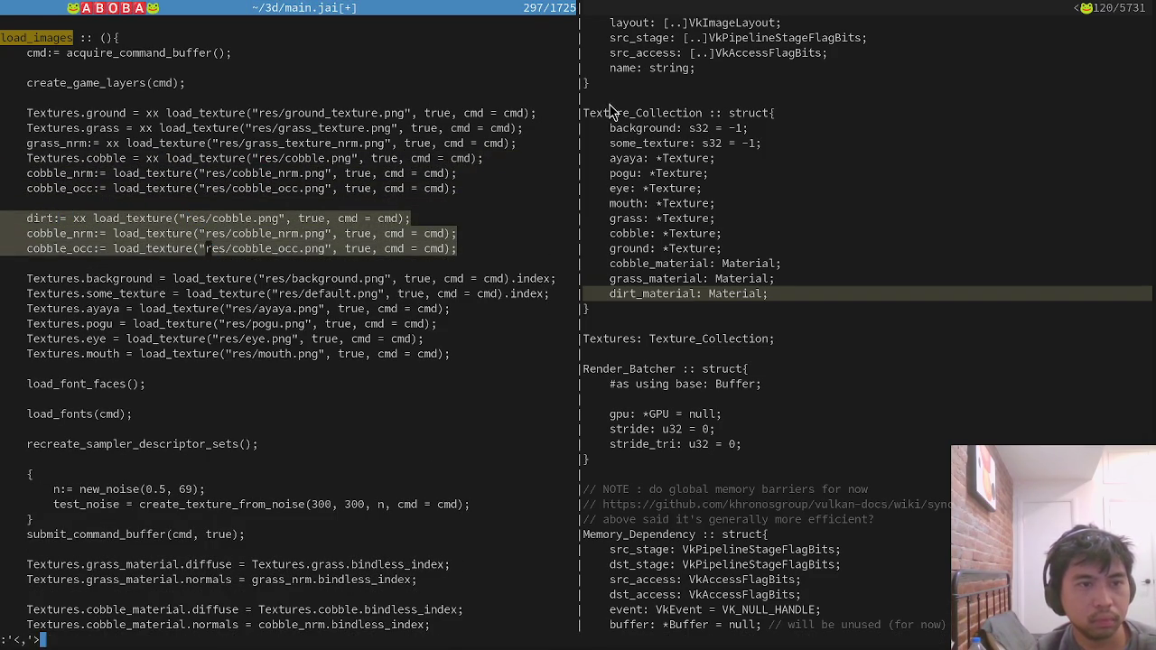
key("colon")
type("s/cobble/dirt/g")
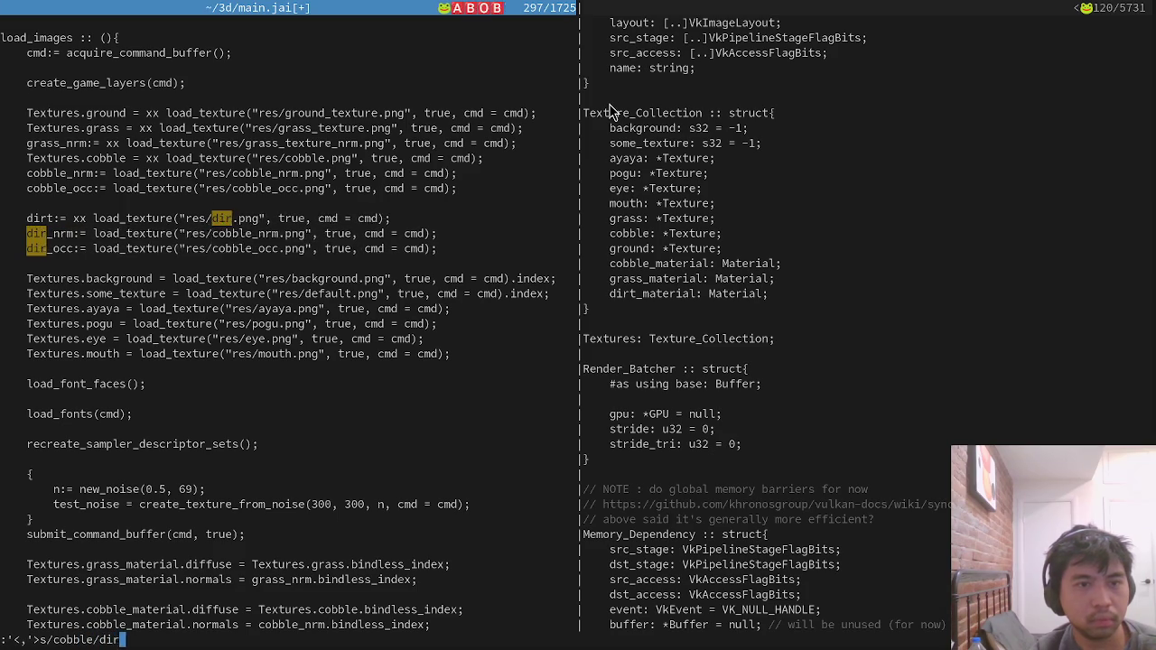
key("Return")
Review the cobble material setup lines and the dirt_material declaration in vulkan.jai.
key("ctrl+d")
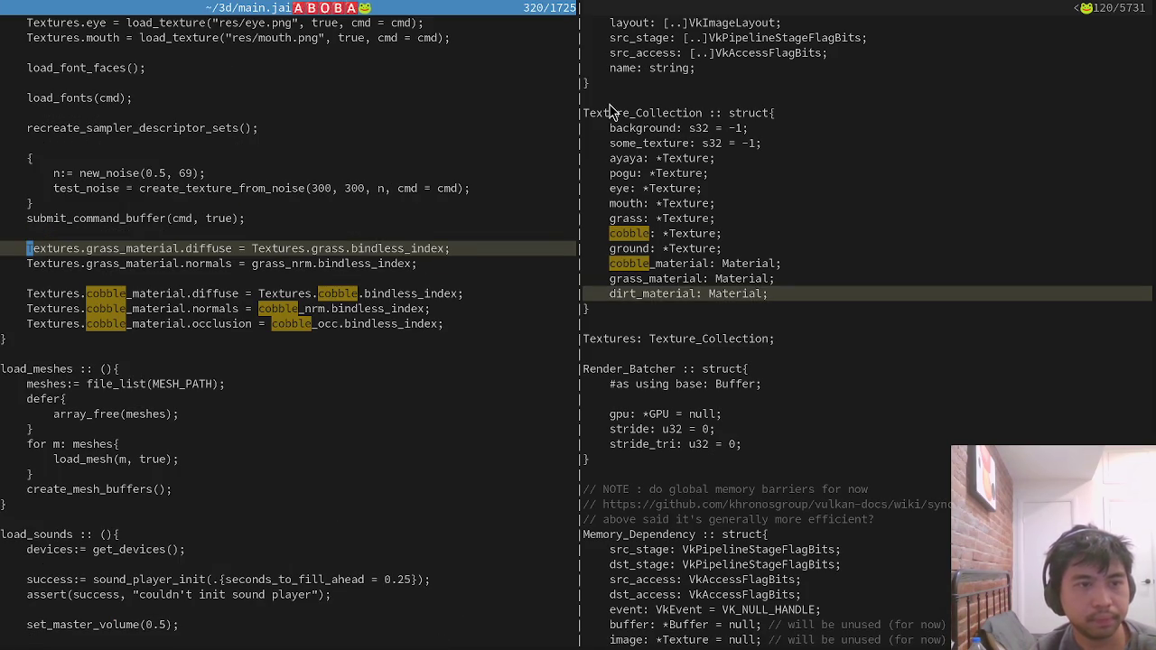
key("j")
key("j")
key("j")
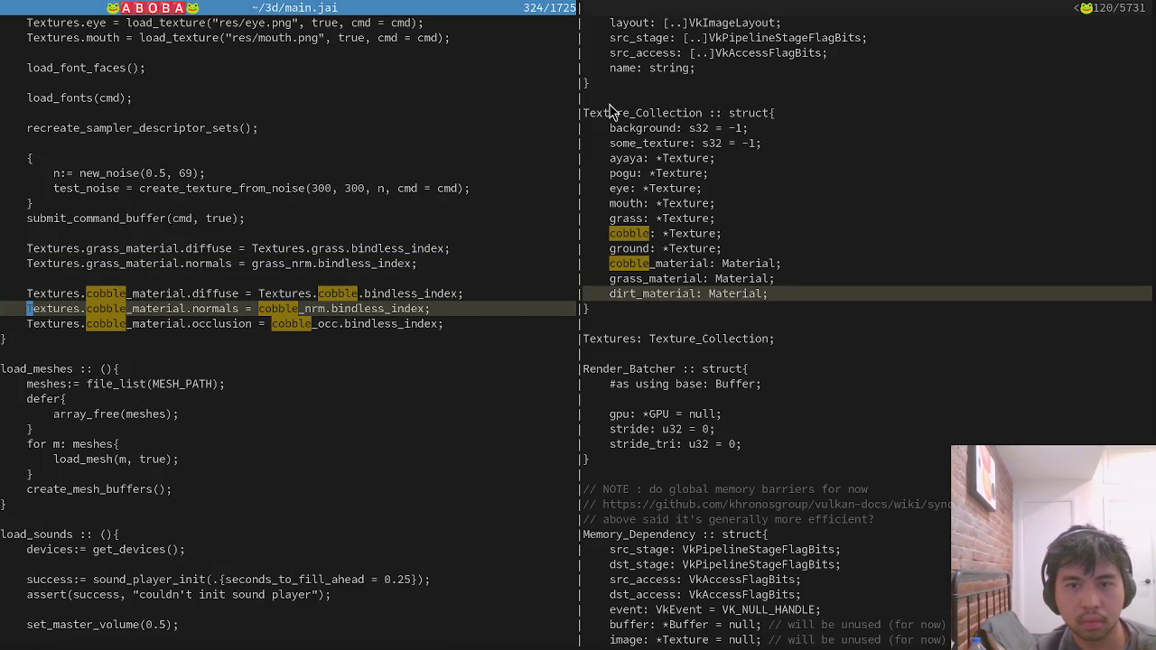
key("ctrl+w")
key("l")
key("ctrl+w")
Try duplicating the cobble occlusion line, undo it, and reselect the cobble material lines.
key("h")
key("j")
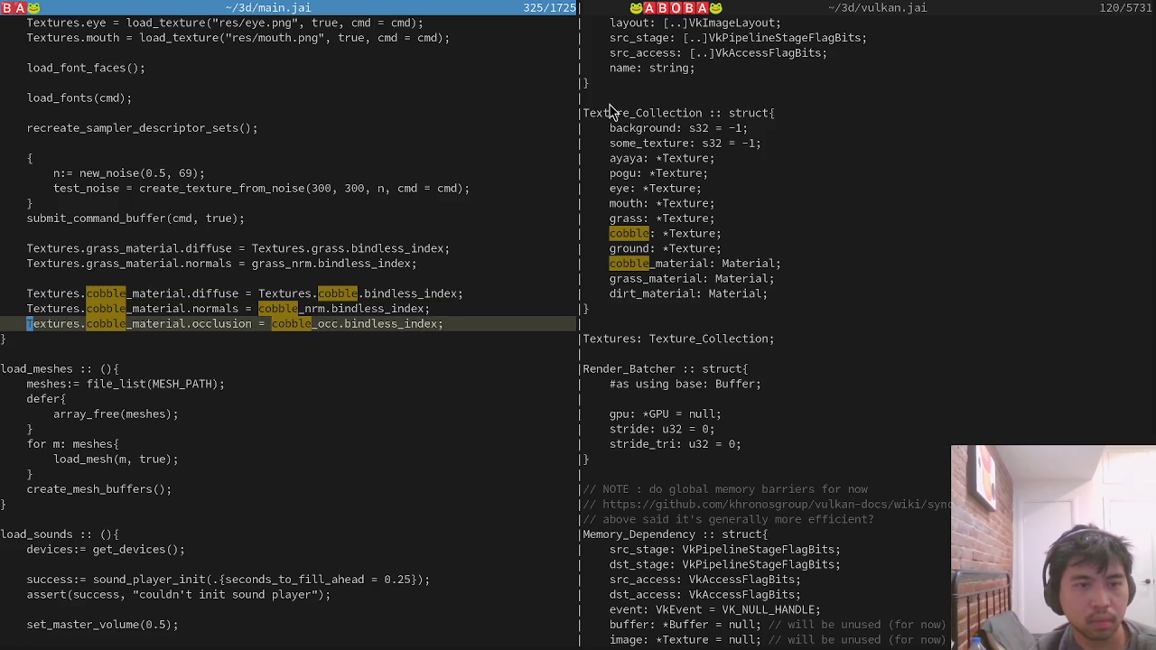
key("y")
key("y")
key("p")
key("w")
key("w")
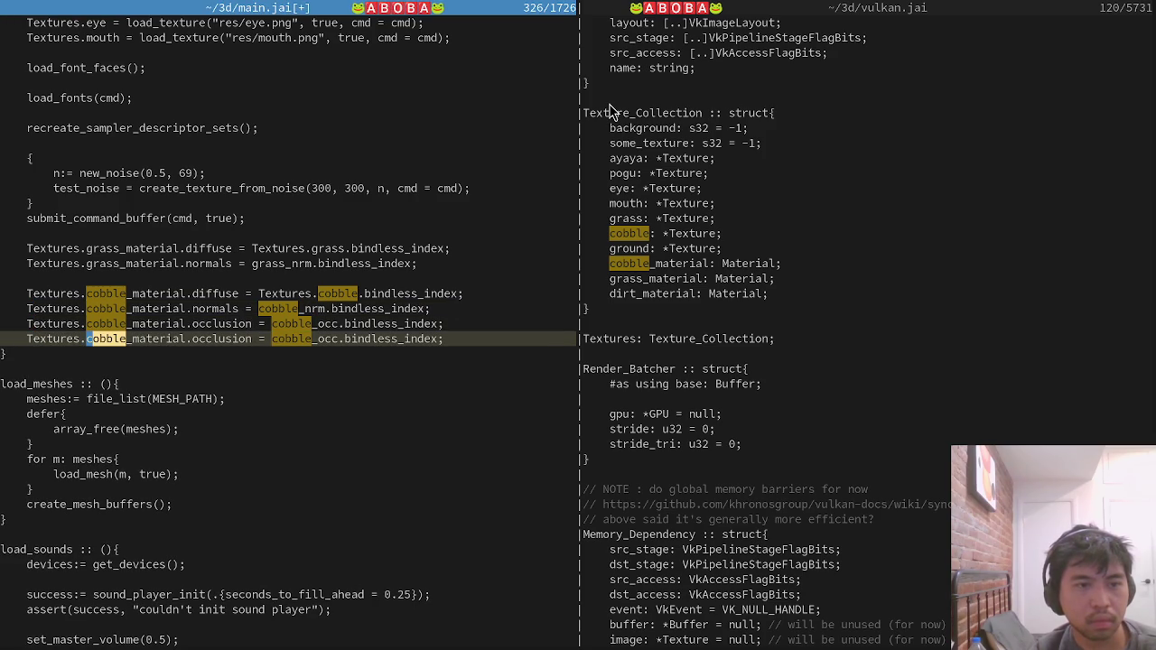
key("u")
key("shift+v")
key("k")
key("k")
key("y")
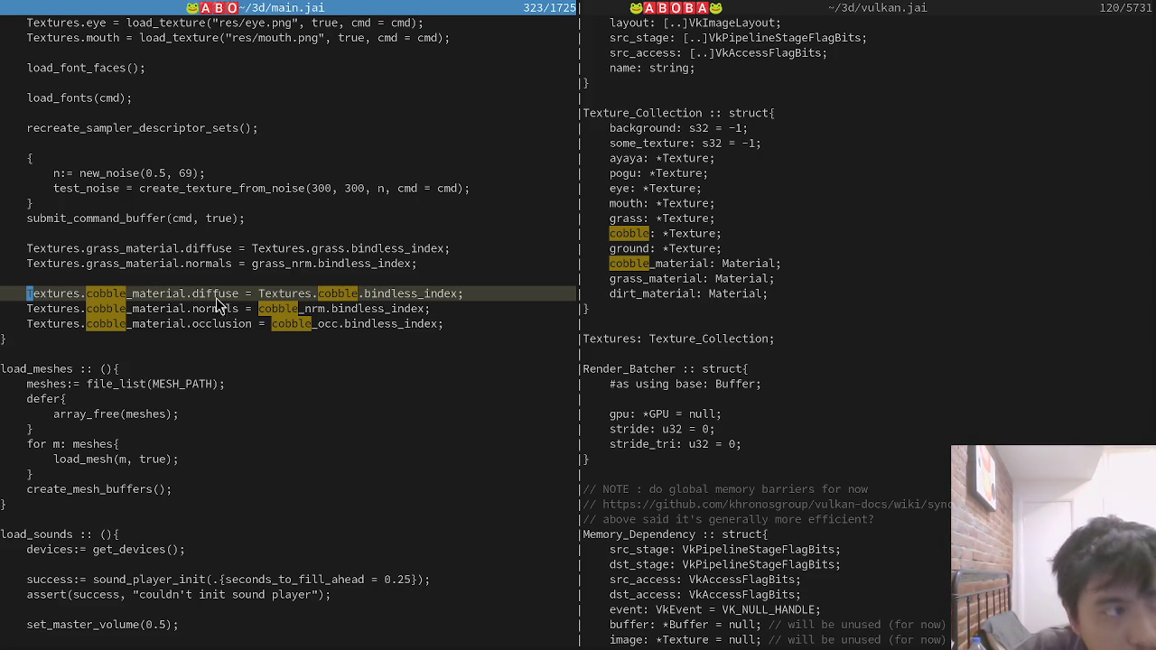
key("alt+Tab")
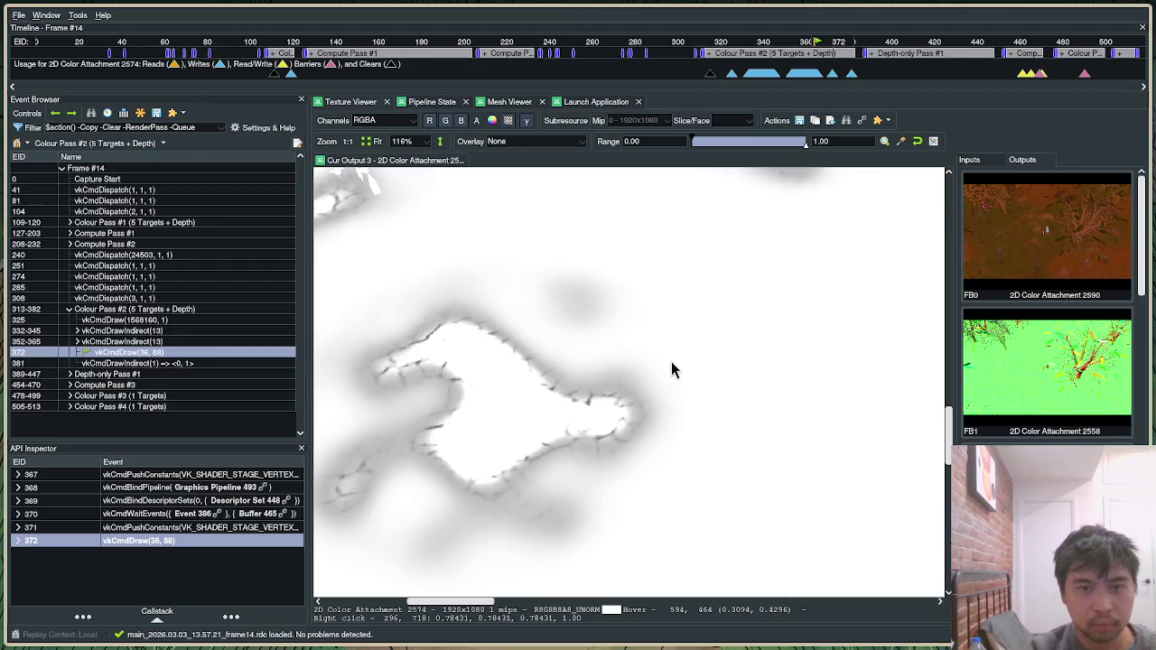
Launch pavucontrol from the application launcher.
key("alt+Tab")
key("super+Return")
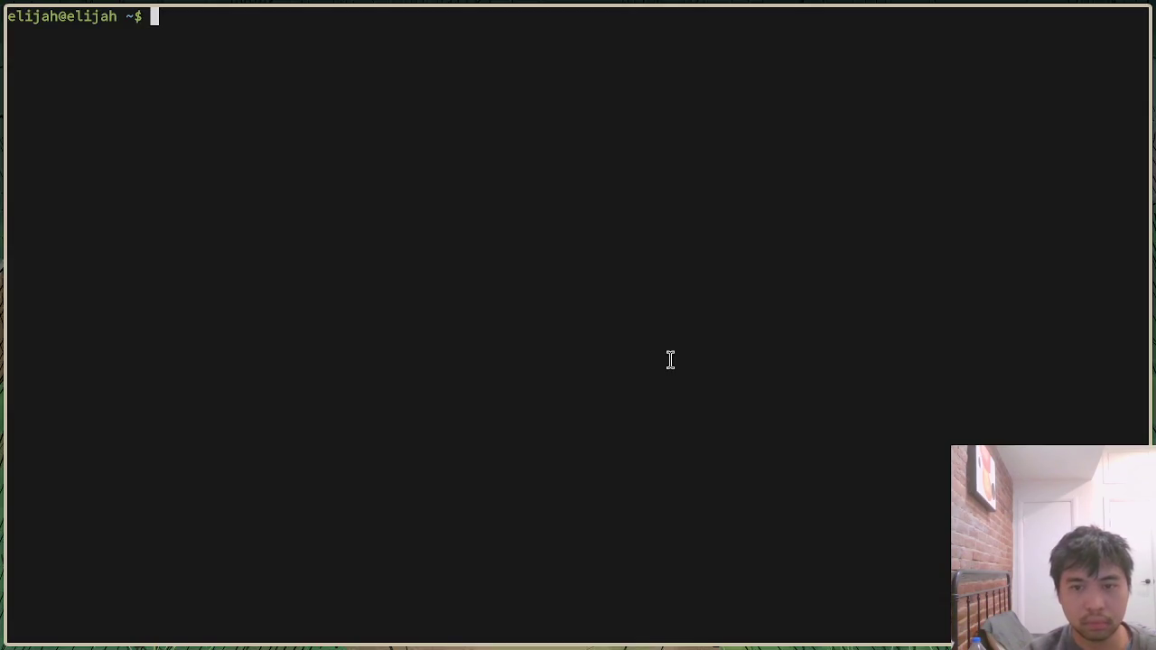
key("ctrl+d")
key("super+d")
type("pav")
key("Return")
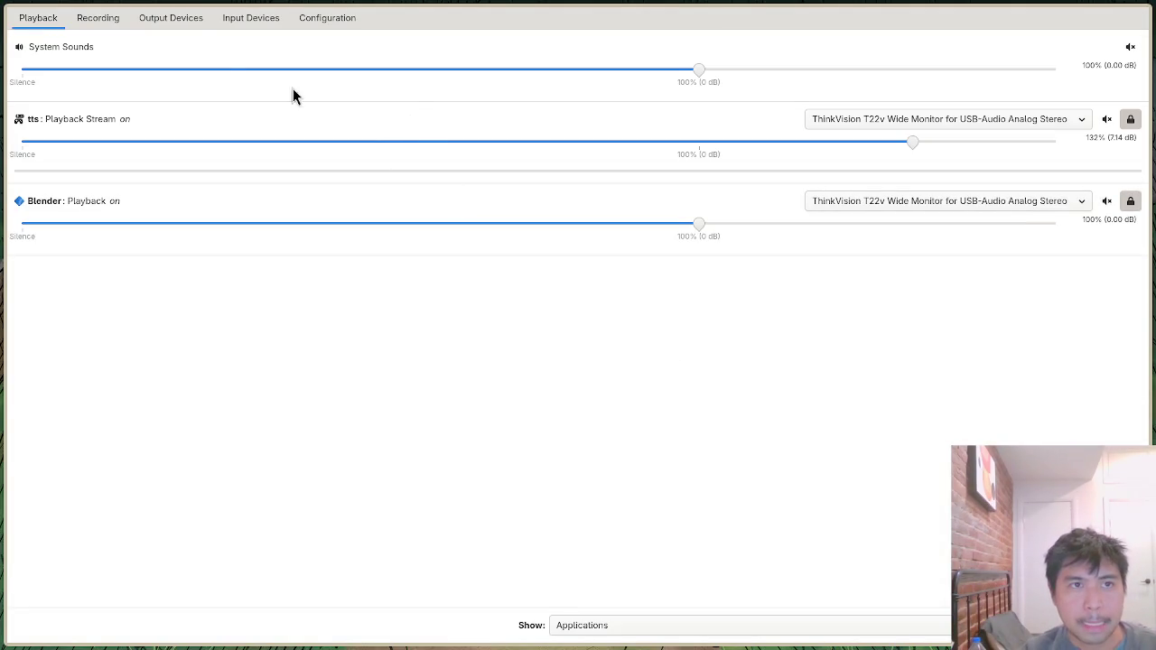
Check the Recording and Input Devices tabs, then return to Output Devices.
left_click(111, 24)
left_click(242, 18)
left_click(194, 25)
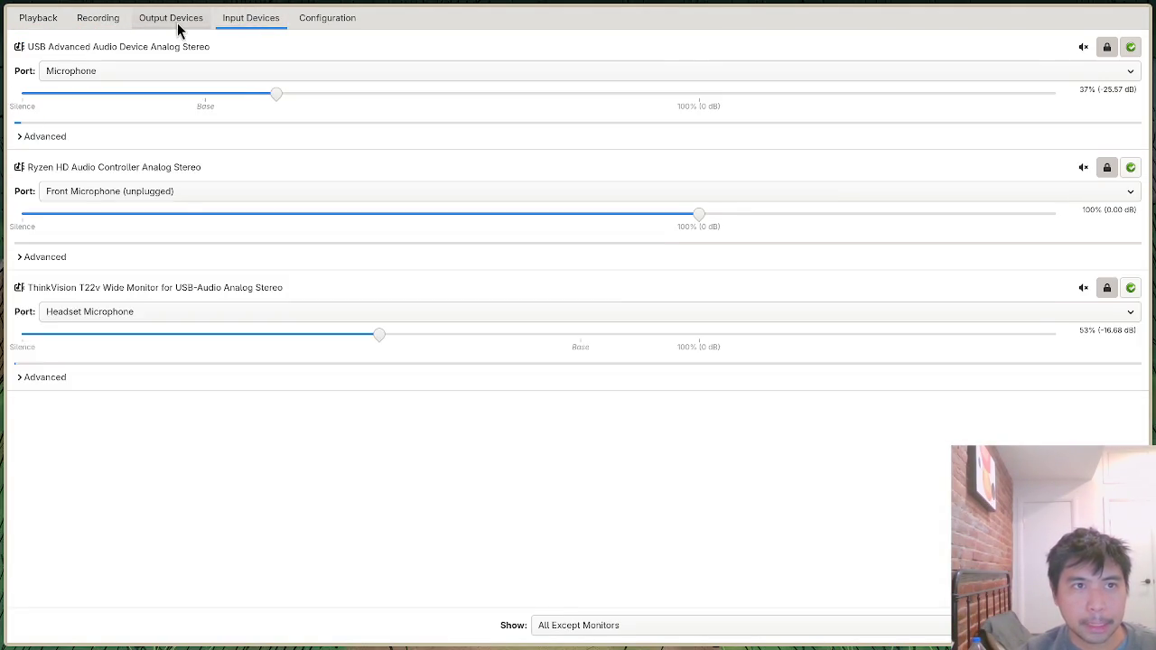
left_click(112, 26)
left_click(164, 23)
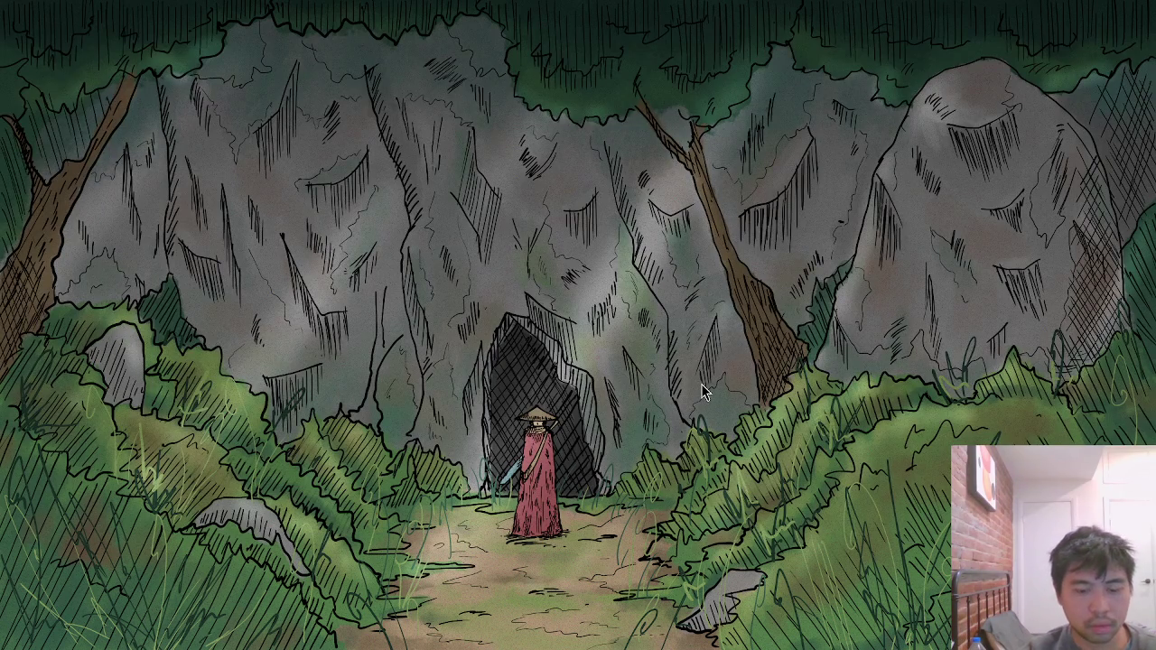
Relaunch pavucontrol and view its Output Devices list.
key("super+d")
type("pav")
key("Return")
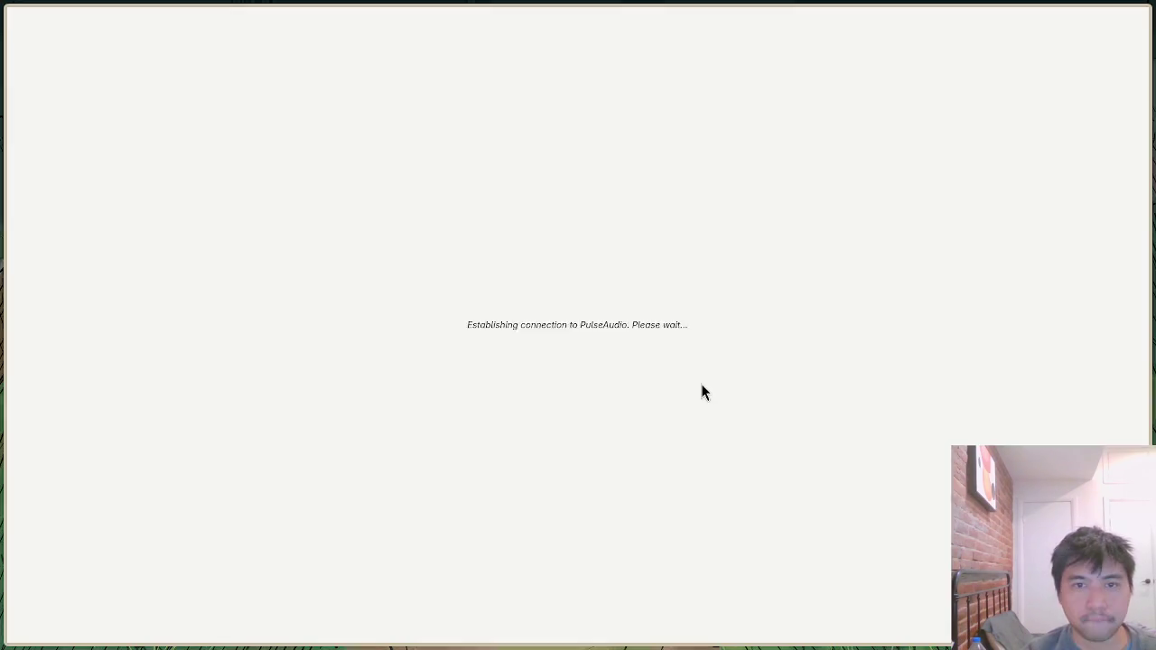
left_click(171, 22)
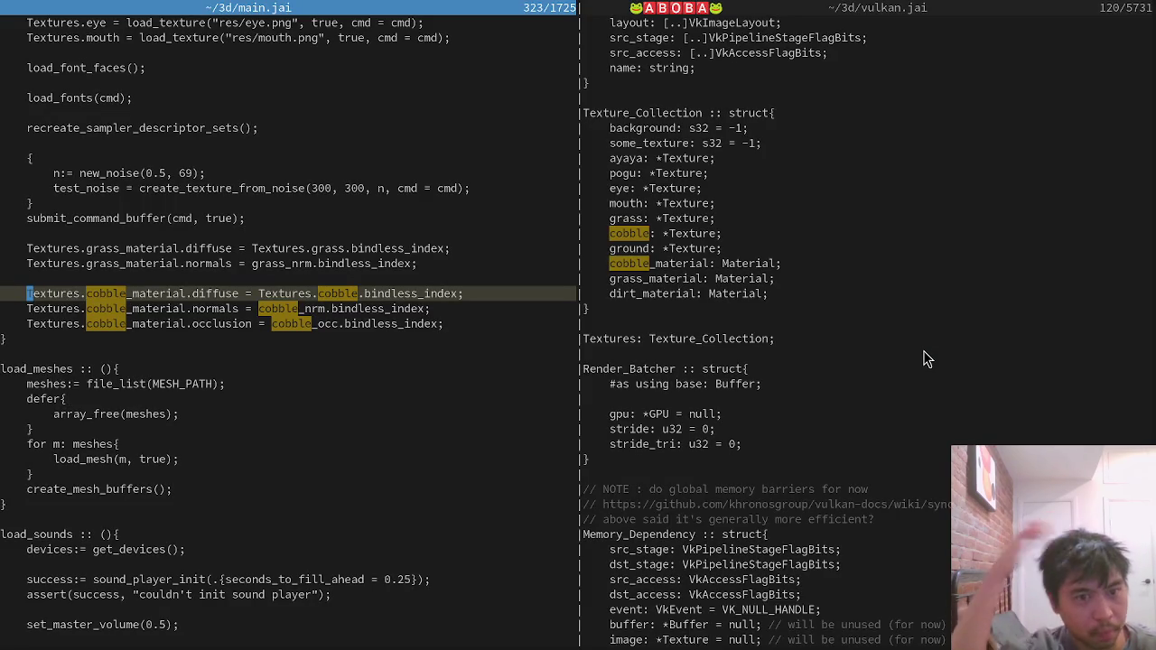
Duplicate the three cobble_material lines and drop the Textures. prefix on the copy.
left_click(449, 294)
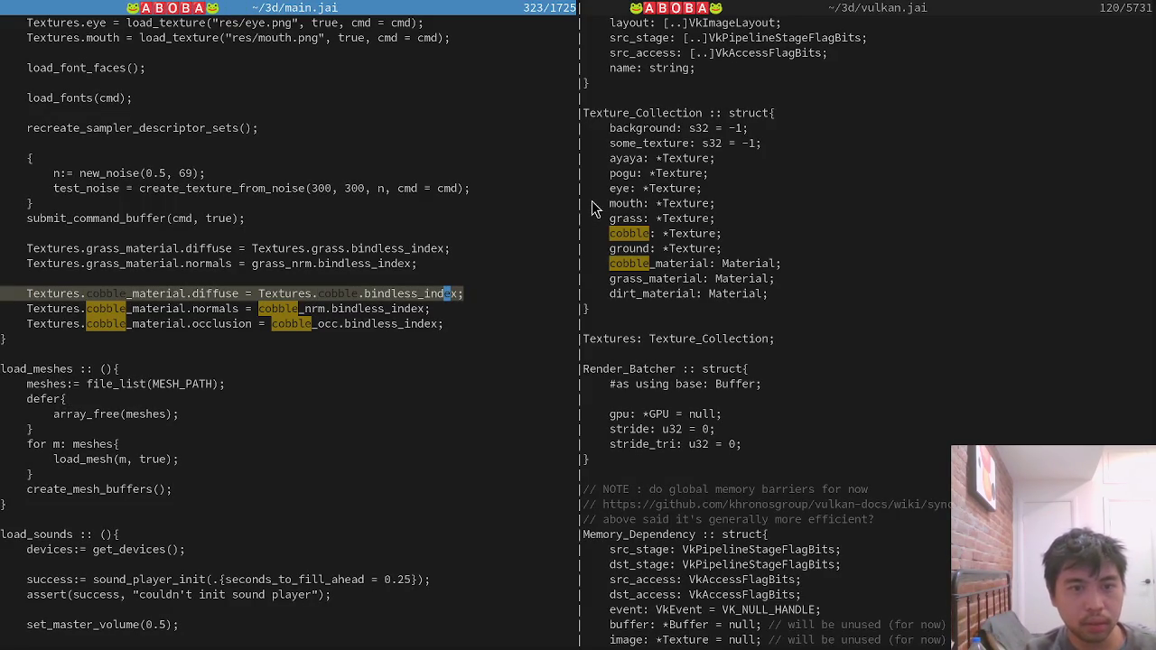
key("shift+v")
key("j")
key("j")
key("y")
key("o")
key("Escape")
key("p")
key("t")
key("underscore")
key("semicolon")
key("b")
key("b")
key("b")
key("b")
key("d")
key("w")
key("x")
Replace cobble with dirt in the copied material lines and save main.jai.
key("shift+v")
key("j")
key("j")
type(":'<,'>s/cobble/dirt/g")
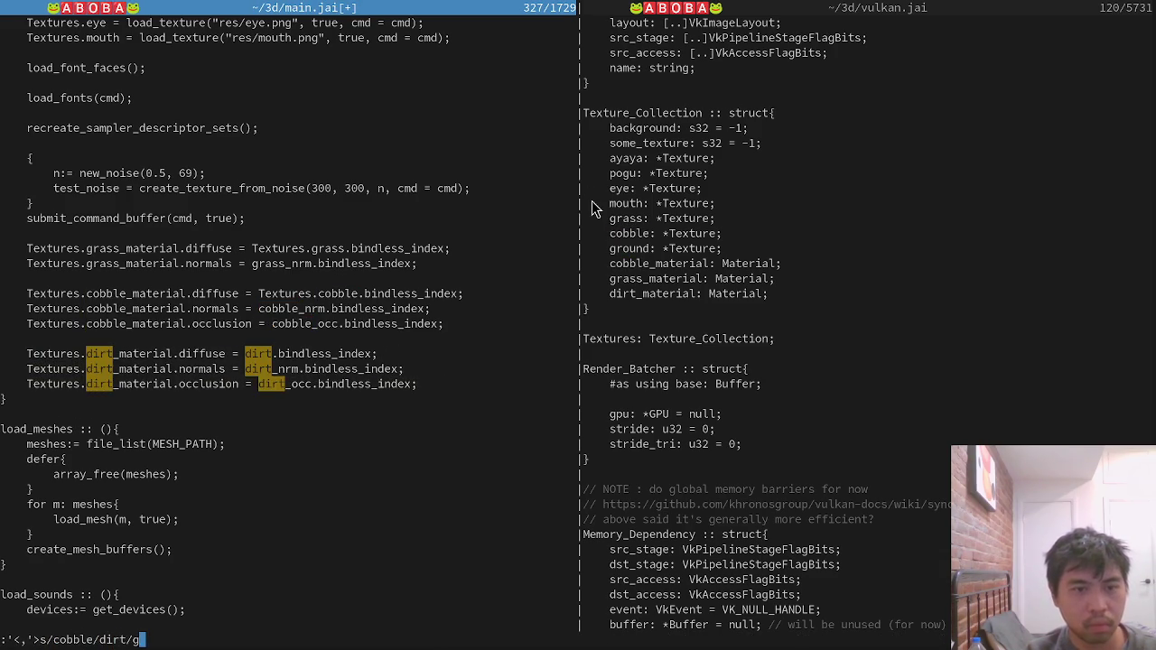
key("Return")
type(":w")
key("Return")
Rebuild the game with jai-linux build_no_shaders.jai in the terminal.
key("alt+Tab")
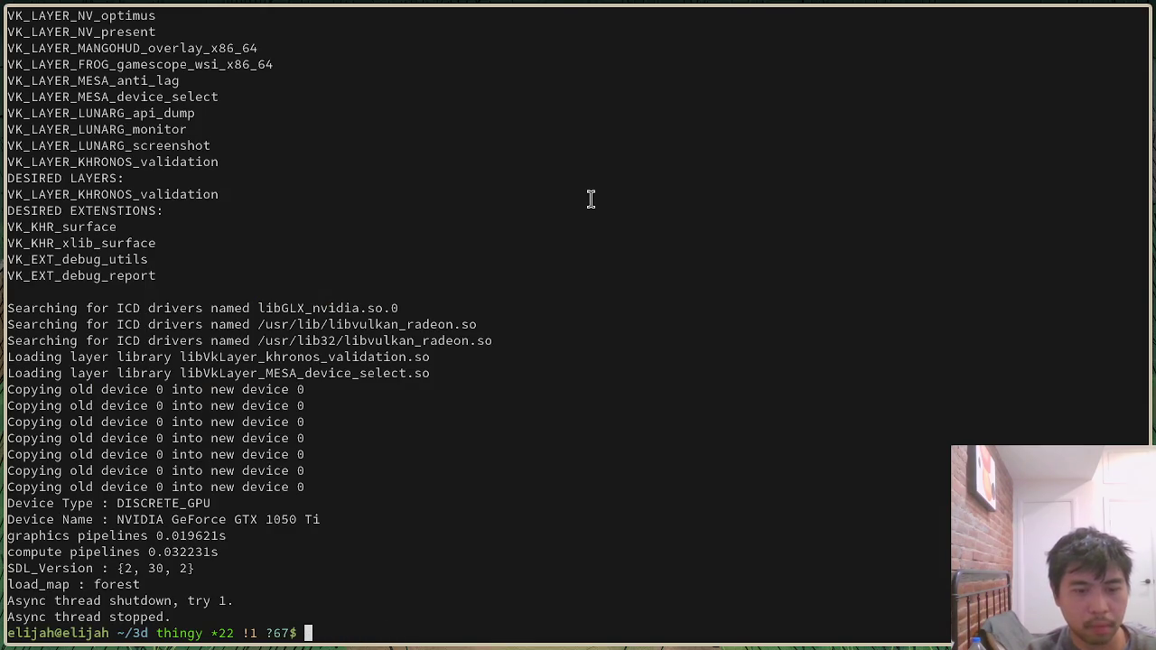
key("Up")
key("Return")
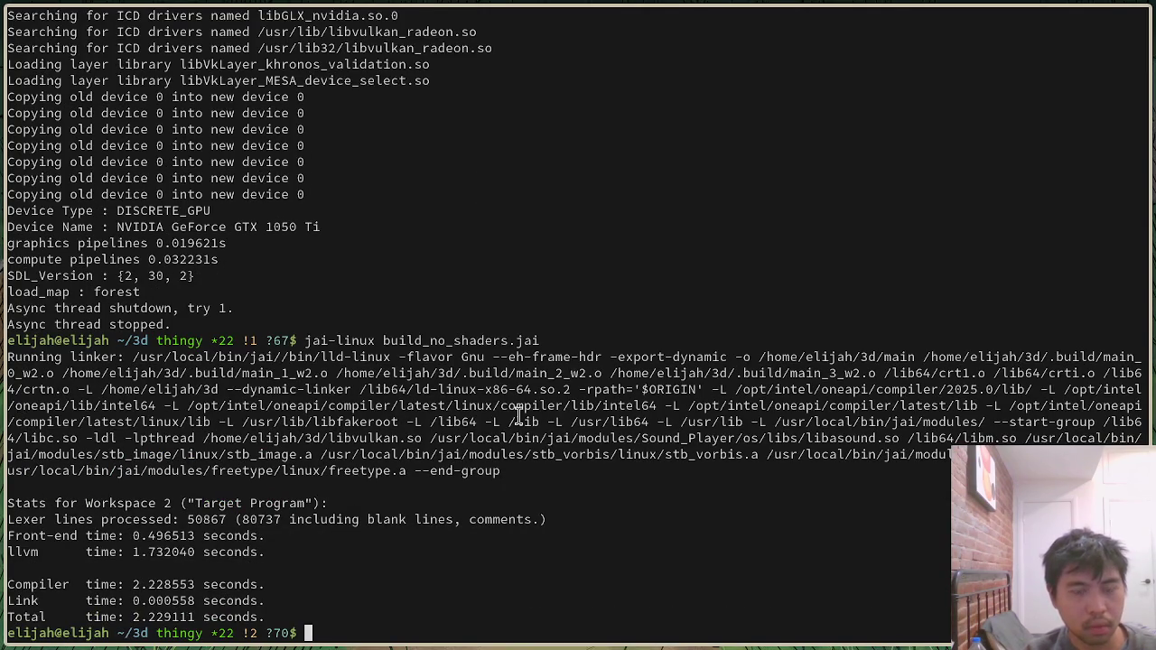
key("Up")
key("Return")
key("alt+Tab")
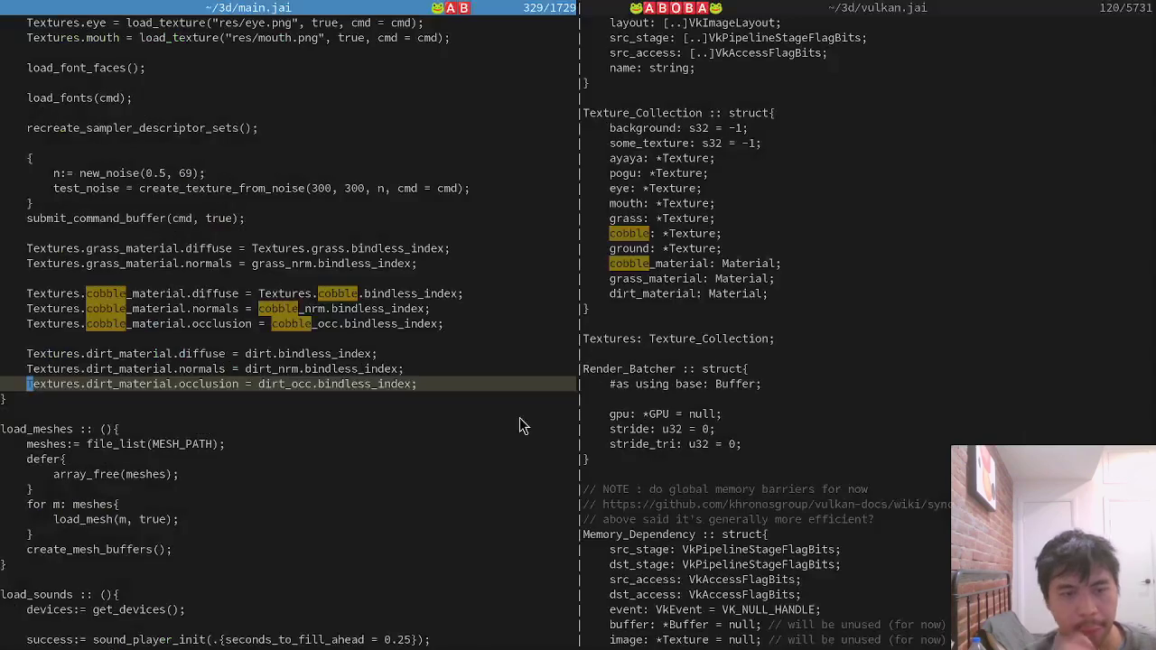
Open map.jai in the left pane via the file finder.
key("ctrl+p")
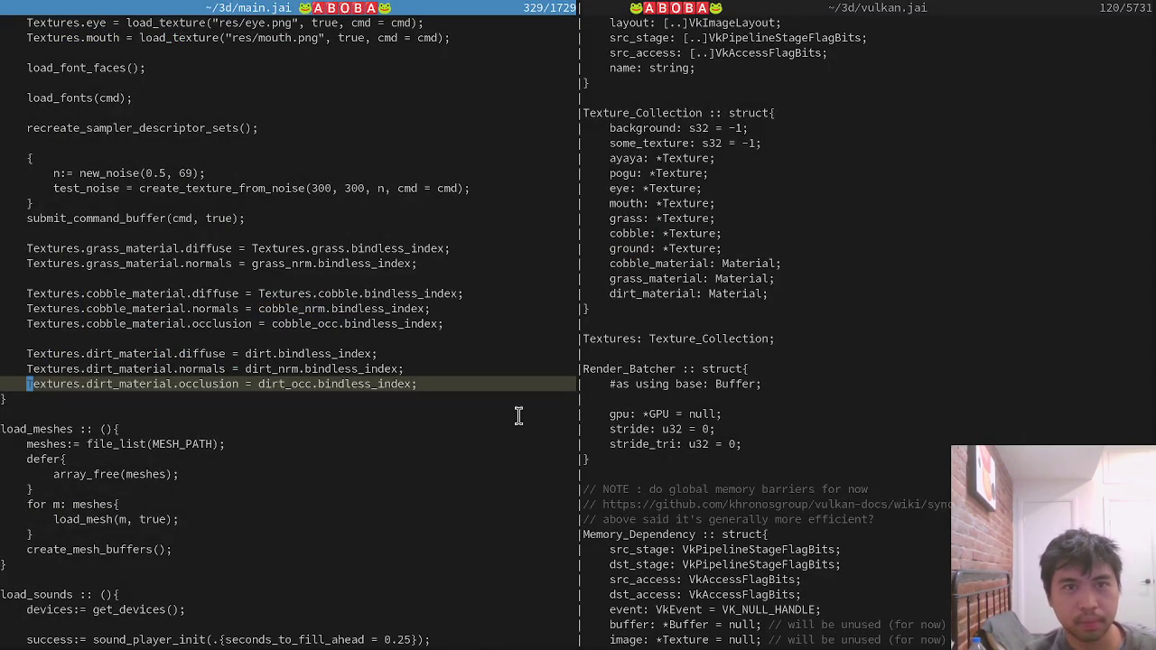
type("map")
key("Return")
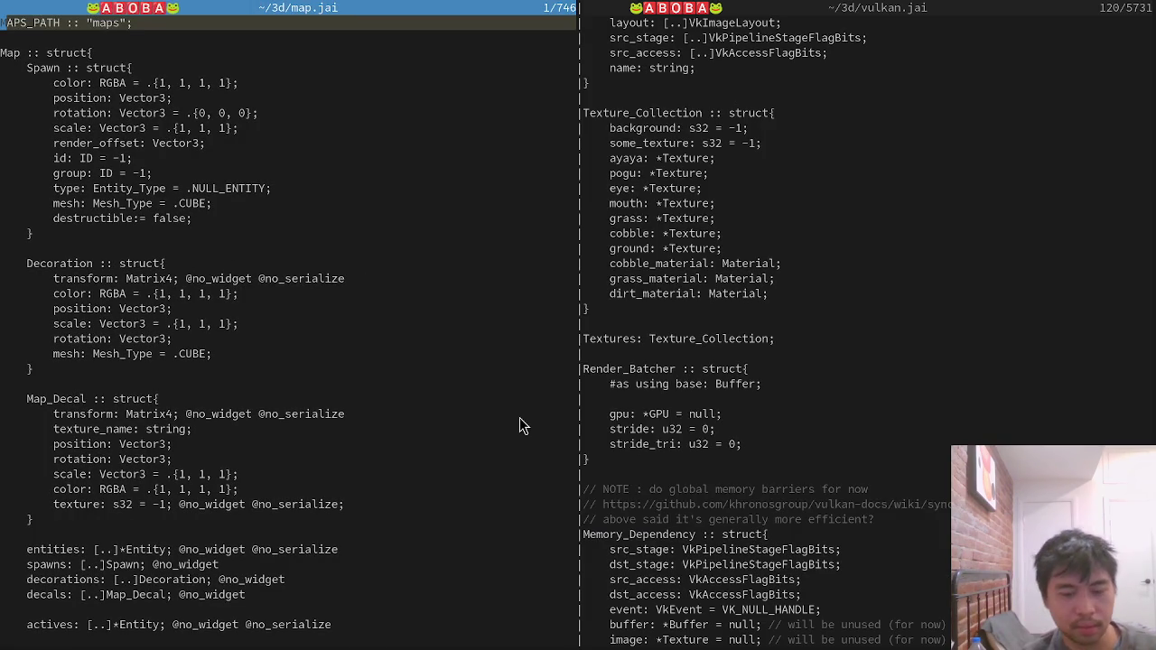
Search for randomize_co and close the other split so map.jai fills the window.
type("/randomize_co")
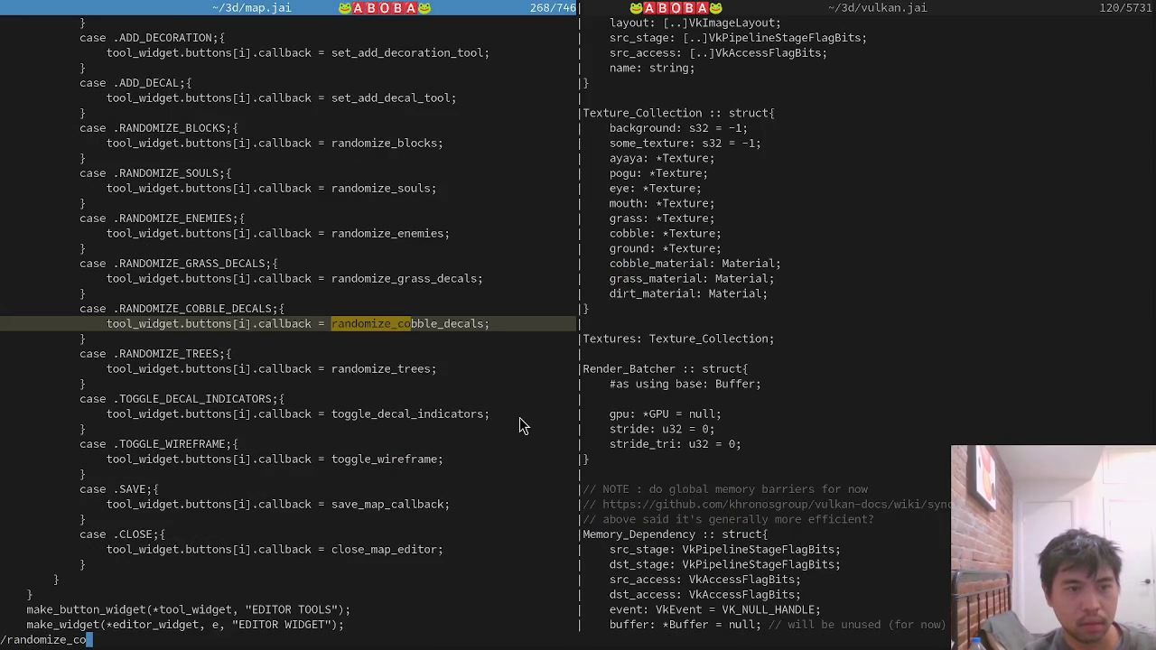
key("Return")
key("ctrl+w")
key("l")
key("ctrl+w")
key("q")
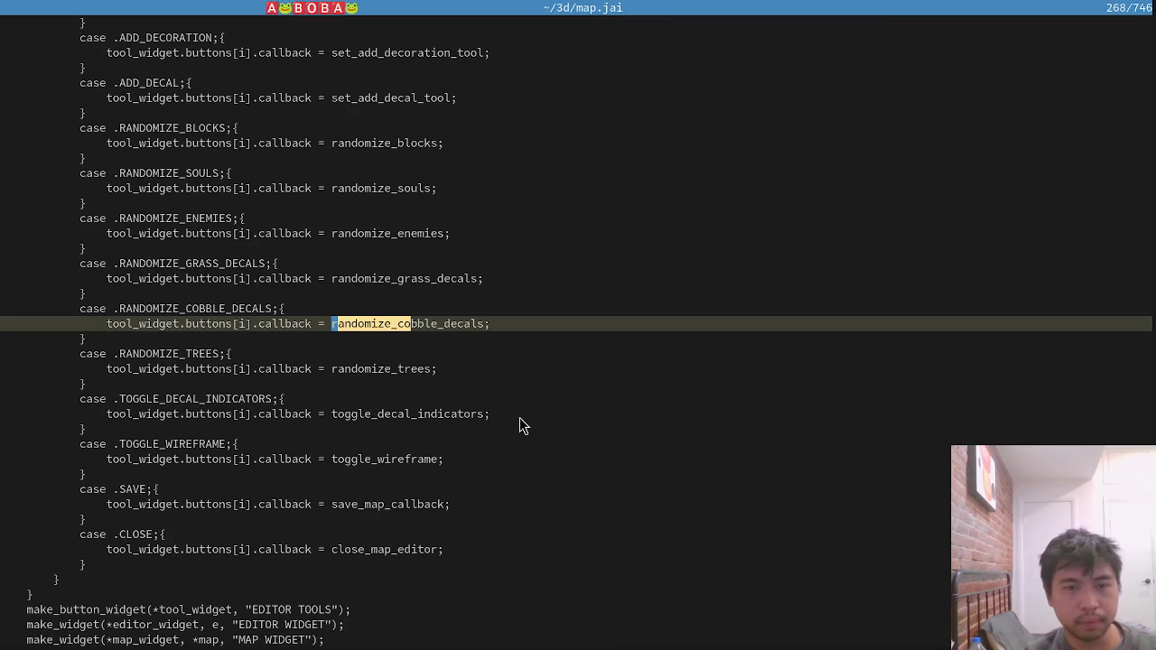
Duplicate the RANDOMIZE_COBBLE_DECALS case block and relabel the copy RANDOMIZE_DIRT_DECALS.
key("k")
key("V")
key("j")
key("j")
key("y")
key("j")
key("j")
key("p")
key("$")
key("h")
key("h")
key("h")
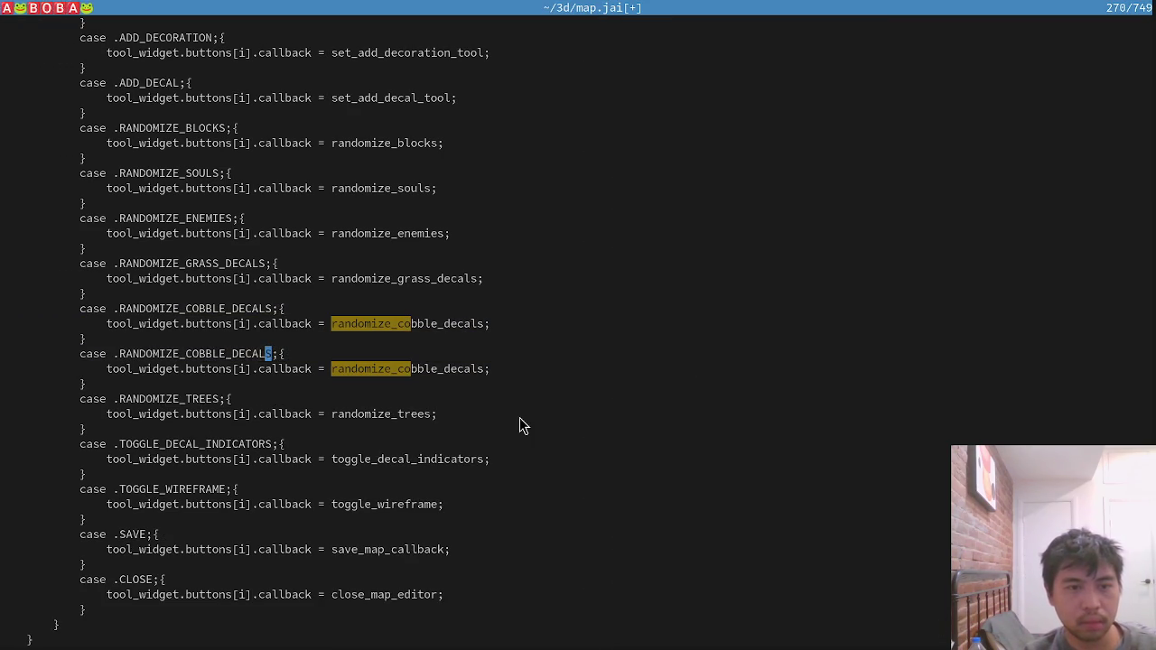
key("v")
key("h")
key("h")
key("h")
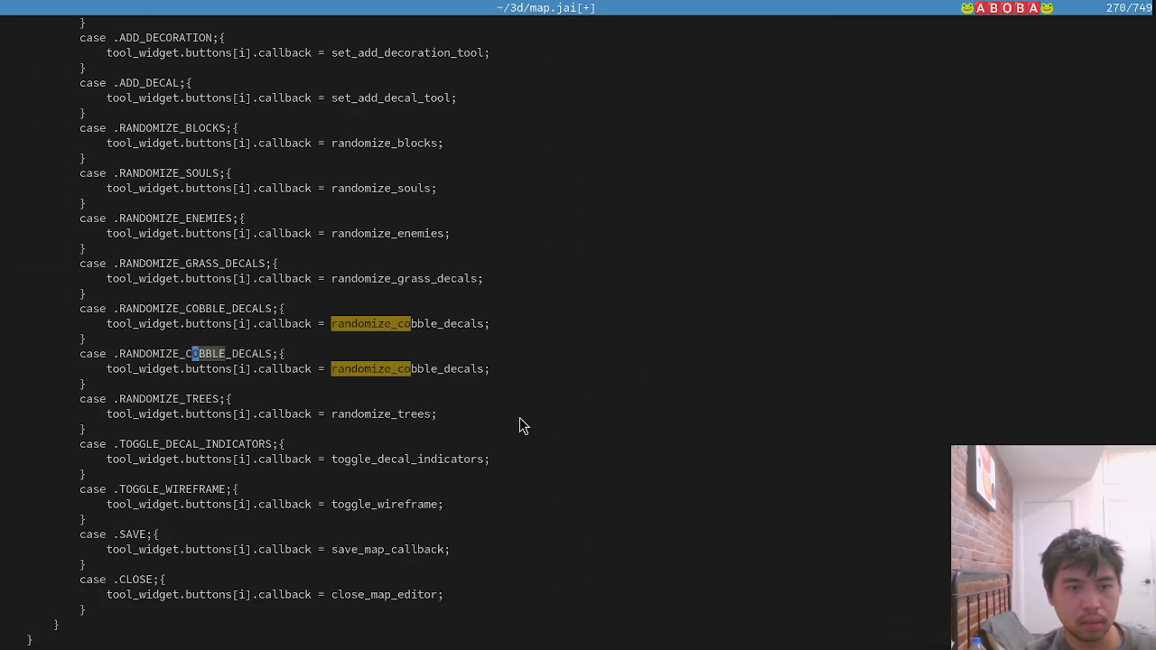
type("cDIRT")
key("Escape")
Rename the copied case's callback to randomize_dirt_decals and save map.jai.
key("j")
key("dollar")
key("F")
key("c")
key("semicolon")
type("dtd")
type("idirt_")
key("Escape")
type(":w")
key("Return")
Clear search highlighting, split map.jai side by side, and highlight RANDOMIZE_DIRT_DECALS occurrences.
type(":noh")
key("Return")
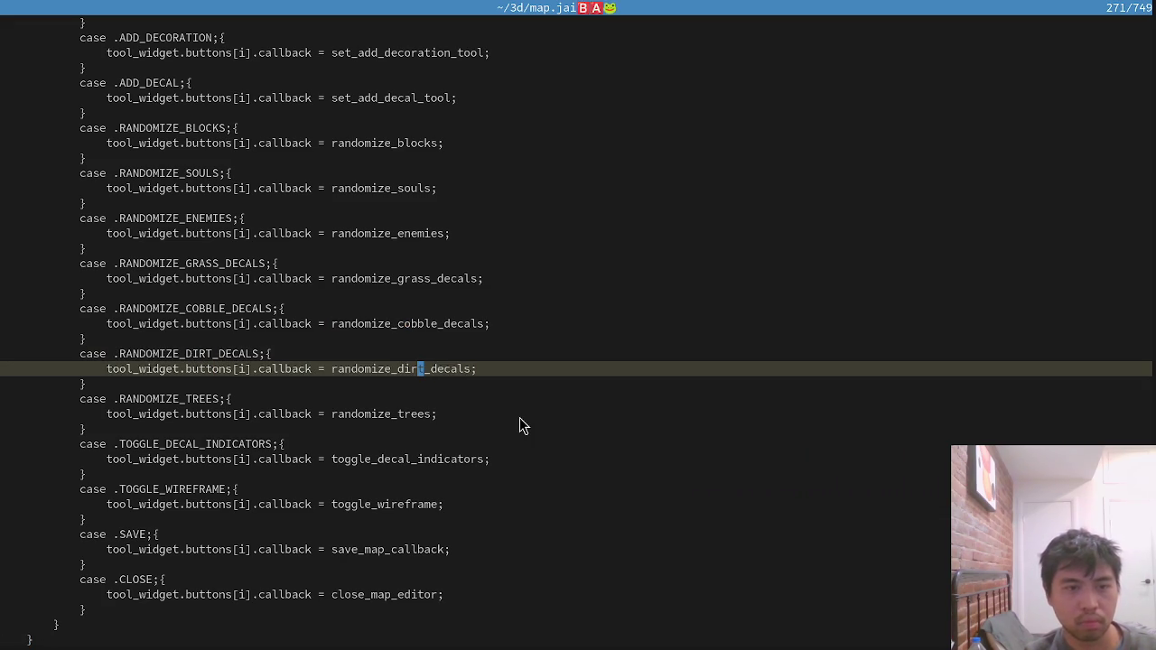
key("ctrl+w")
key("v")
key("minus")
key("w")
key("asterisk")
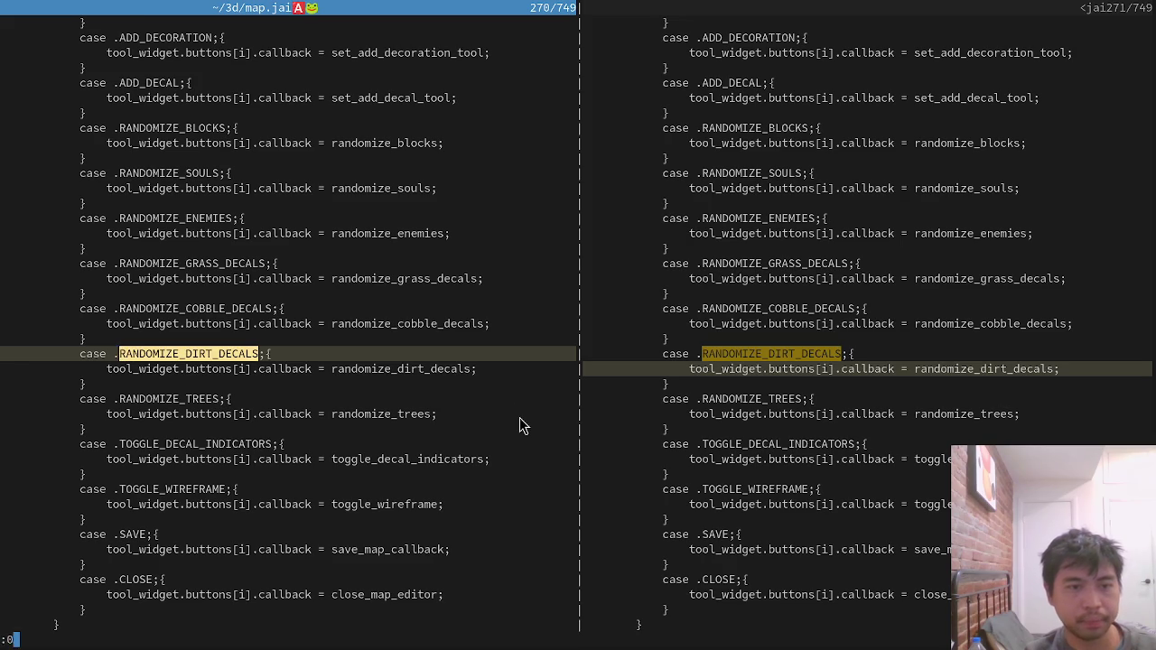
key("g")
key("g")
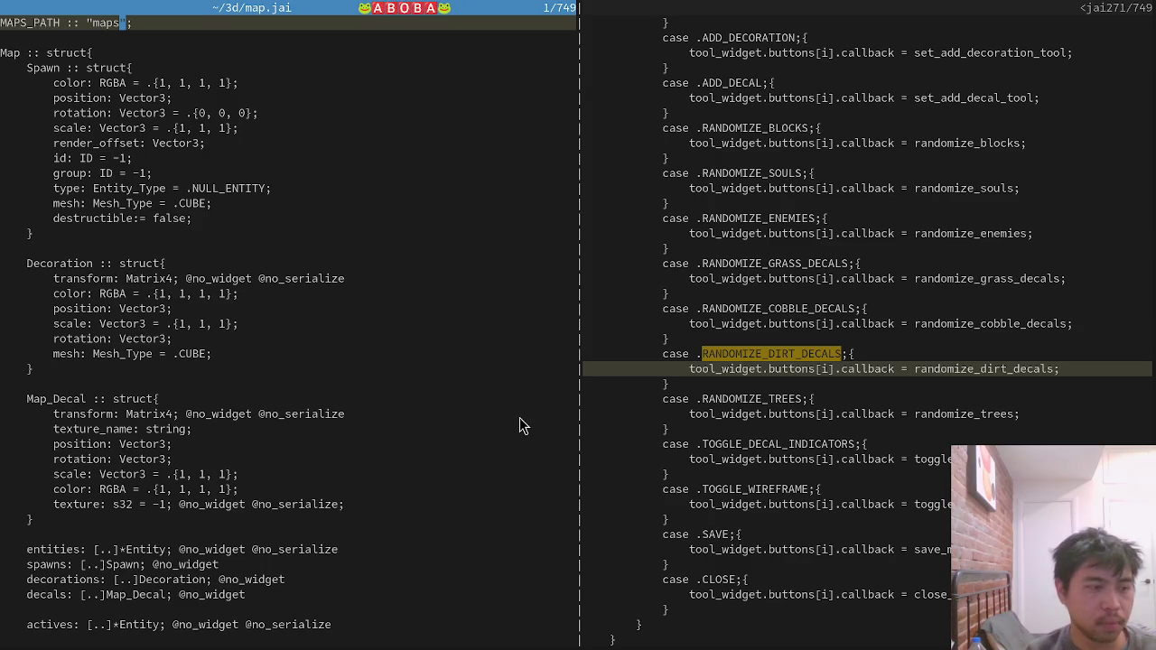
Duplicate the RANDOMIZE_COBBLE_DECALS enum line and rename the copy RANDOMIZE_DIRT_DECALS.
scroll(412, 443, "down", 9)
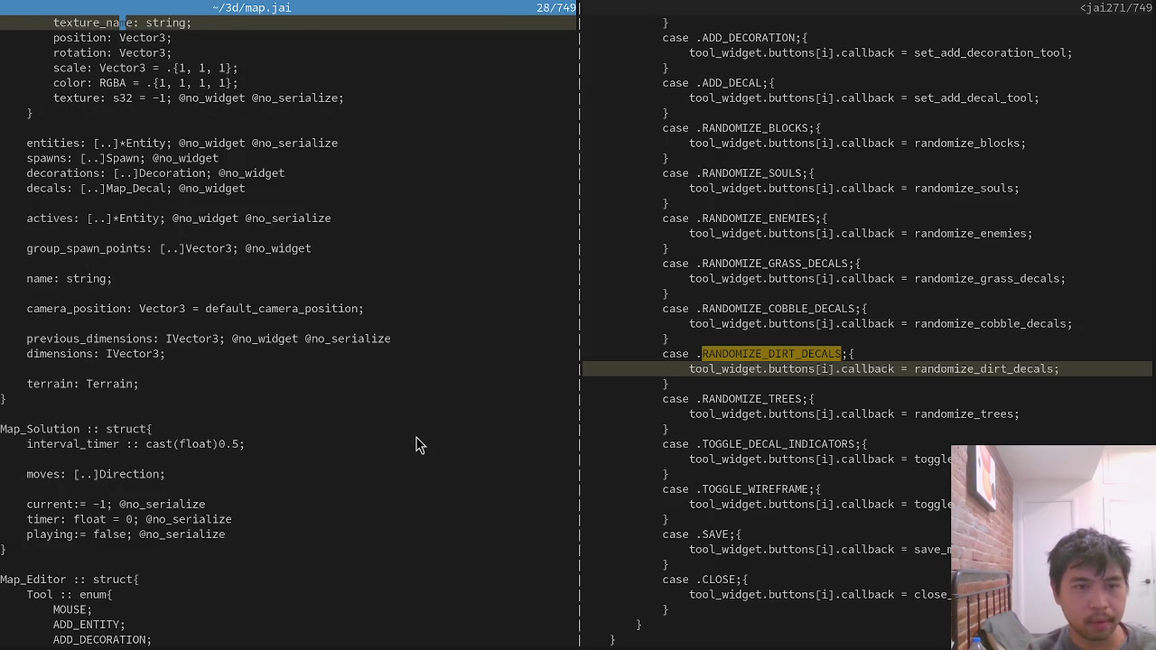
scroll(416, 444, "up", 2)
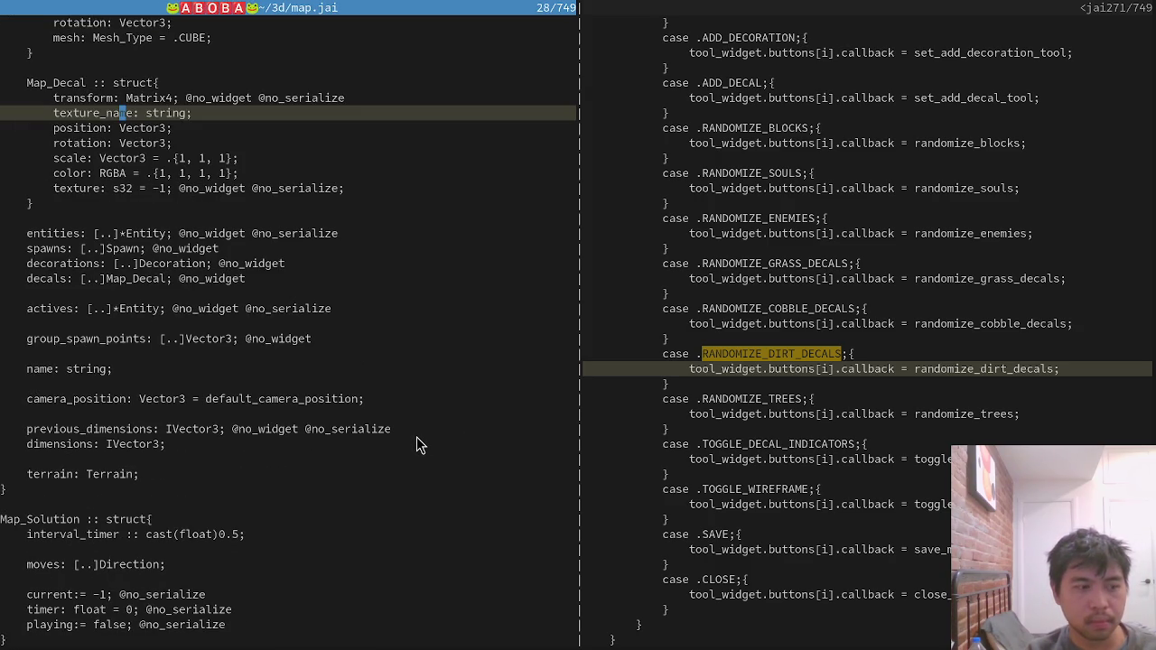
scroll(416, 438, "up", 4)
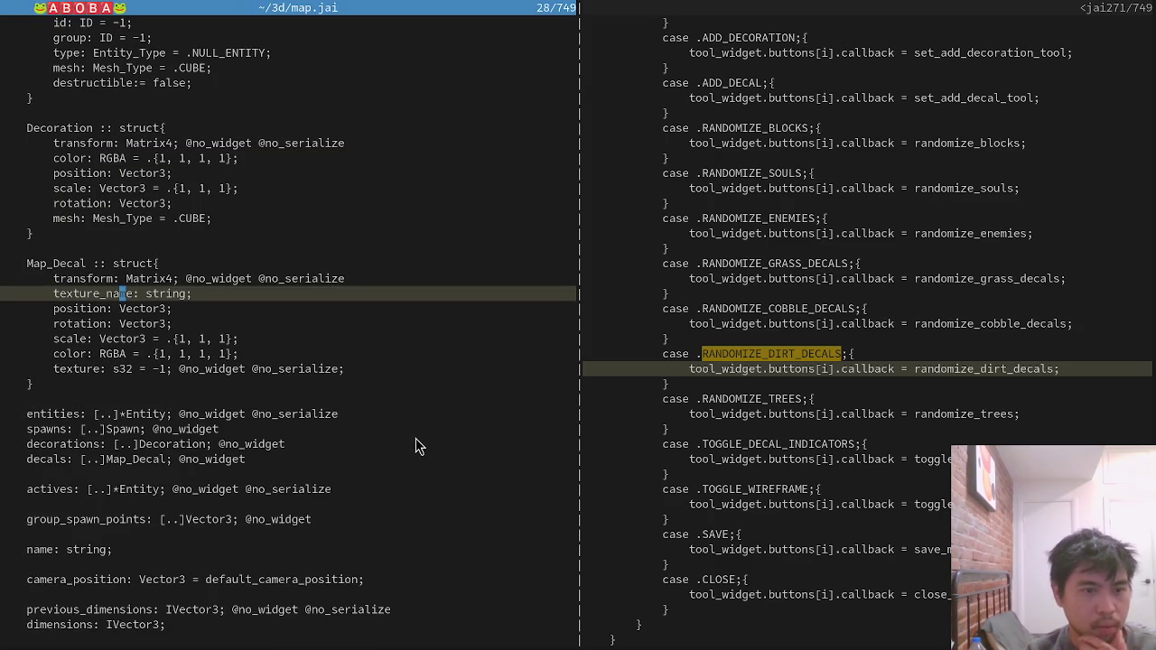
scroll(416, 443, "up", 1)
scroll(413, 438, "down", 15)
left_click(280, 369)
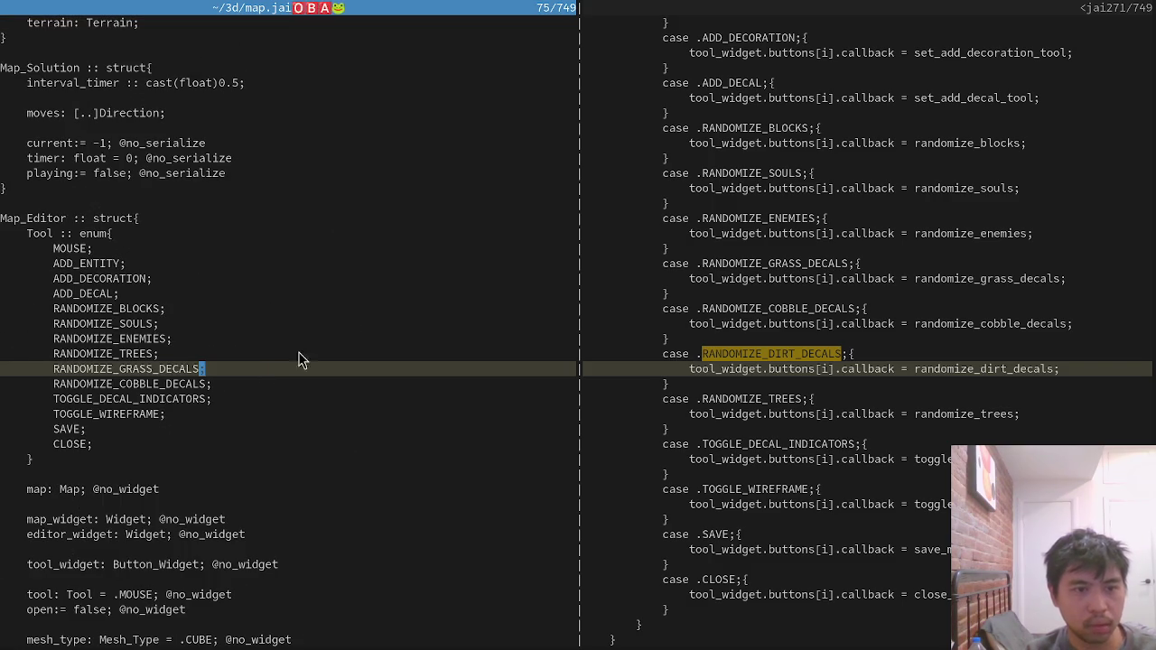
key("j")
key("y")
key("y")
key("p")
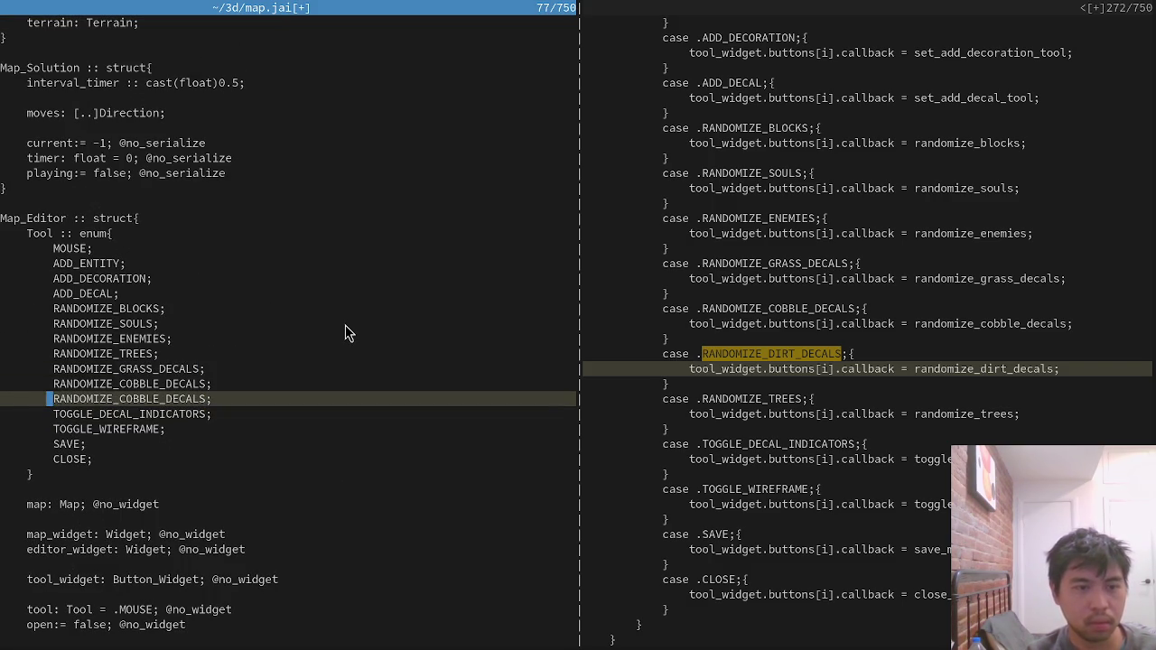
key("f")
key("C")
key("v")
key("l")
key("l")
key("l")
type("lcDIRT")
key("Escape")
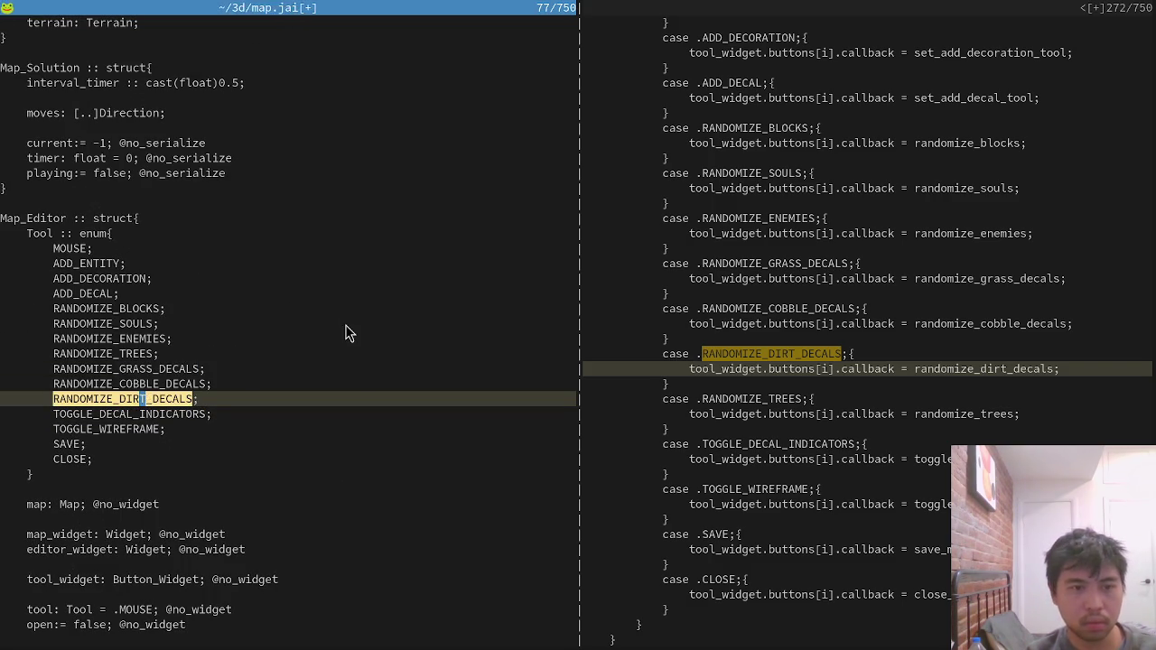
key("k")
Return to a single window and jump to the randomize_cobble_decals definition.
key("ctrl+w")
key("l")
key("ctrl+w")
key("o")
key("k")
key("k")
key("k")
key("f")
key("c")
key("ctrl+]")
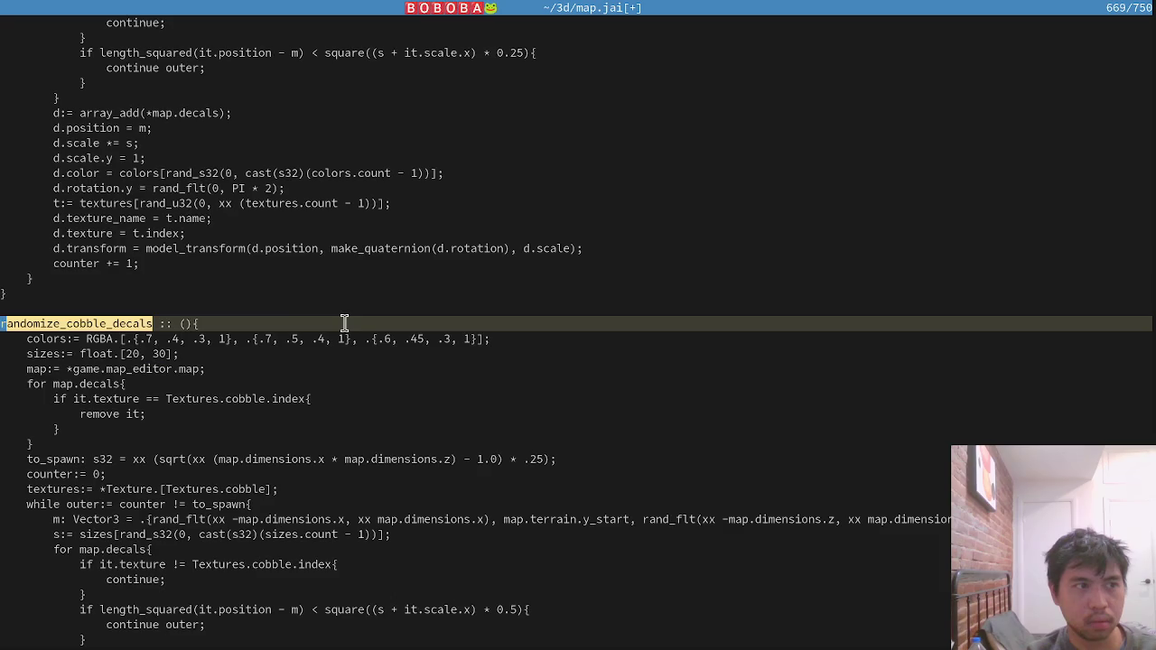
Paste a copy of randomize_cobble_decals, replace cobble with dirt throughout it, and save.
scroll(347, 332, "down", 10)
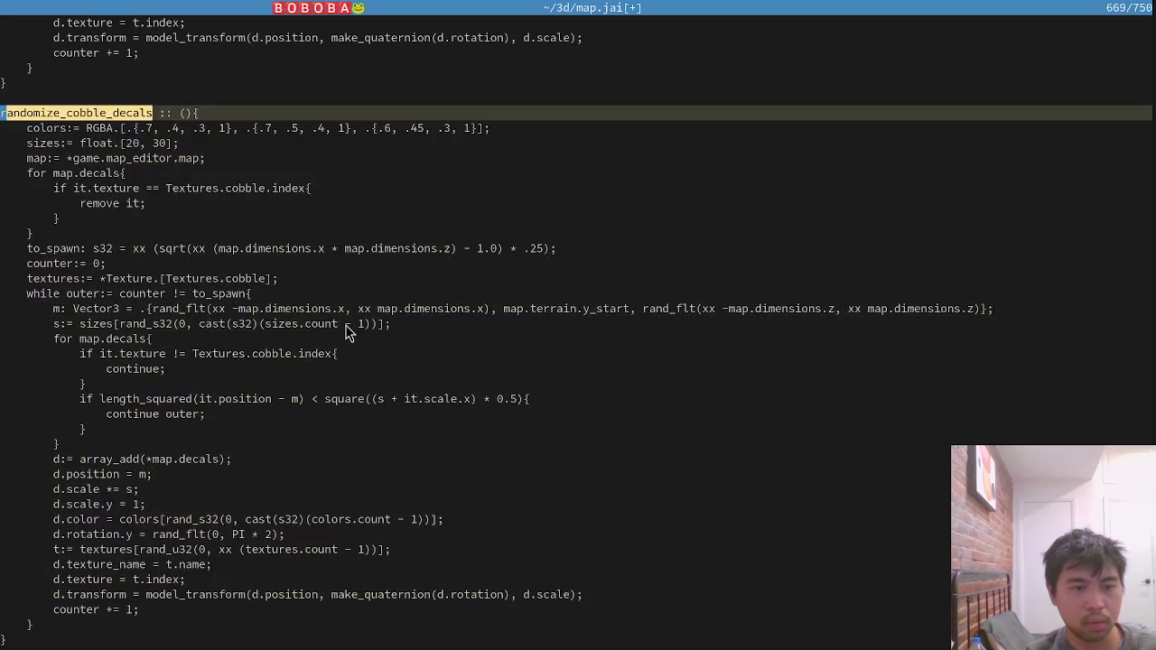
key("j")
key("j")
key("j")
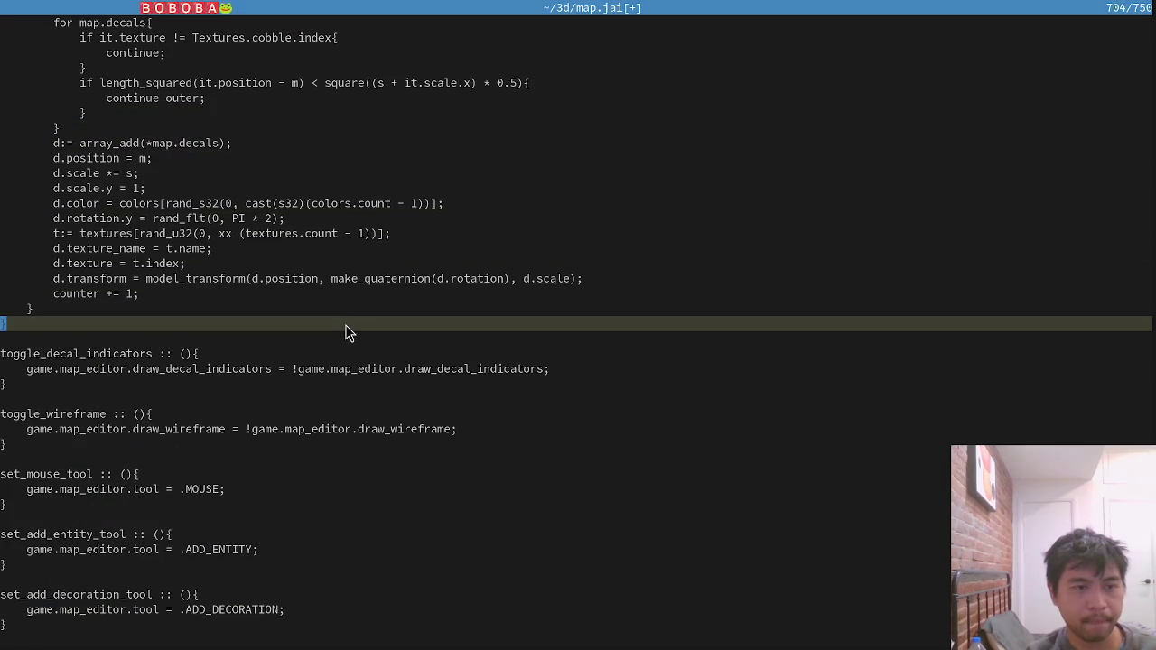
key("p")
key("shift+v")
key("j")
key("j")
key("j")
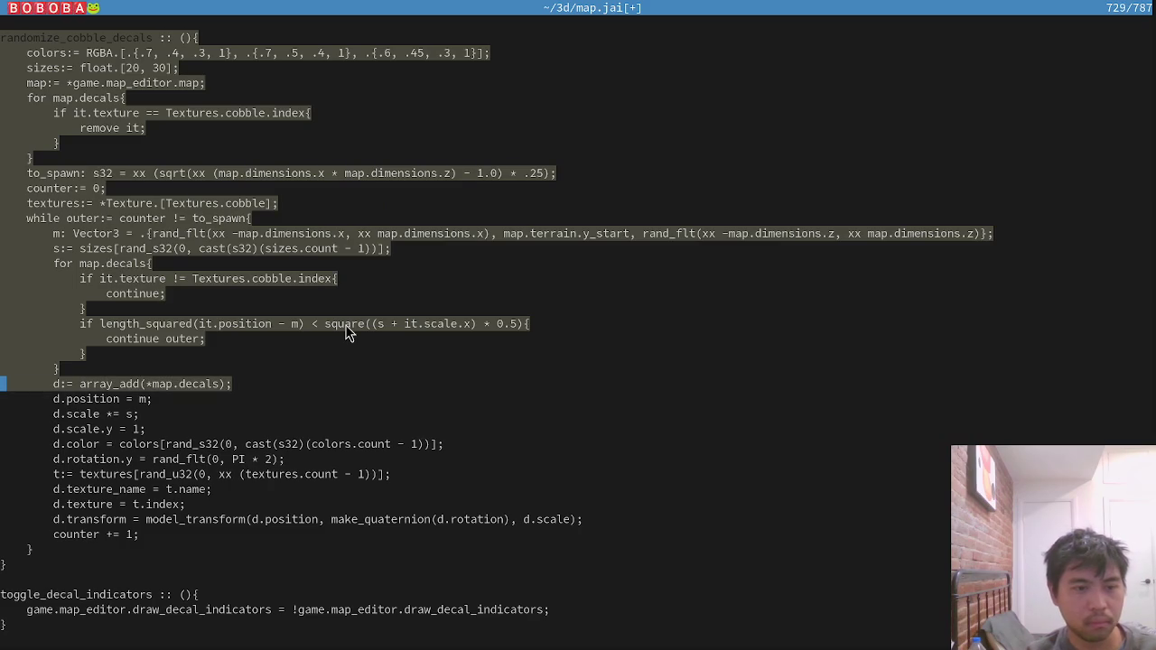
key("j")
key("j")
key("j")
type(":'<,'>s/cob")
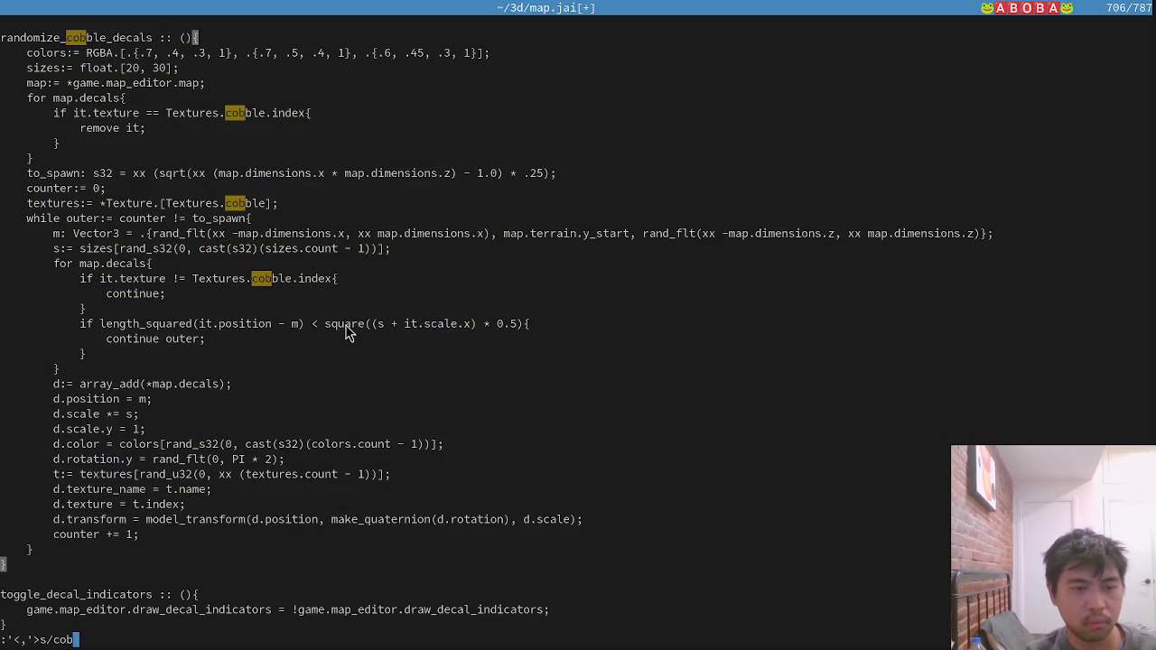
type("ble/dirt/g")
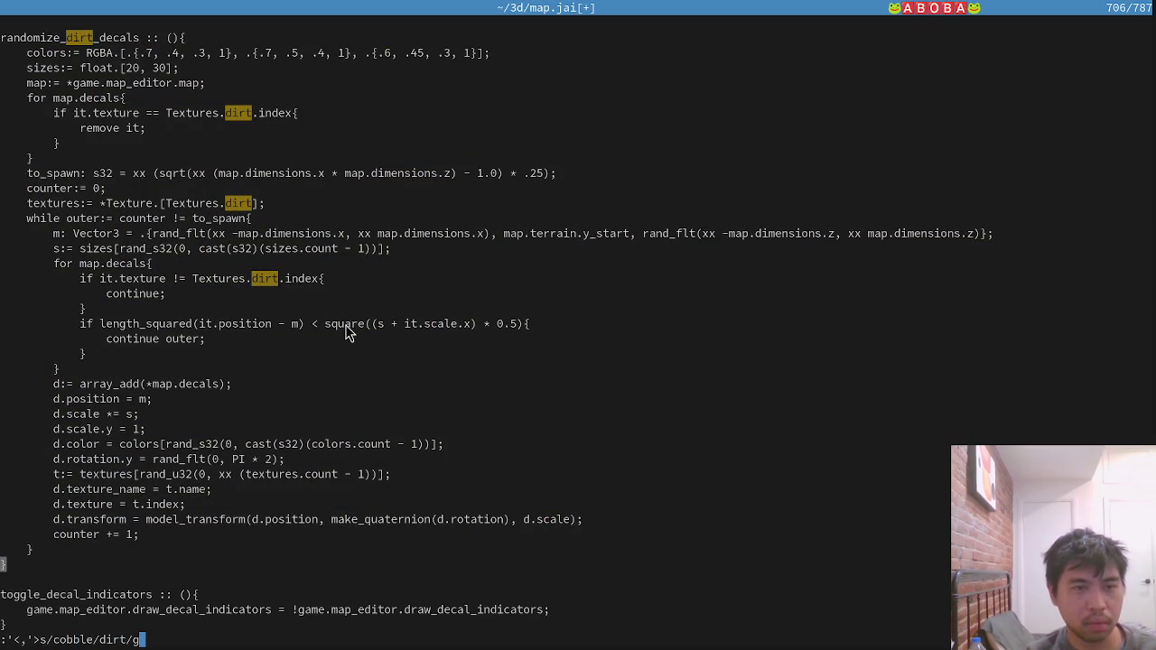
key("Return")
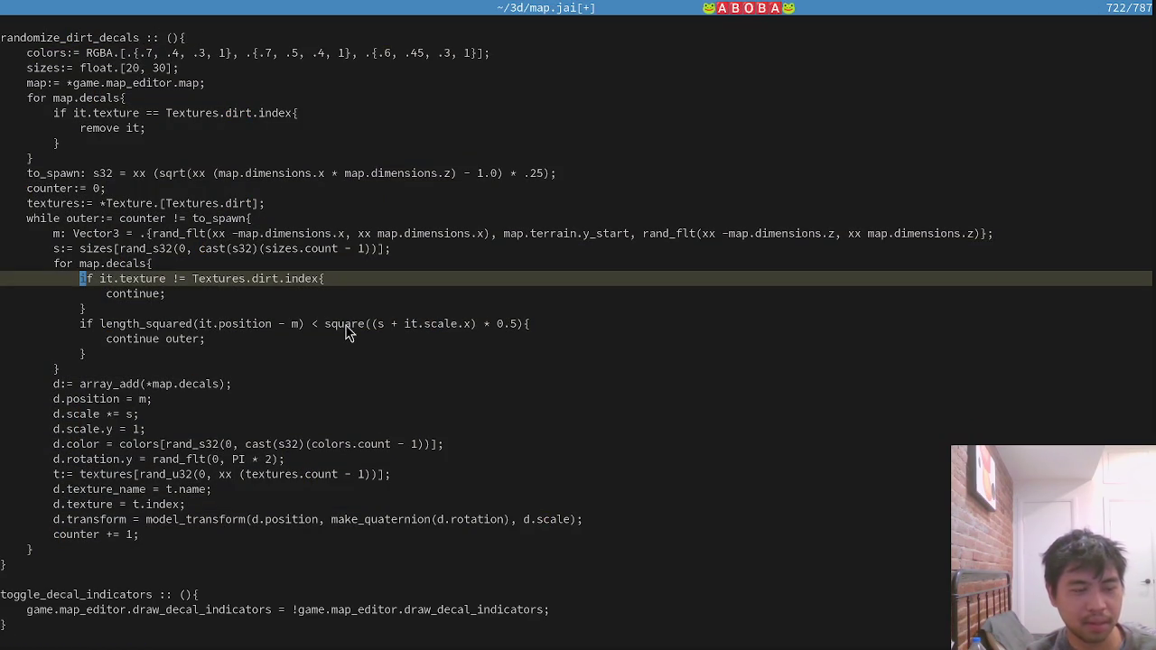
key("ctrl+s")
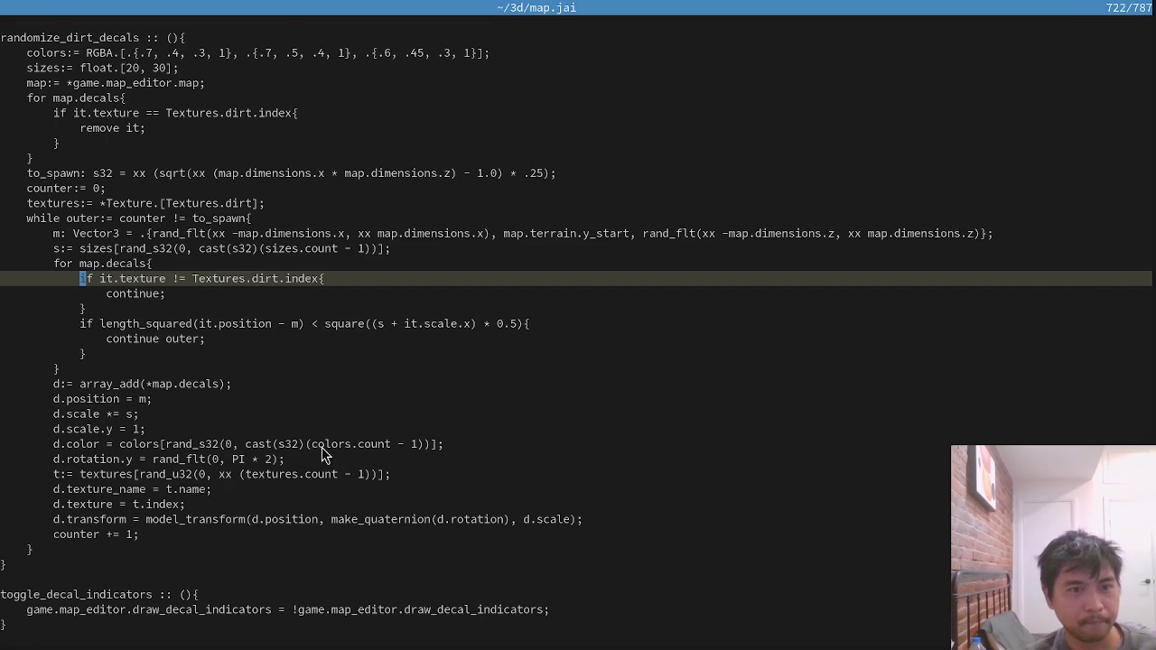
Change the dirt spawn factor from .25 to .5 and spacing from 0.5 to 0.25, then save.
scroll(323, 447, "down", 3)
scroll(322, 456, "up", 3)
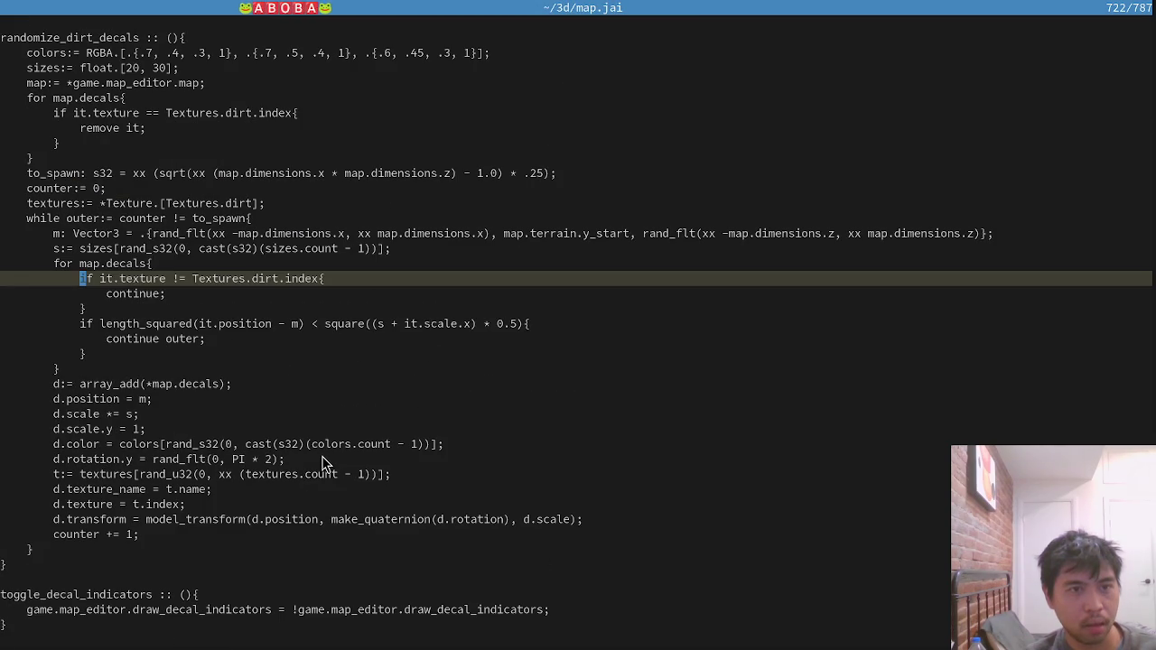
left_click(533, 178)
key("x")
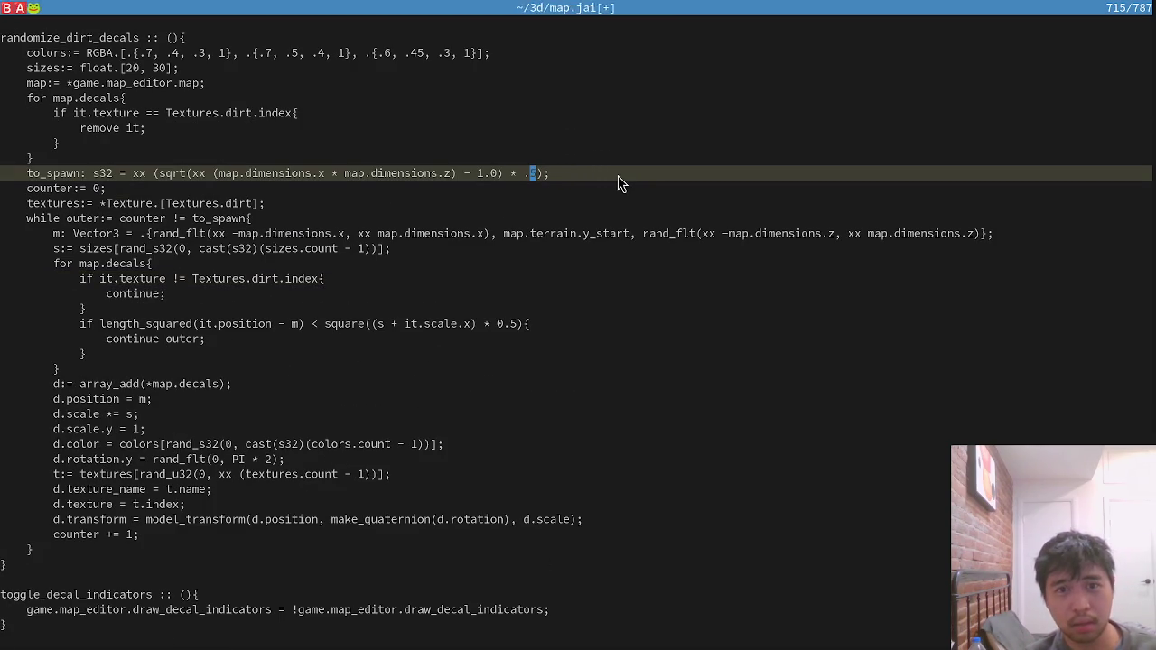
key("j")
key("j")
key("j")
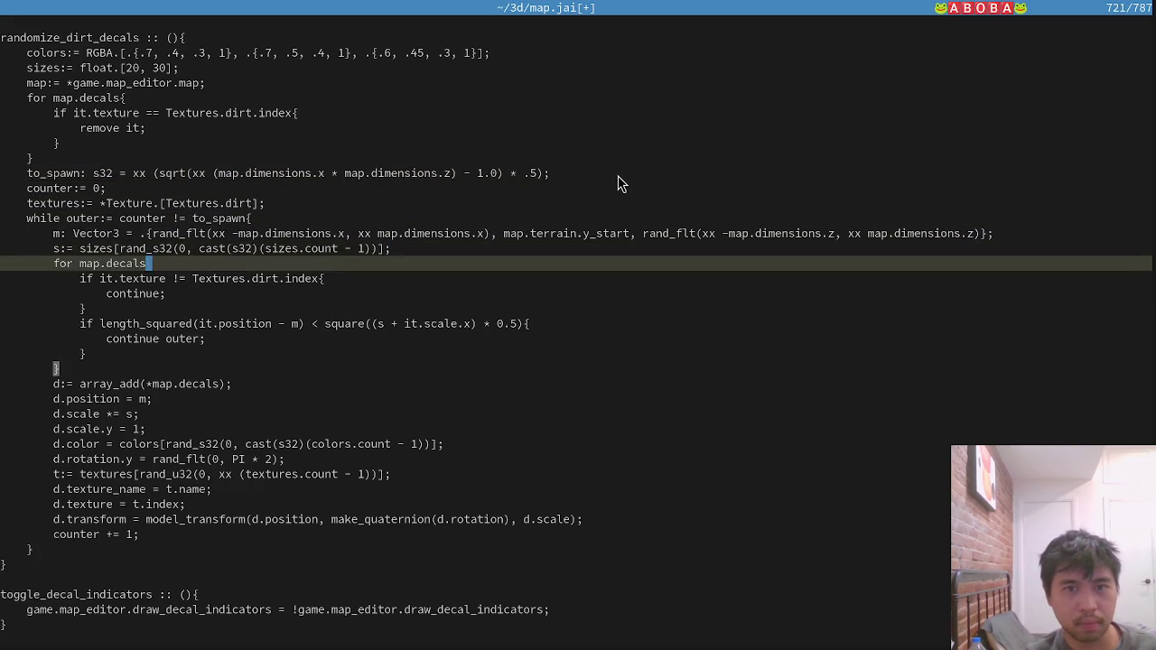
type("i2")
key("Escape")
key("k")
key("k")
key("k")
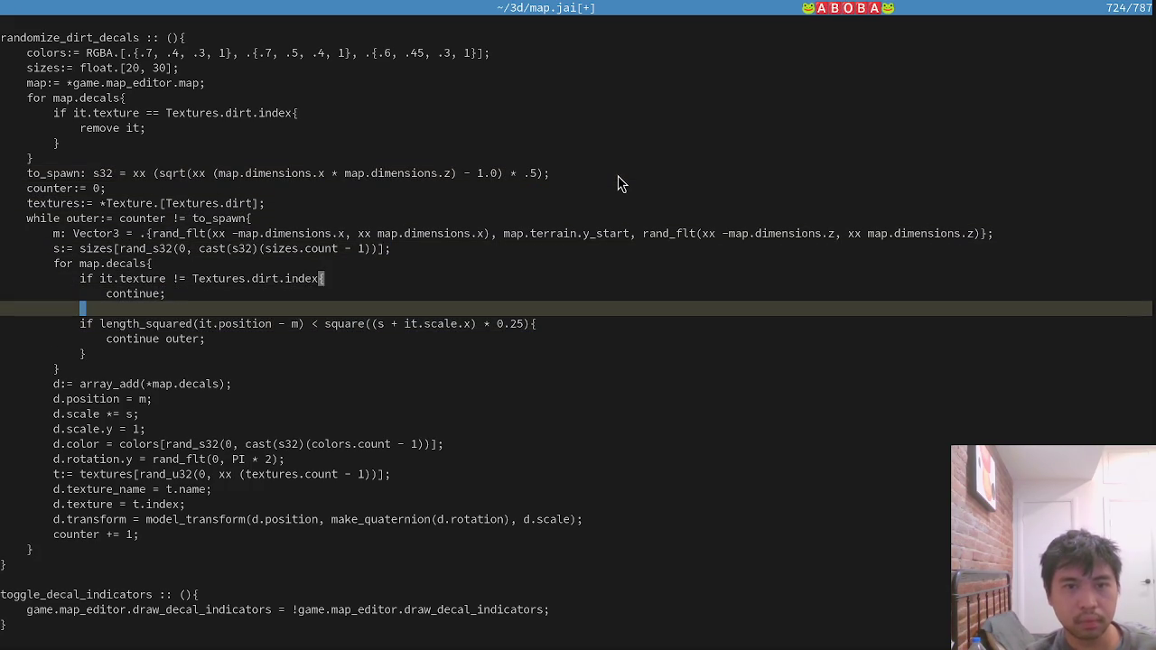
type(":w")
key("Return")
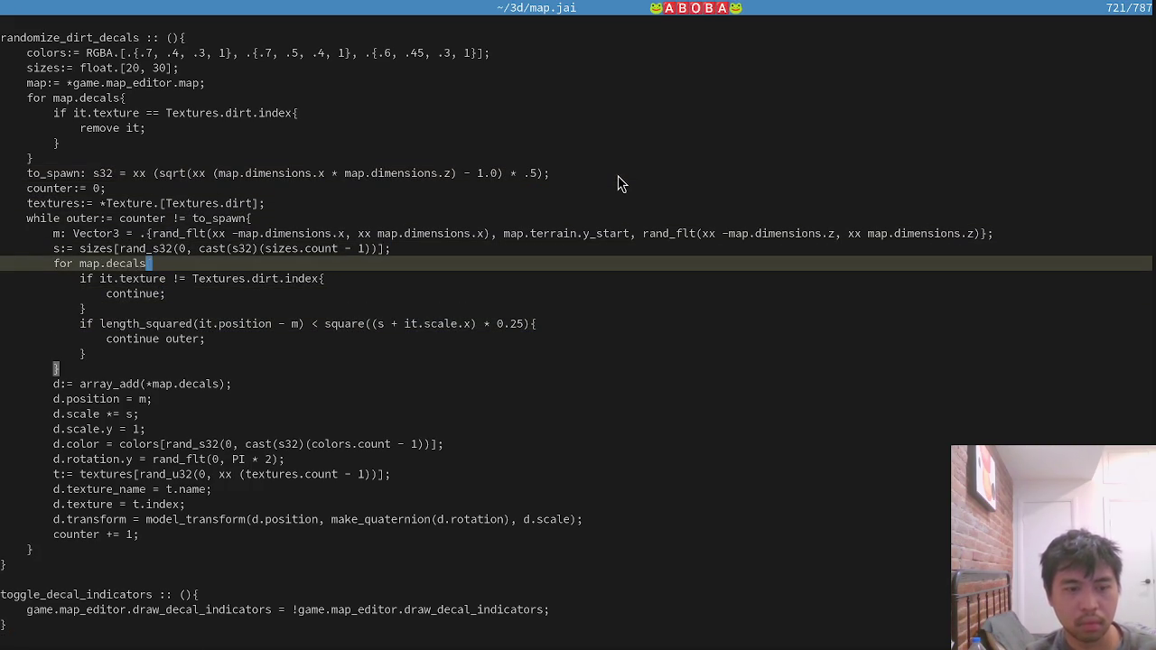
Suspend Vim and rerun the previous game build command.
key("ctrl+z")
key("Up")
key("Return")
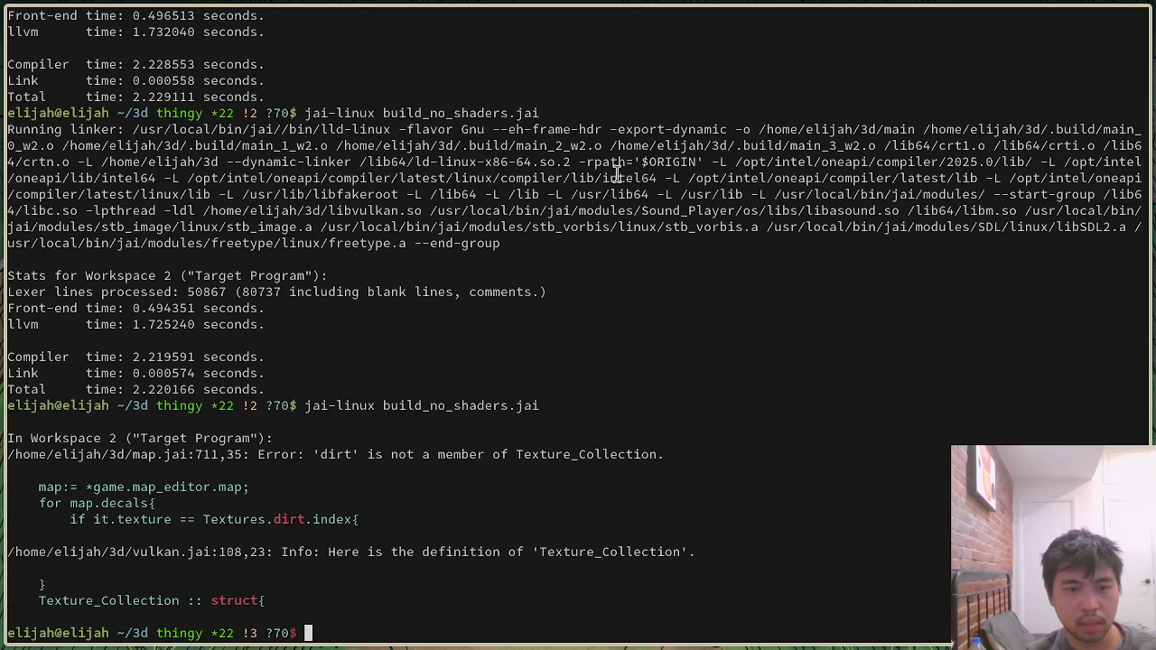
Back in Vim, change the removal check's Textures.dirt.index to Textures.dirt_material.diffuse.
type("fg")
key("Return")
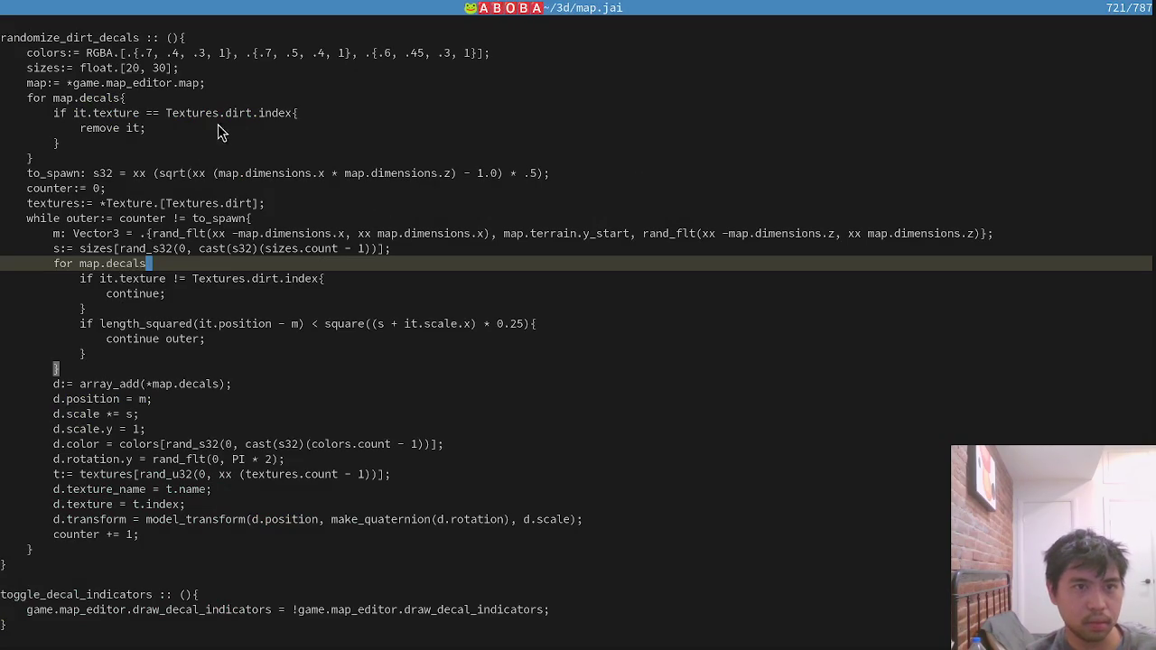
left_click(255, 113)
type("irt_material")
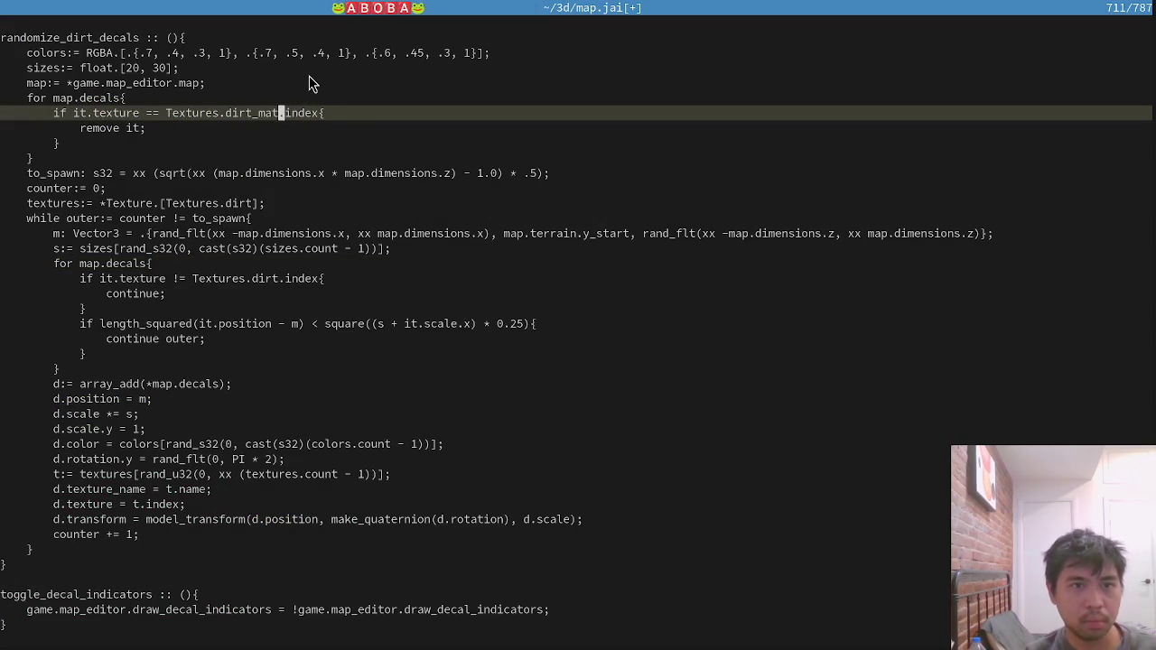
key("Escape")
type("j")
type("kcwdiffus")
type("e")
key("Escape")
key("j")
key("j")
key("j")
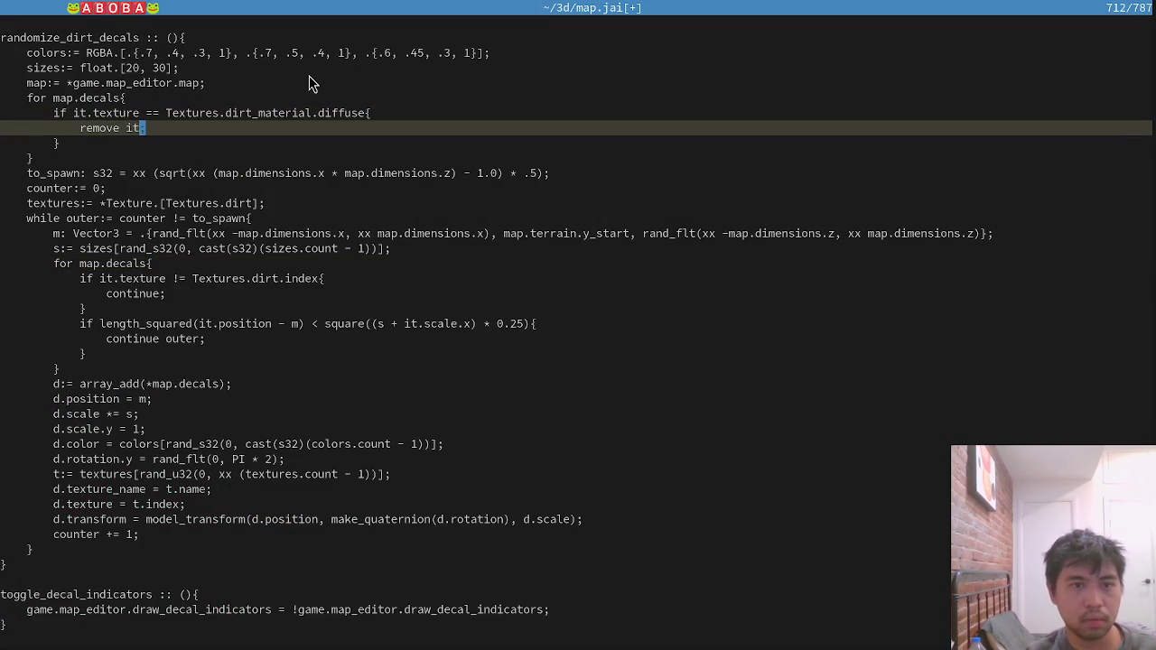
Make the skip check use Textures.dirt_material.diffuse, save, and rebuild the game.
key("k")
key("b")
key("i")
key("BackSpace")
type("_material.")
key("Escape")
type("lcwdiffuse")
key("Escape")
type(":w")
key("Return")
key("alt+Tab")
key("Up")
key("Return")
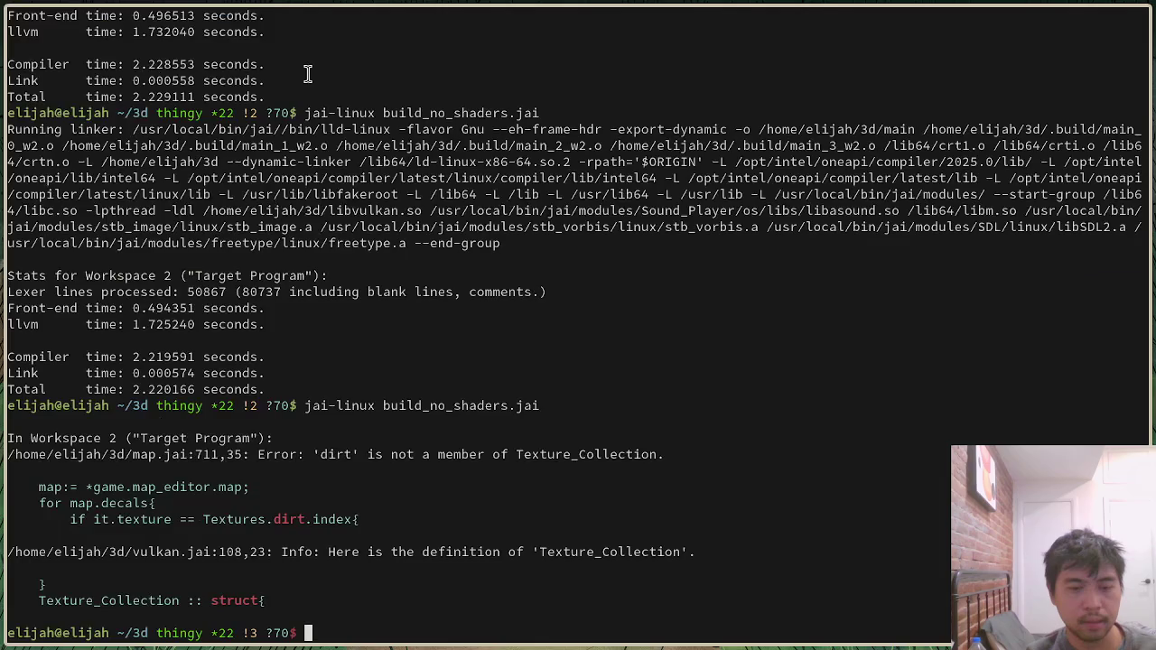
Add diffuse to the textures line flagged by the error, save, and rebuild.
key("alt+Tab")
key("k")
key("k")
key("k")
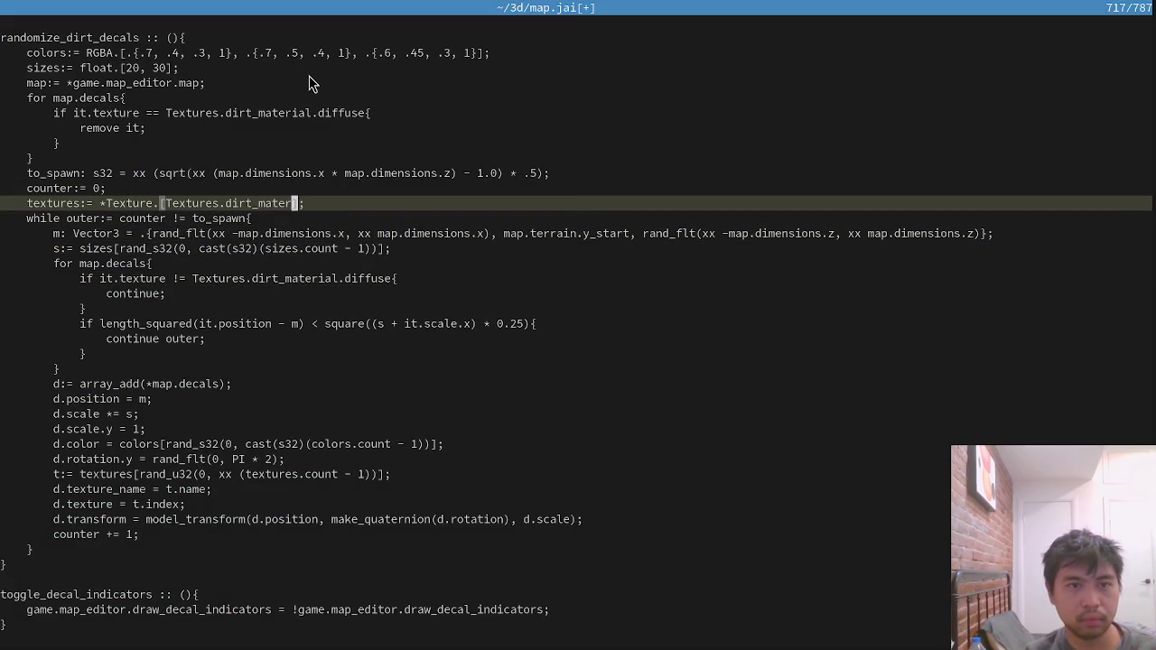
type("ila.diffuse")
key("Escape")
type(":w")
key("Return")
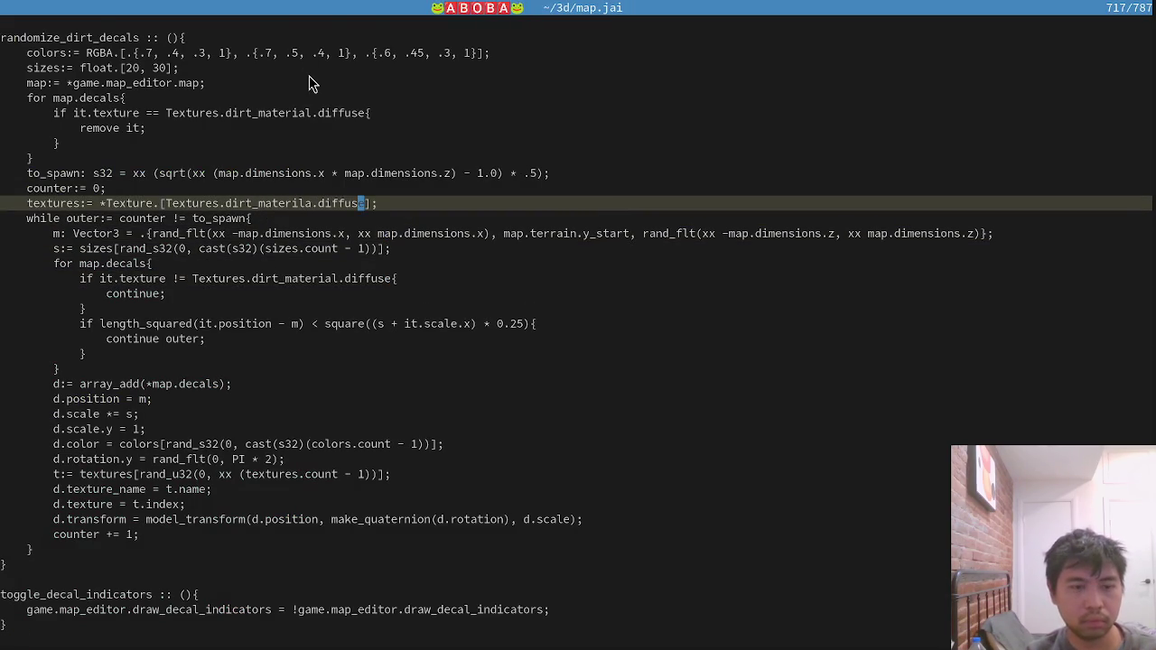
key("alt+Tab")
key("Up")
key("Return")
Fix the dirt_material typo on the textures line, save, and rebuild.
key("alt+Tab")
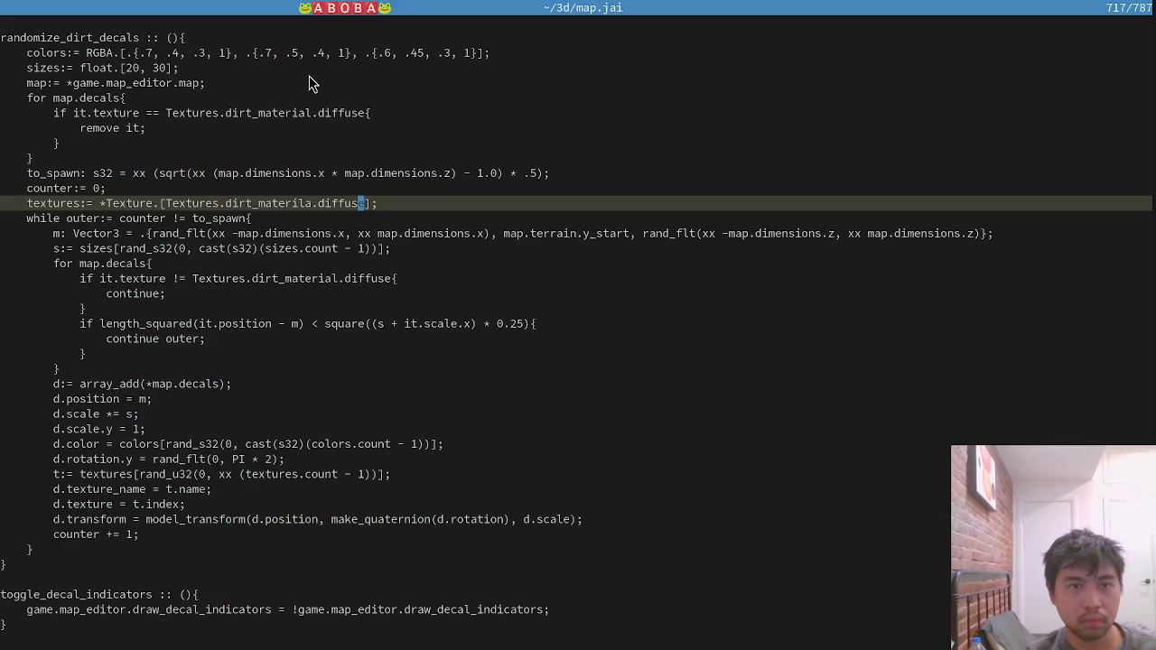
key("k")
key("j")
key("j")
key("k")
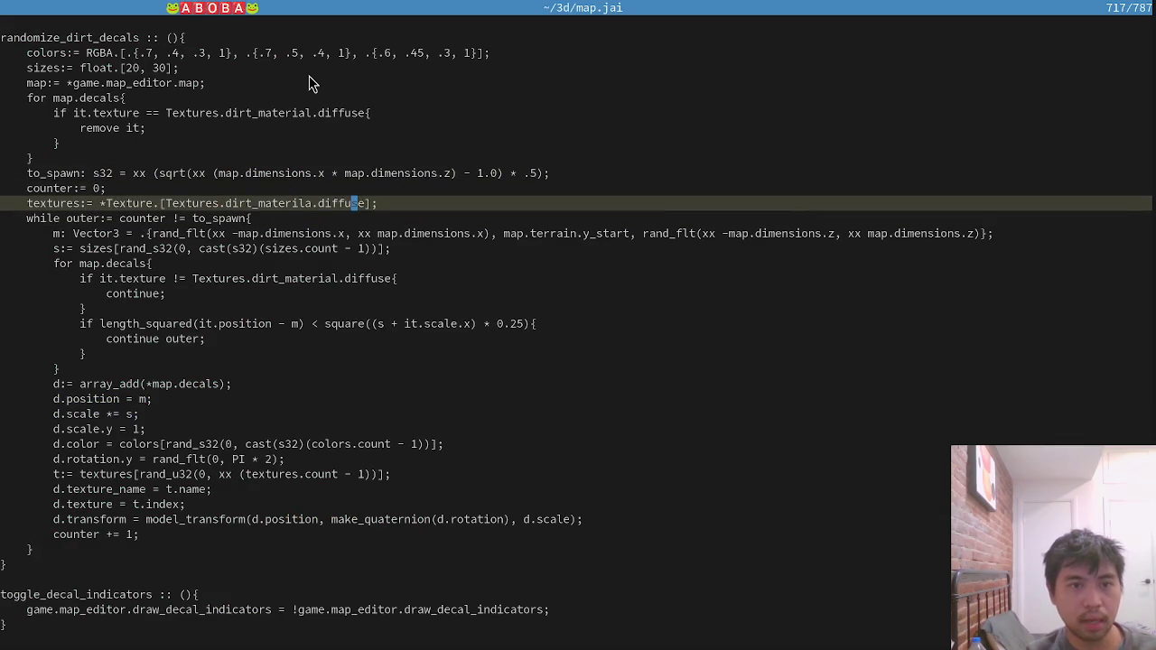
type("Flxp")
type(":w")
key("Return")
key("alt+Tab")
key("Up")
key("Return")
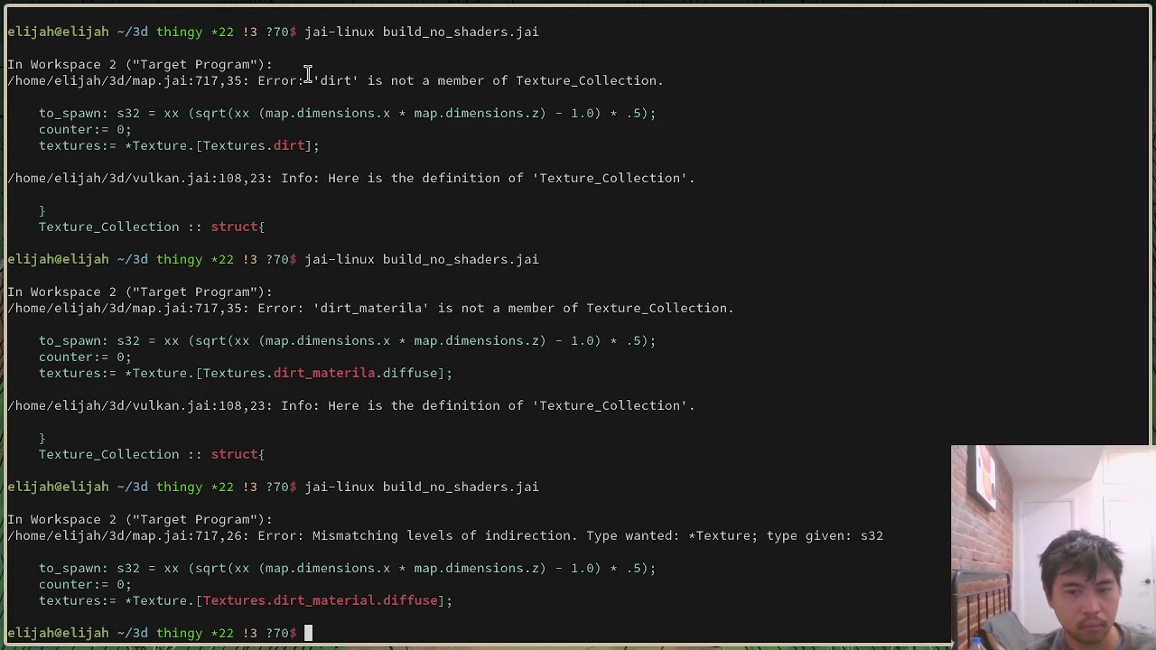
Remove _material from the textures line and make the skip check compare against Textures.dirt.
key("alt+Tab")
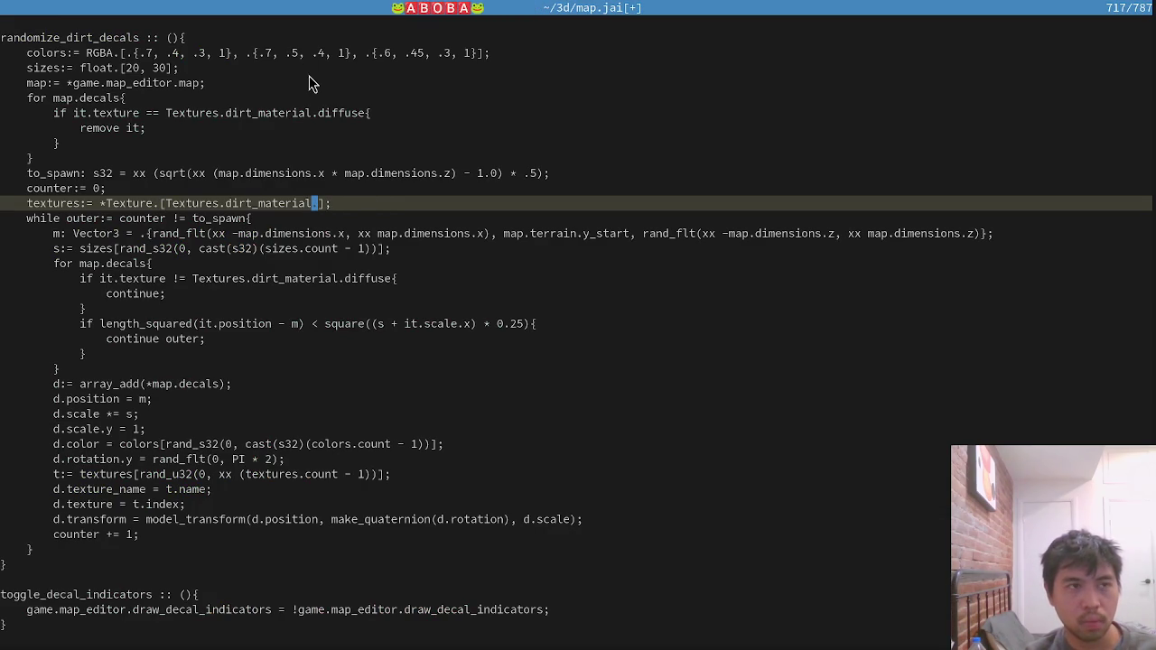
key("Right")
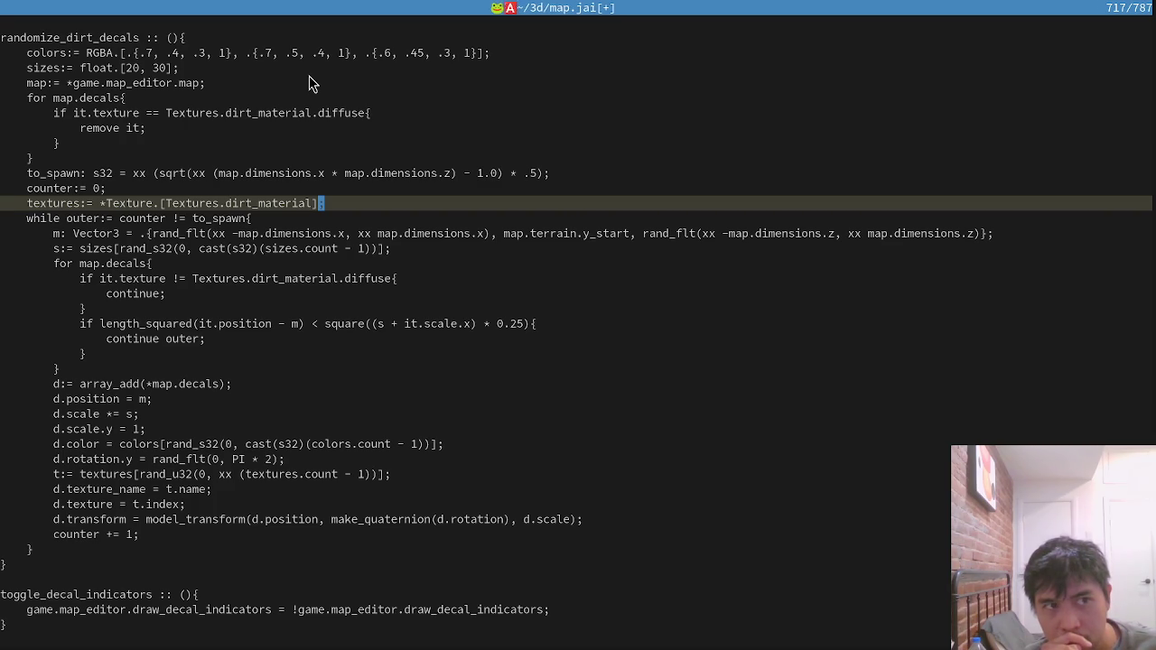
key("Left")
key("BackSpace")
key("BackSpace")
key("BackSpace")
key("Down")
key("Down")
key("Down")
key("ctrl+Right")
key("ctrl+Delete")
type("index")
key("ctrl+Left")
key("Left")
key("BackSpace")
key("BackSpace")
key("BackSpace")
key("Delete")
key("Delete")
key("Delete")
key("ctrl+s")
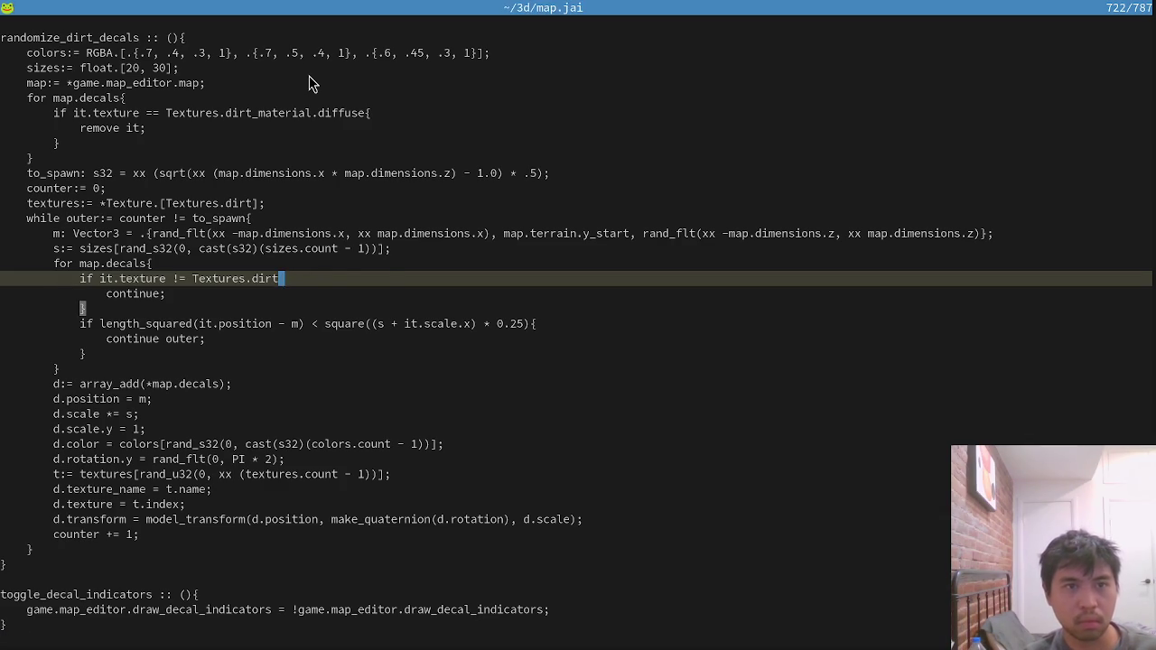
Delete _material.diffuse from the decal removal check, leaving Textures.dirt.
key("Up")
key("Up")
key("Up")
key("ctrl+Right")
key("ctrl+Right")
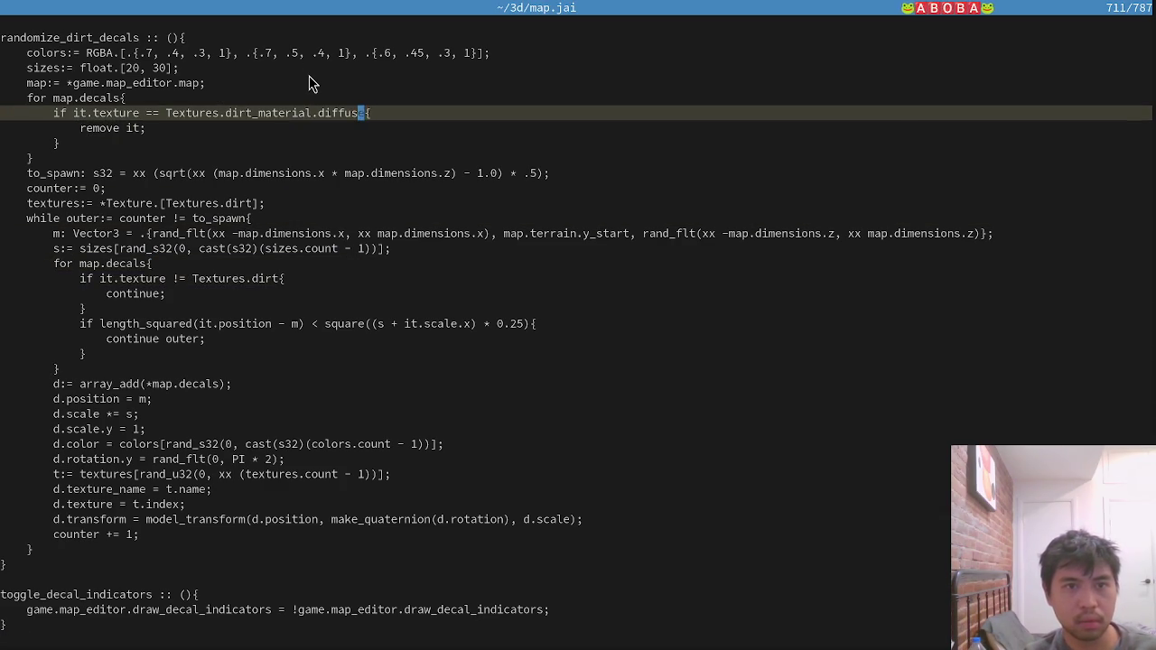
key("shift+Left")
key("shift+Left")
key("shift+Left")
key("shift+Left")
key("shift+Left")
key("Delete")
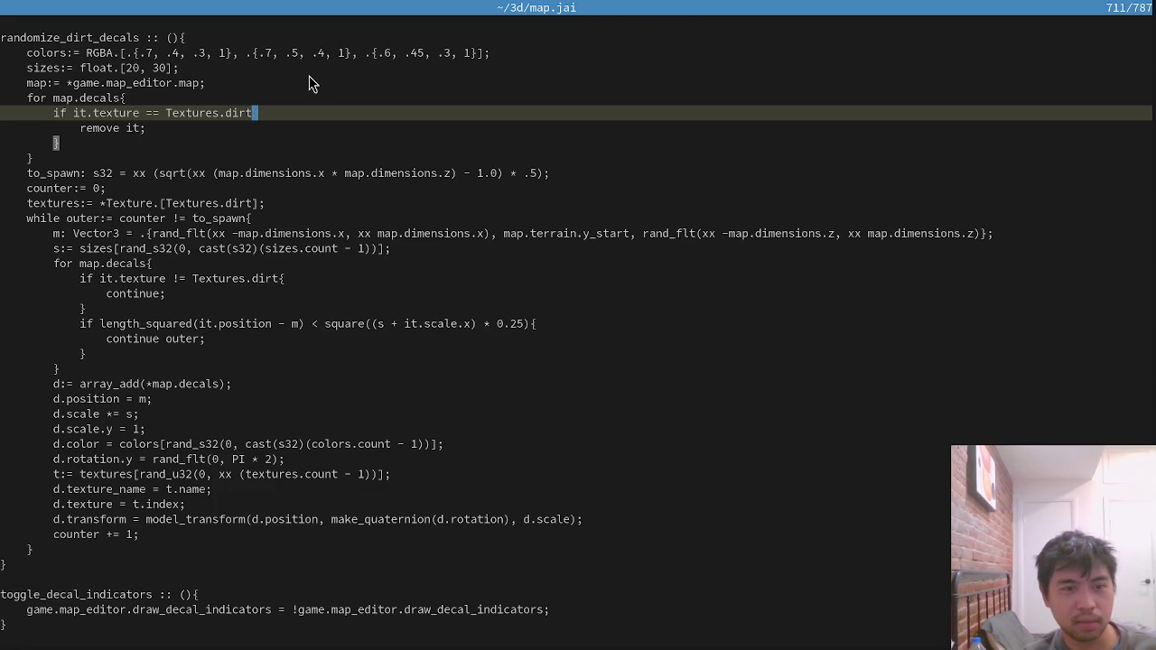
key("ctrl+w")
Split the window and open vulkan.jai on the right to check the ground texture field.
key("v")
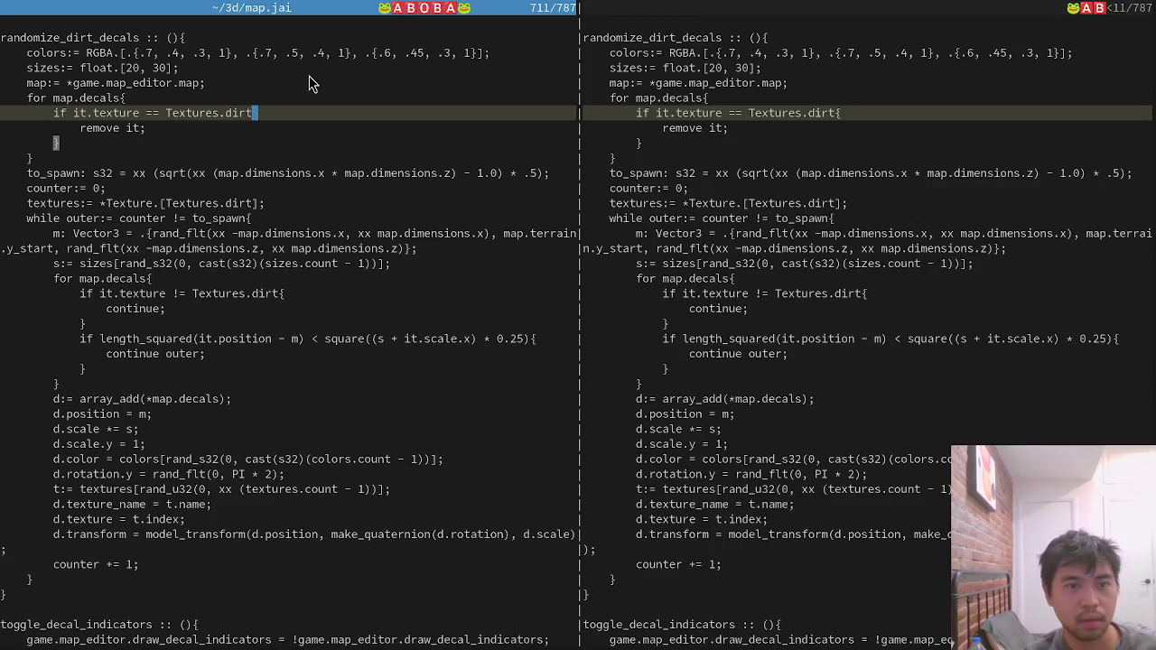
key("ctrl+w")
key("l")
key("space")
key("f")
key("f")
type("vul")
key("Return")
key("k")
key("k")
key("k")
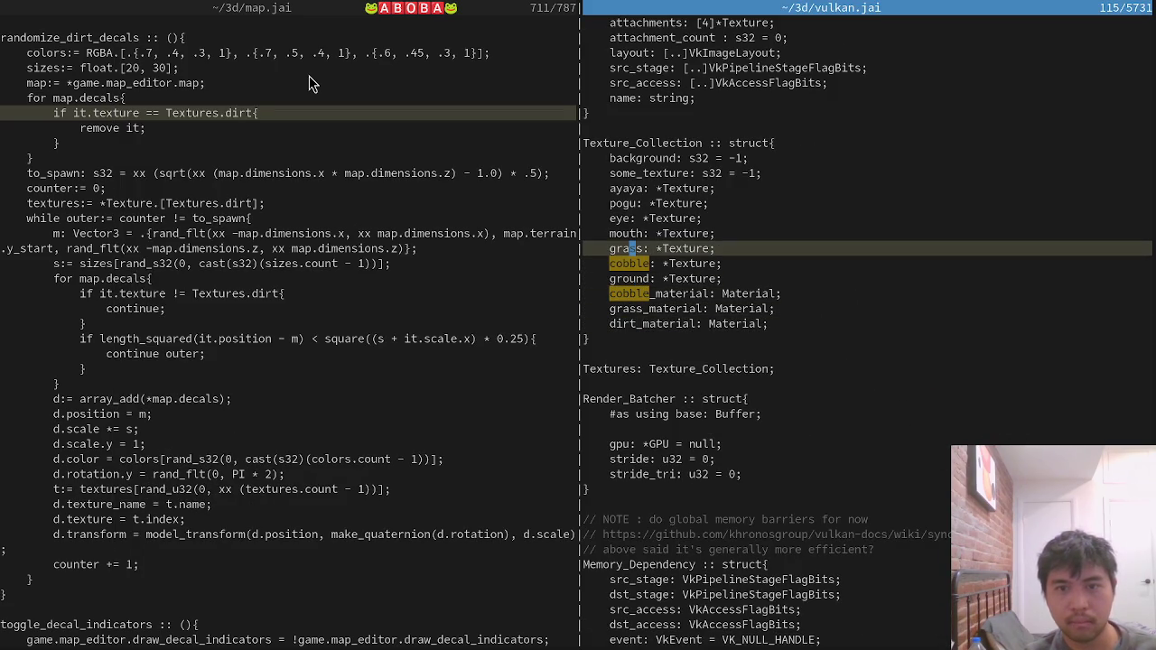
key("j")
key("j")
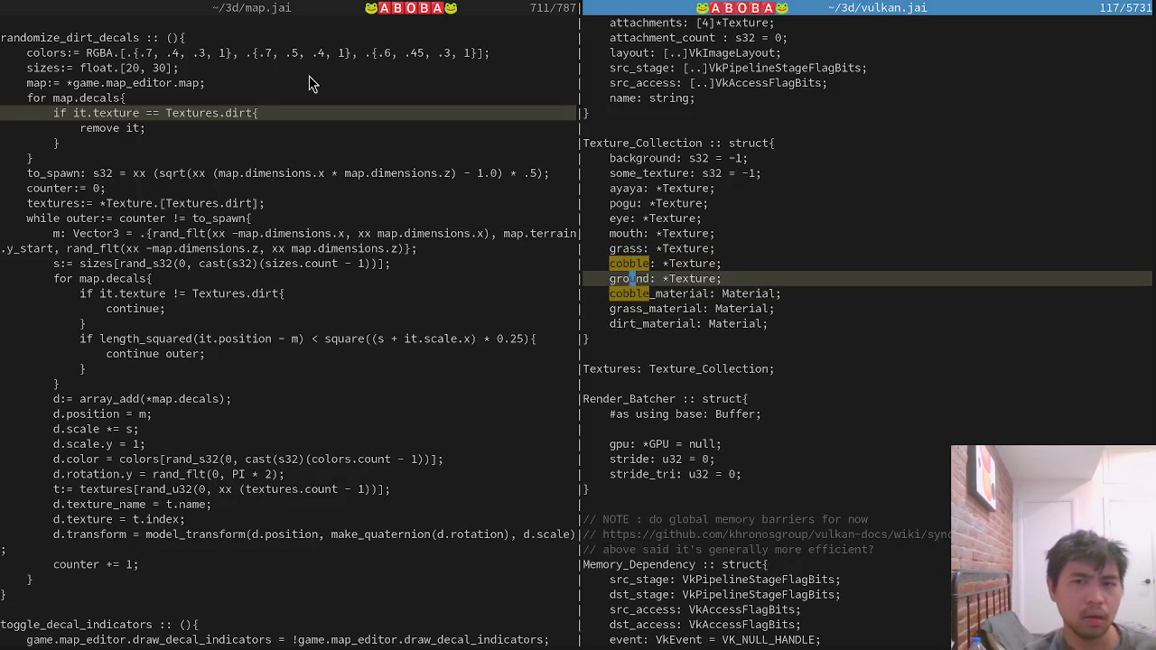
key("e")
key("b")
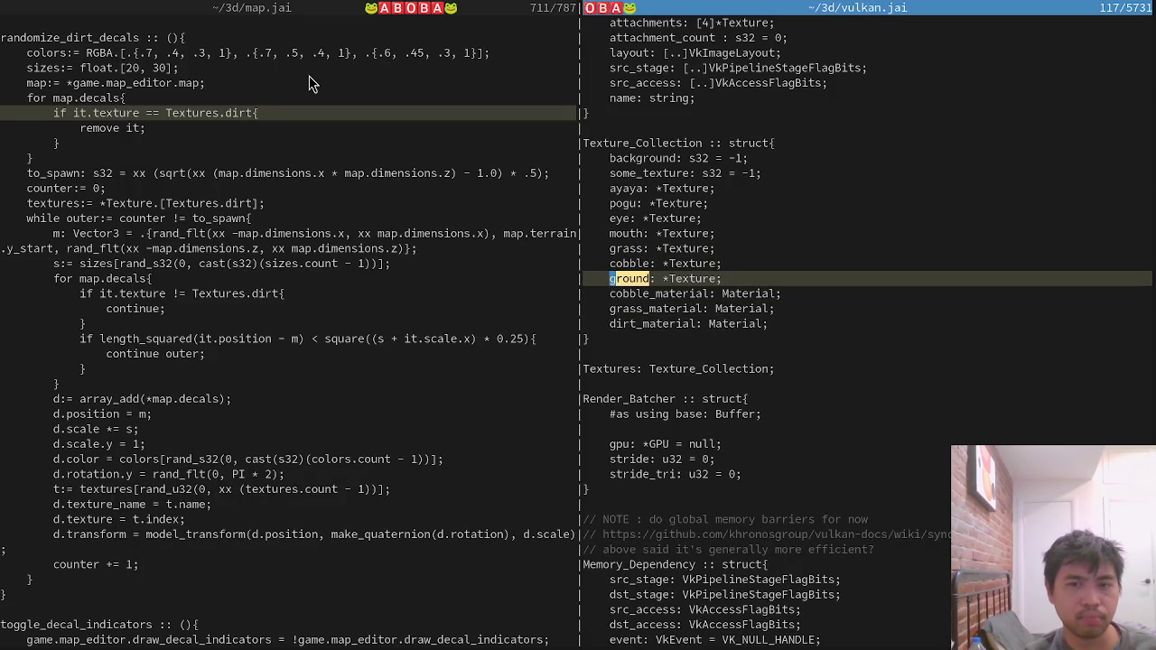
Open main.jai in the right pane and jump to the load_images texture loading lines.
key("ctrl+p")
type("main")
key("Return")
key("ctrl+Tab")
key("ctrl+Tab")
key("ctrl+Tab")
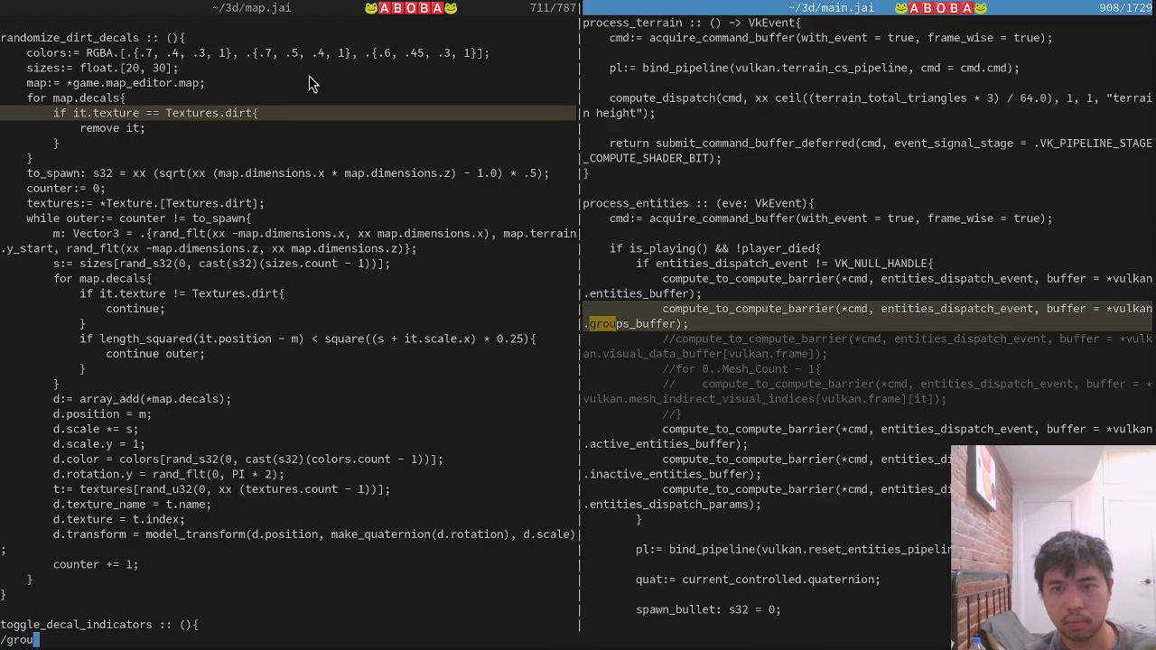
key("ctrl+p")
key("Escape")
type("/load_")
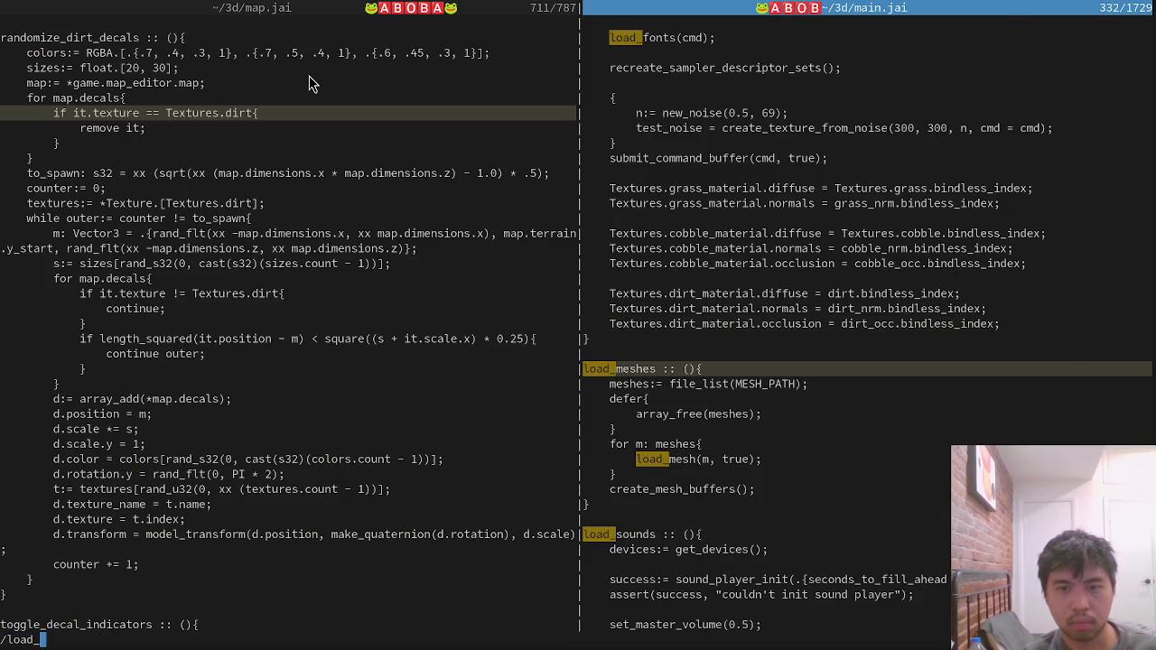
type("imag")
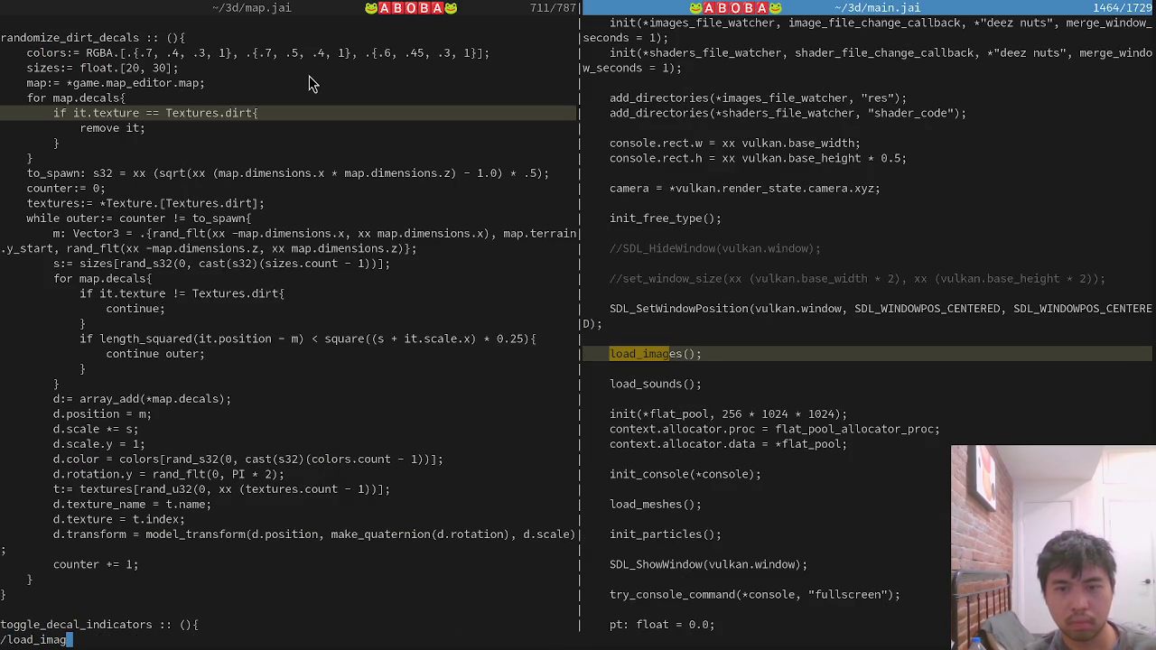
key("Return")
key("Escape")
key("ctrl+d")
key("k")
key("k")
key("k")
key("k")
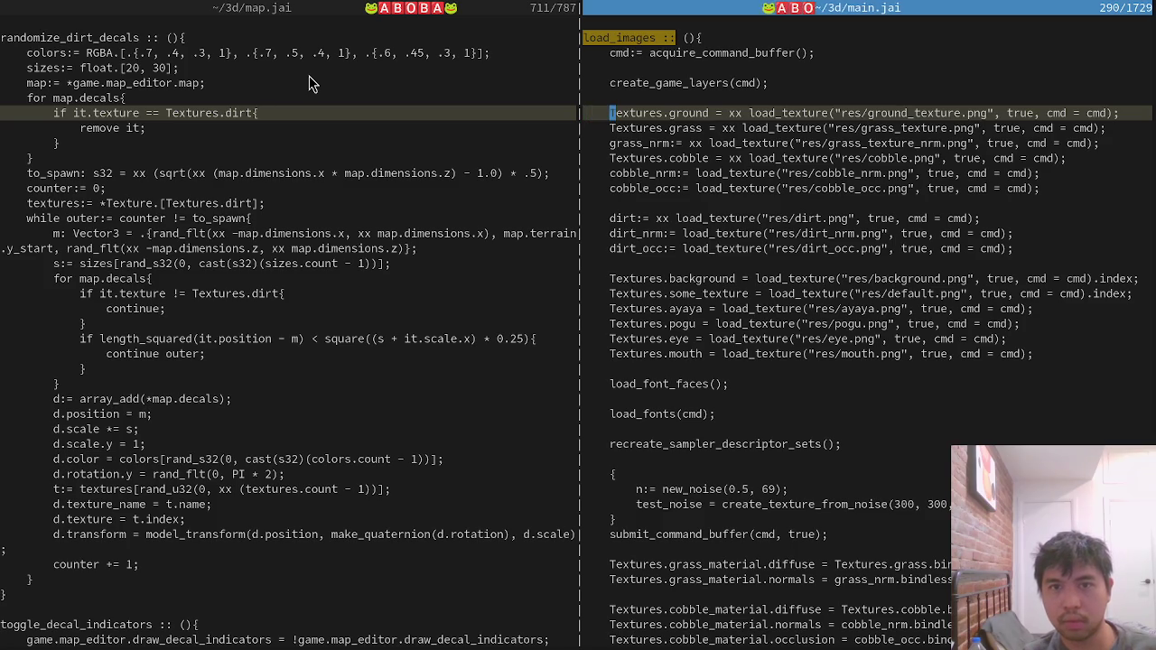
Load dirt.png into Textures.ground instead of dirt, deleting the old ground_texture loading line.
key("v")
key("w")
key("e")
key("d")
key("j")
key("j")
key("j")
key("j")
key("j")
key("j")
key("v")
key("e")
key("p")
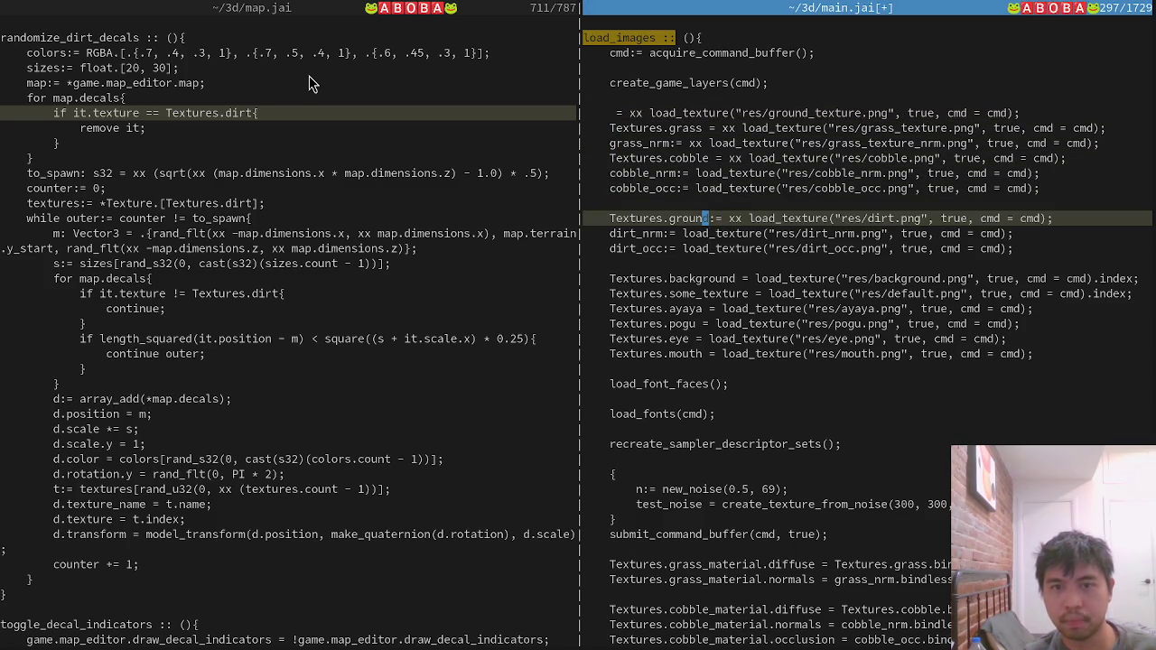
key("k")
key("k")
key("k")
key("d")
key("d")
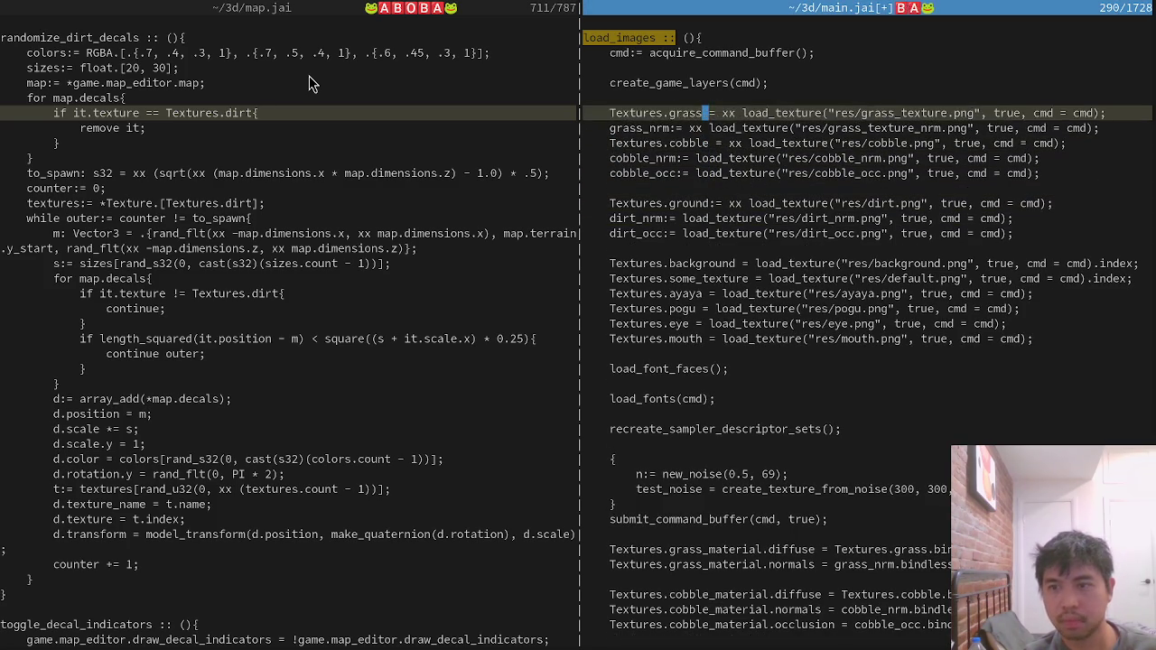
key("j")
key("j")
key("j")
key("j")
key("j")
key("j")
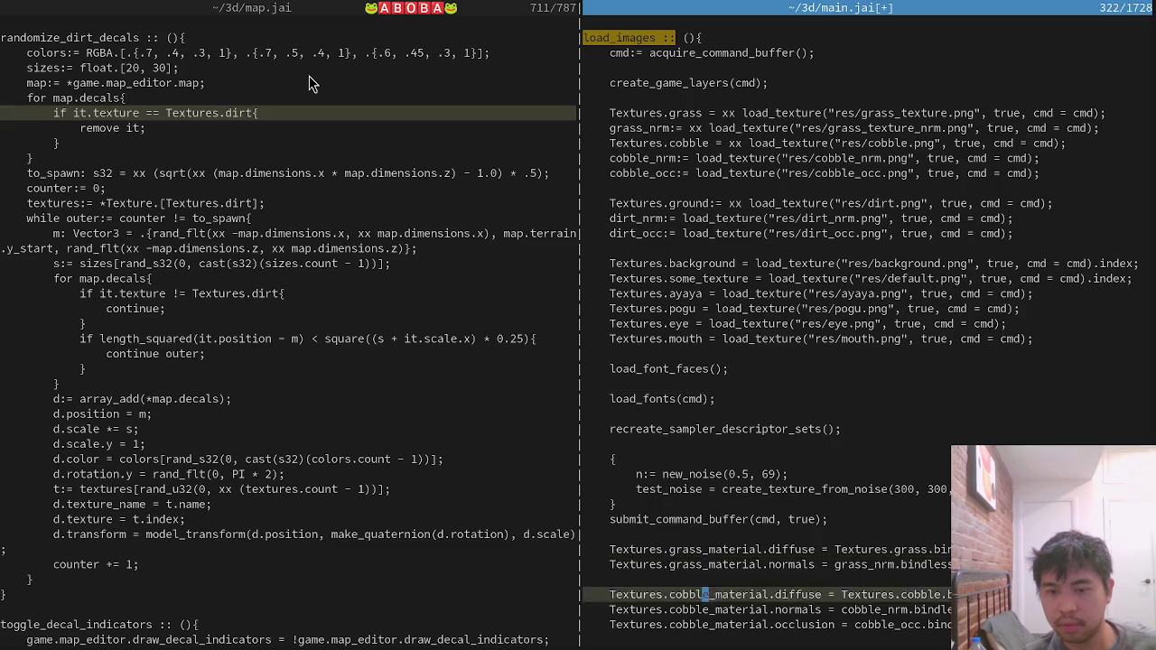
Set dirt_material.diffuse to Textures.ground and rename map.jai's texture reference to ground.
key("k")
key("k")
key("k")
key("w")
key("w")
key("w")
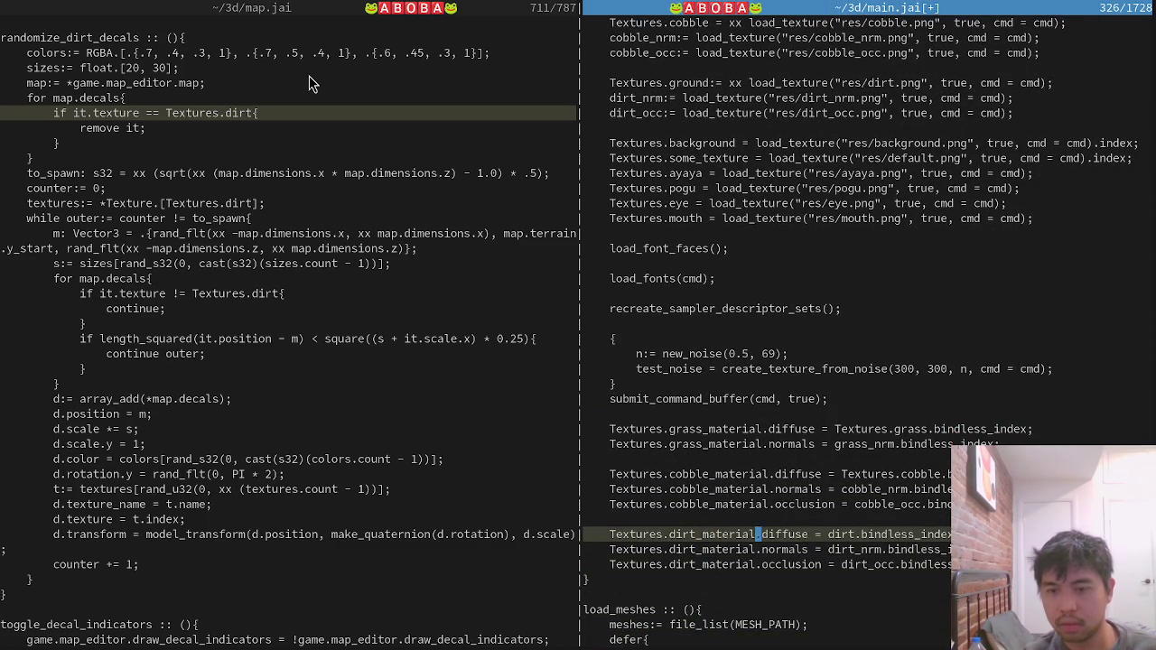
type("cwTextures.")
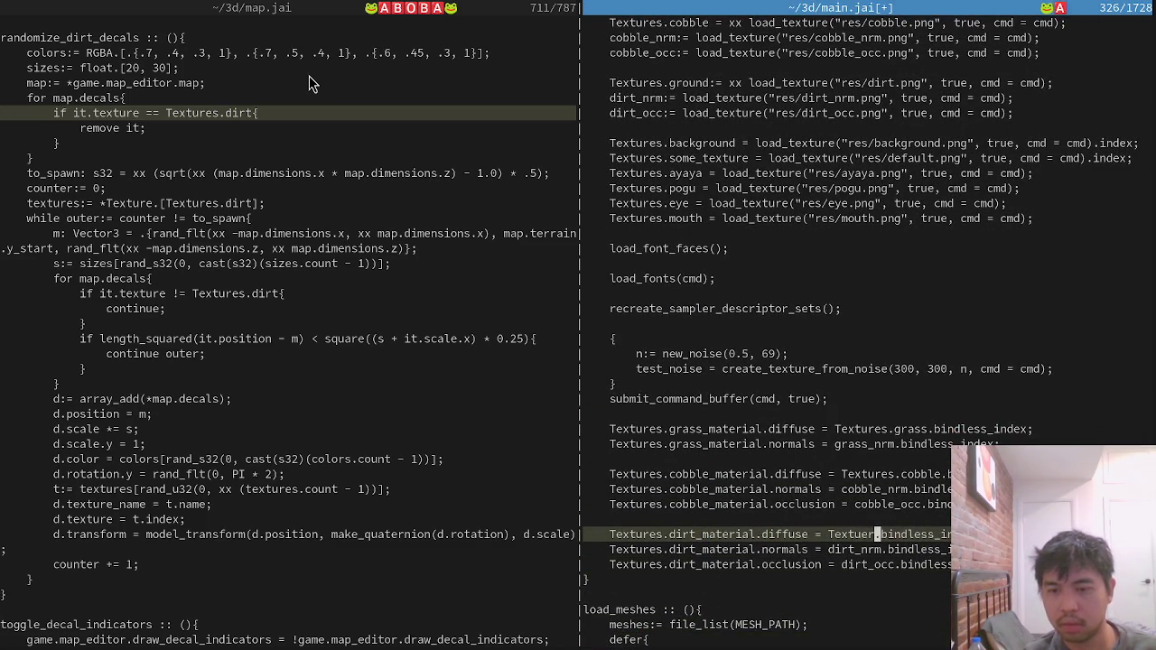
type("groun")
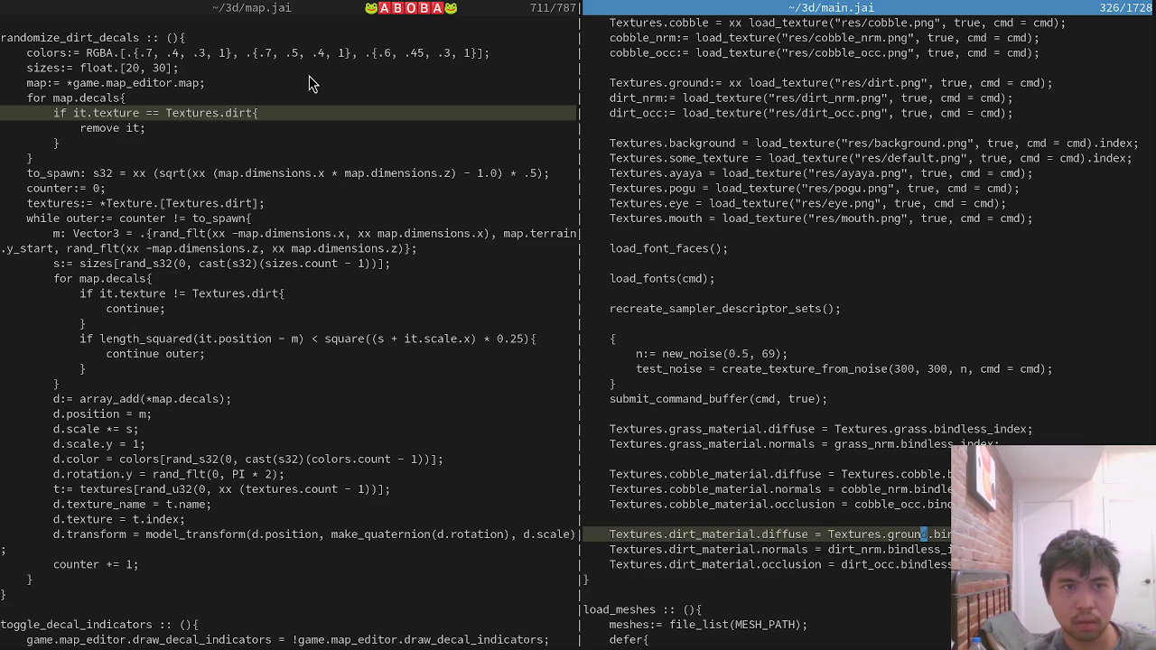
type("d")
key("Escape")
key("ctrl+w")
type("hcwground")
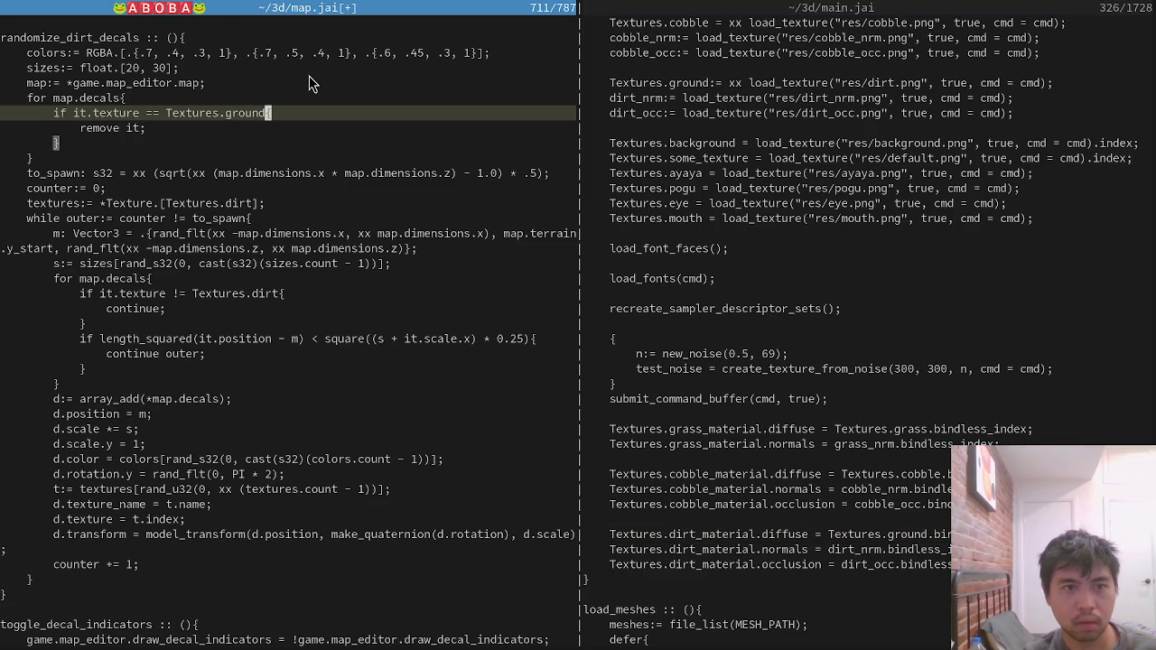
key("Escape")
Rename the remaining Textures.dirt references in map.jai to ground and save the file.
key("j")
key("j")
key("j")
type("bcwground")
key("Escape")
key("k")
key("k")
key("k")
type("bcwgroun")
key("Escape")
type(":w")
key("Return")
Rebuild, then remove the extra ':' from main.jai's Textures.ground assignment and save.
key("alt+Tab")
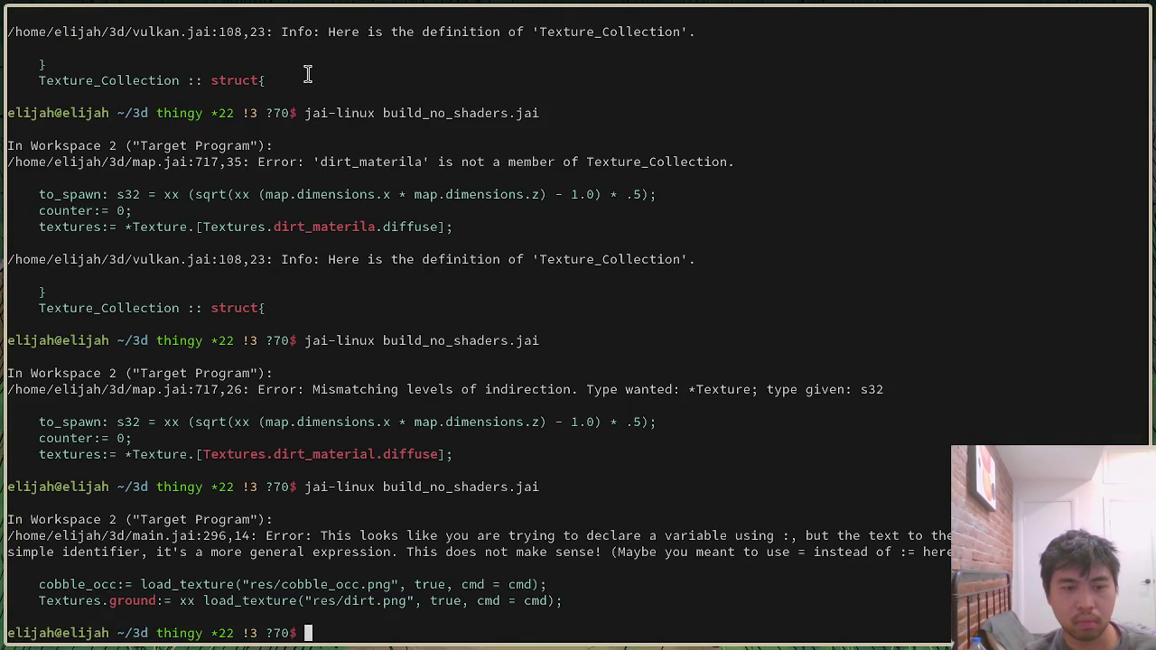
key("Up")
key("Return")
key("alt+Tab")
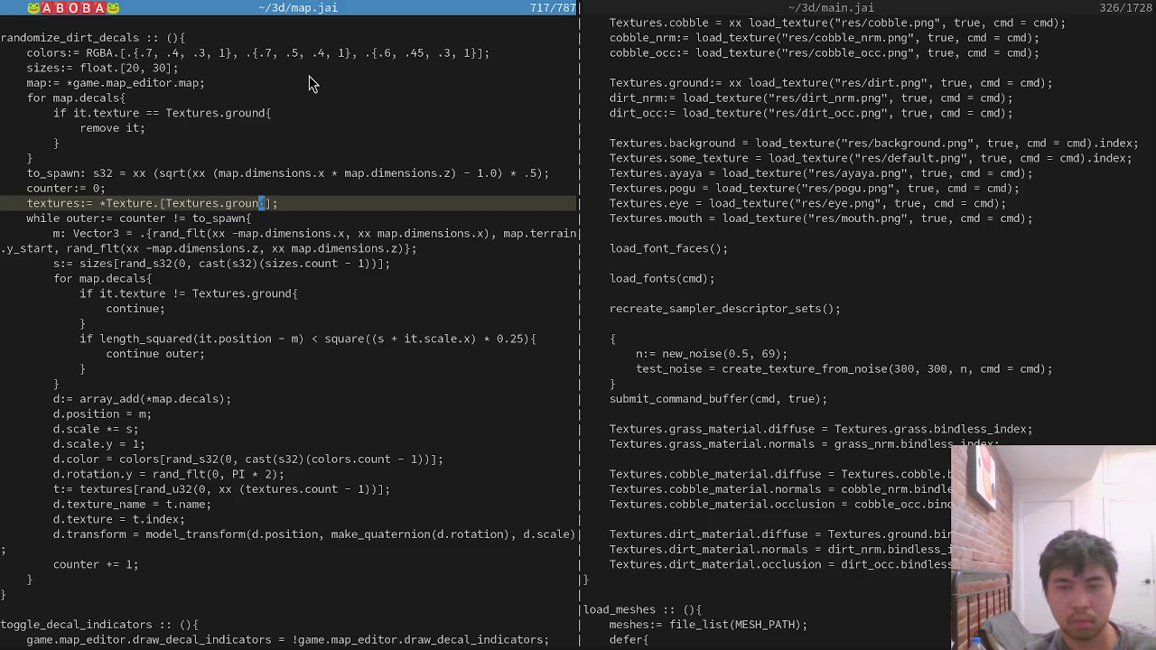
key("ctrl+w")
key("l")
key("k")
key("k")
key("k")
key("k")
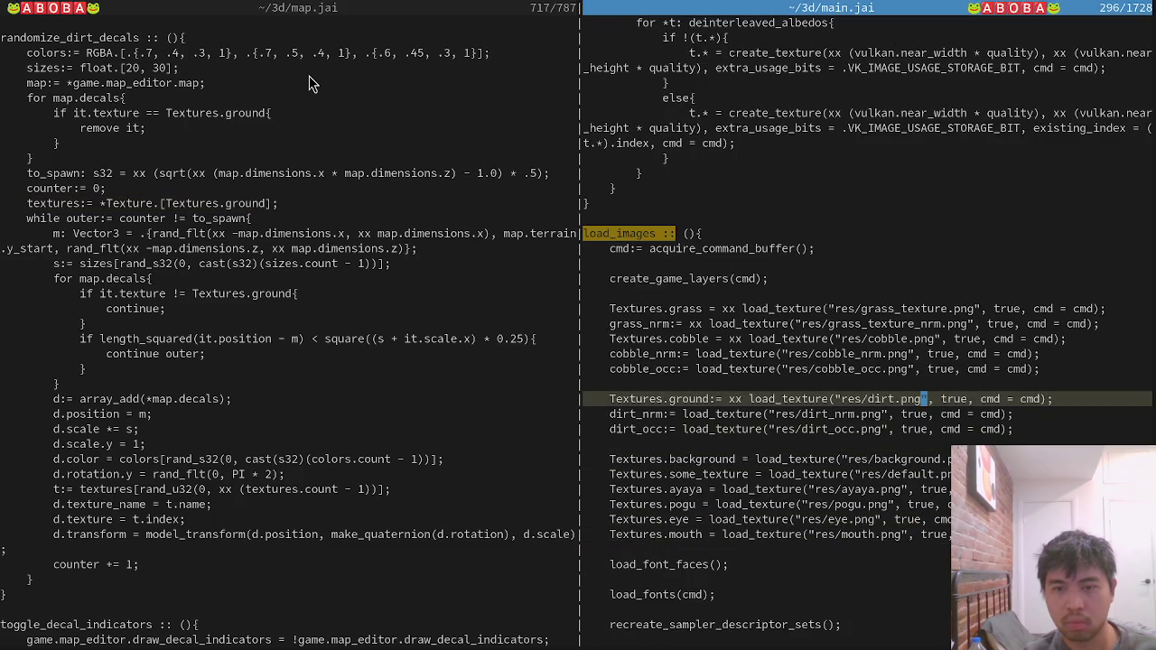
type("hx:w")
key("Return")
Rebuild again, which now fails at map.jai:711, and split the main.jai pane.
key("alt+Tab")
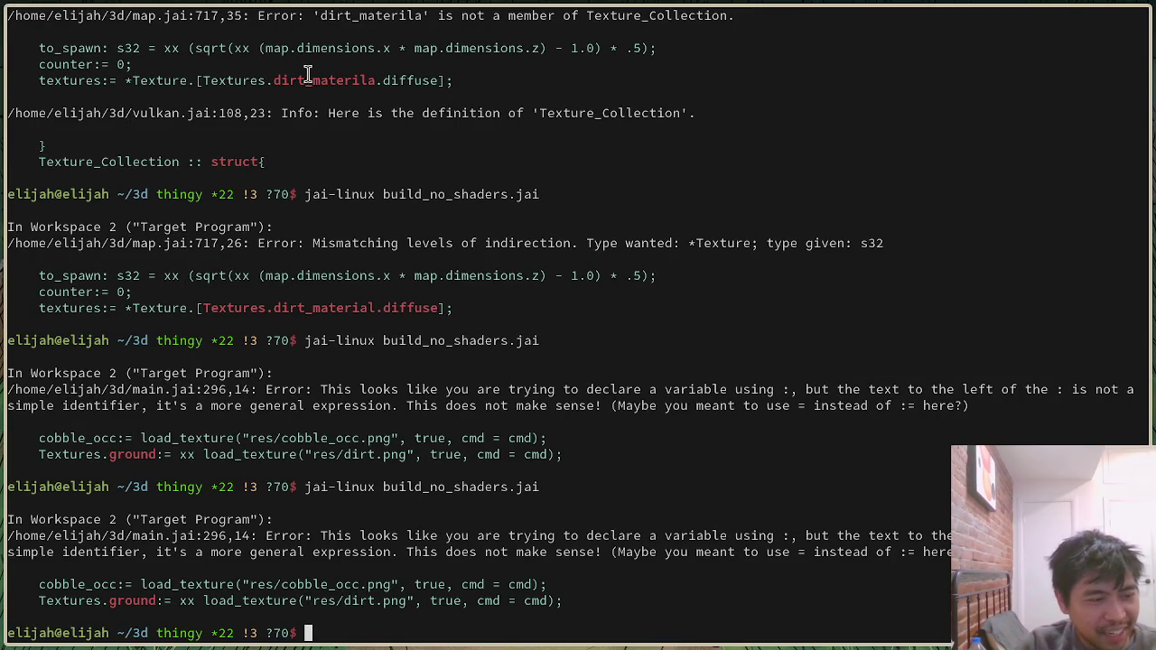
key("Up")
key("Return")
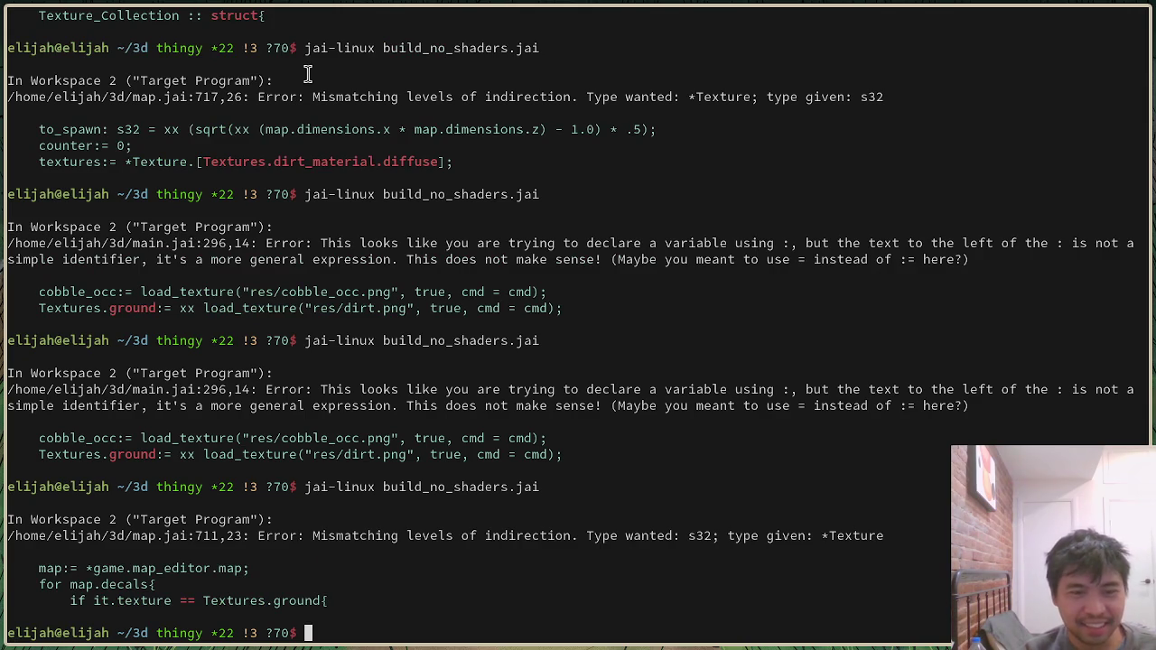
key("alt+Tab")
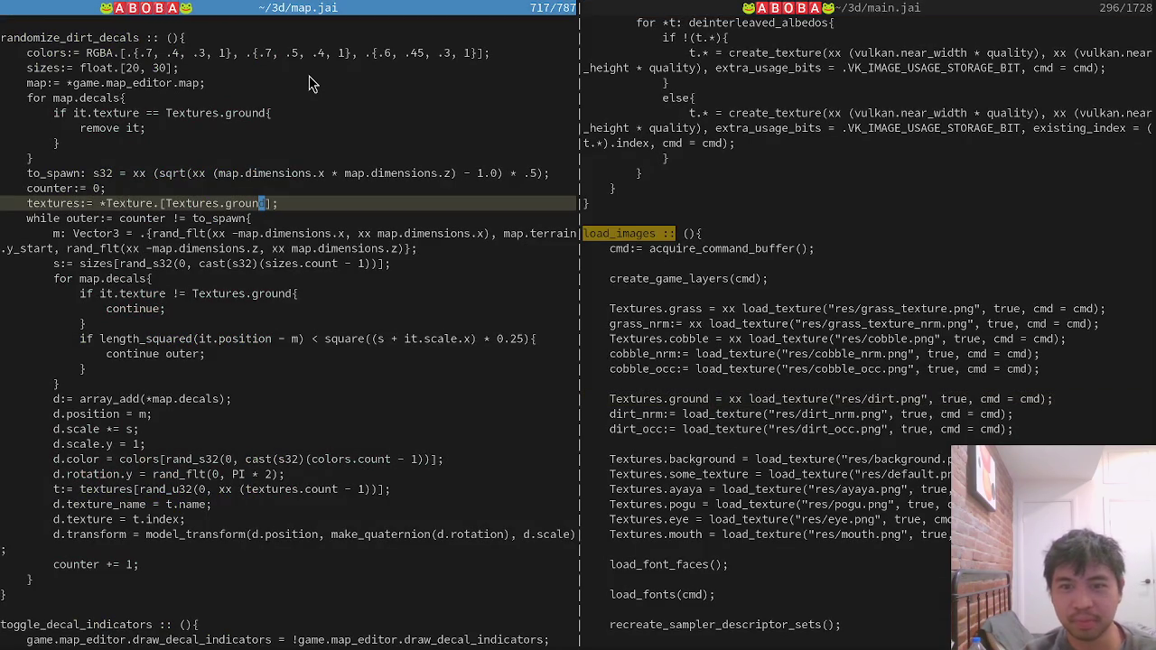
key("F12")
key("ctrl+w")
key("v")
key("ctrl+p")
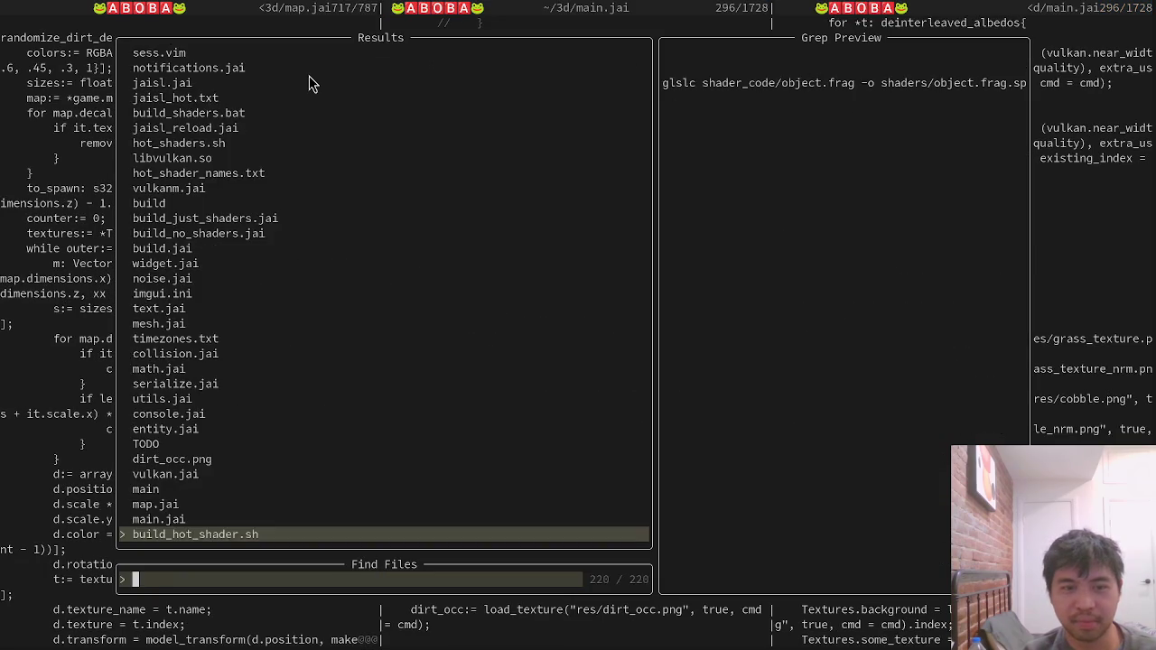
Inspect the ground field of Texture_Collection in vulkan.jai, then close that pane and return to the terminal.
type("vul")
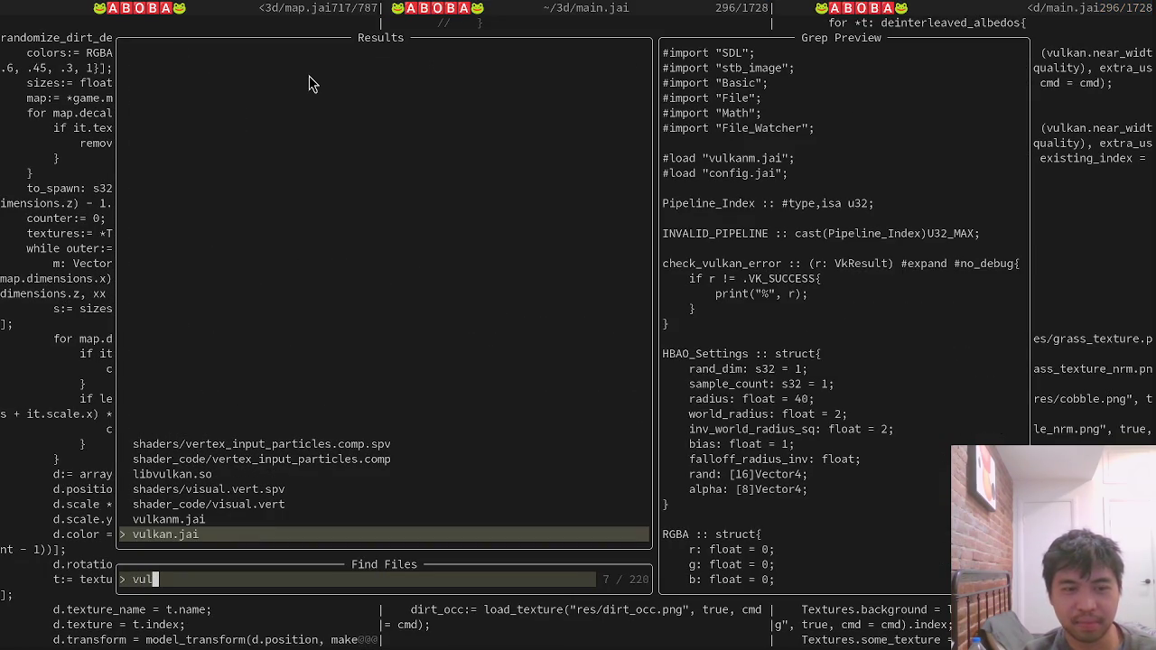
key("Return")
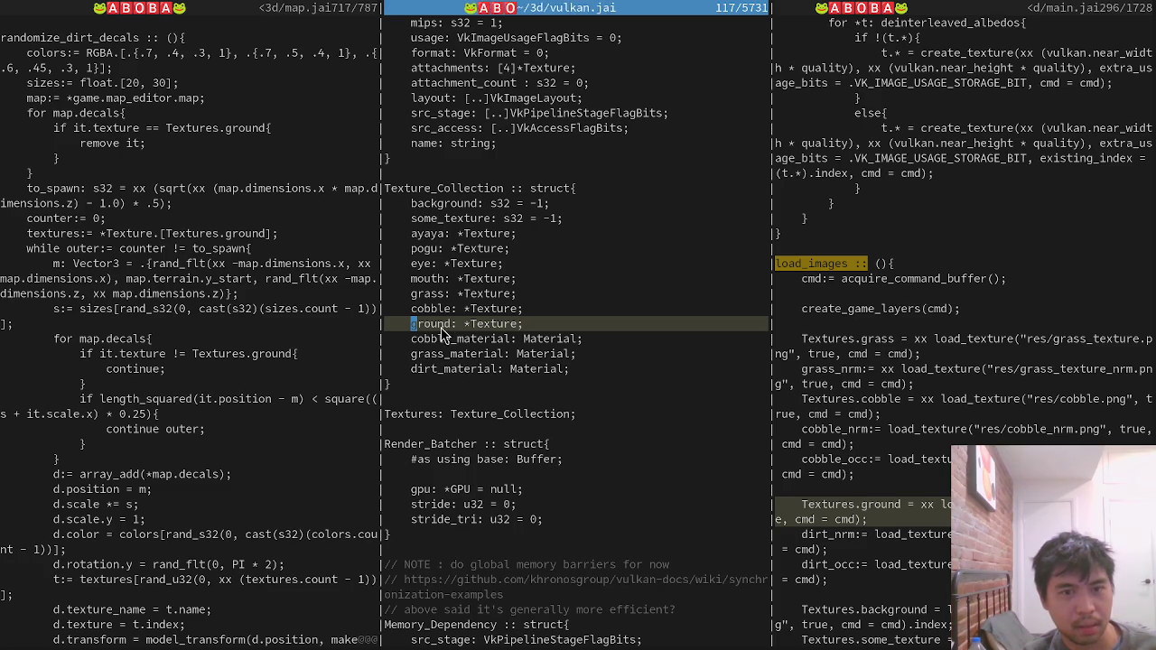
key("ctrl+d")
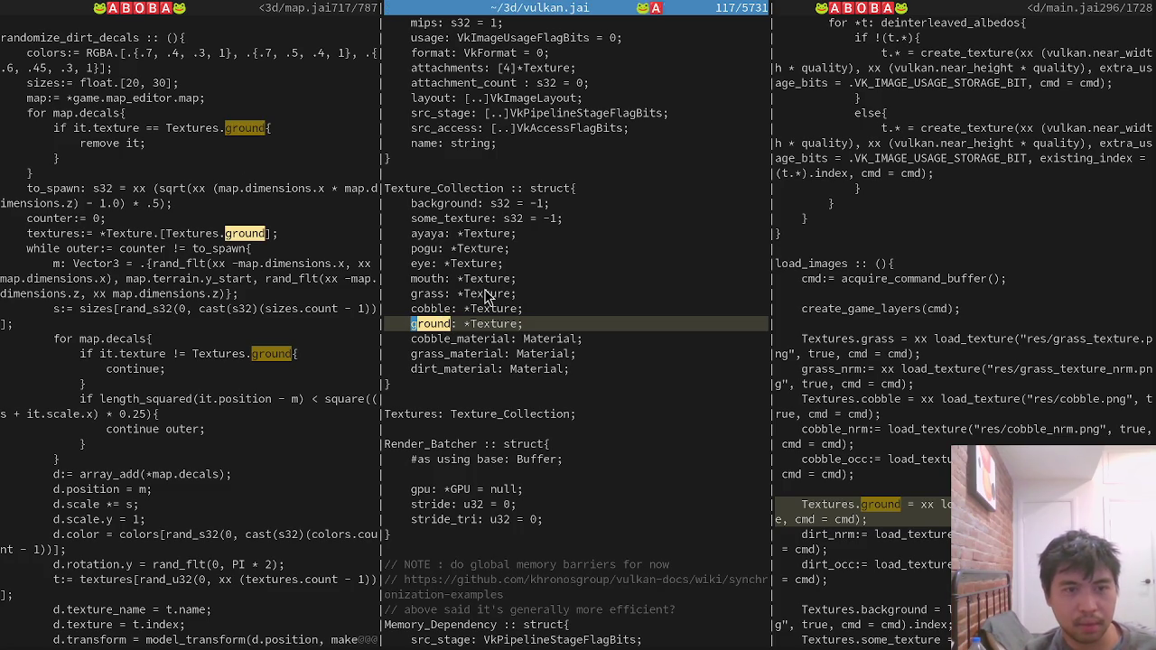
key("ctrl+w")
key("alt+Tab")
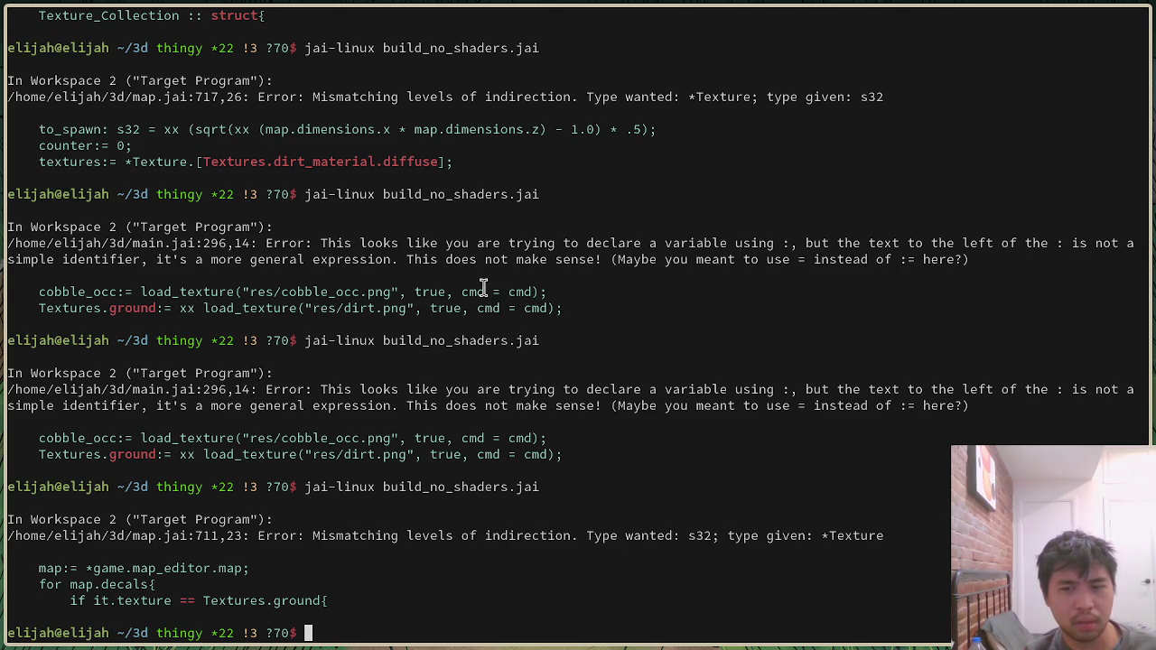
Append .index to Textures.ground in map.jai's decal removal check and save.
key("alt+Tab")
scroll(464, 340, "up", 10)
scroll(341, 455, "down", 3)
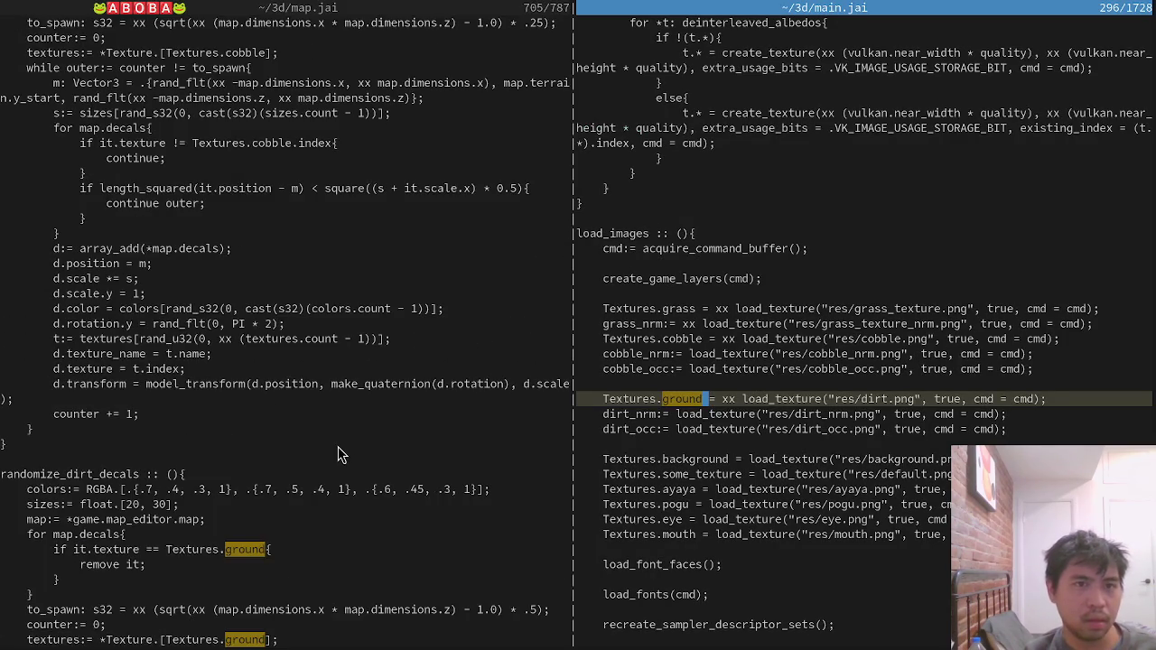
left_click(285, 549)
type(".index")
key("Escape")
type(":w")
key("Return")
key("ctrl+d")
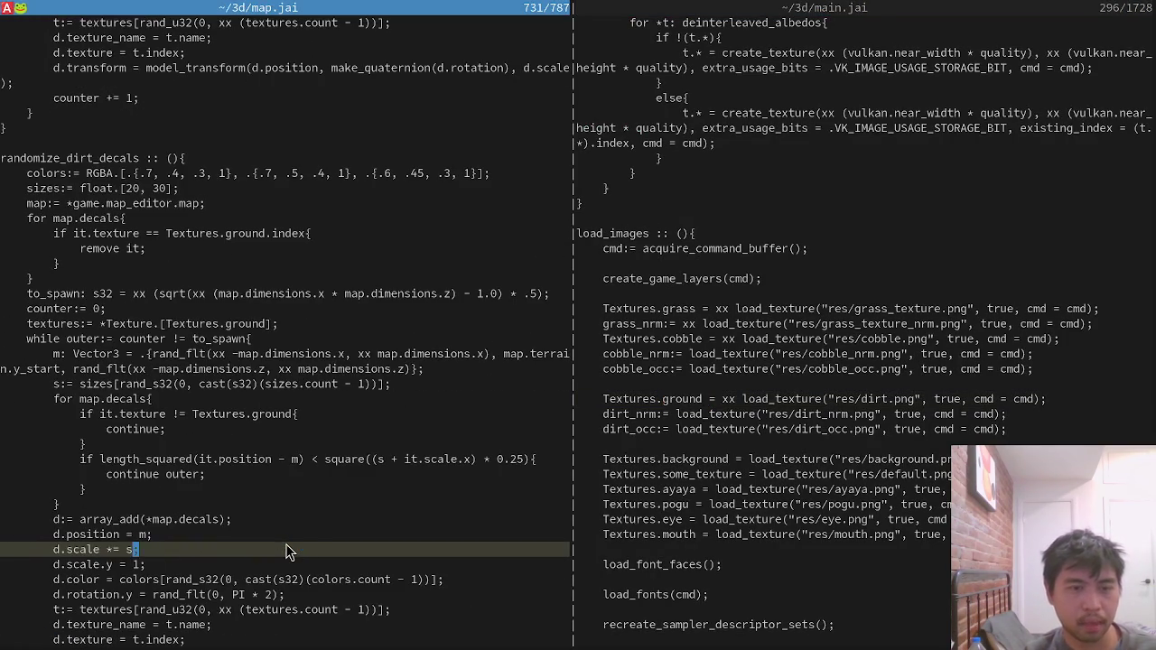
Add .index to the Textures.ground comparison on the line above and save map.jai.
key("k")
key("k")
key("k")
key("dollar")
type("i.index")
key("Escape")
type(":w")
key("Return")
Rebuild and launch the game, then look at where the ground textures are loaded.
key("alt+Tab")
key("Up")
key("Return")
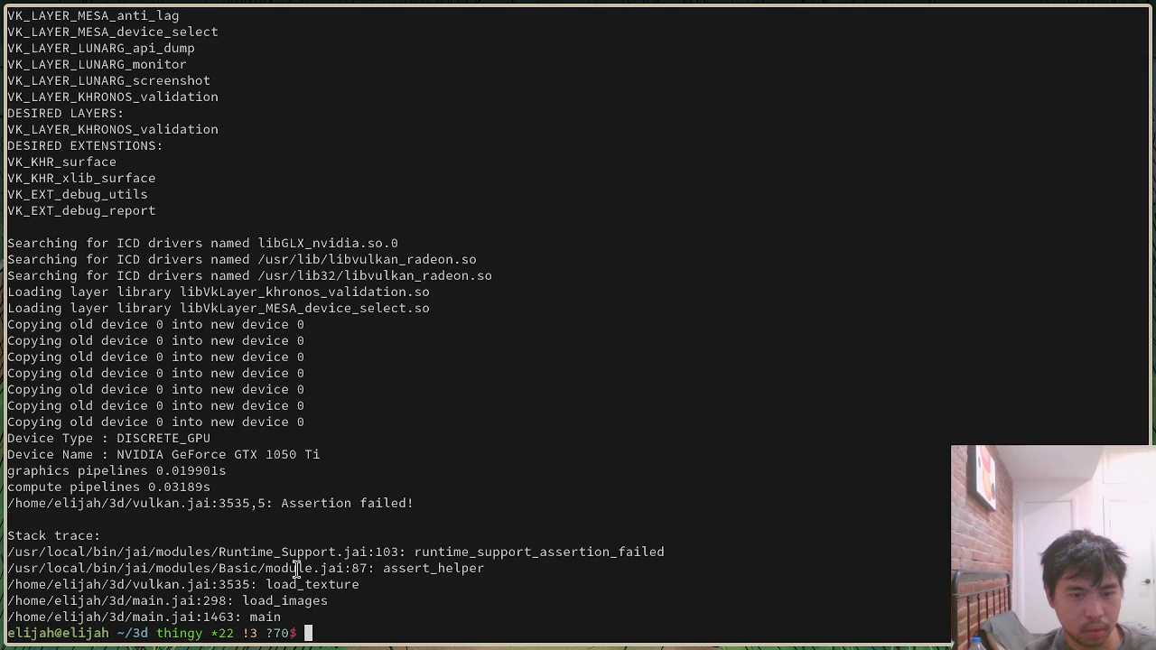
key("alt+Tab")
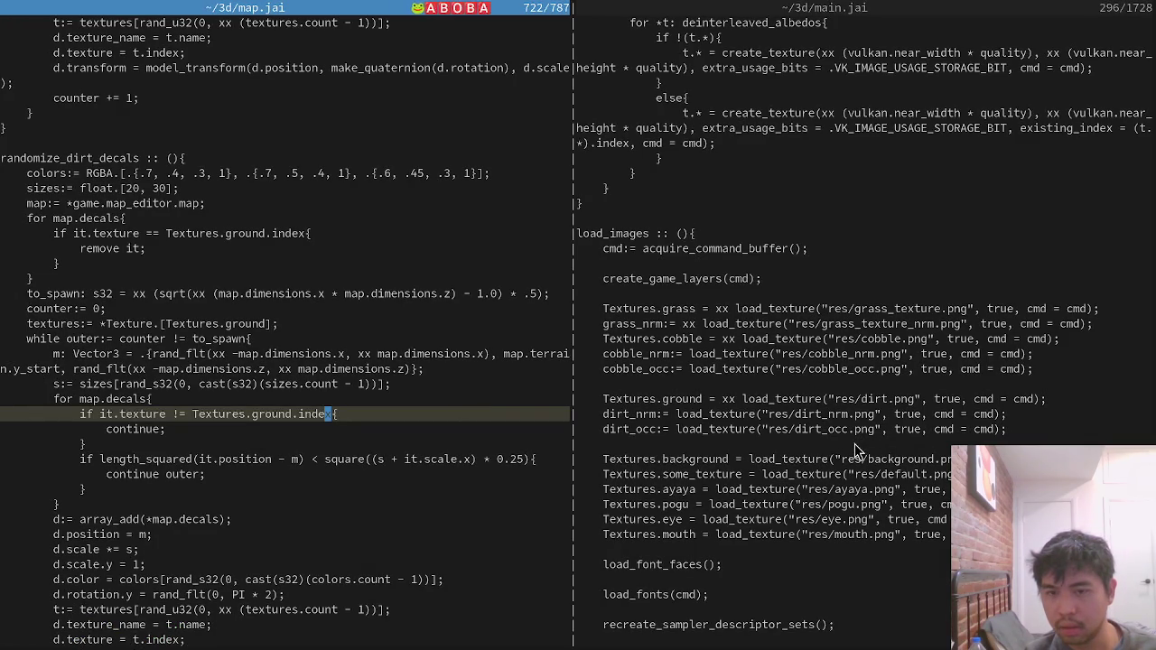
left_click(850, 398)
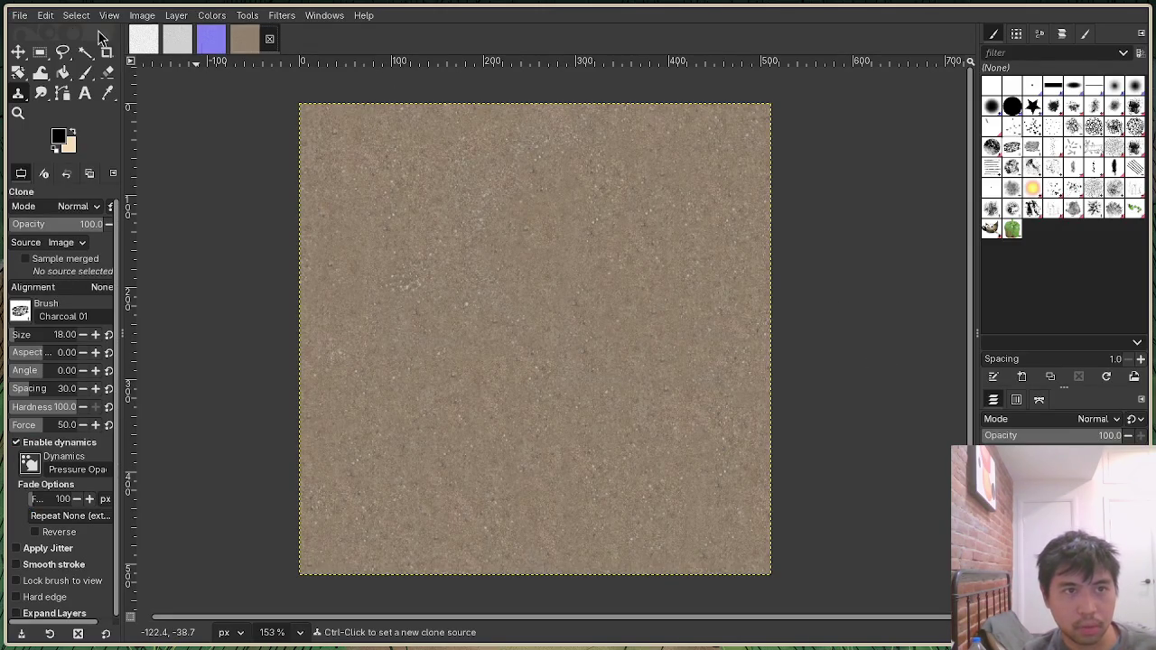
Export the dirt colour image as dirt.png into res, replacing the existing file.
left_click(20, 15)
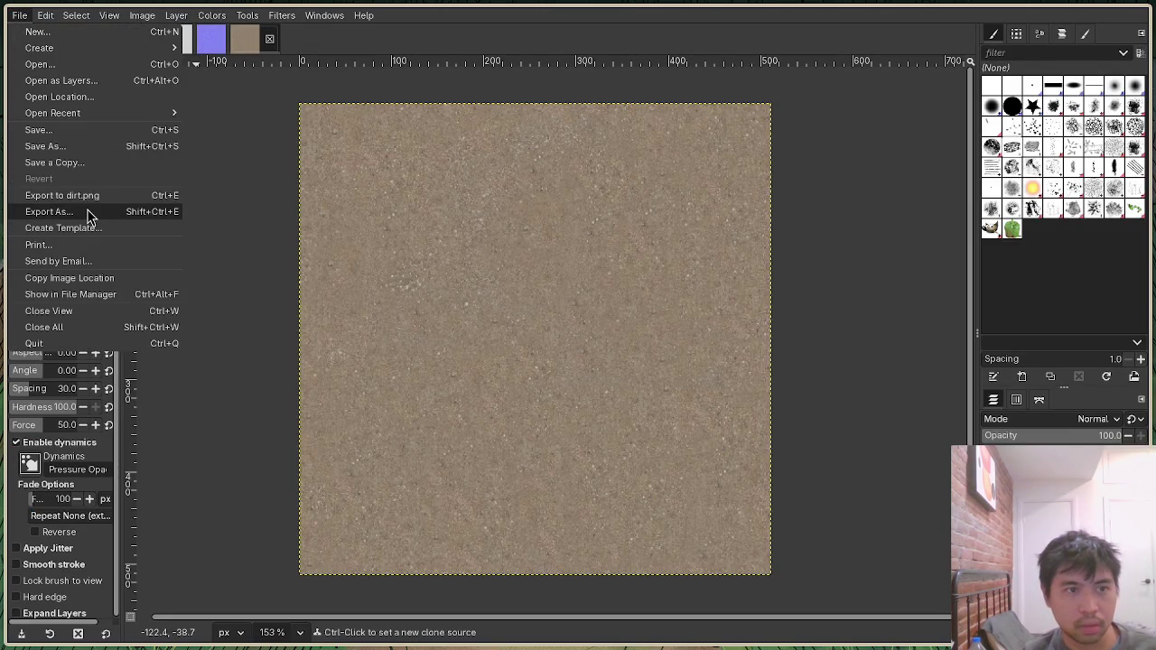
left_click(90, 211)
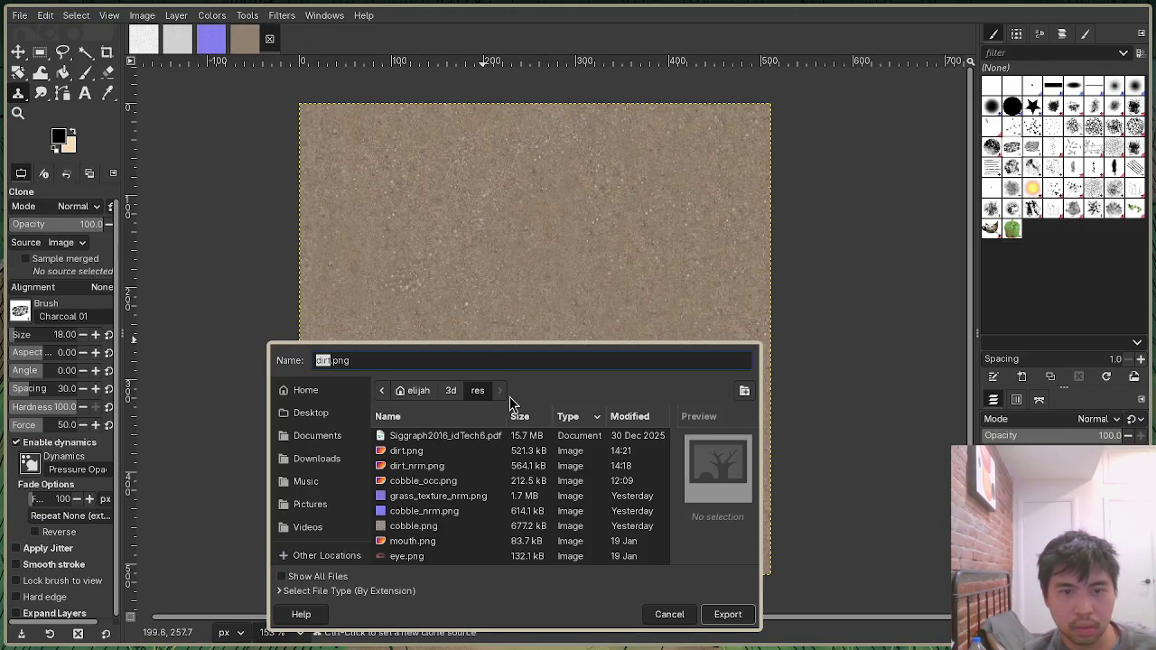
left_click(713, 613)
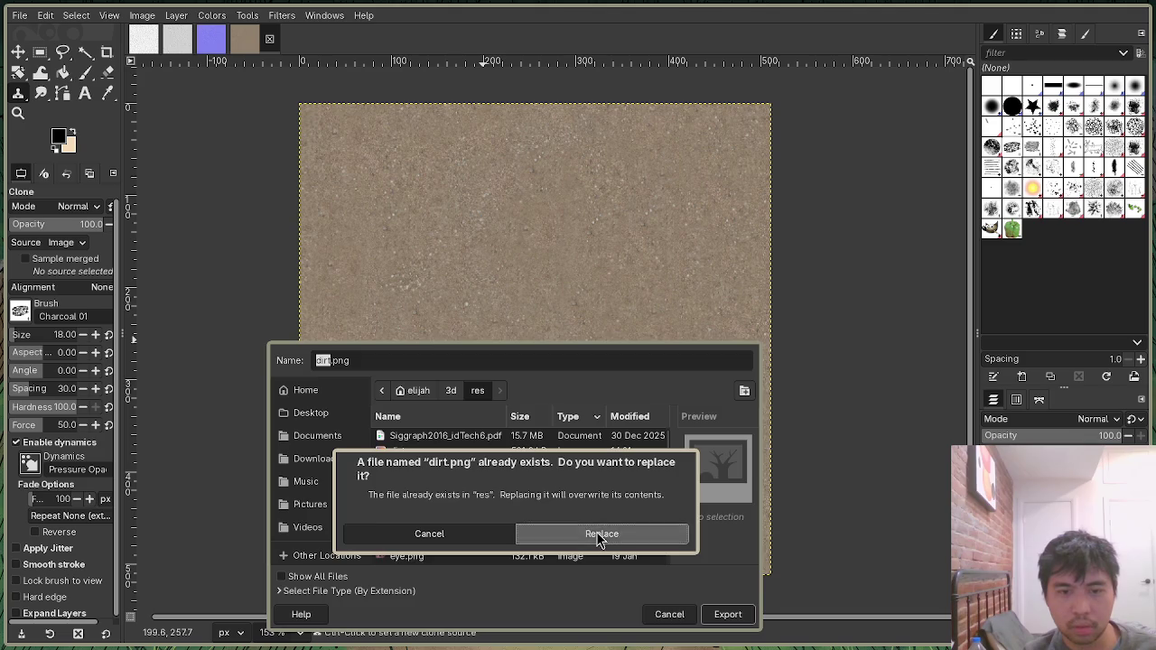
left_click(601, 532)
left_click(210, 37)
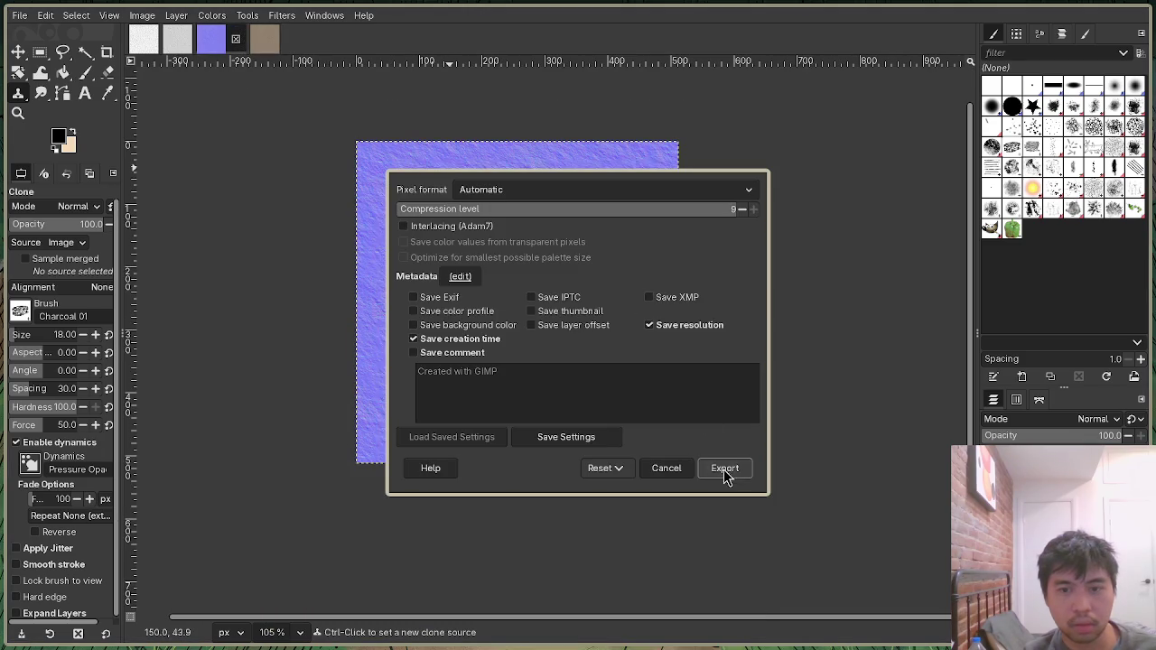
left_click(724, 468)
Export the normal map as dirt_nrm.png into res, replacing the existing file.
left_click(19, 15)
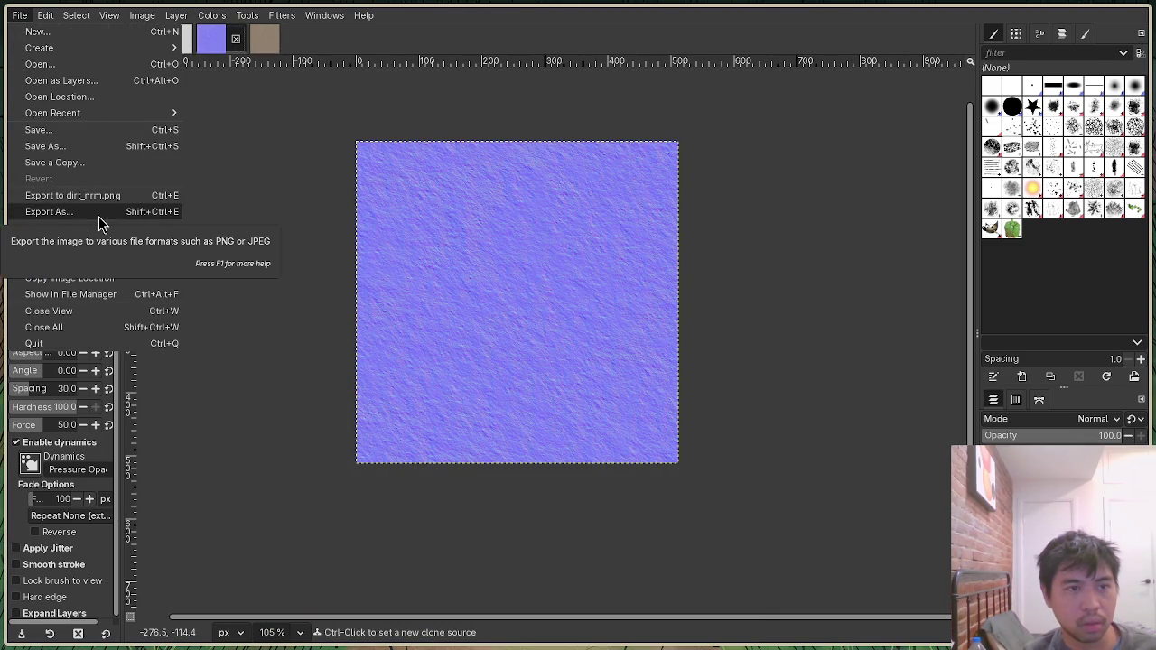
left_click(99, 215)
left_click(723, 609)
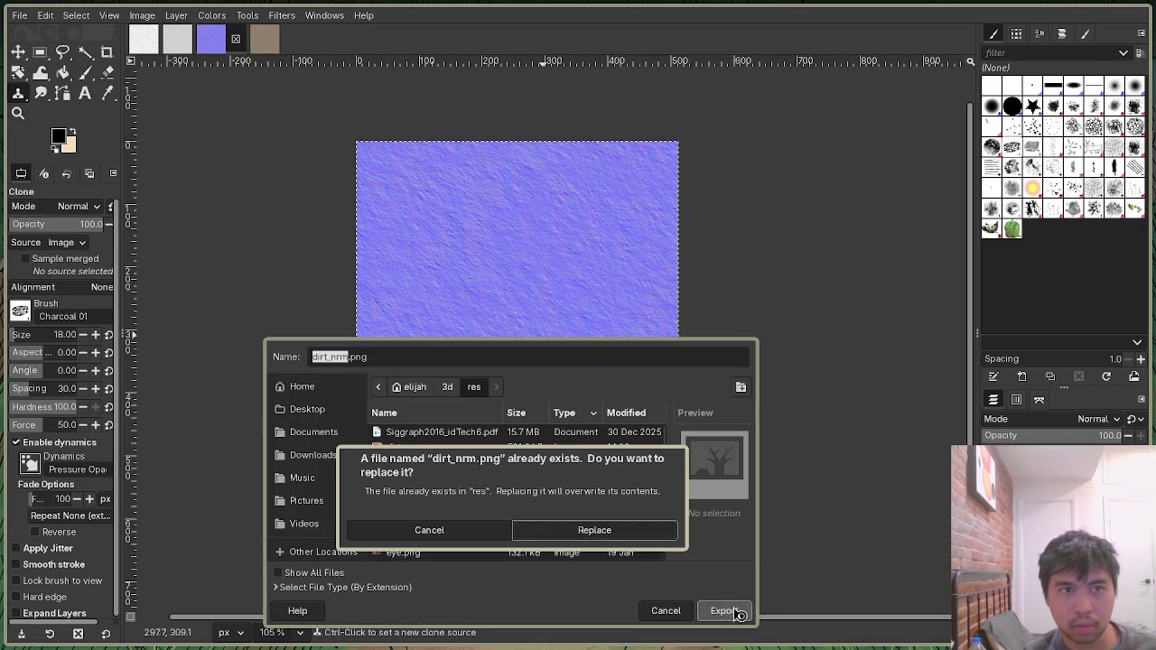
left_click(603, 527)
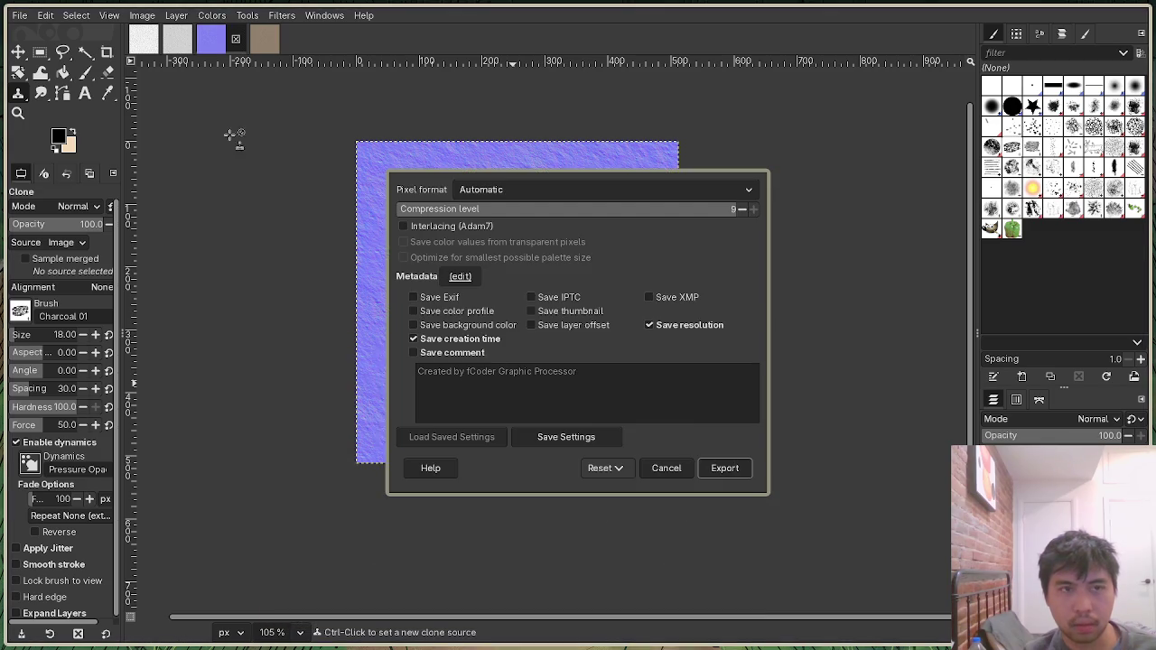
left_click(725, 466)
Trash the stray dirt_occ.png, export the occlusion image as dirt_occ.png into res, and relaunch the game.
left_click(177, 41)
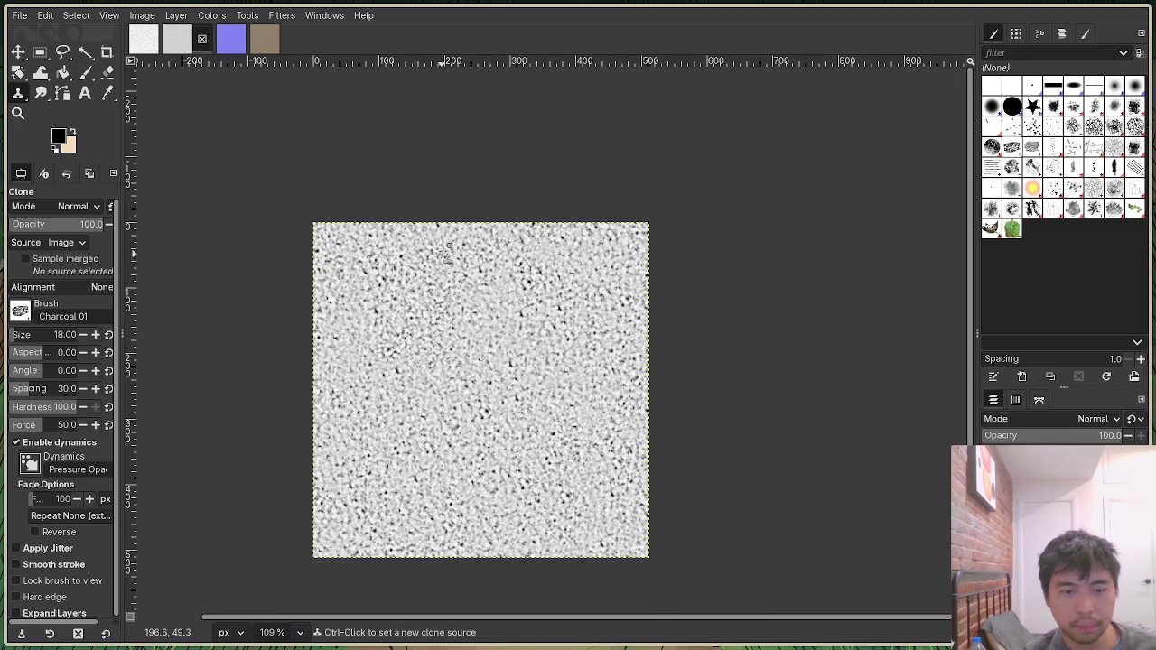
left_click(19, 15)
left_click(88, 213)
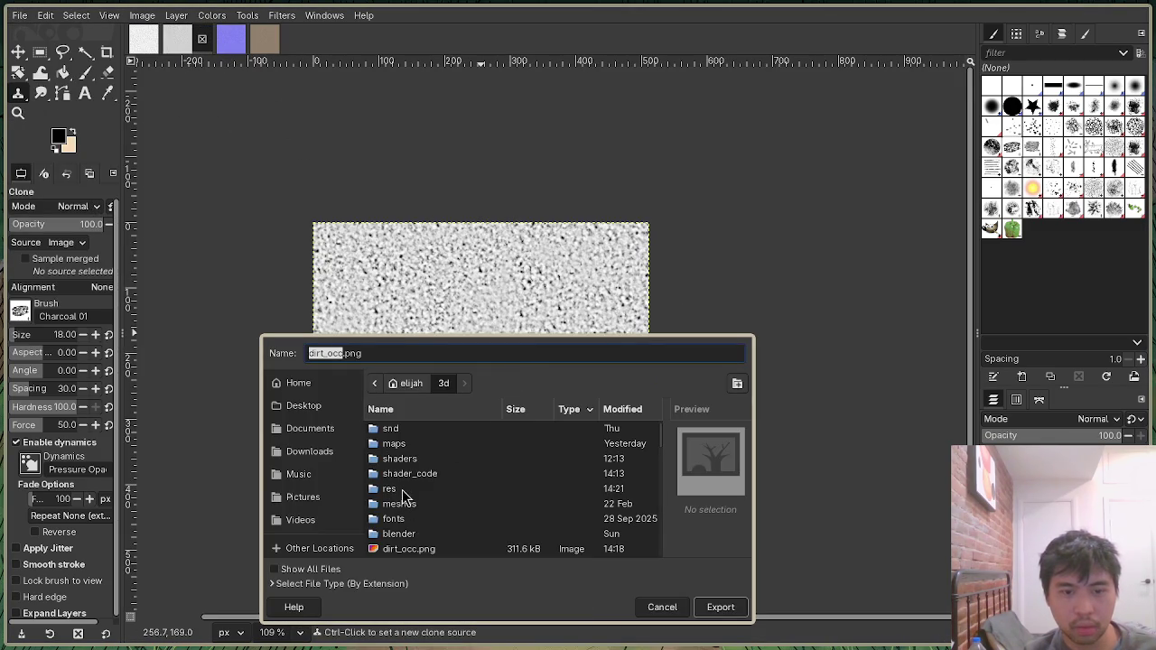
right_click(418, 546)
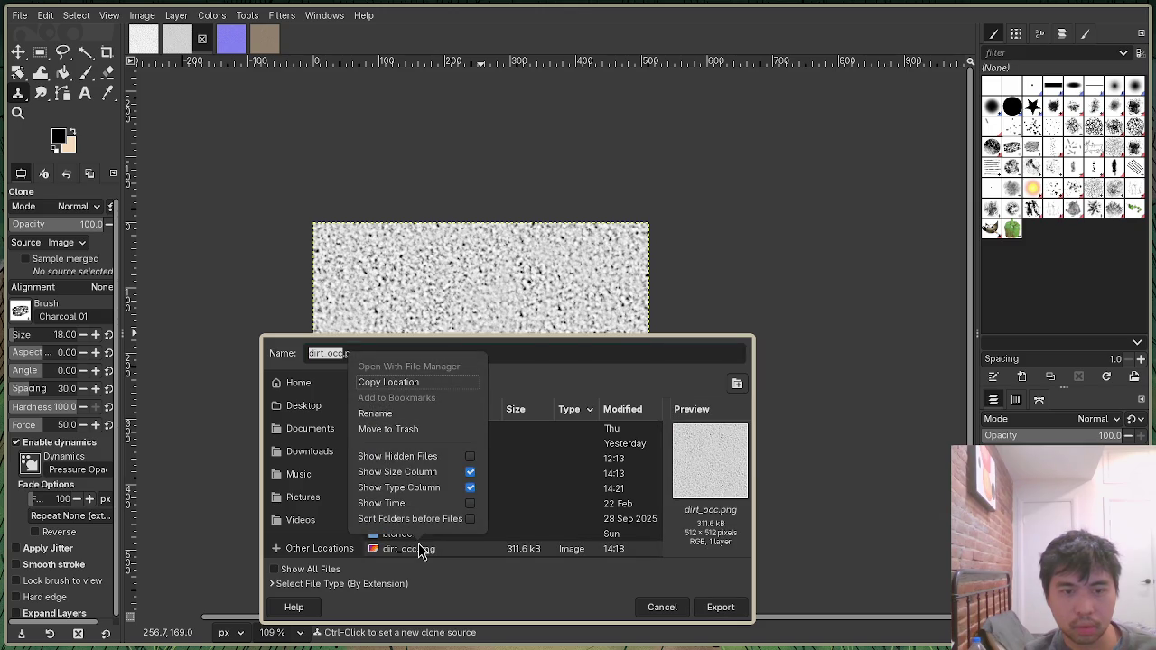
left_click(421, 430)
double_click(414, 493)
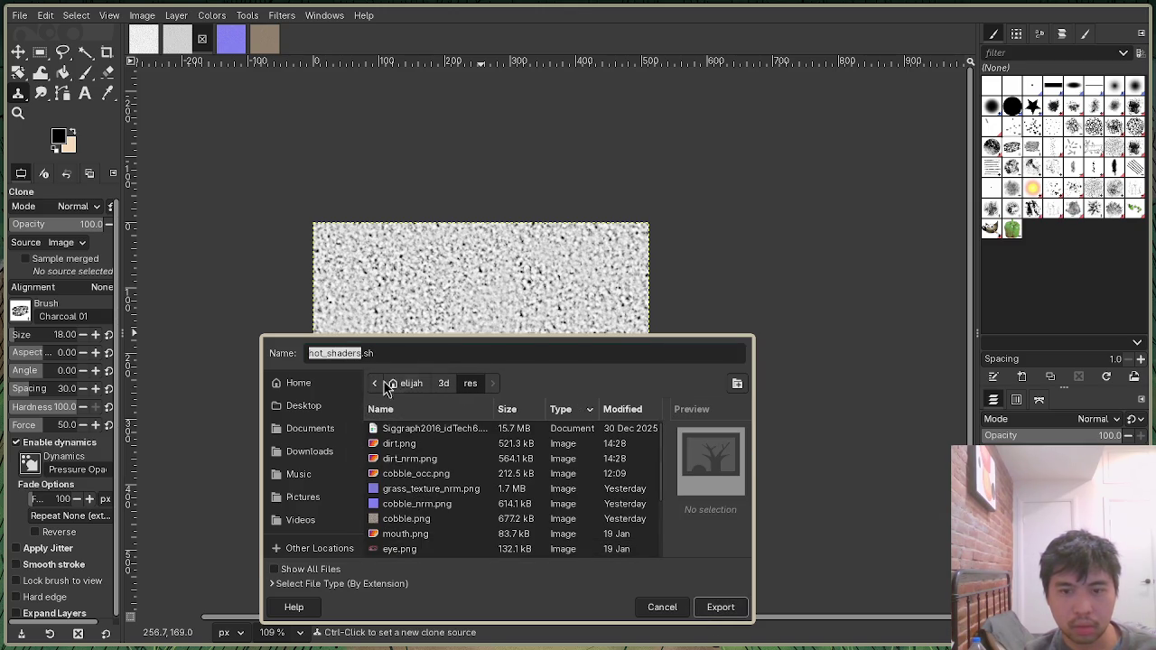
triple_click(341, 352)
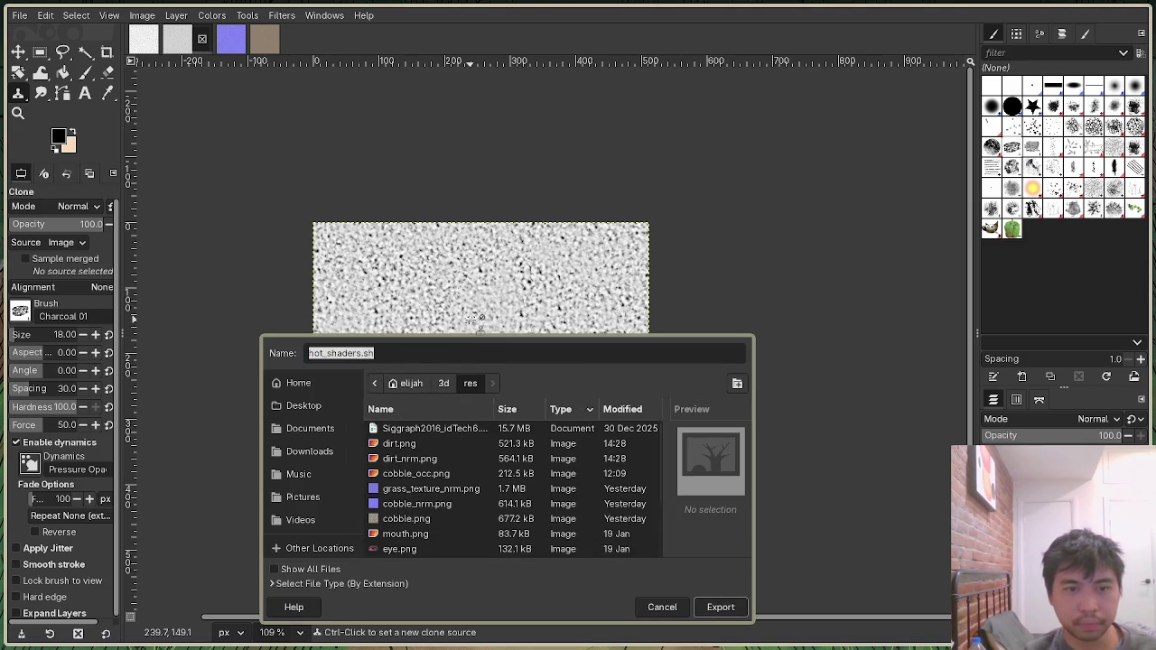
type("dirt_")
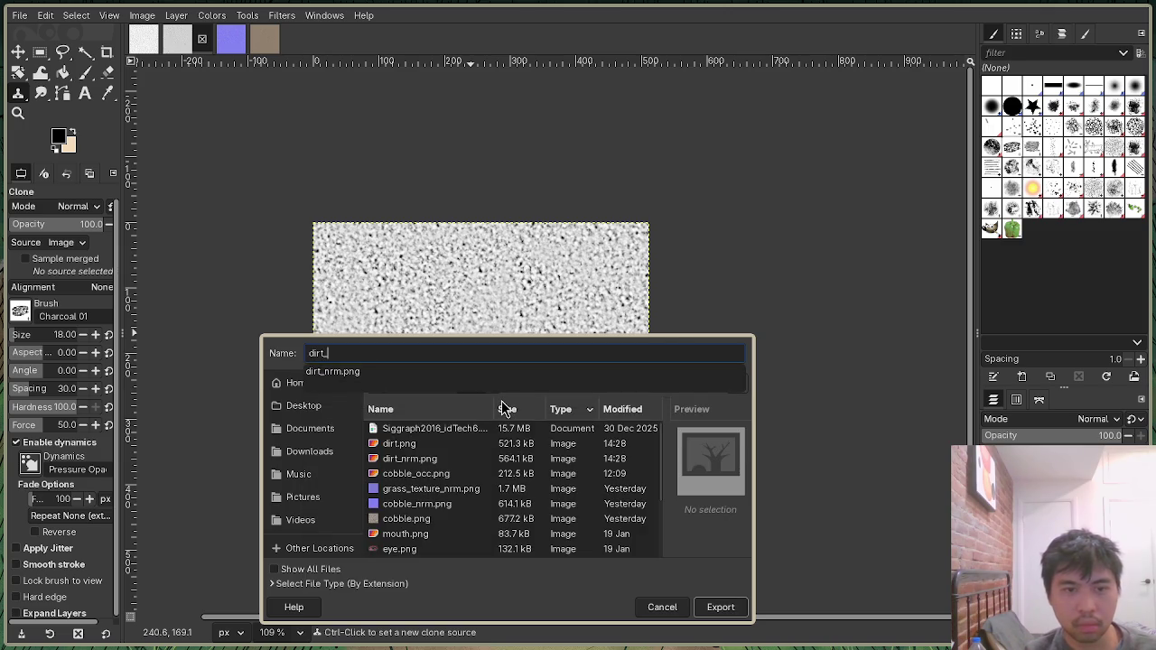
type("occ.png")
key("Return")
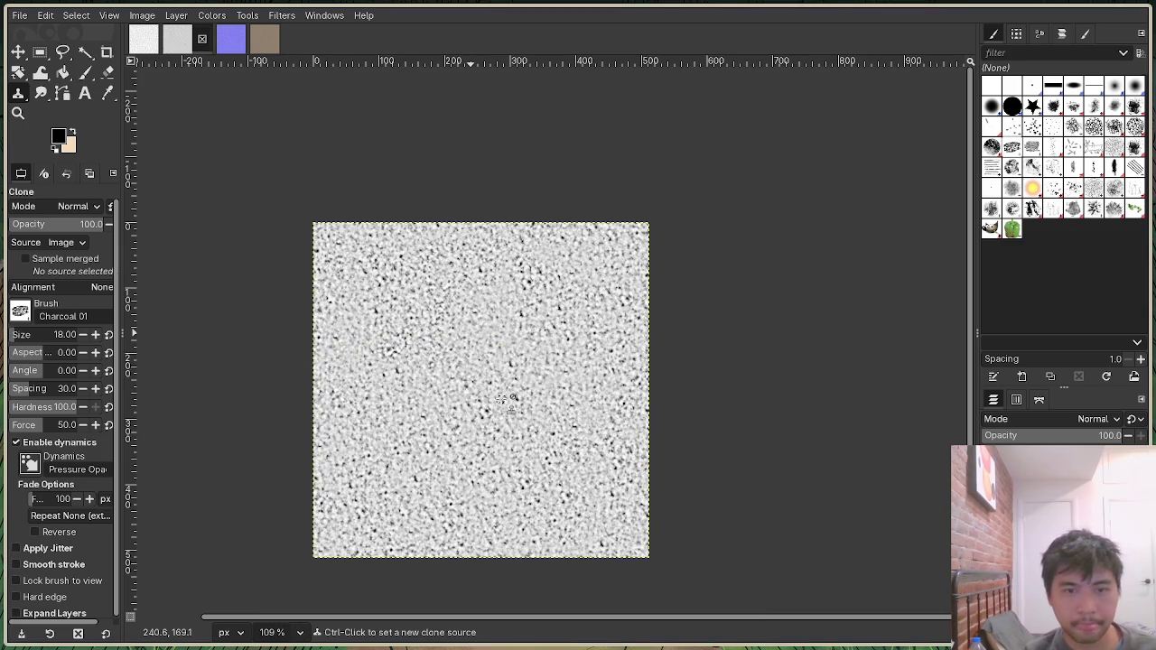
left_click(718, 469)
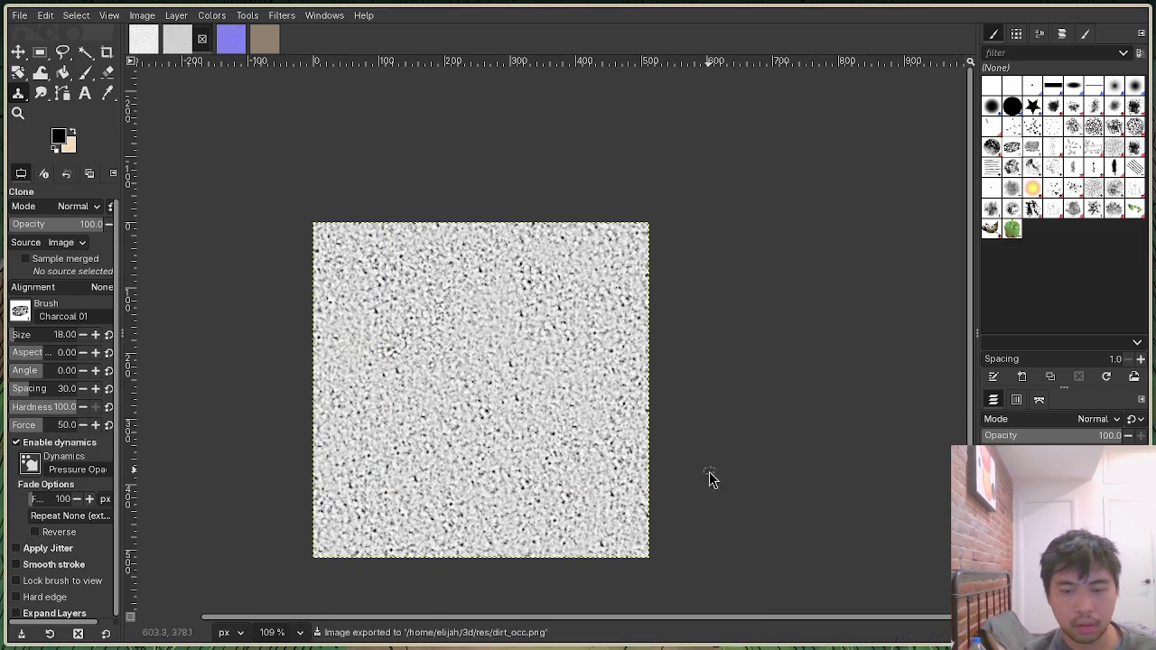
key("super+1")
key("Return")
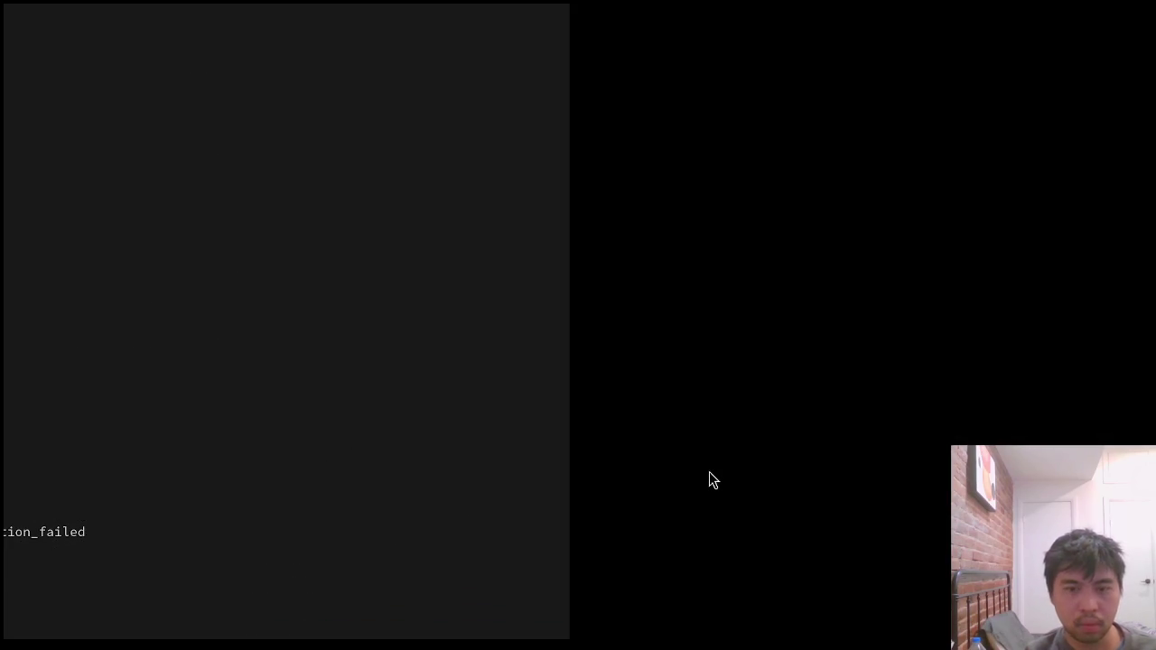
Enter edit_map in the game console to open the forest map in the editor.
key("grave")
type("edit_map")
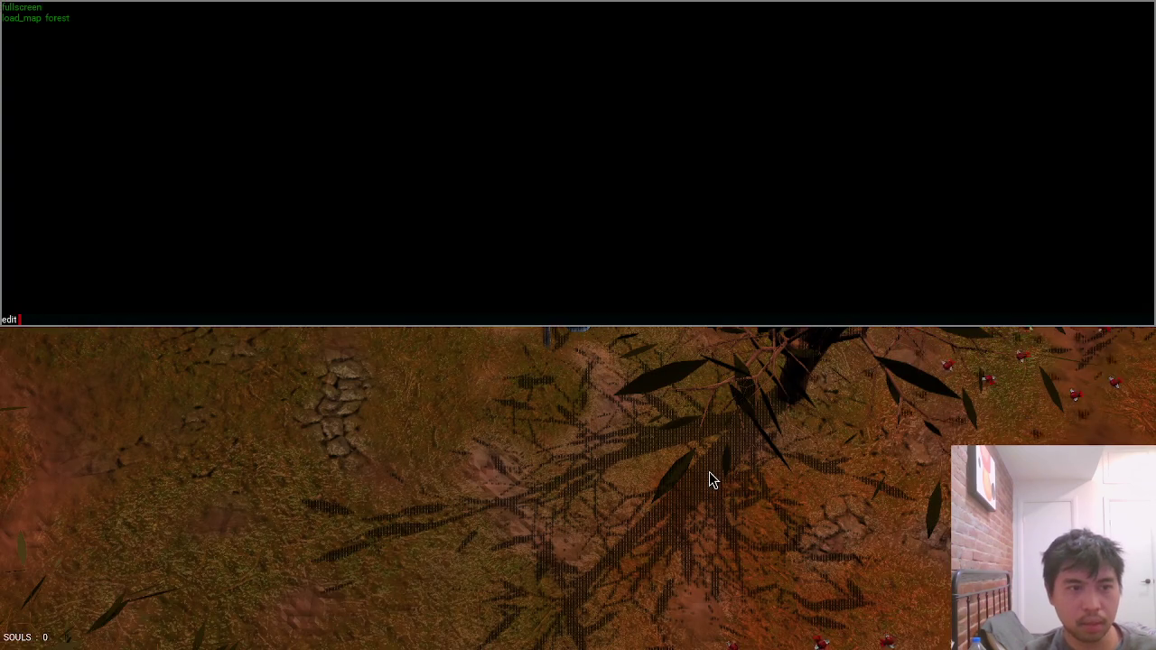
key("Return")
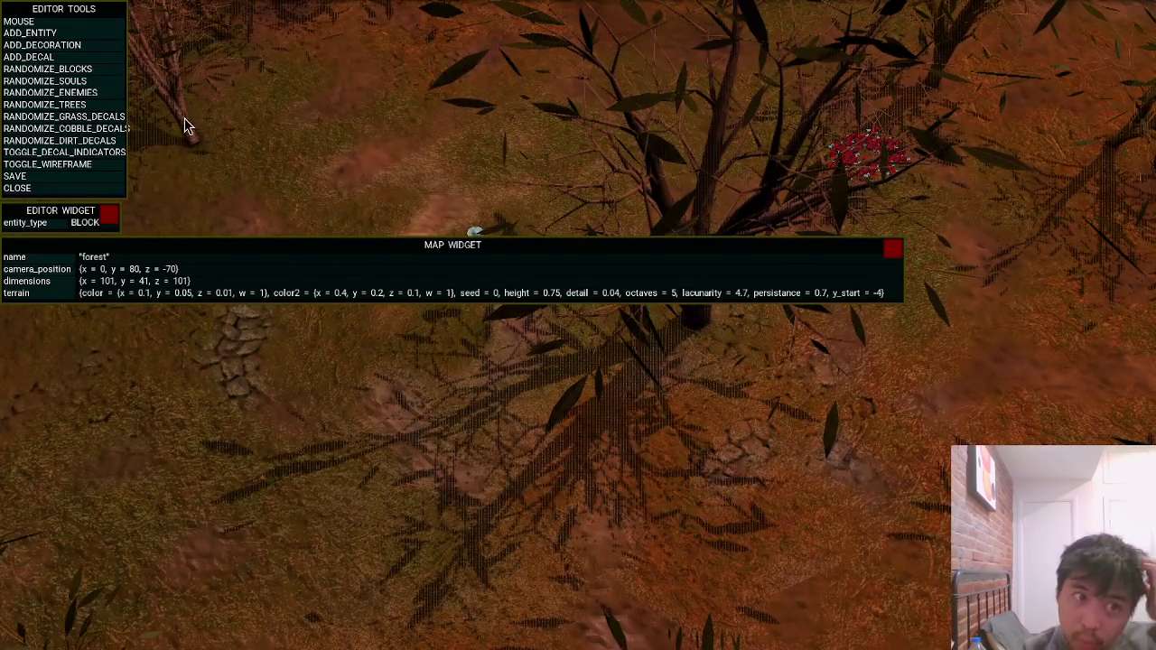
Reshuffle the dirt and grass decals several times with RANDOMIZE_DIRT_DECALS and RANDOMIZE_GRASS_DECALS.
left_click(120, 143)
left_click(122, 150)
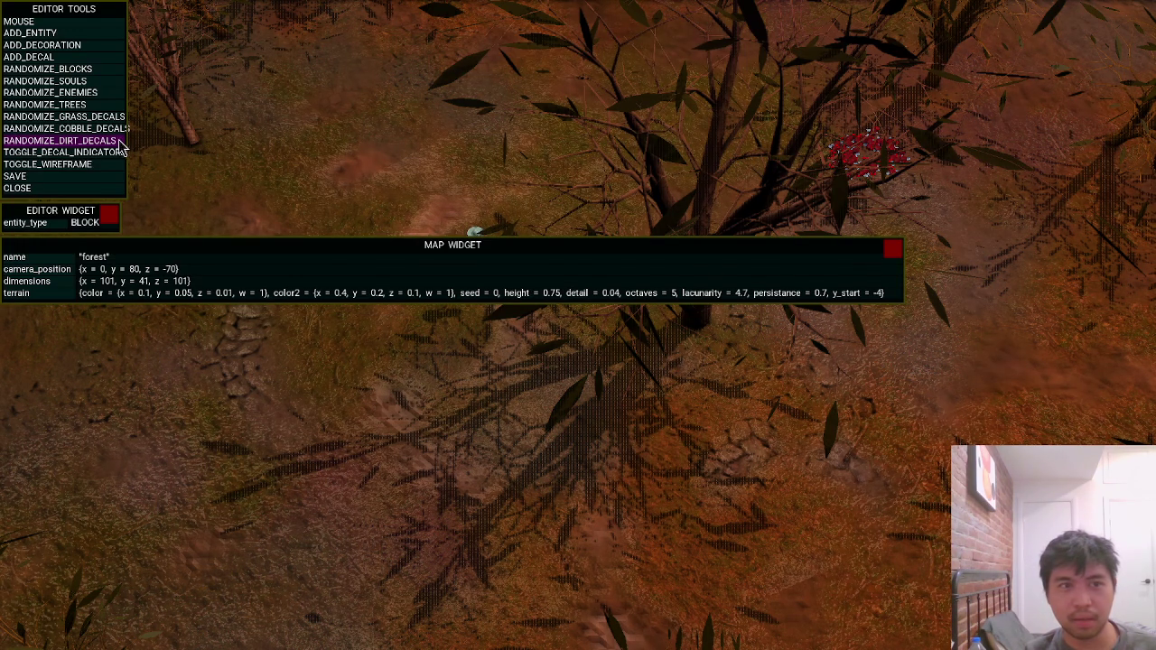
left_click(112, 119)
left_click(112, 123)
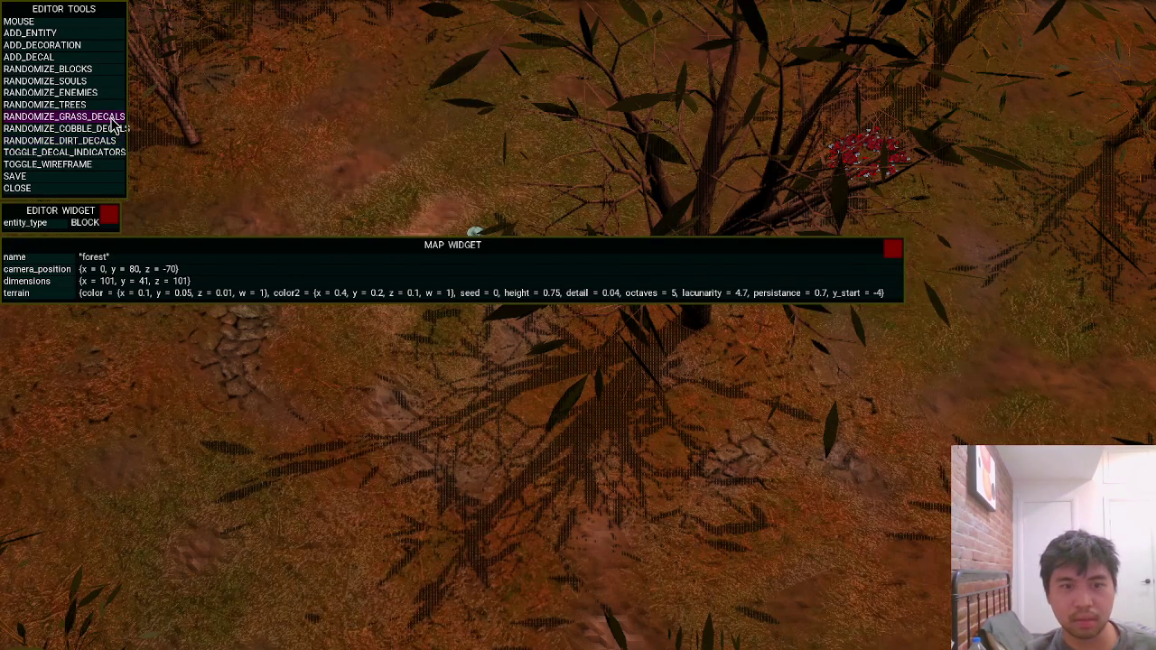
left_click(113, 122)
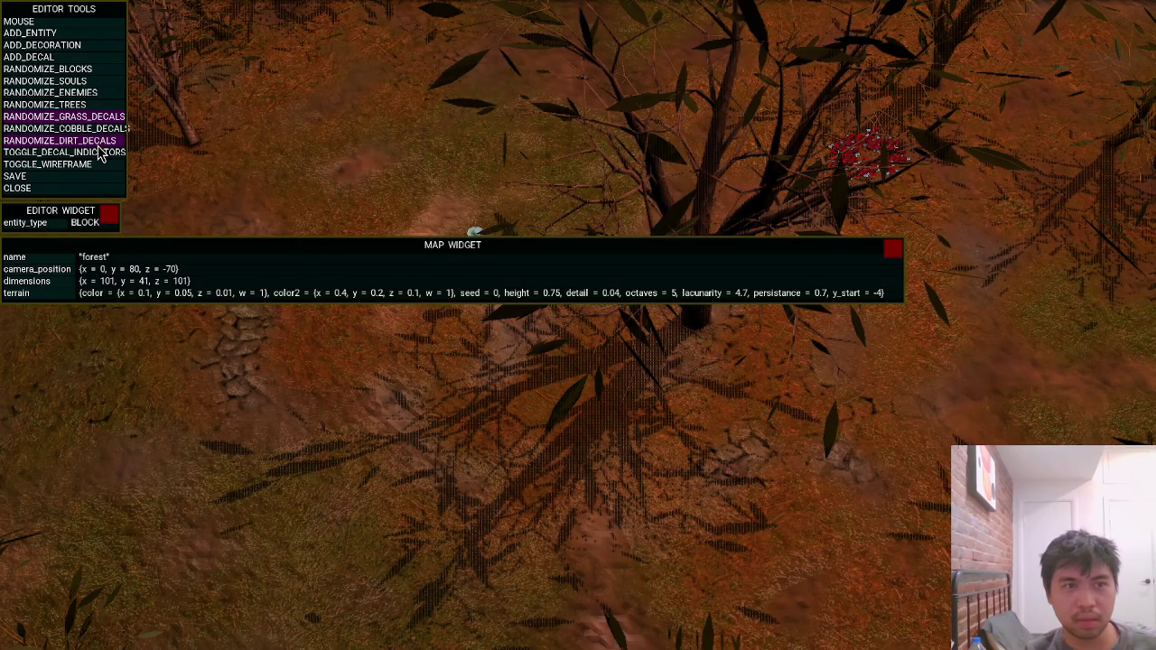
left_click(107, 136)
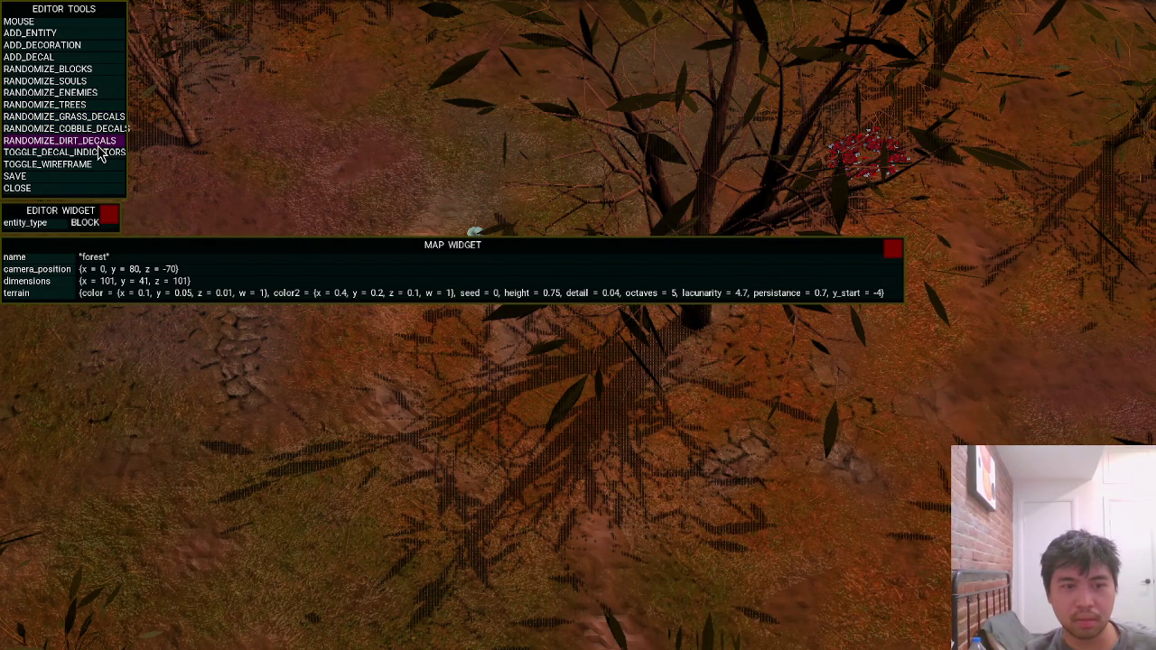
left_click(99, 145)
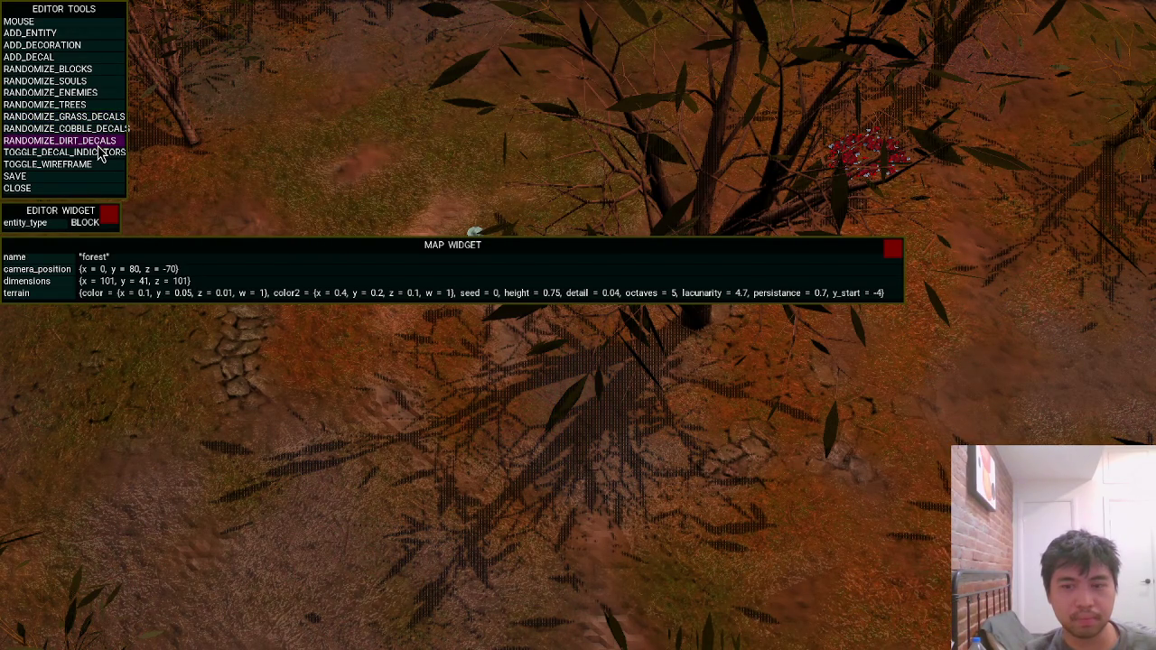
left_click(100, 144)
left_click(99, 144)
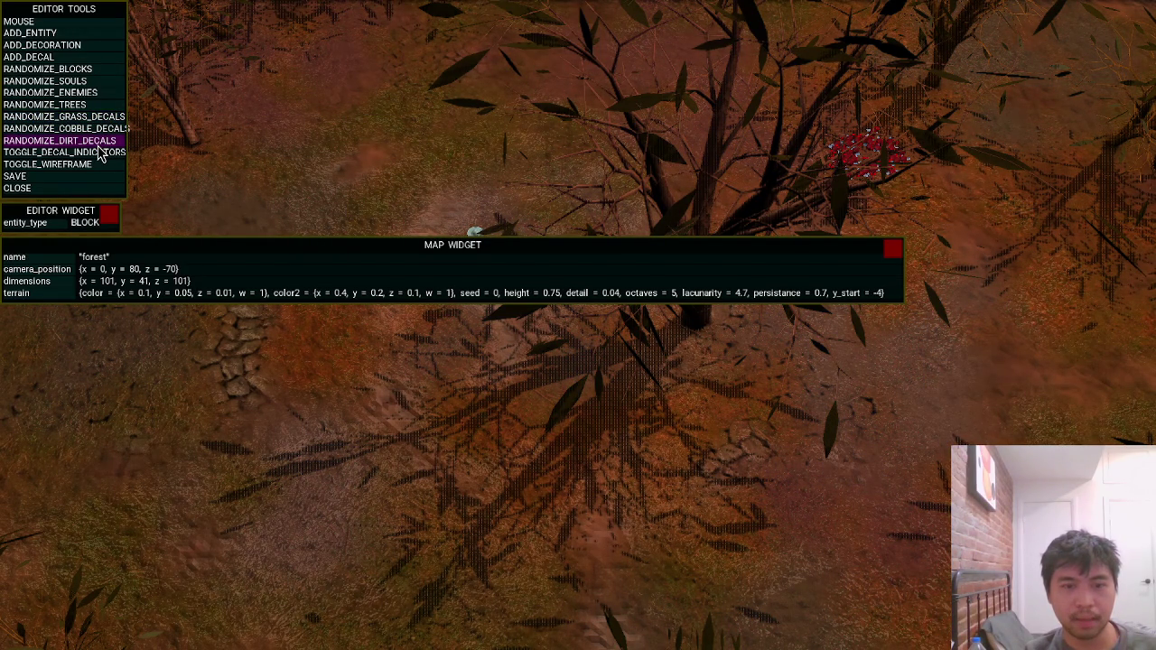
Repeatedly re-randomize the cobblestone decal patches to try different layouts.
left_click(102, 132)
left_click(103, 136)
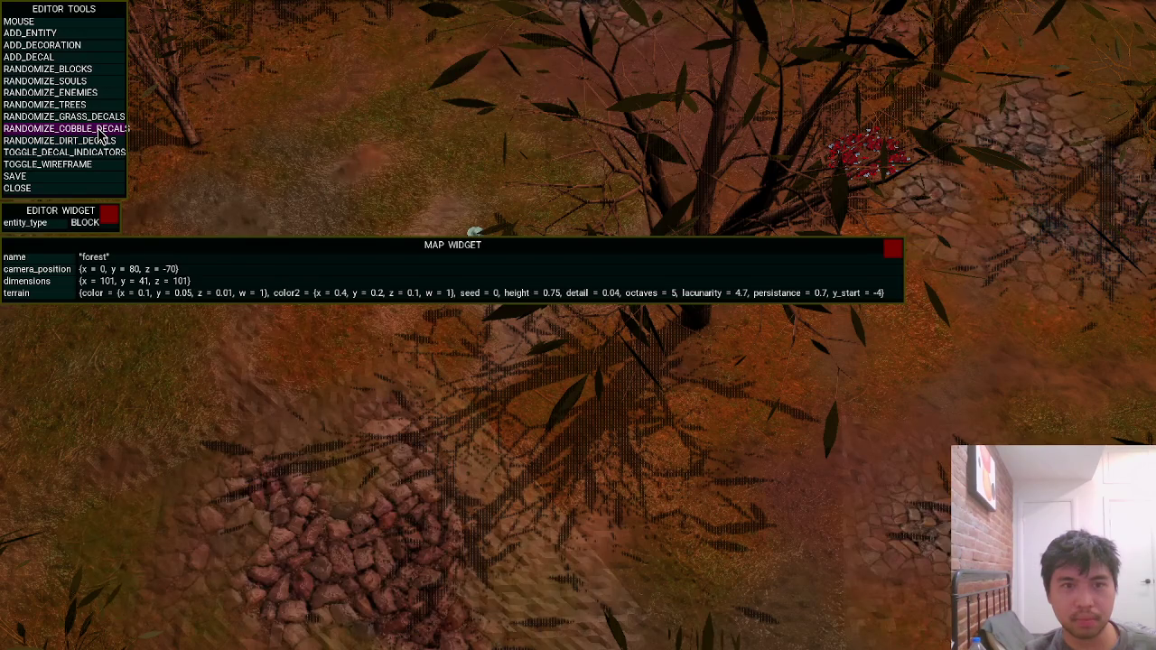
left_click(102, 136)
left_click(102, 136)
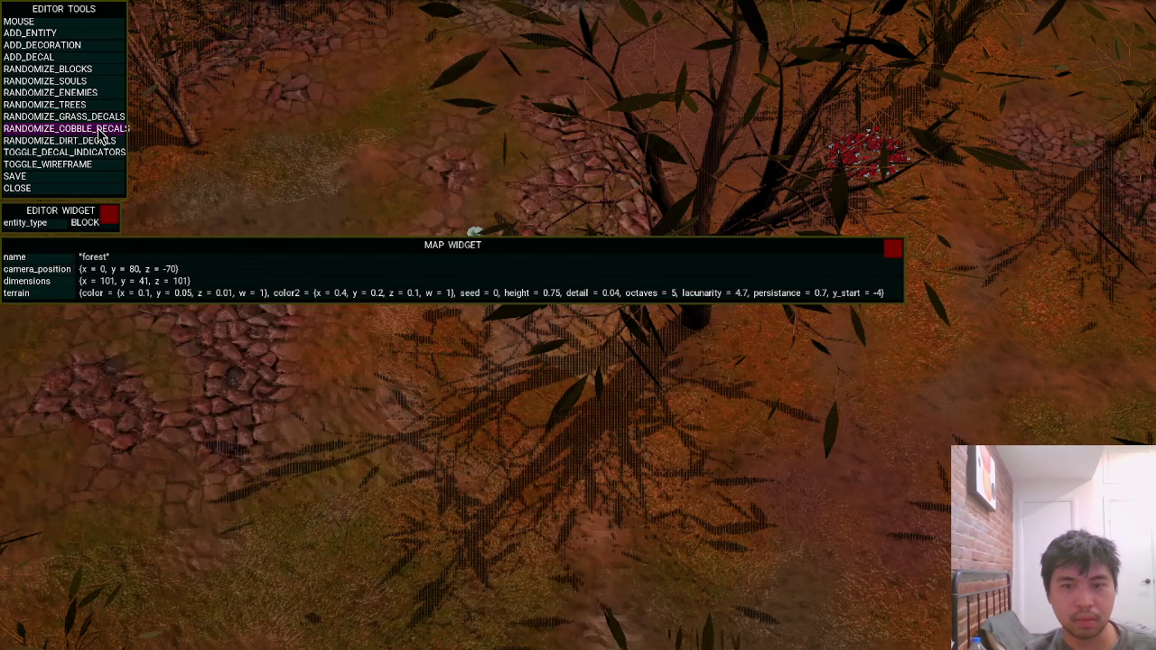
left_click(102, 135)
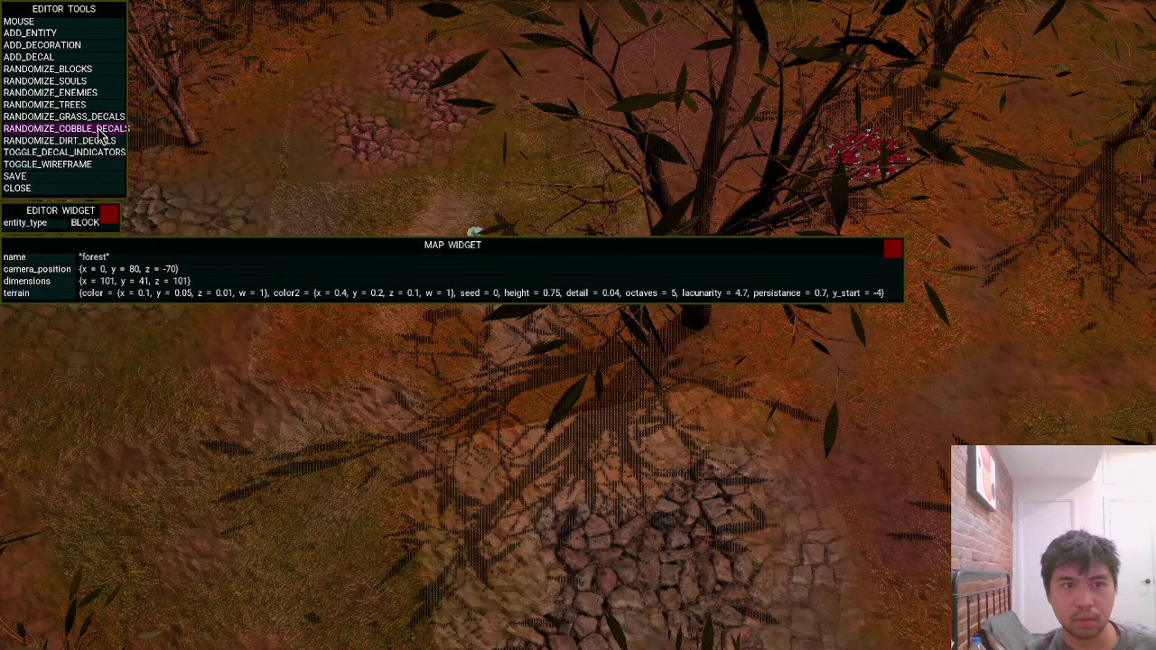
left_click(102, 135)
left_click(102, 136)
left_click(102, 135)
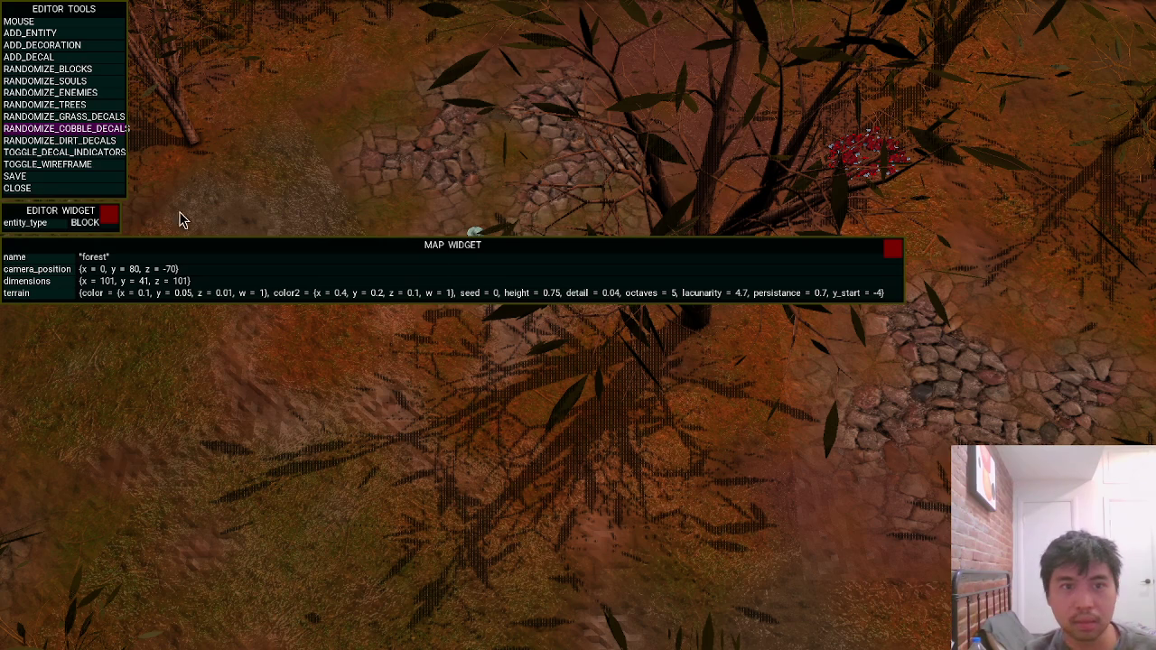
left_click(95, 131)
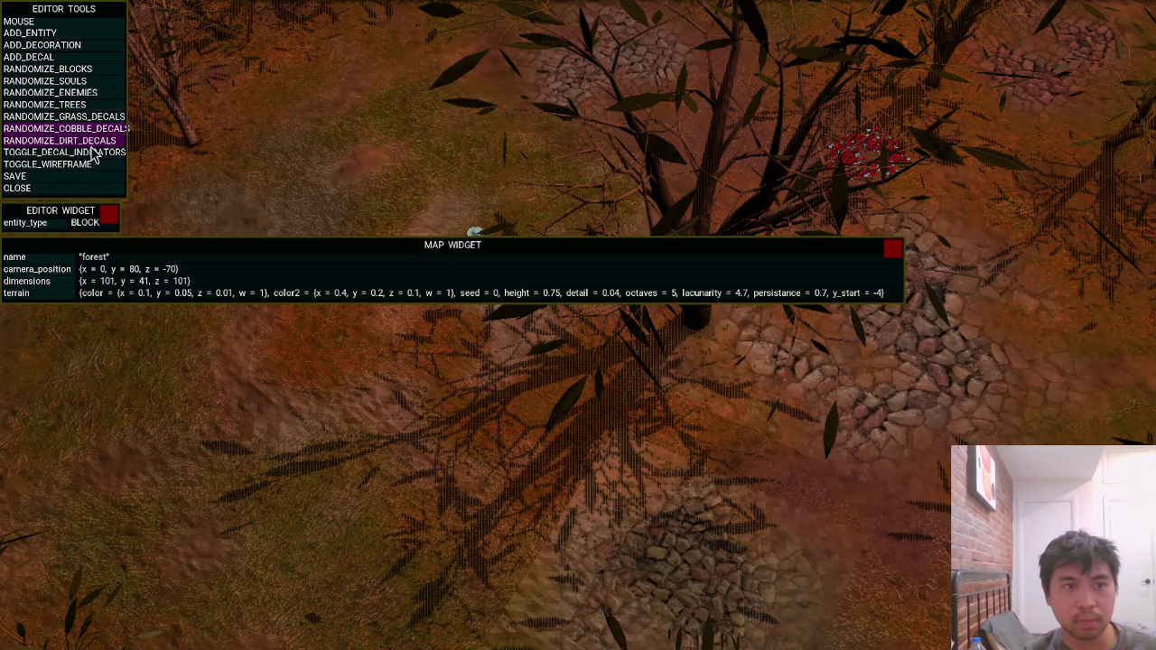
Regenerate the dirt decal patches over and over to find a new arrangement.
left_click(91, 143)
left_click(91, 147)
left_click(91, 146)
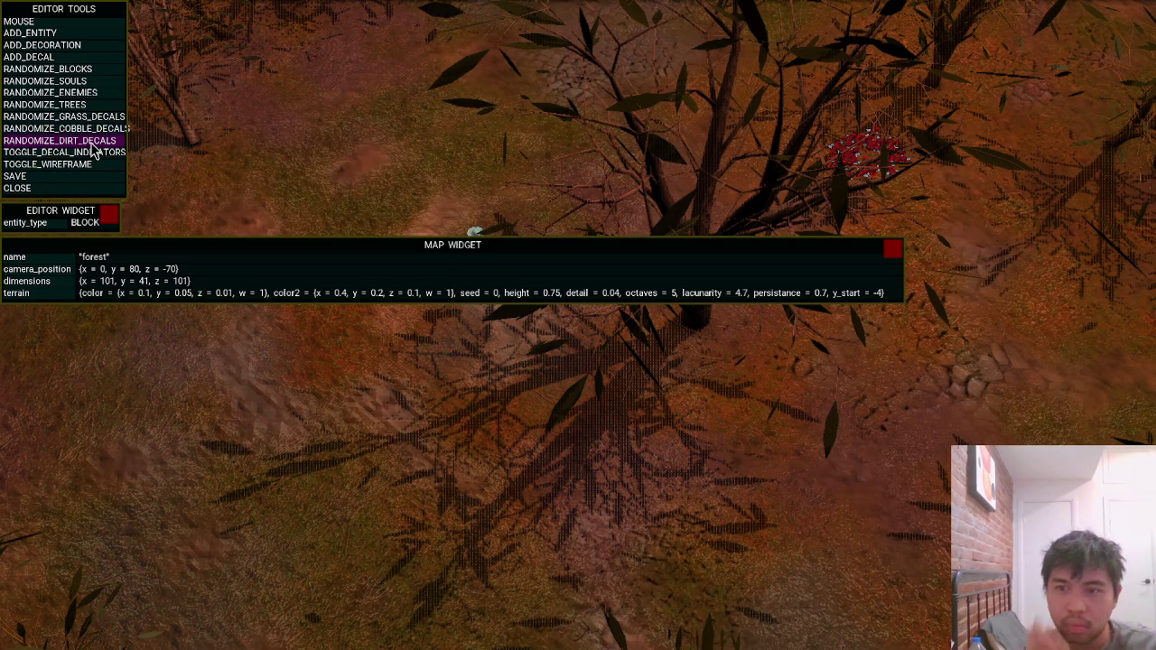
left_click(91, 146)
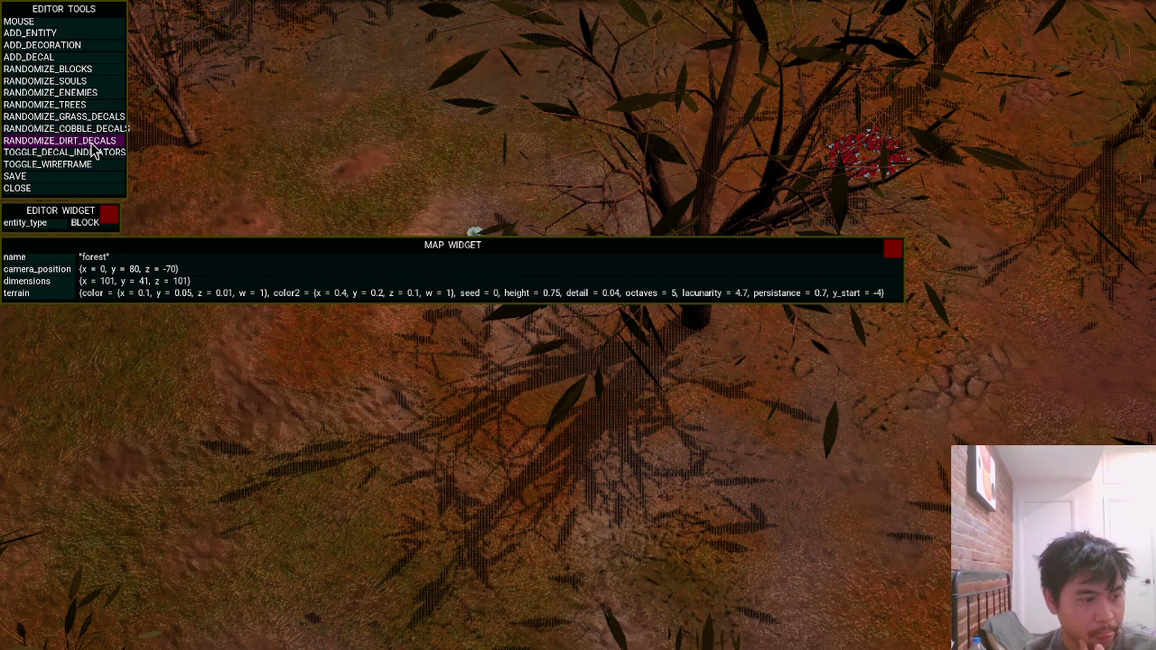
left_click(92, 146)
left_click(92, 147)
left_click(91, 146)
left_click(91, 146)
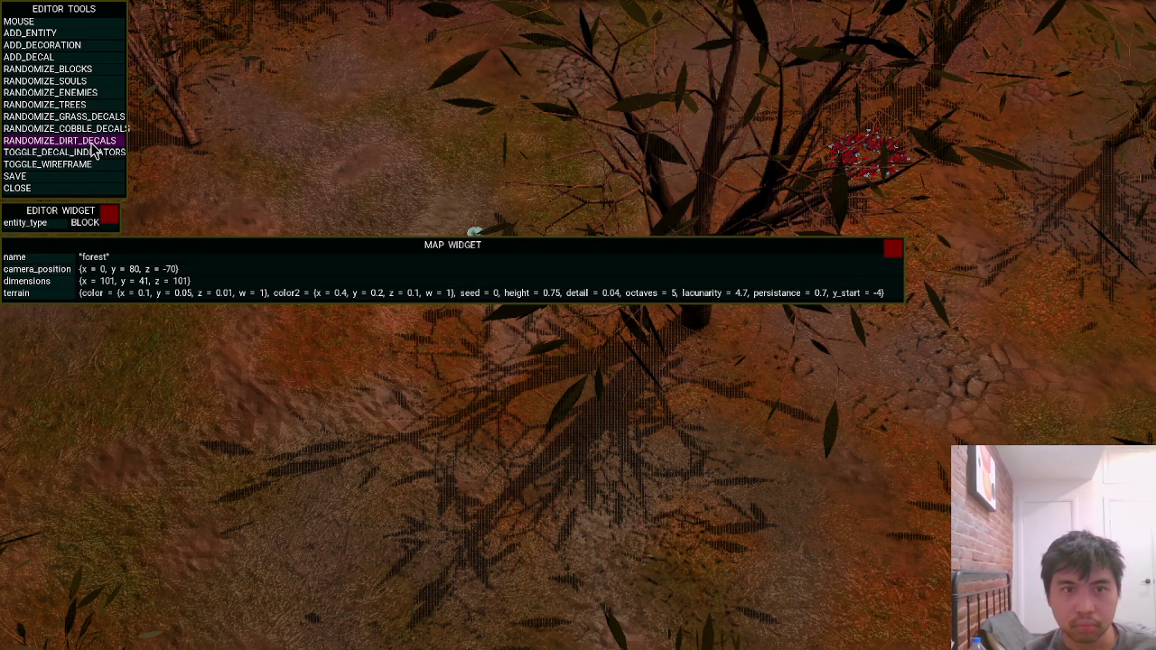
Re-randomize the grass decals many times, finishing with one more dirt decal shuffle.
left_click(94, 118)
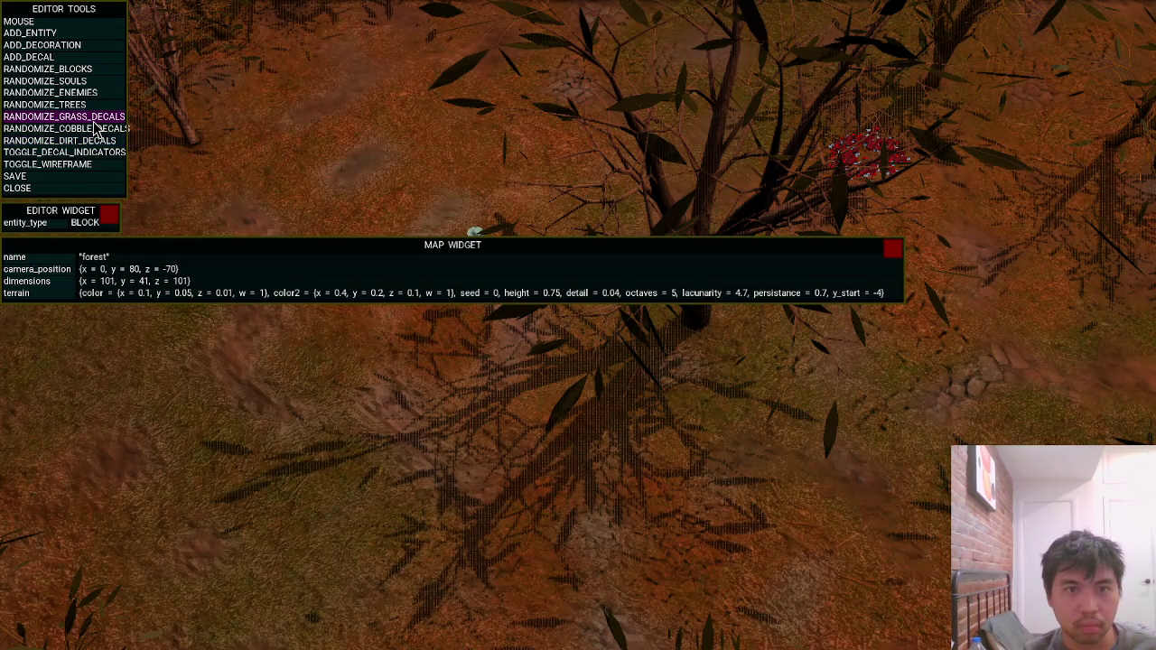
left_click(94, 123)
left_click(94, 122)
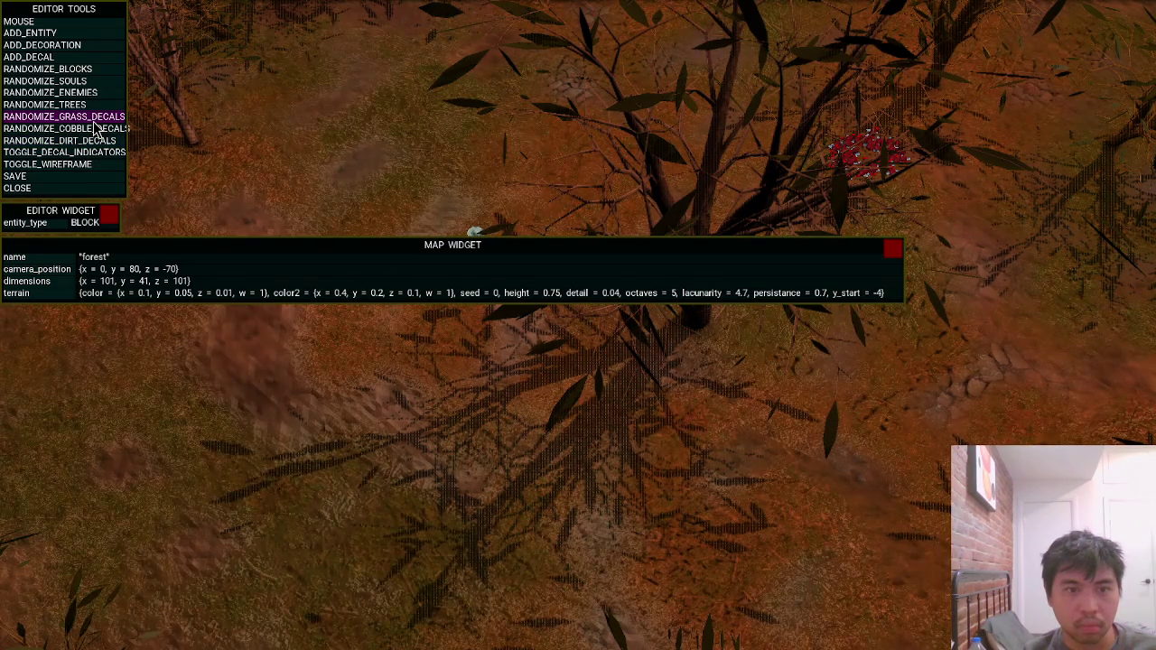
left_click(94, 126)
left_click(94, 126)
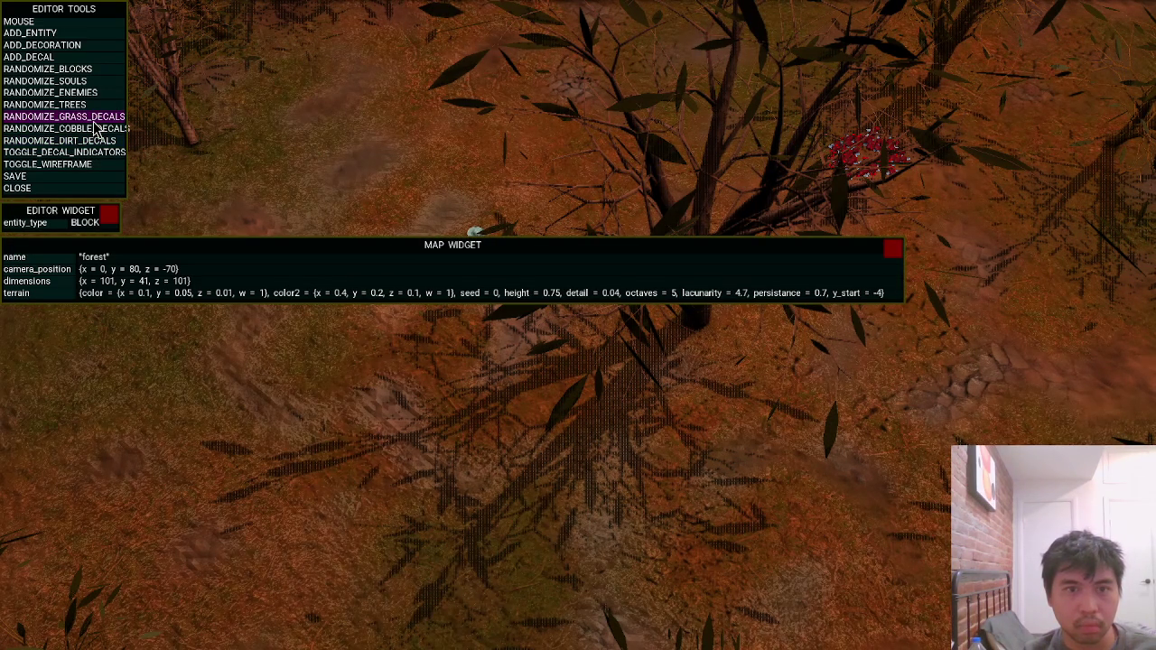
left_click(94, 126)
left_click(94, 127)
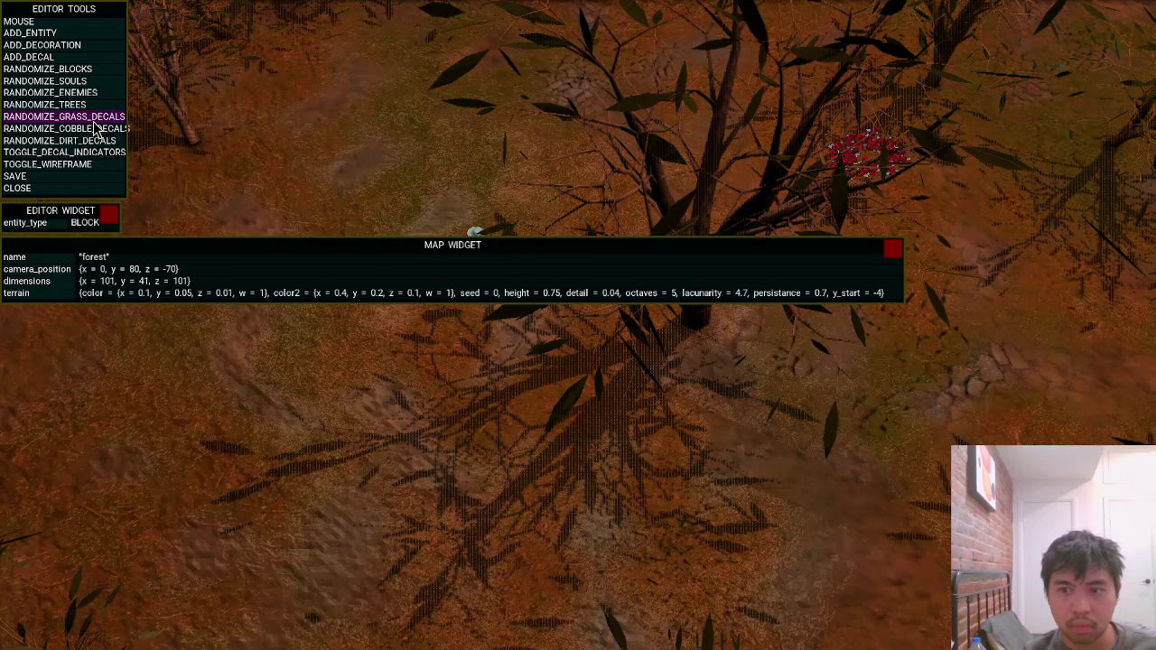
left_click(94, 126)
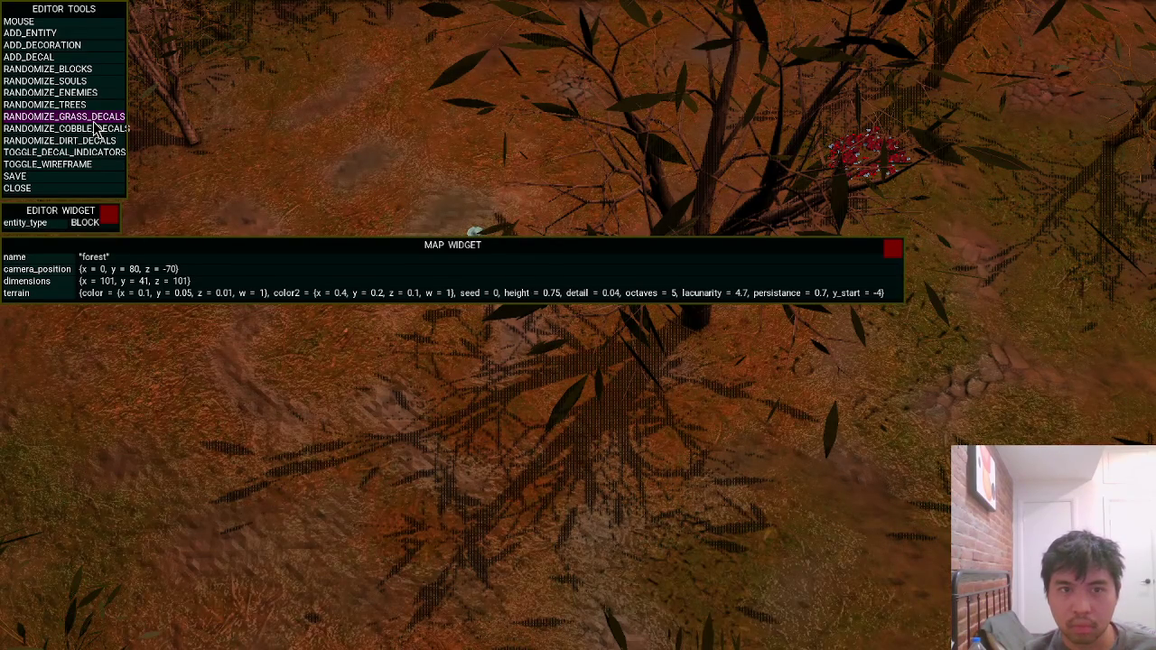
left_click(94, 127)
left_click(94, 126)
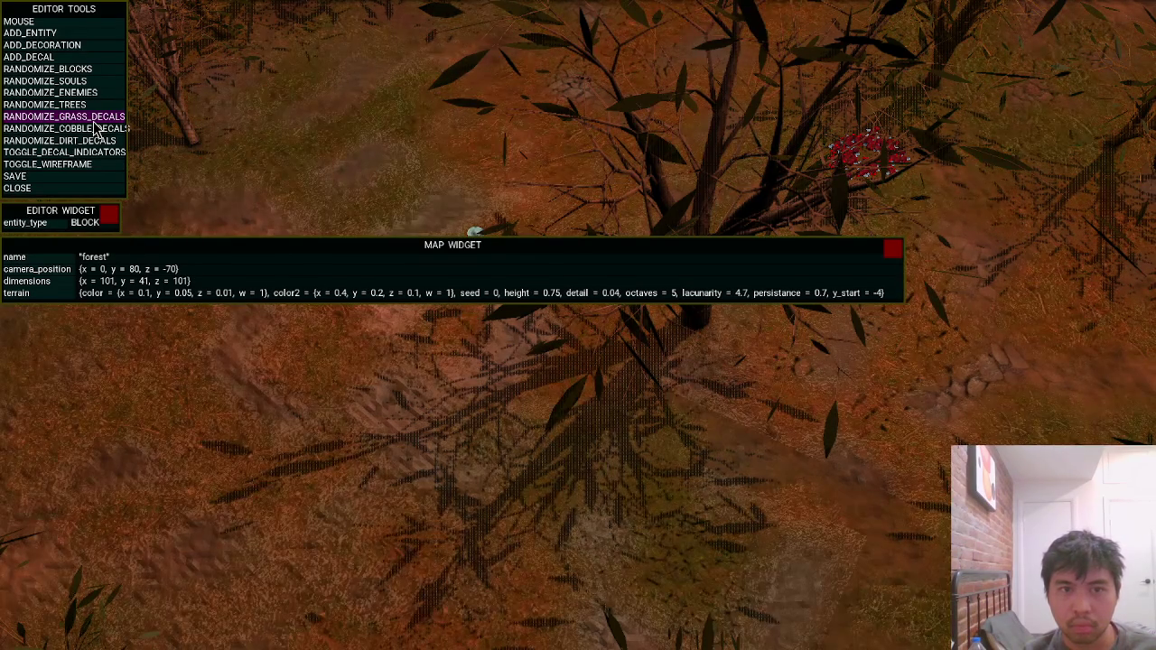
left_click(90, 143)
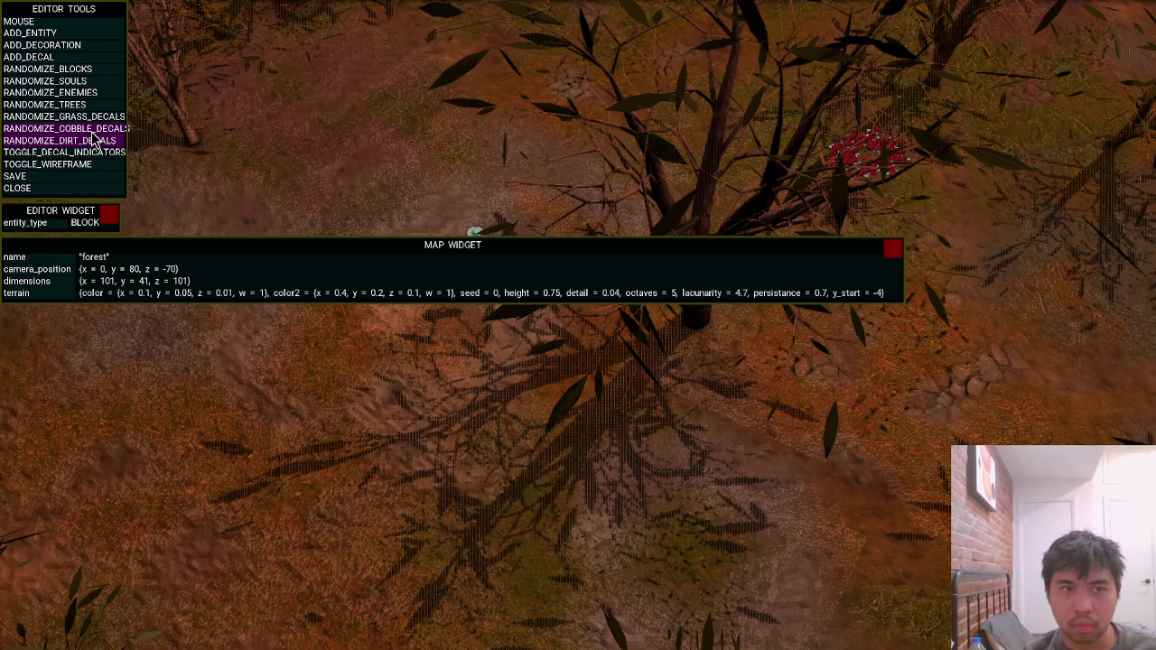
Shuffle the cobblestone, dirt and grass decals again to try further ground layouts.
left_click(92, 131)
left_click(92, 134)
left_click(94, 133)
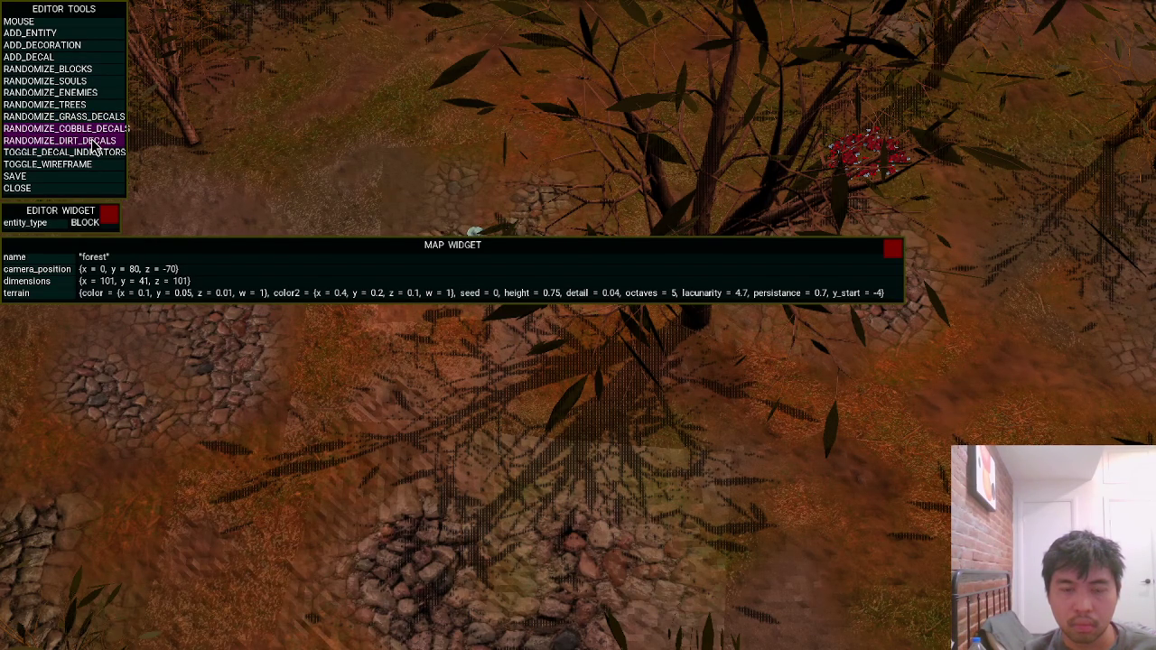
left_click(94, 145)
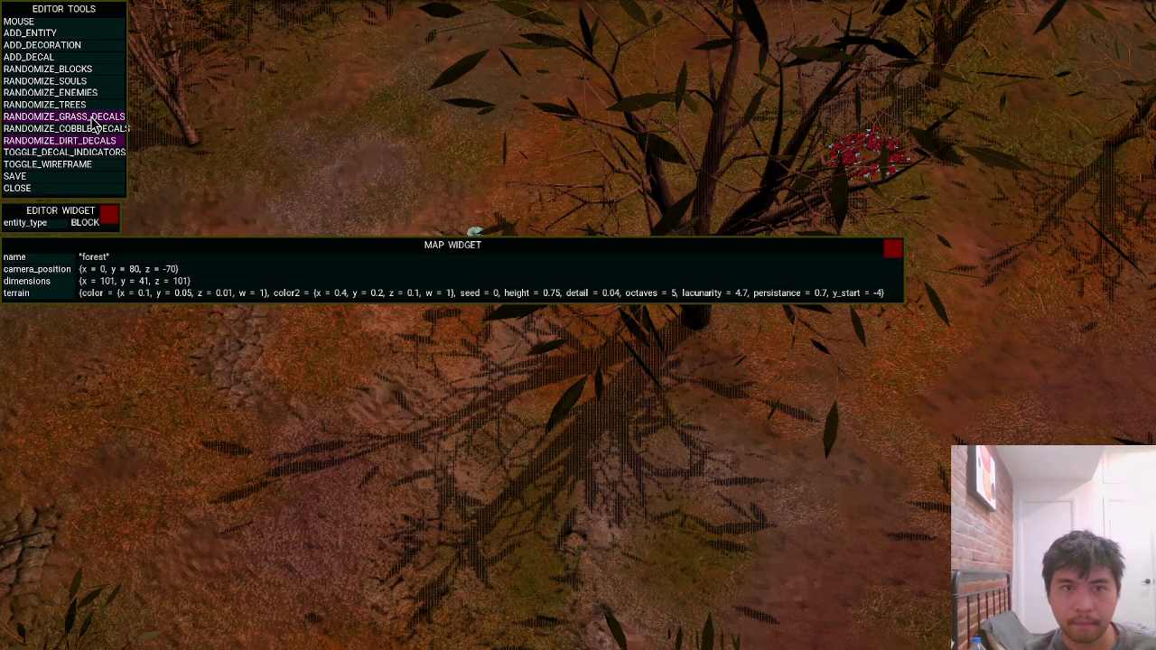
left_click(93, 121)
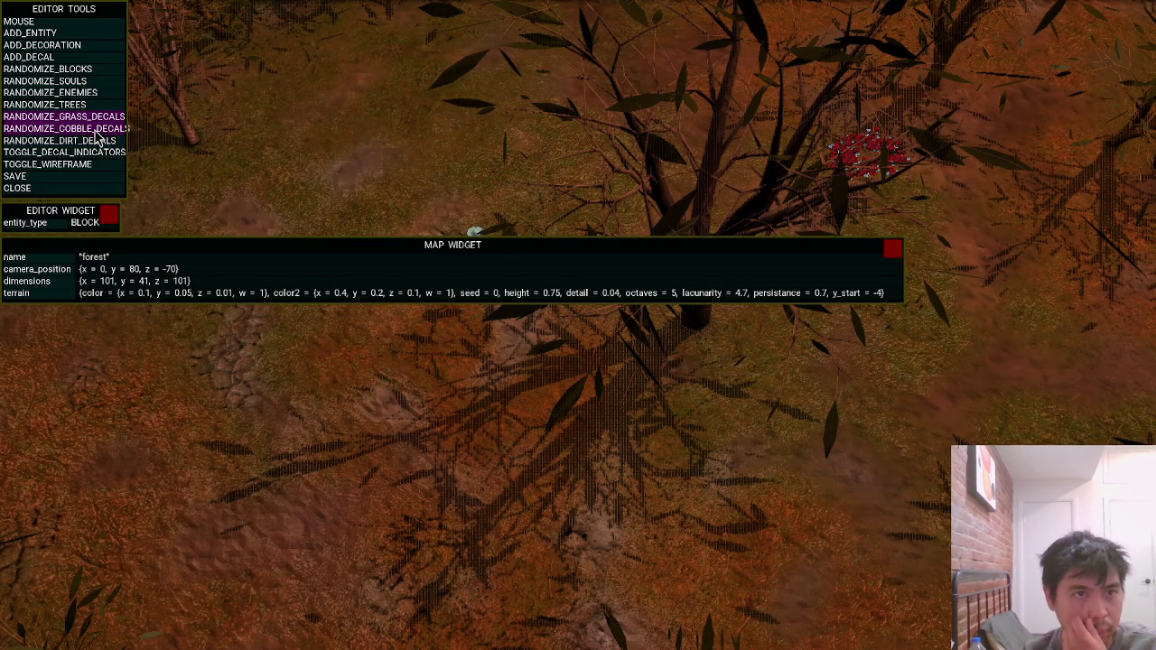
left_click(97, 129)
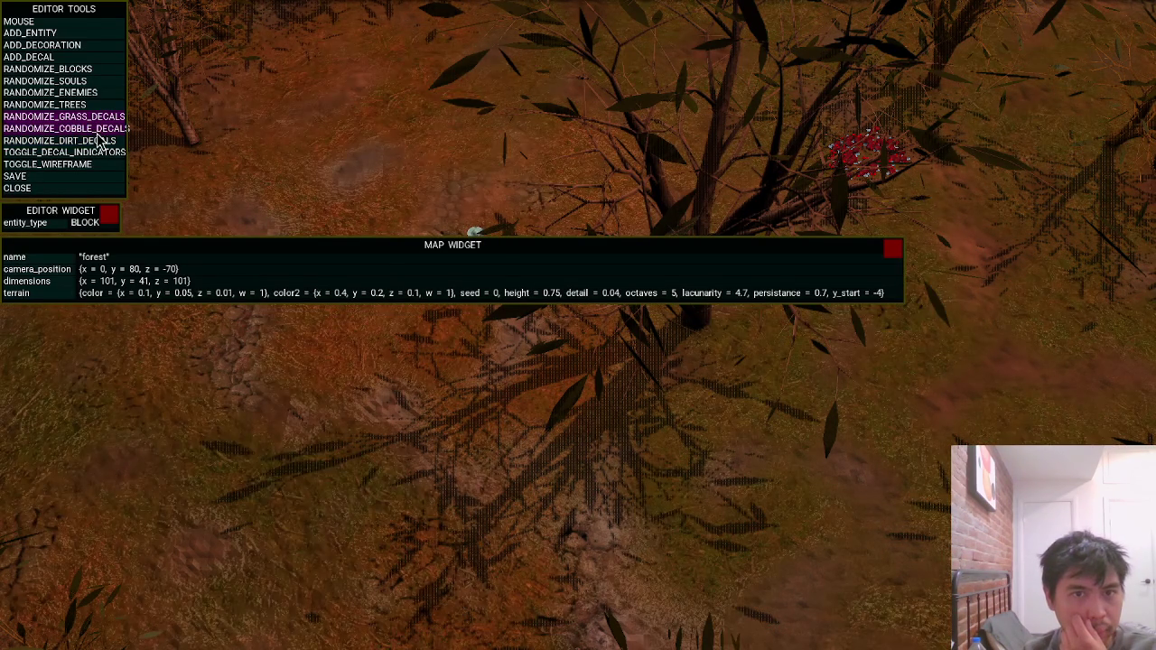
left_click(98, 136)
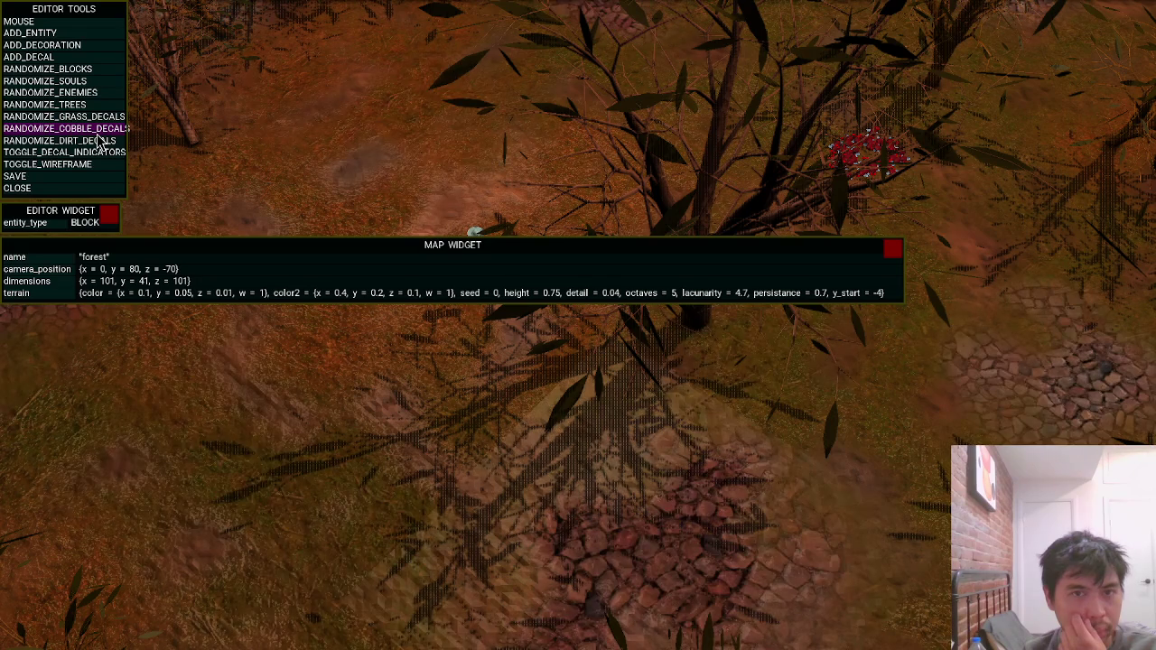
Alternate grass and cobble randomizing, end on dirt decals, then SAVE the map and CLOSE the editor.
left_click(96, 118)
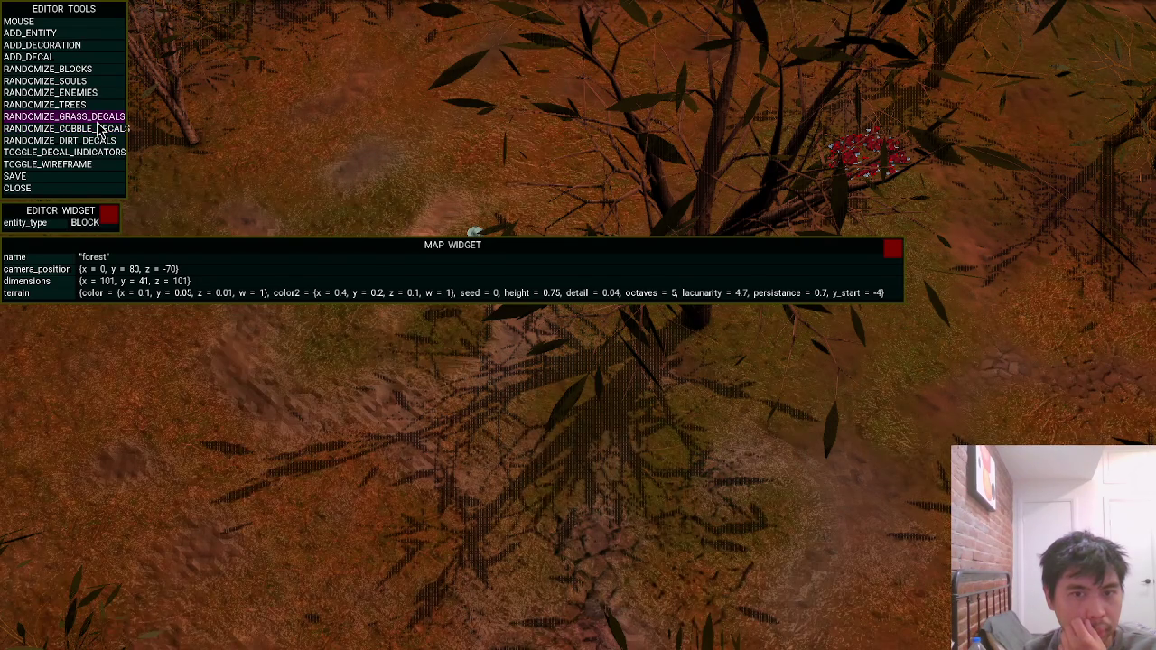
left_click(98, 126)
left_click(99, 132)
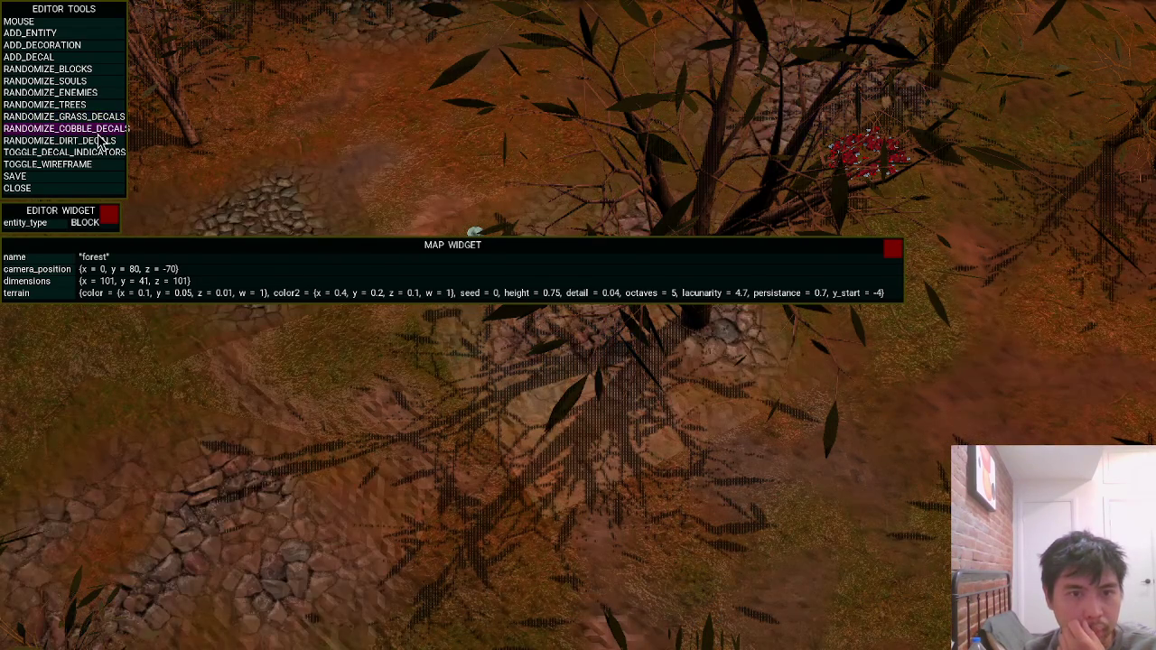
left_click(99, 120)
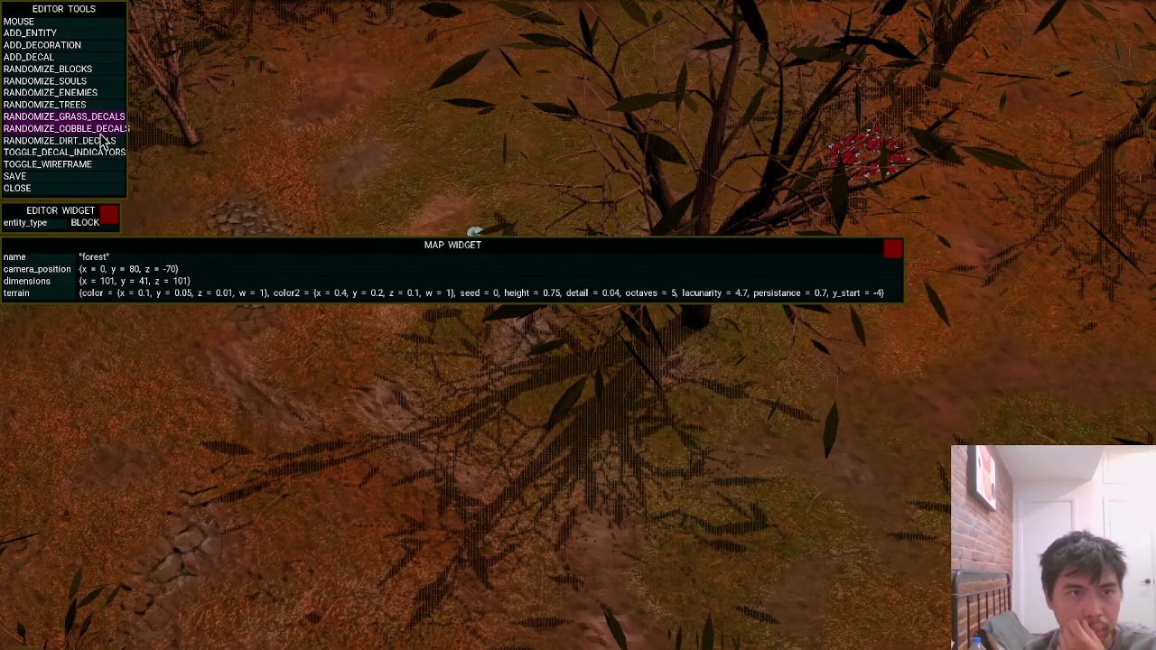
left_click(101, 132)
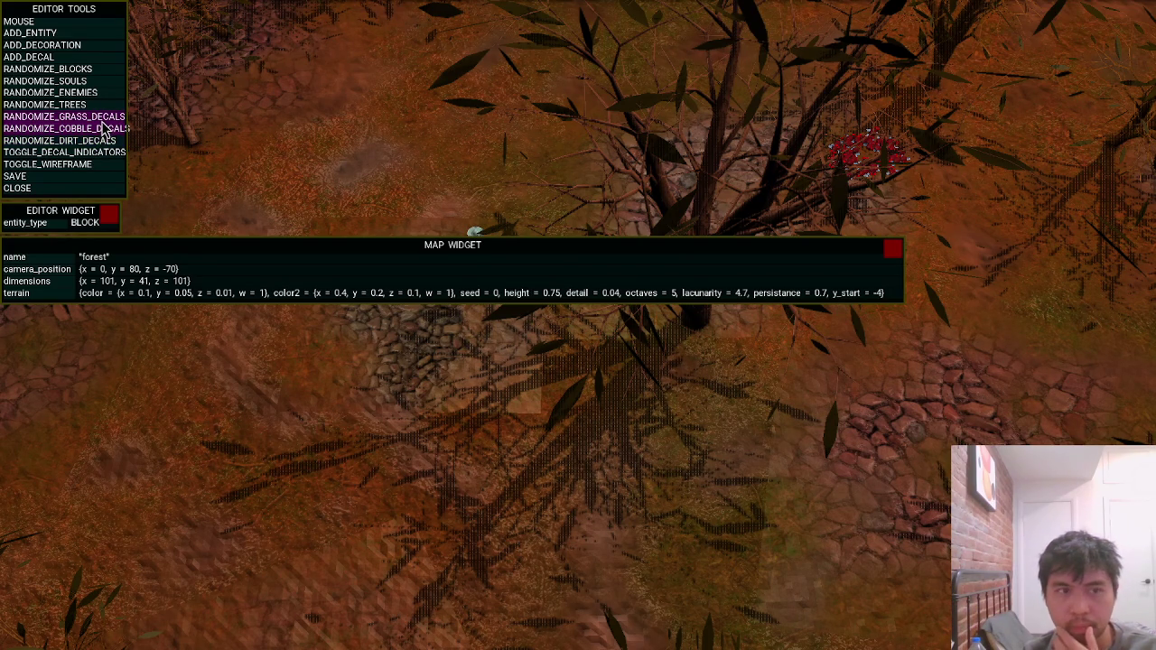
left_click(105, 128)
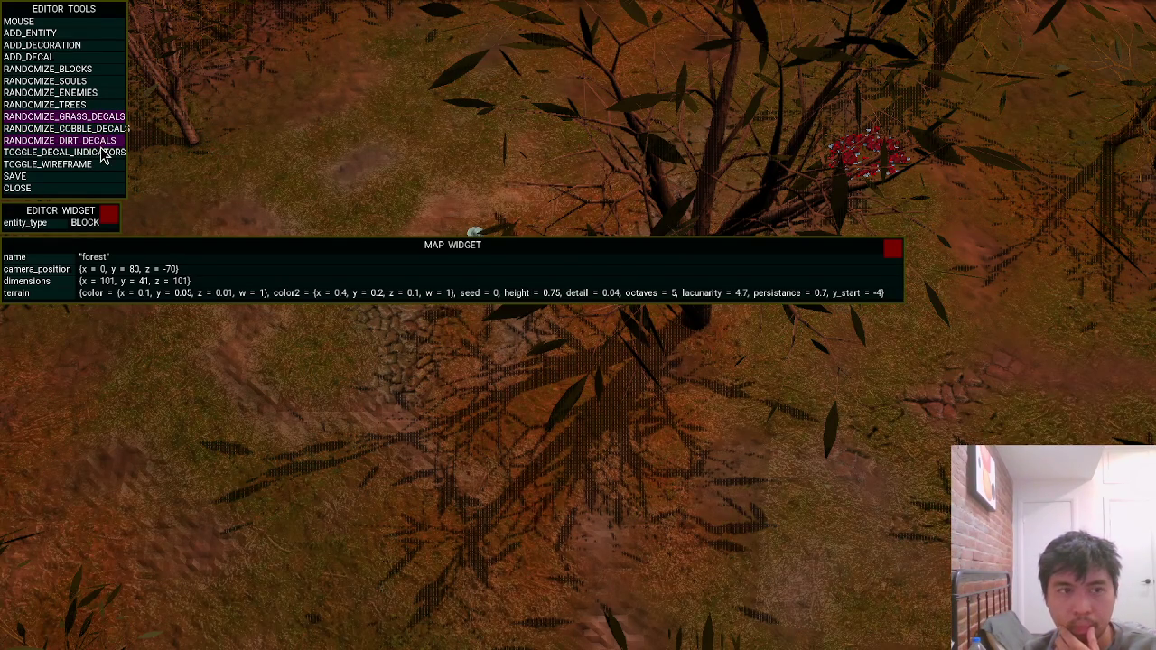
left_click(101, 145)
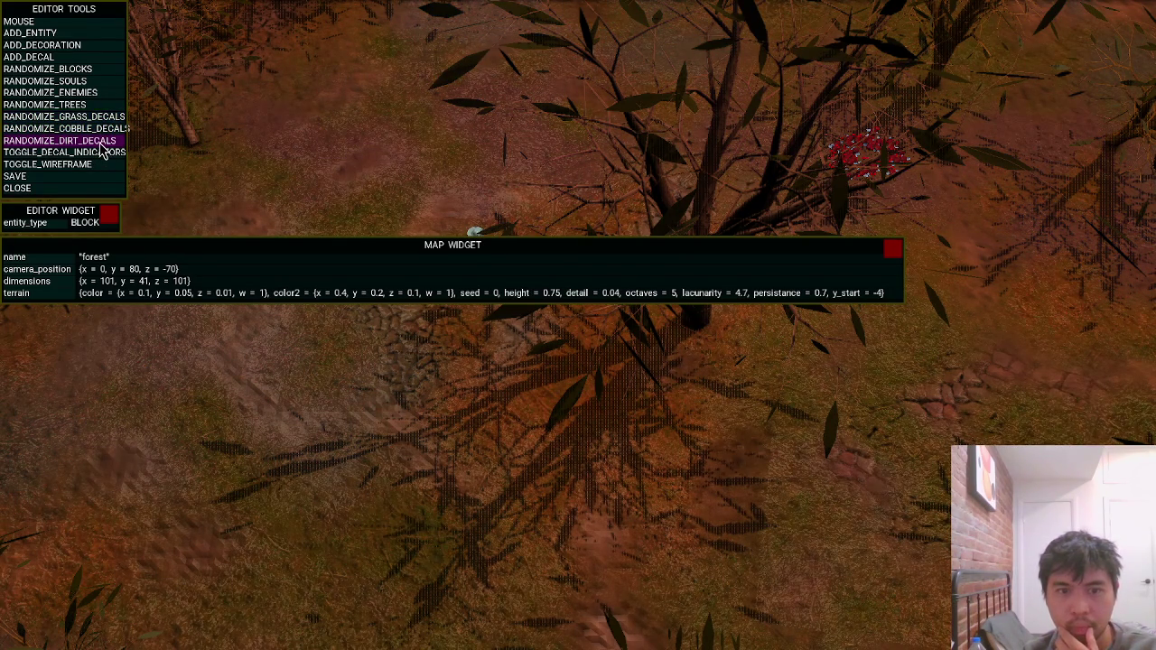
left_click(67, 177)
left_click(66, 188)
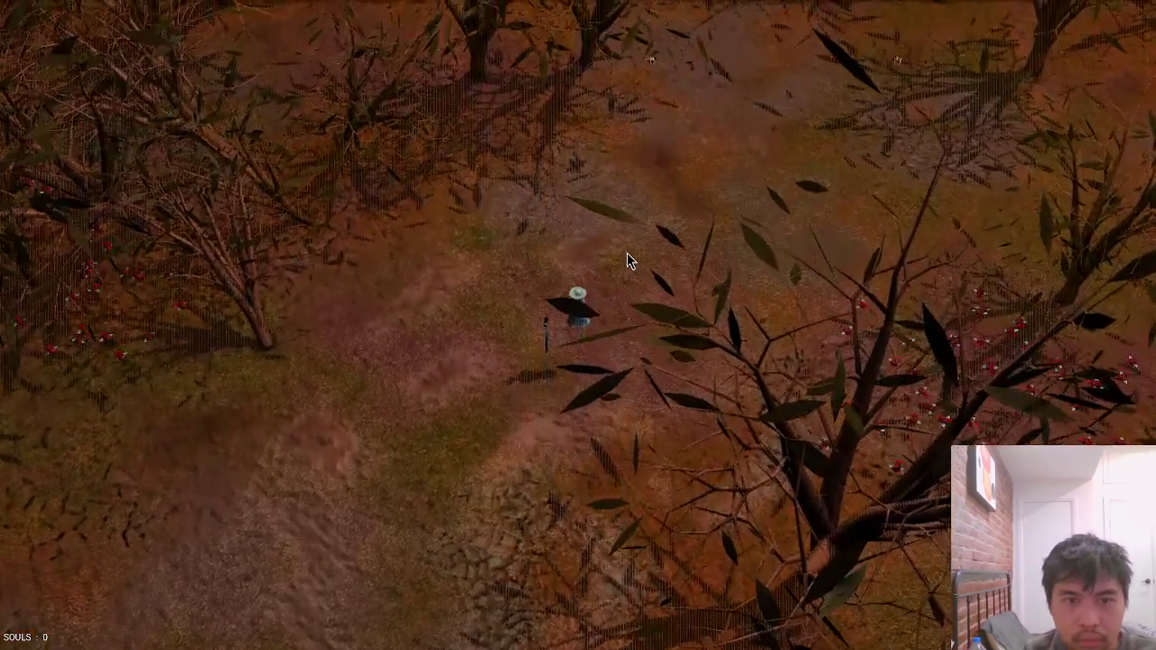
Walk the character around the forest map to inspect the new dirt ground, then return to Vim.
key("a")
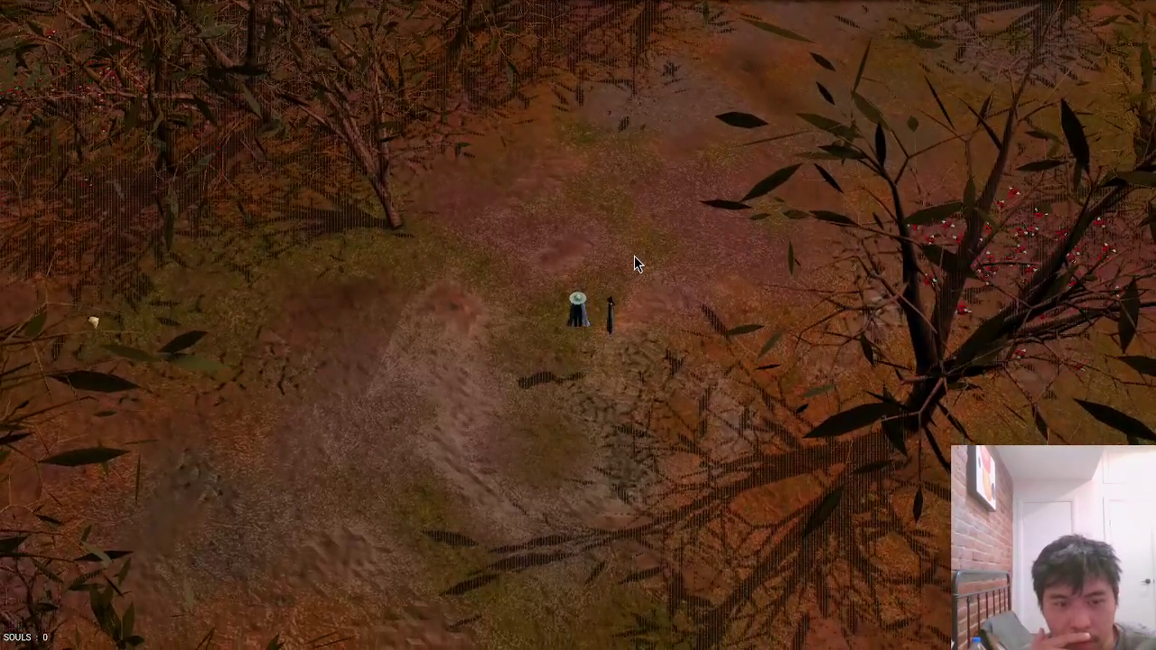
key("a")
key("a")
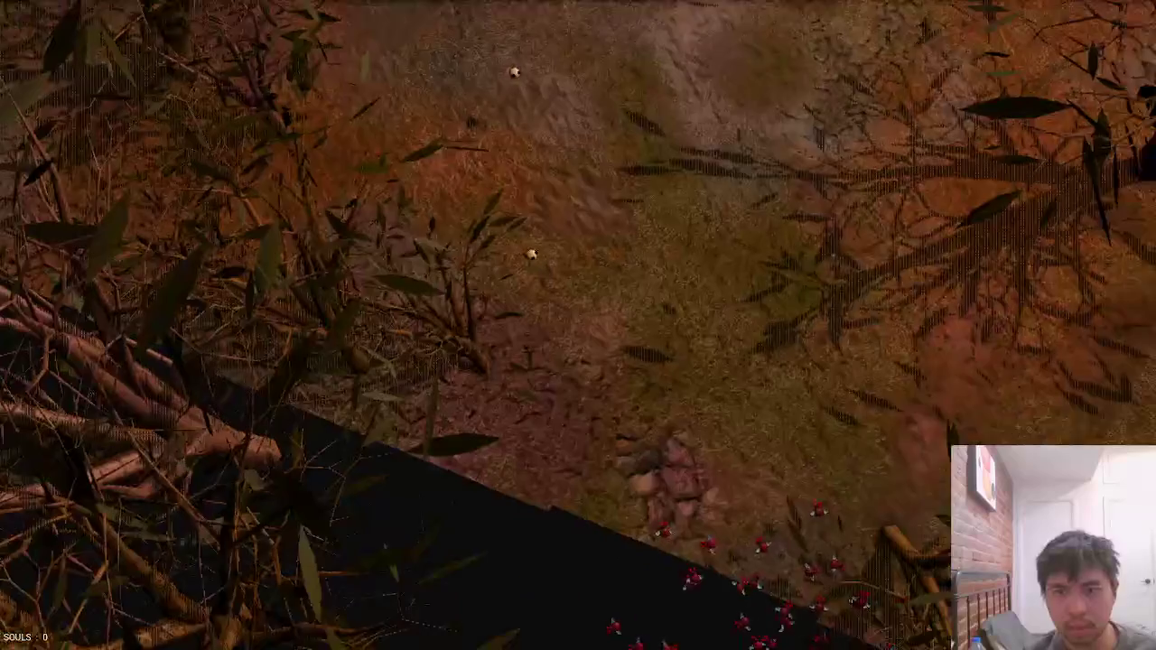
key("d")
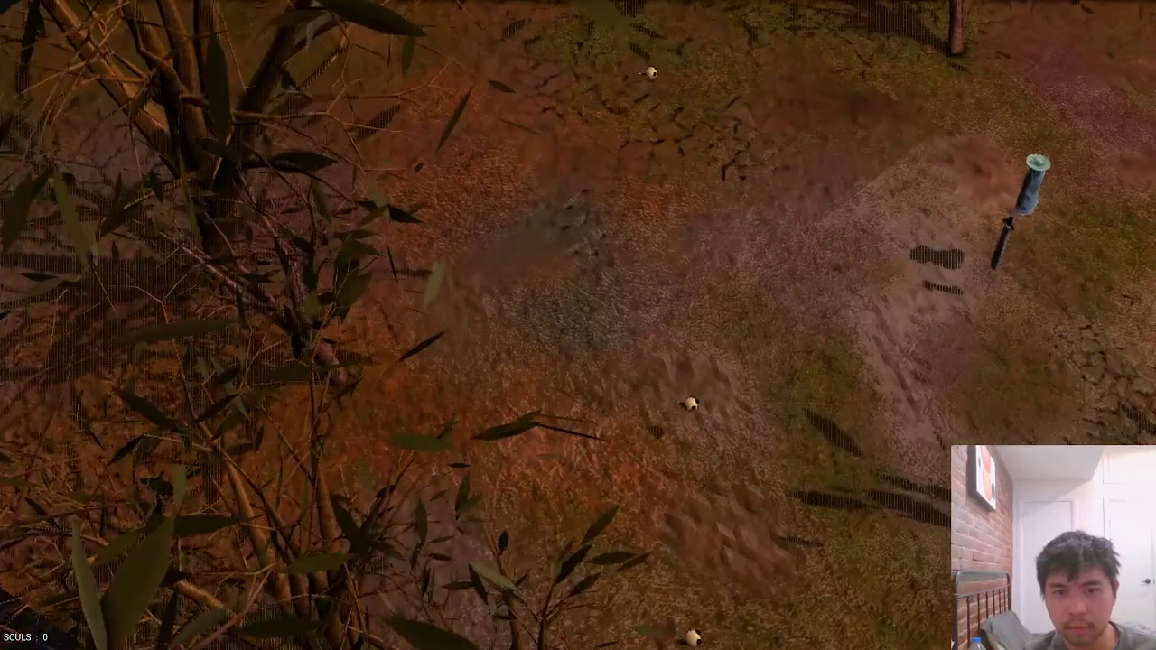
key("s")
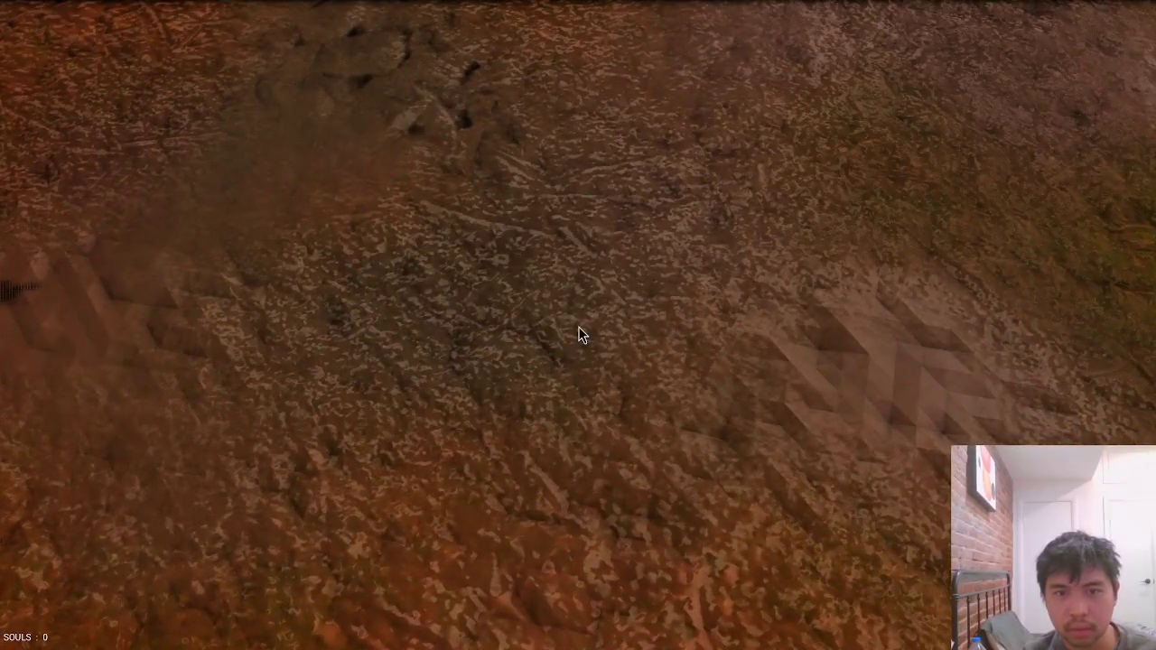
scroll(578, 331, "down", 5)
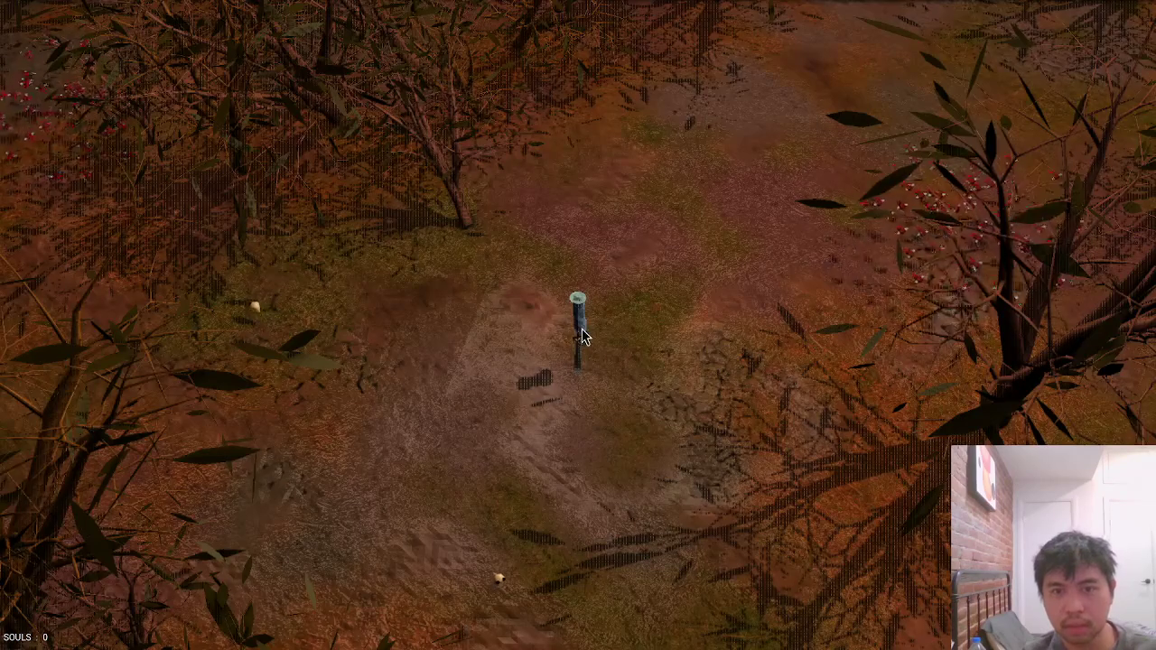
key("s")
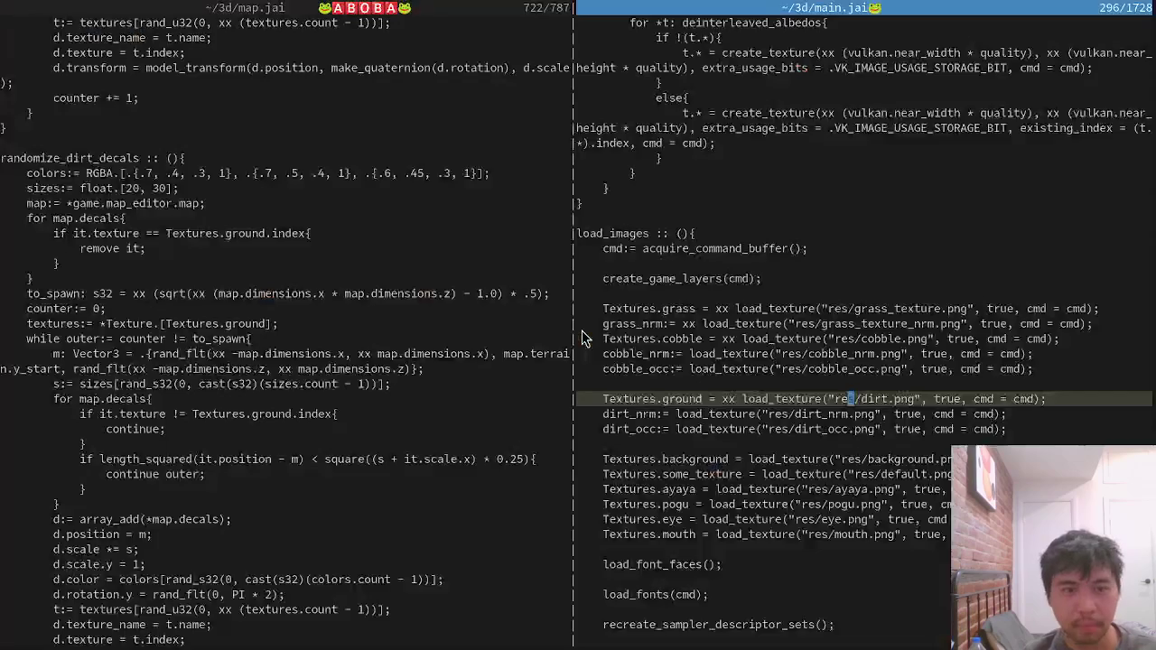
left_click(328, 281)
Open shader_code/object.jai in the left pane via the file finder.
key("ctrl+p")
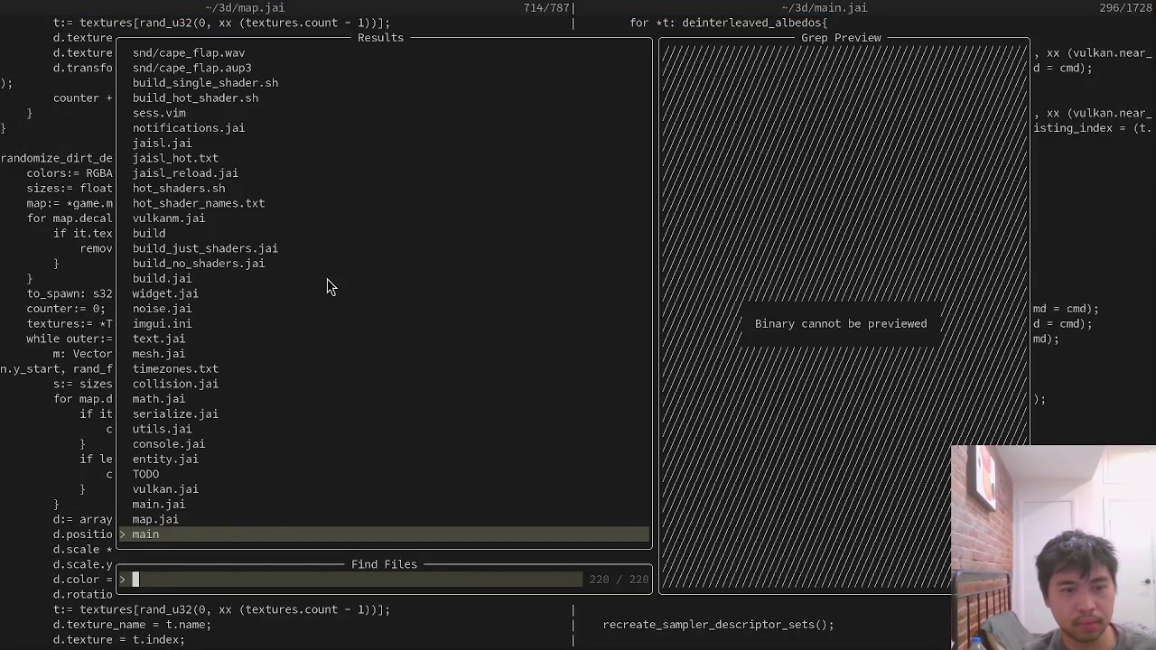
type("deca")
key("Escape")
key("ctrl+p")
type("obj")
key("Return")
Delete the commented-out pow line and paste a copy of the cobble if-block beneath it.
scroll(330, 308, "up", 8)
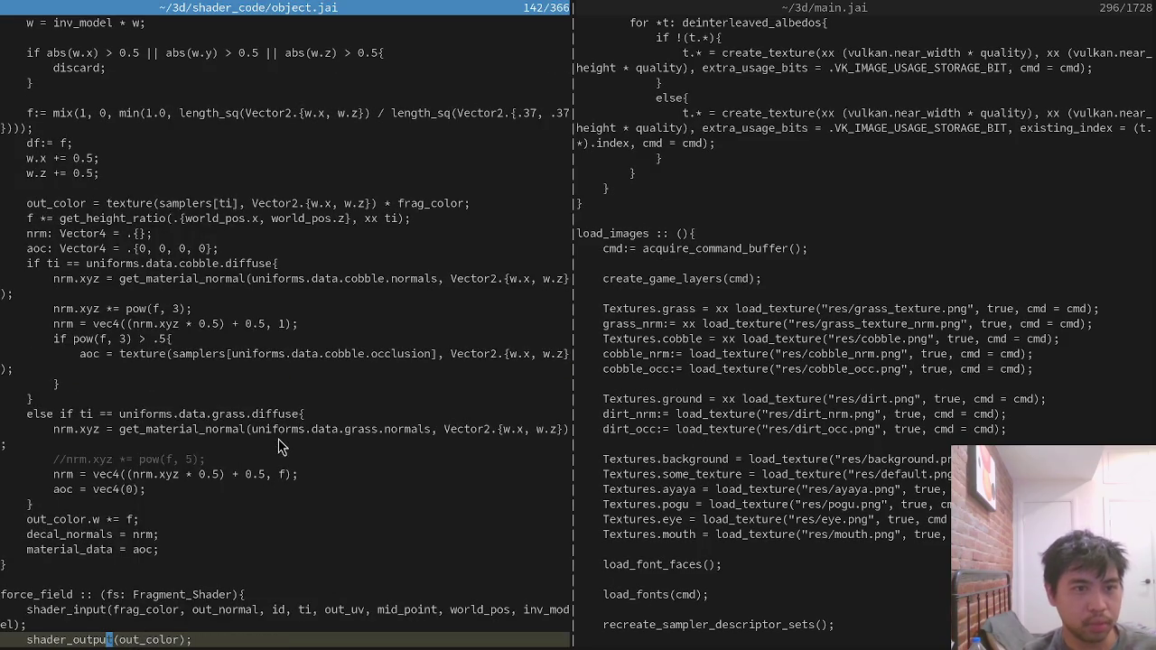
left_click(375, 459)
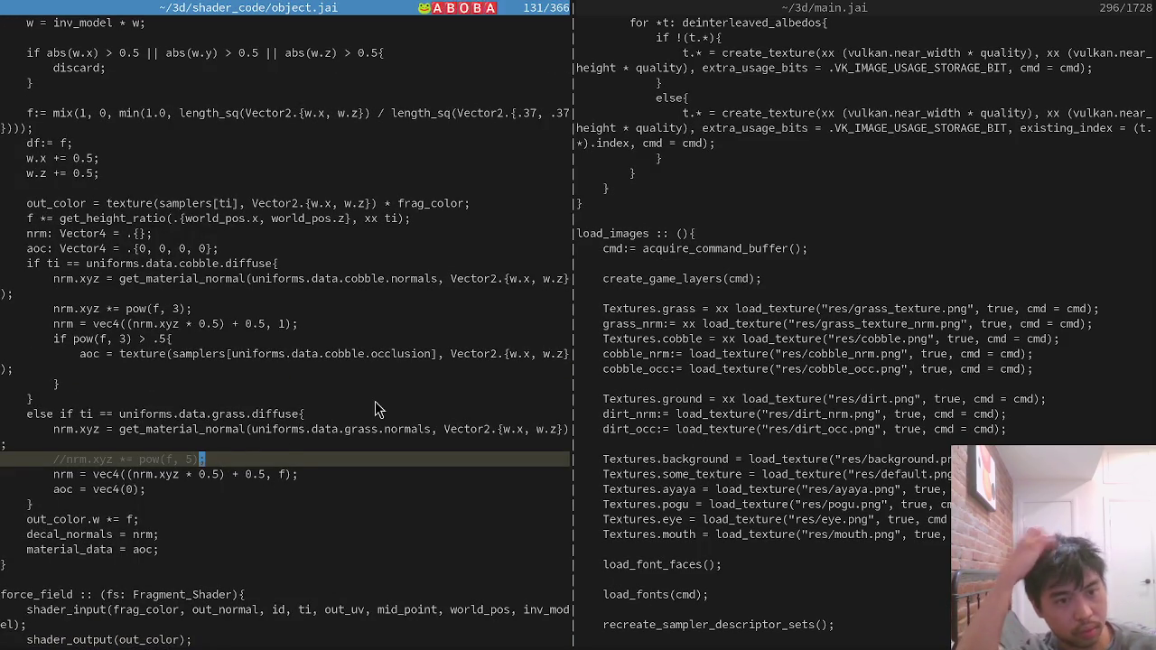
key("ctrl+shift+k")
key("Up")
key("Up")
key("Up")
key("shift+Up")
key("shift+Up")
key("shift+Up")
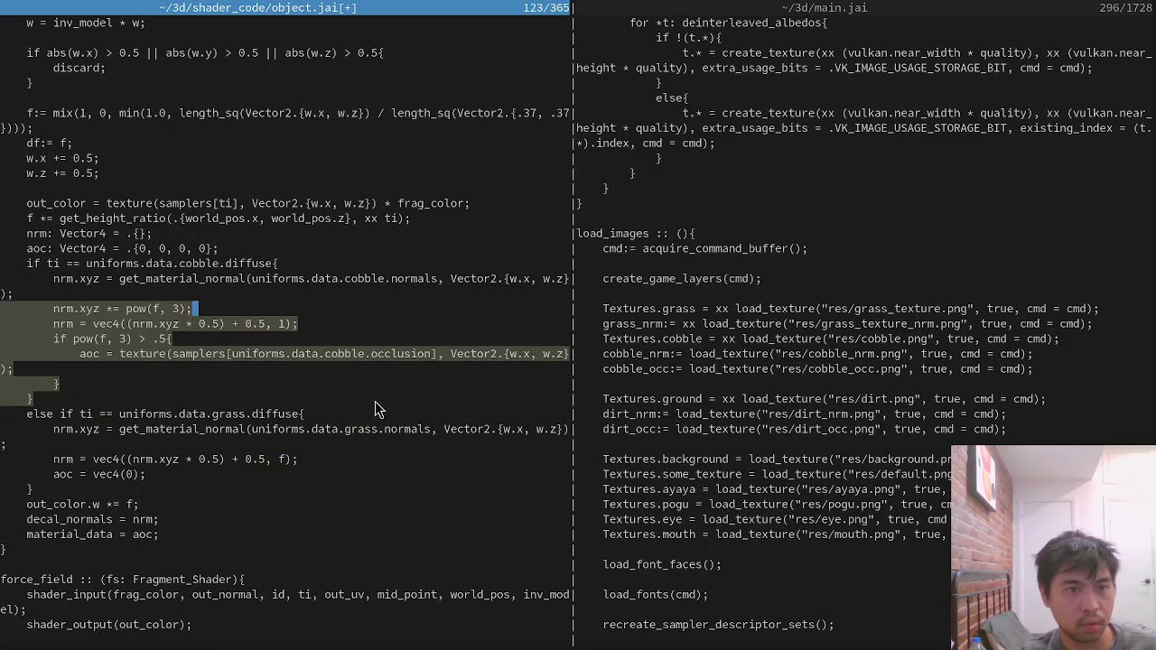
key("Down")
key("Down")
key("Down")
key("Down")
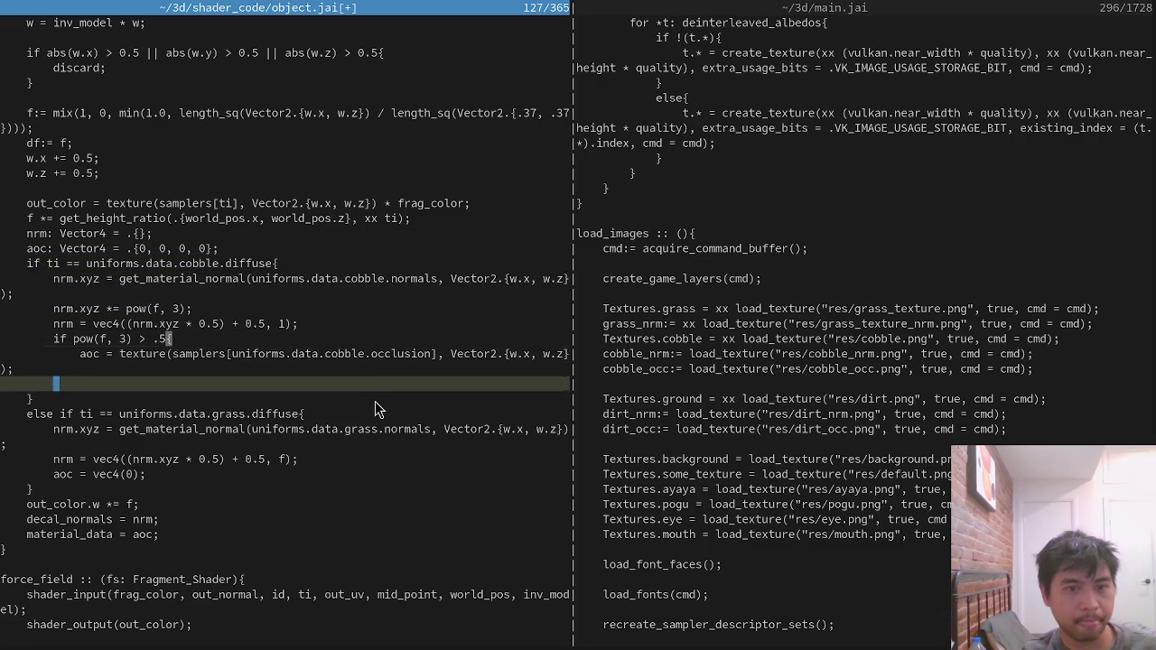
type("if ti == uniforms.data.cobble.diffuse{         nrm.xyz = get_material_normal(uniforms.data.cobble.normals, Vector2.{w.x, w.z});         nrm.xyz *= pow(f, 3);         nrm = vec4((nrm.xyz * 0.5) + 0.5, 1);         if pow(f, 3) > .5{             aoc = texture(samplers[uniforms.data.cobble.occlusion], Vector2.{w.x, w.z});         }     }")
key("shift+Down")
key("shift+Down")
key("shift+Down")
key("shift+Down")
key("shift+Down")
key("shift+Down")
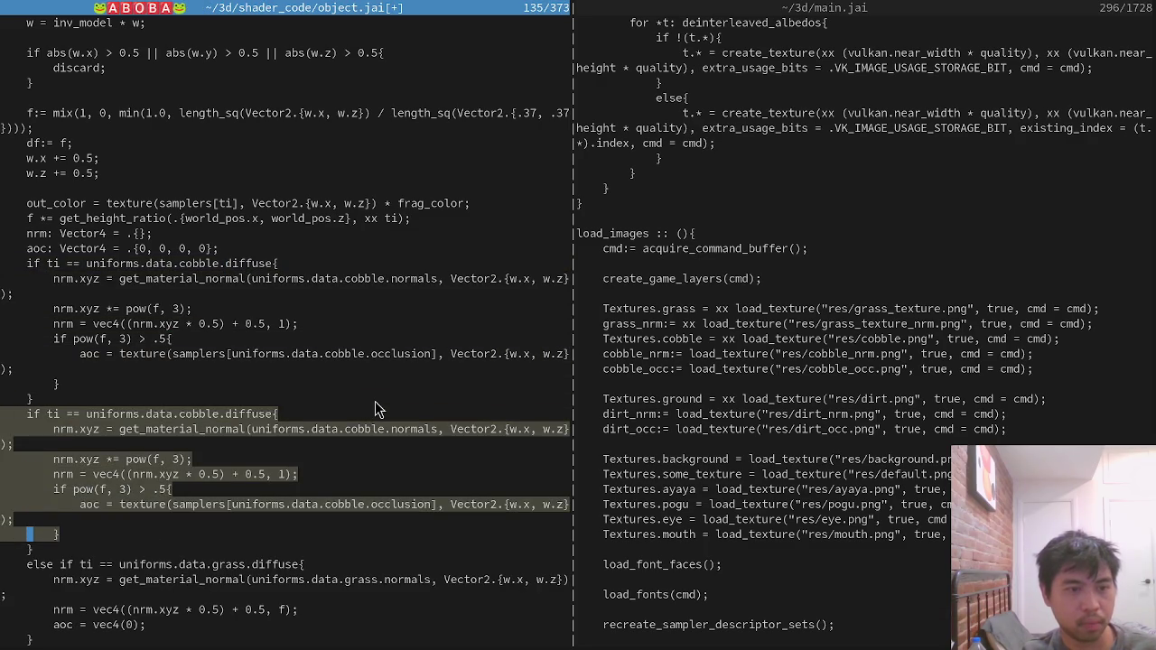
key("Up")
key("Up")
key("Up")
Prefix the pasted block with 'else' and run :s/cobble/dirt over it.
type("else")
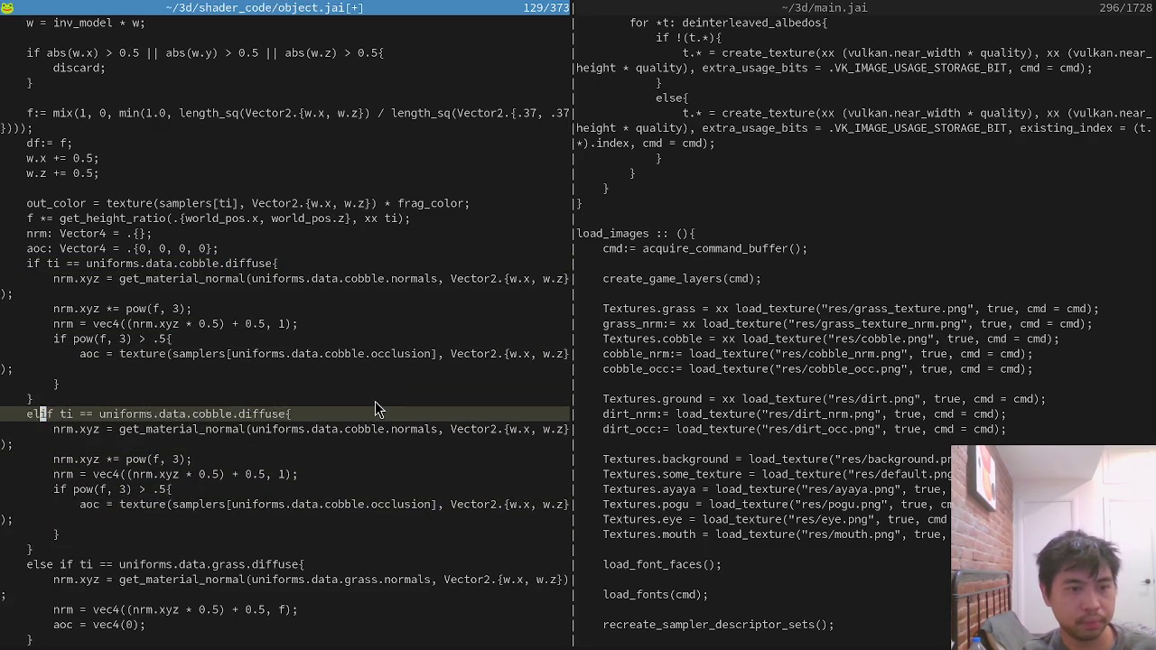
key("shift+Down")
key("shift+Down")
key("shift+Down")
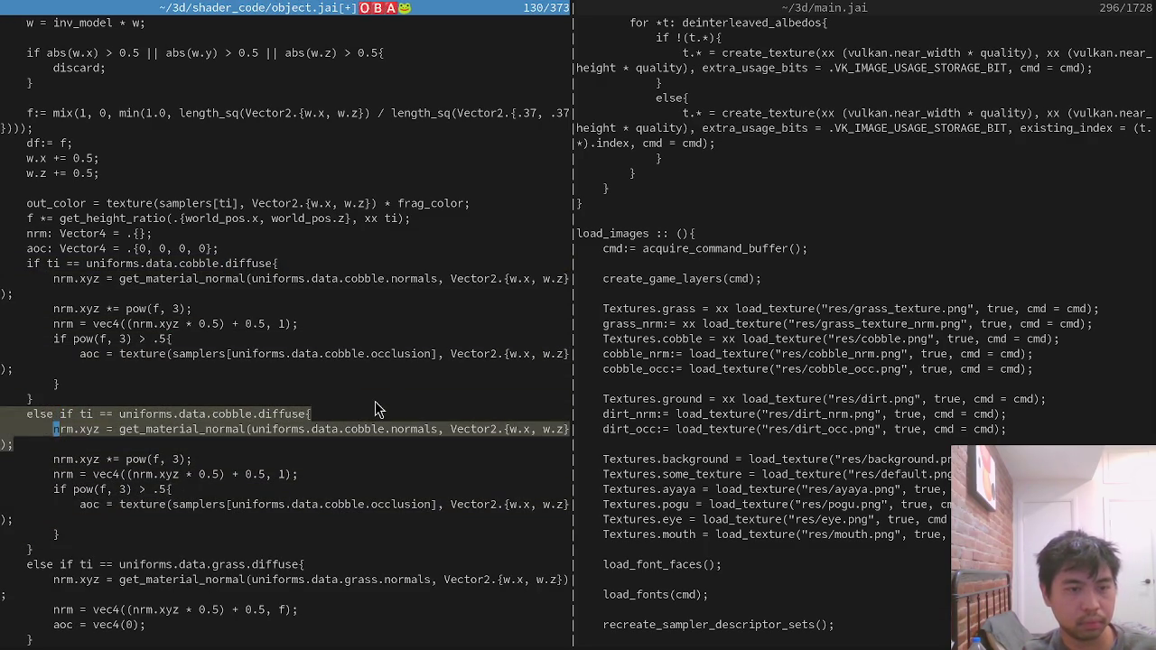
key("Escape")
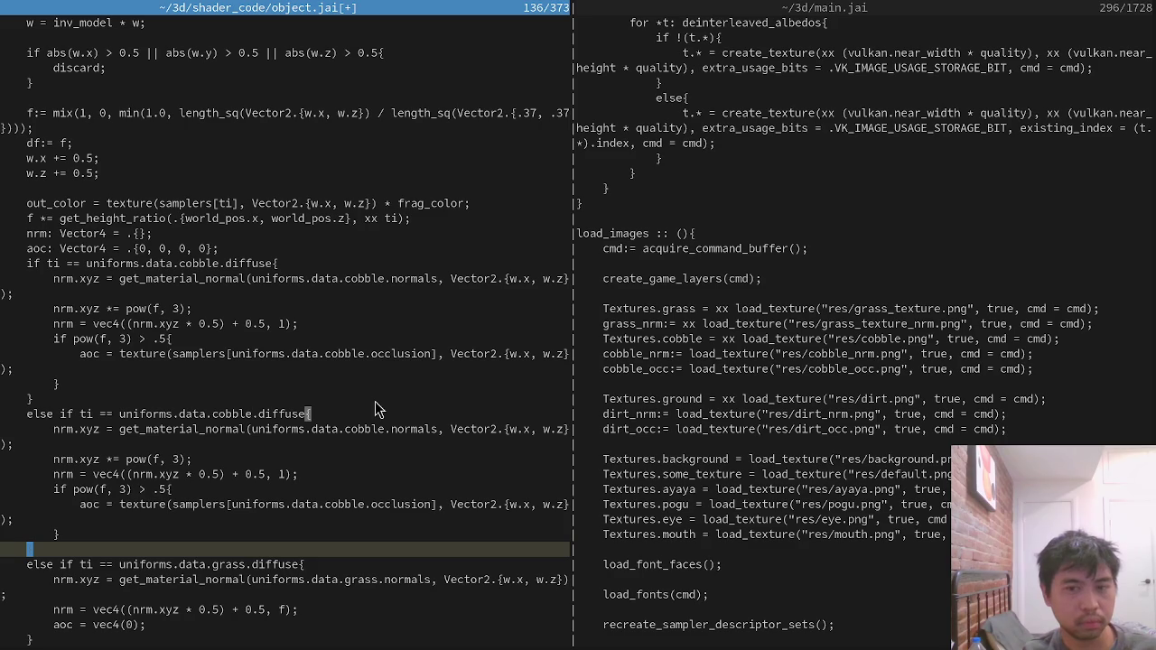
key("Up")
key("Up")
key("Up")
key("shift+Down")
key("shift+Down")
key("shift+Down")
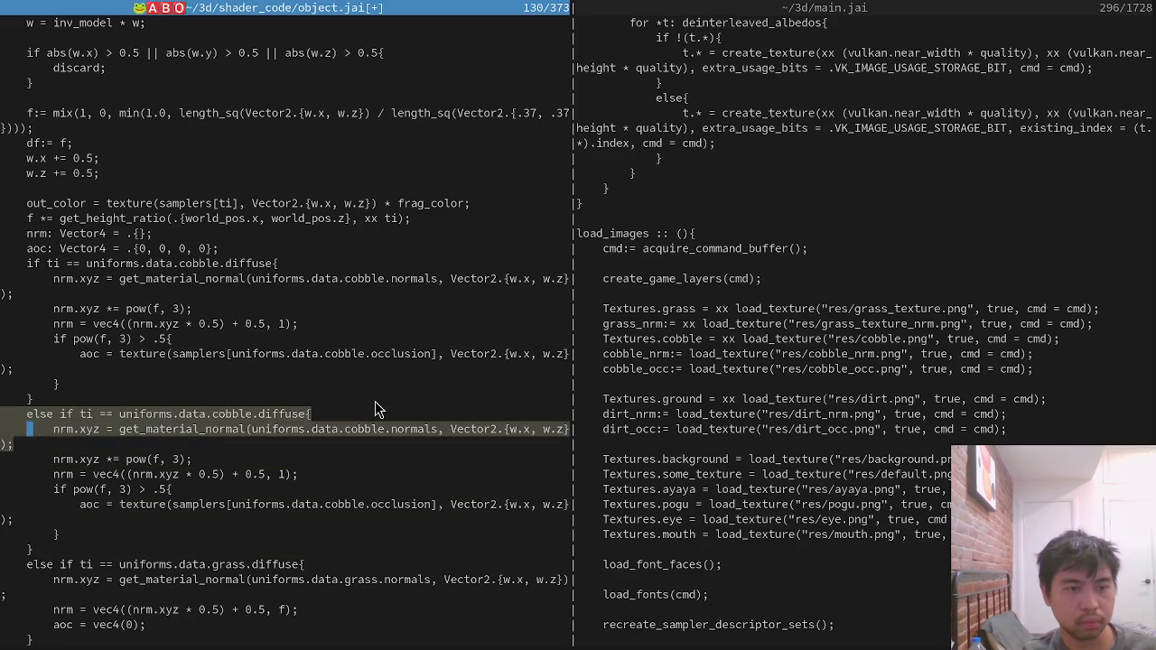
key("shift+Down")
key("shift+Down")
key("shift+Down")
type(":s/cobble")
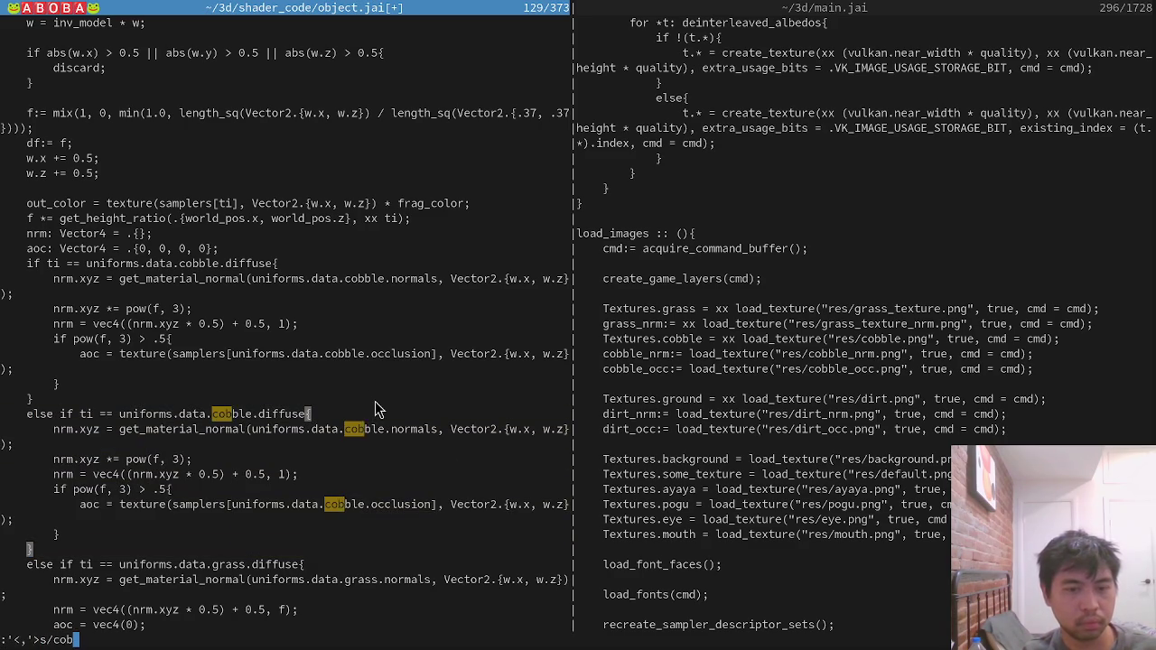
type("/dirt/")
key("Return")
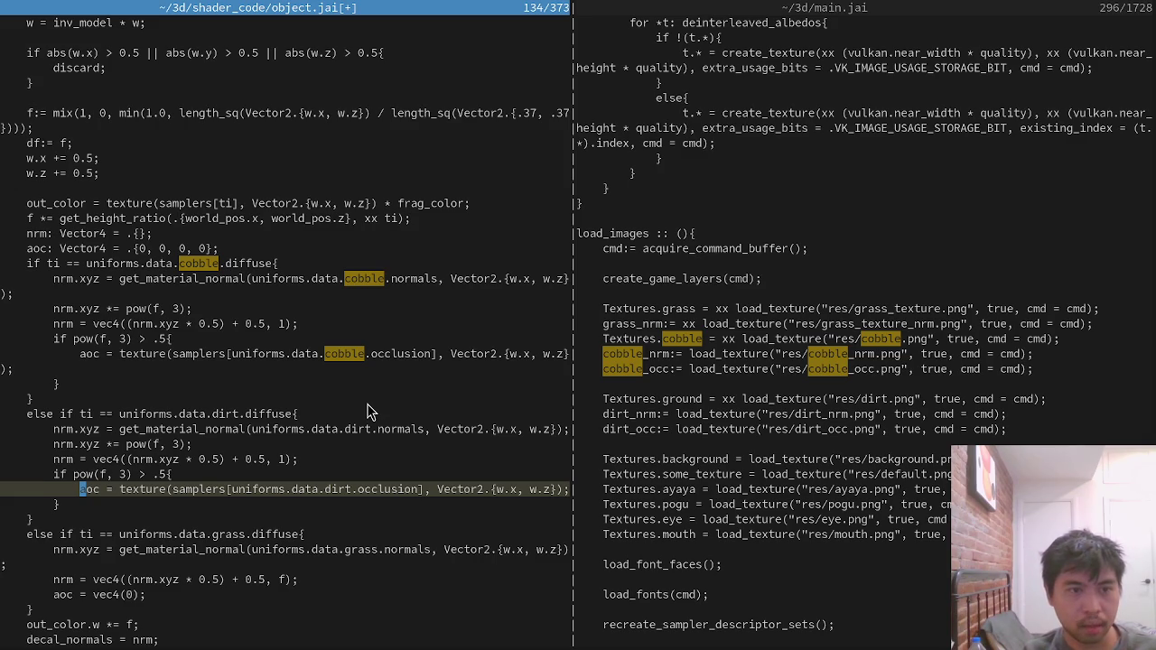
Review the new dirt branch's normals and occlusion threshold lines.
scroll(368, 411, "down", 3)
scroll(368, 411, "up", 2)
left_click(372, 384)
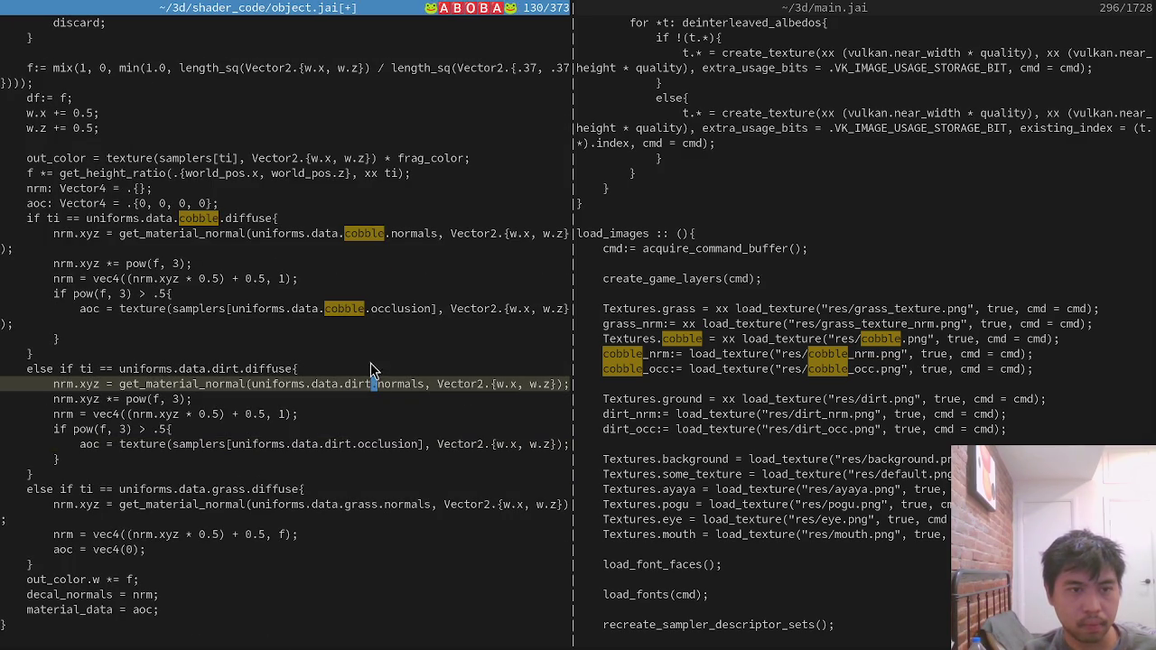
key("Up")
key("Up")
key("Up")
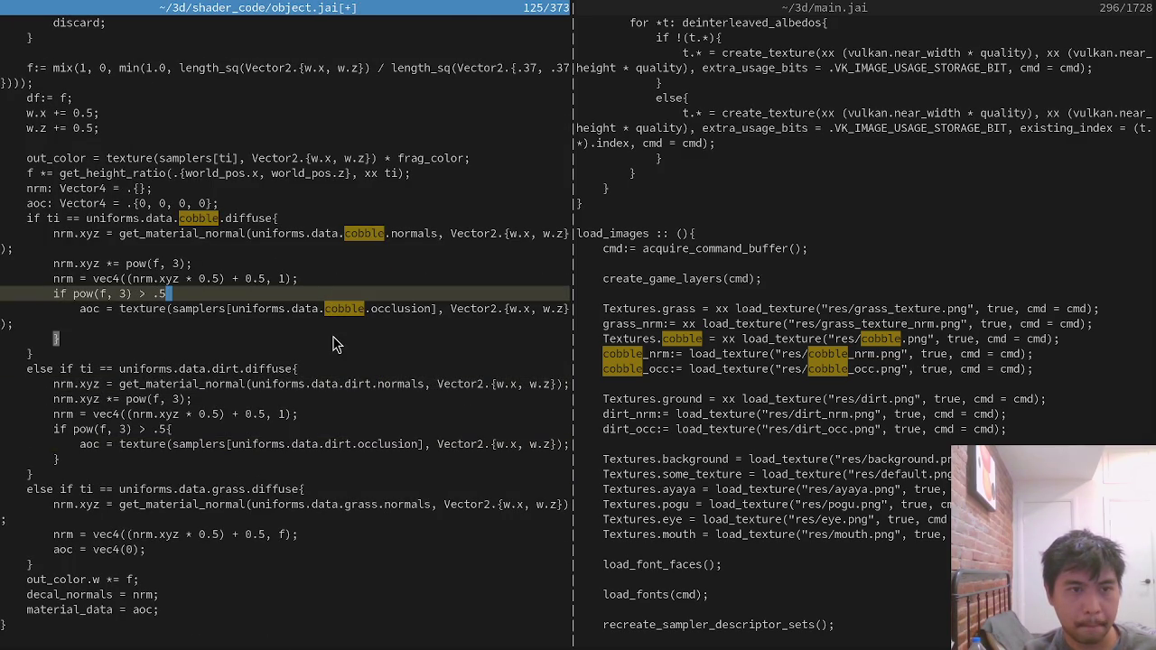
left_click(332, 311)
key("Up")
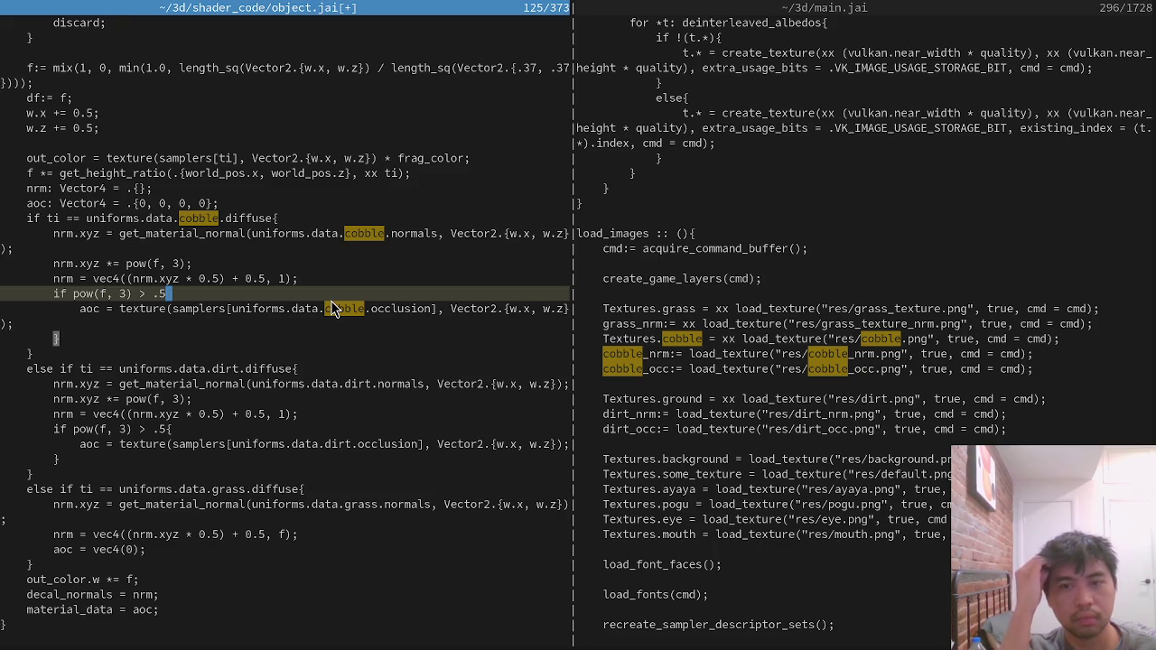
key("ctrl+w")
Open shader_code/common.jai in the right pane.
key("l")
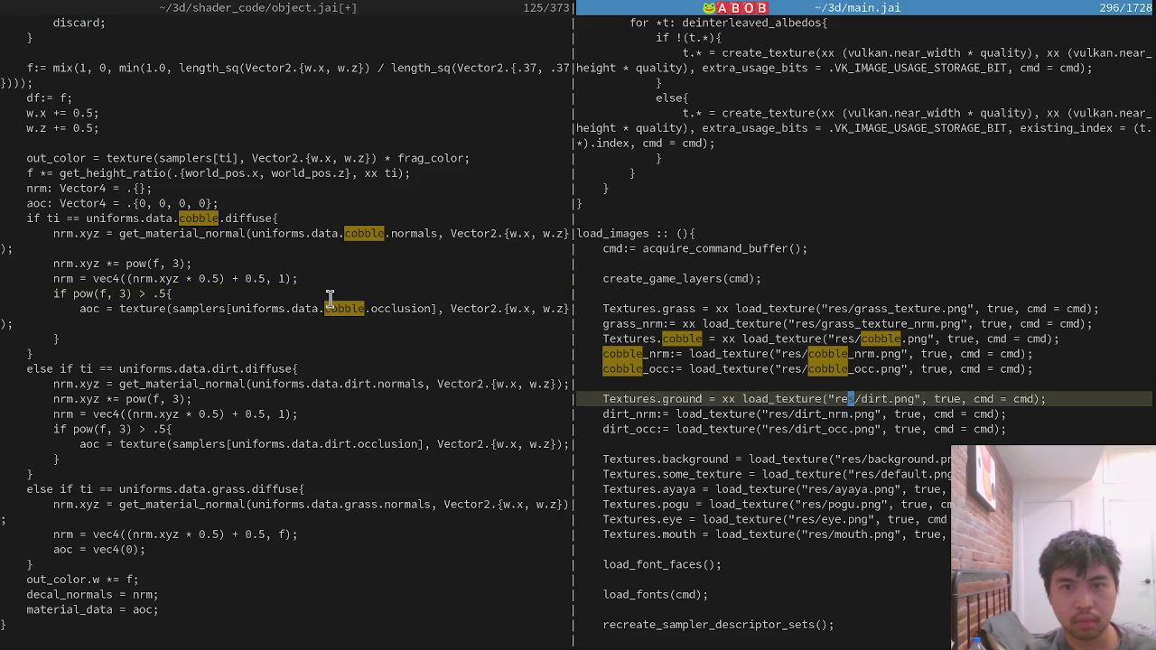
key("ctrl+p")
type("com")
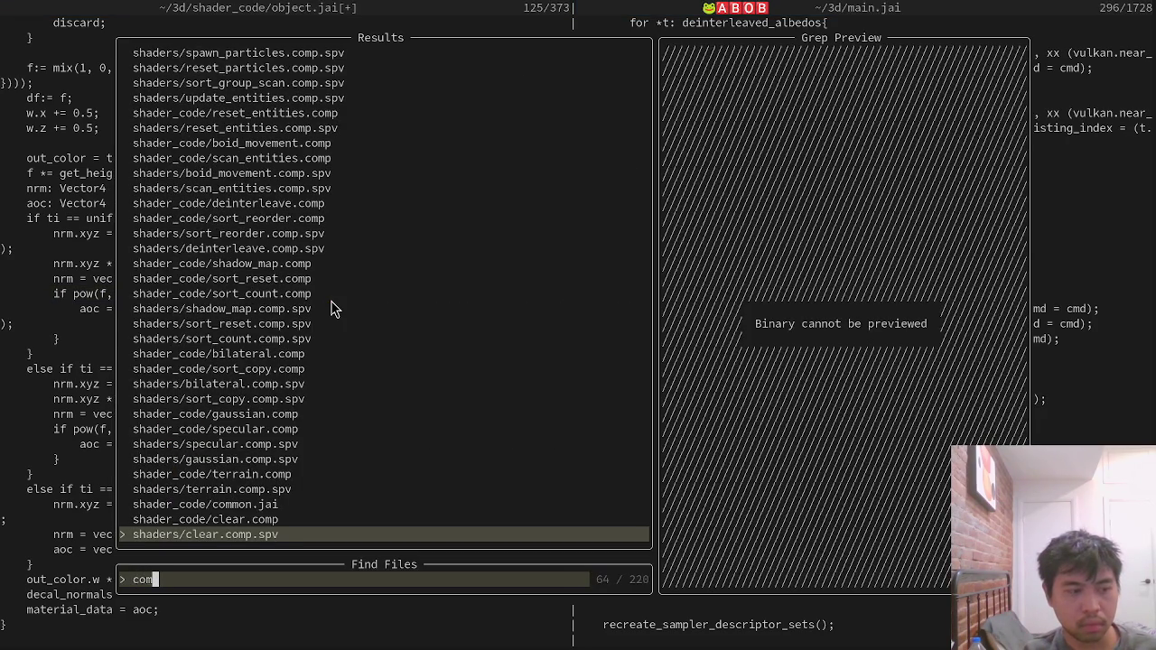
key("Escape")
key("Escape")
key("ctrl+p")
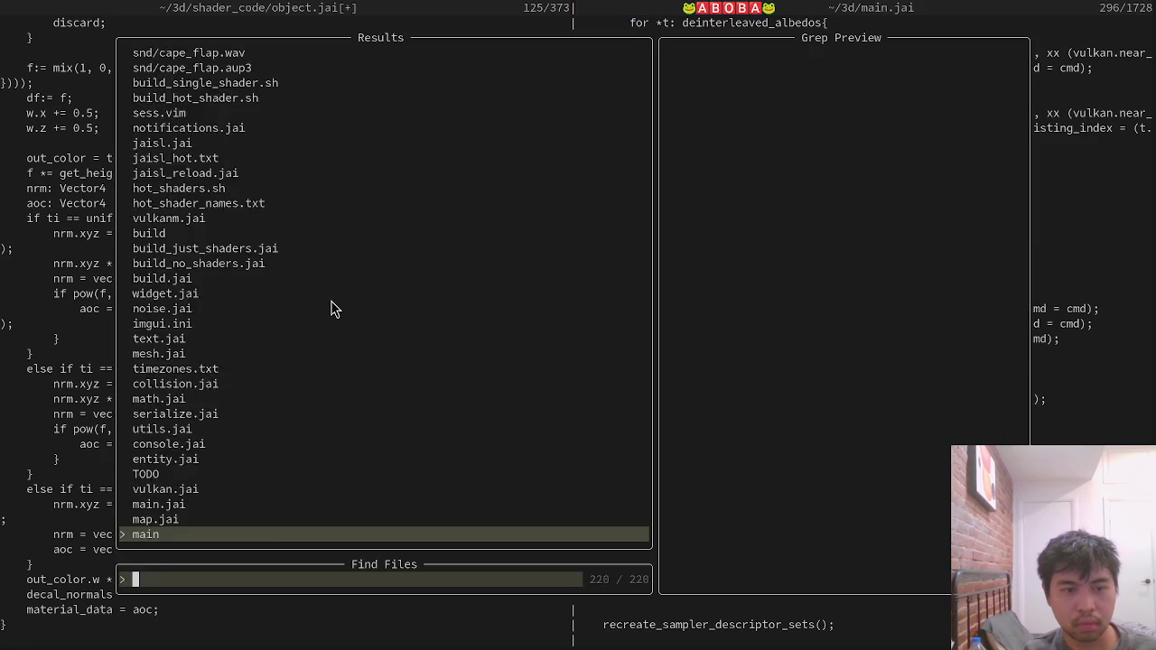
type("com")
key("Escape")
key("k")
key("k")
key("Return")
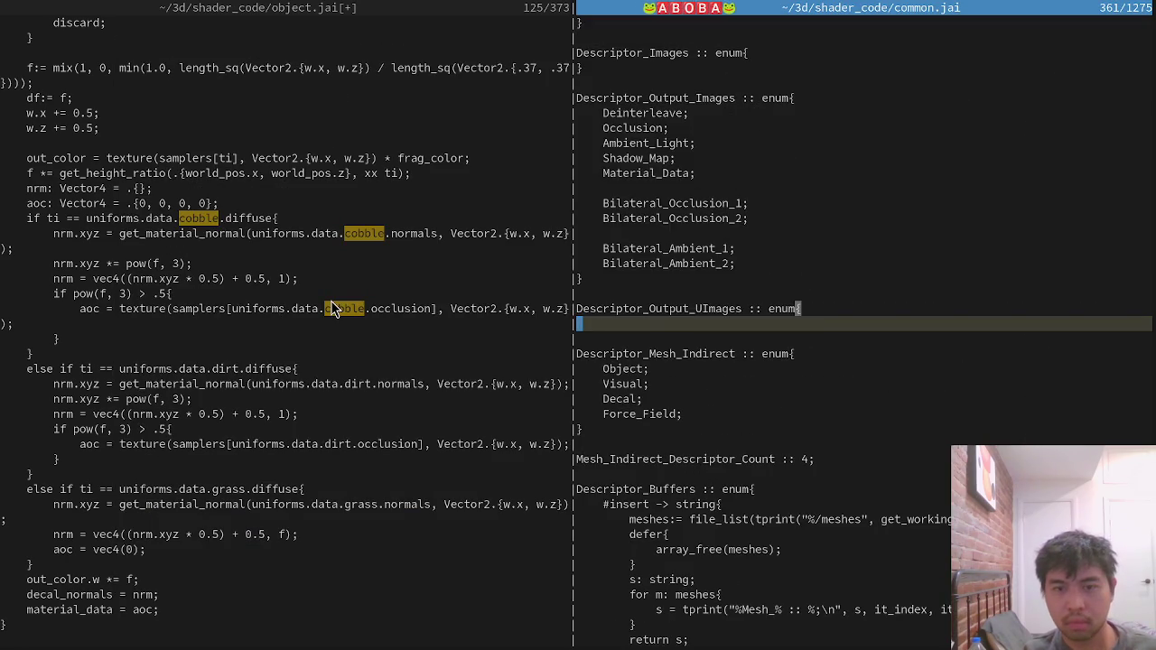
key("ctrl+d")
key("ctrl+d")
Add a 'dirt: Material;' field to Uniform_Stuff by duplicating the grass line.
key("ctrl+u")
key("ctrl+u")
key("slash")
type("cobble")
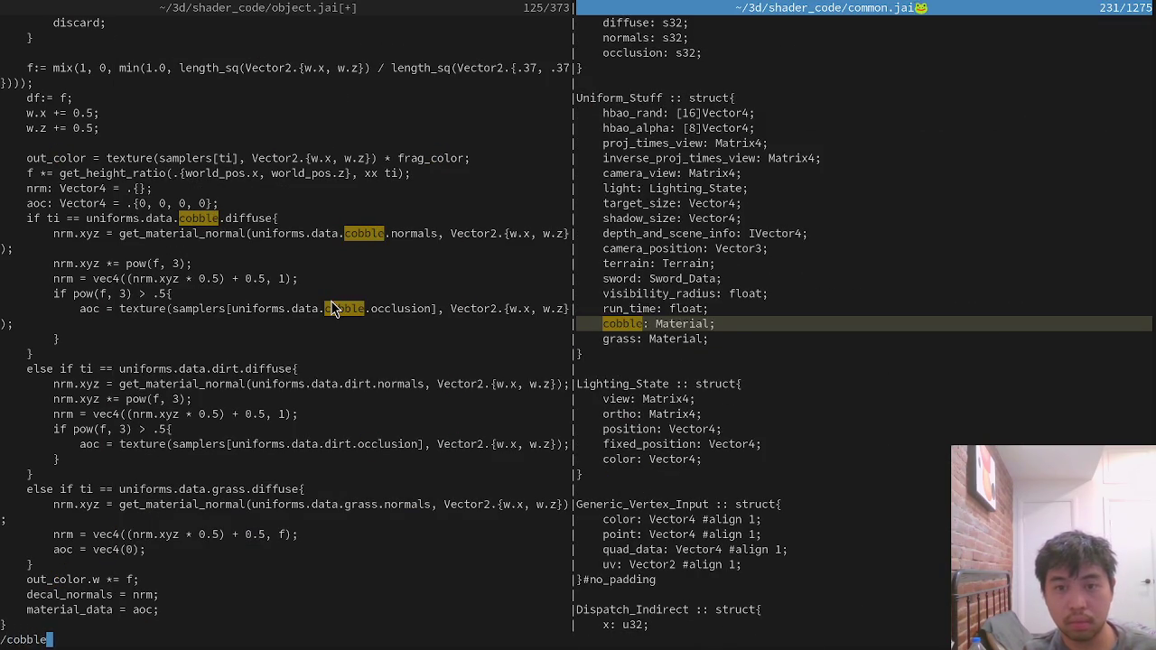
key("Return")
key("j")
key("y")
key("y")
key("p")
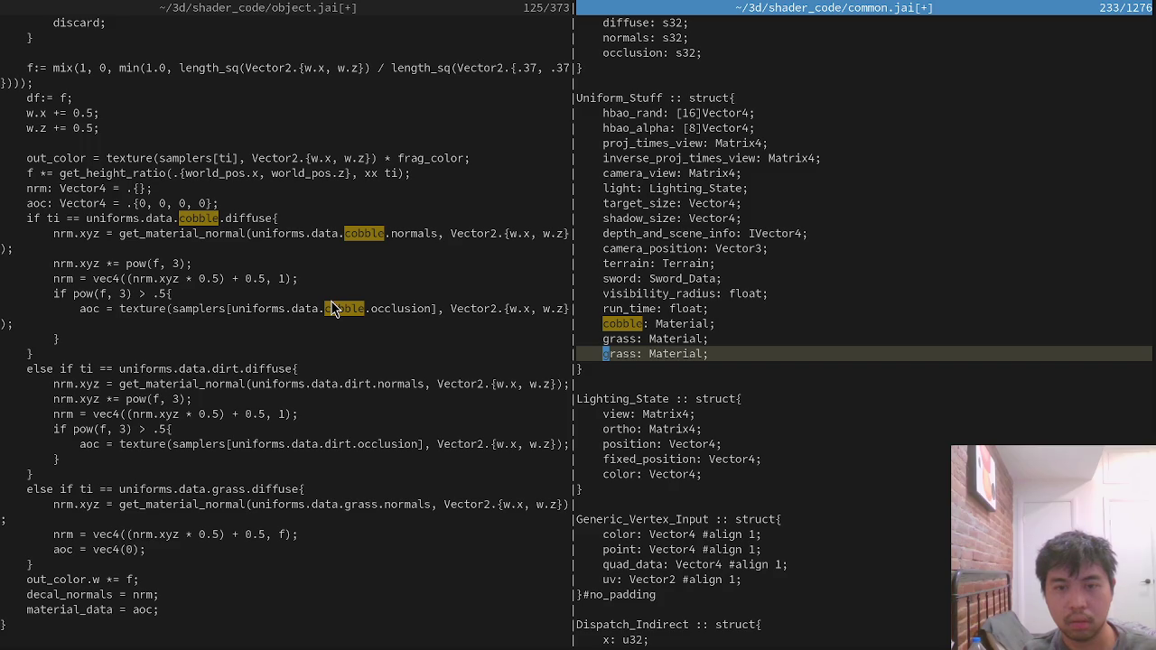
key("BackSpace")
key("BackSpace")
type("dirt")
key("Escape")
Open vulkan.jai in the right pane.
key("ctrl+p")
key("Escape")
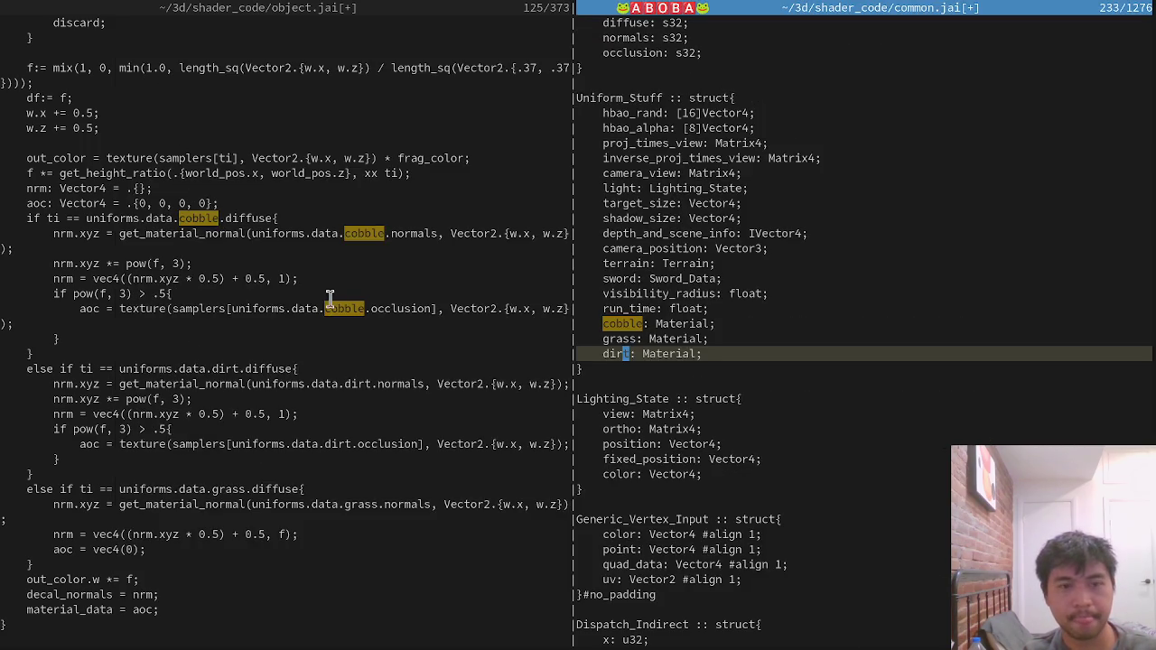
key("ctrl+p")
type("vulkan")
key("Return")
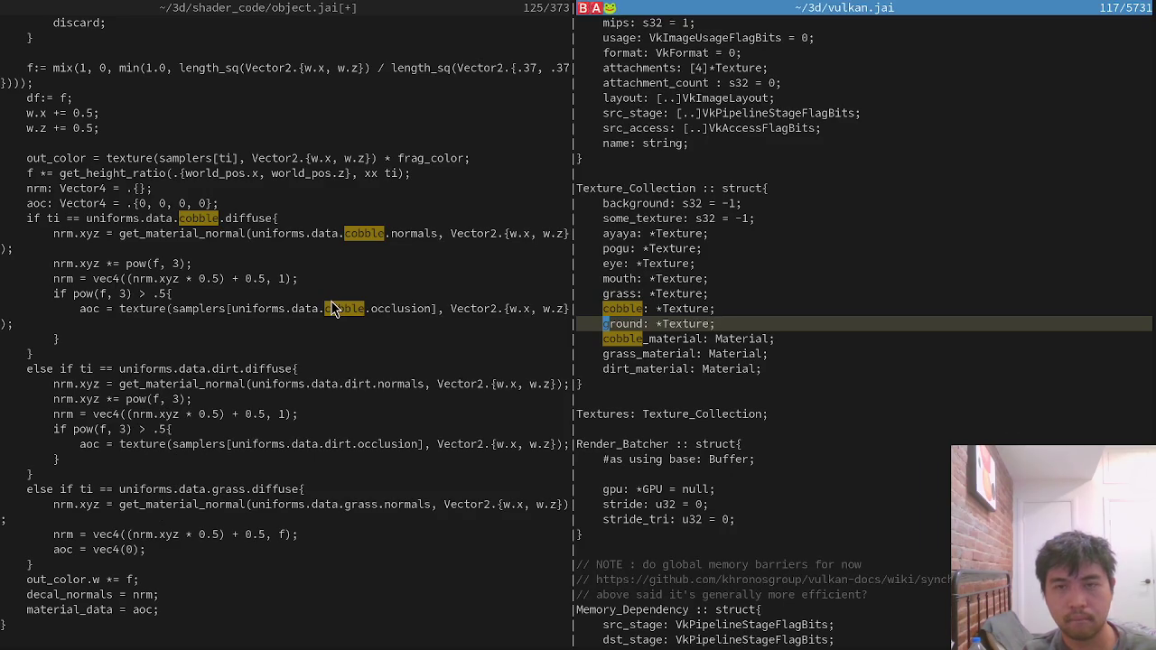
Duplicate the grass uniform assignment as uniform_stuff.dirt = Textures.dirt_material.
key("k")
key("asterisk")
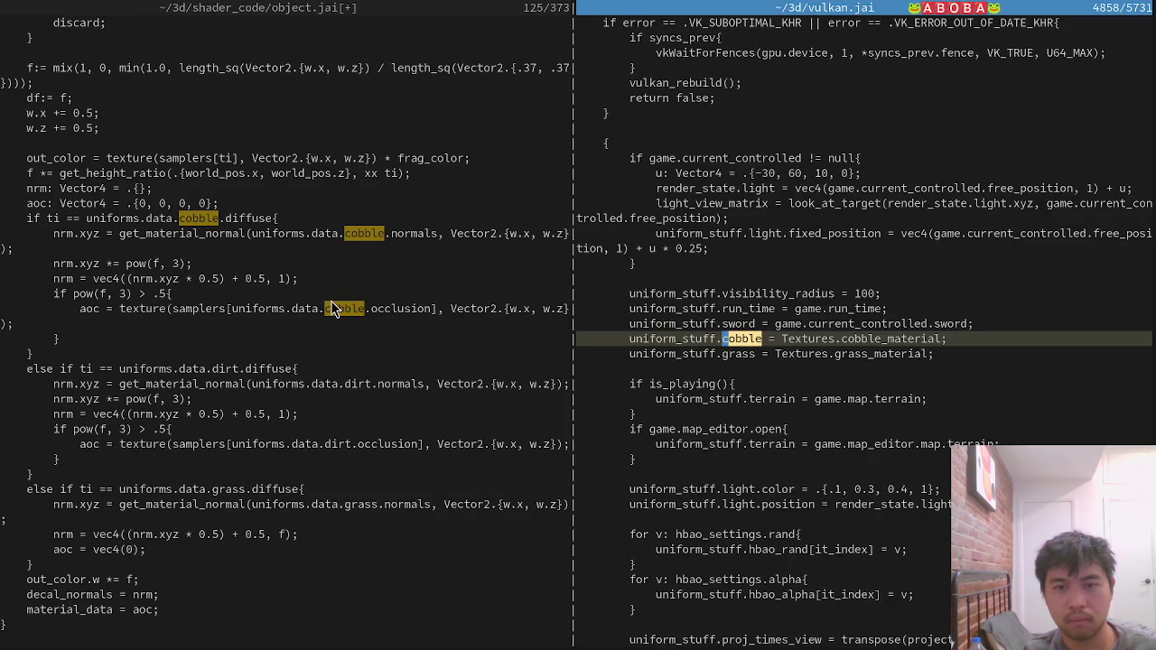
key("j")
key("y")
key("y")
type("p")
type("ciwdirt")
key("Escape")
key("e")
key("e")
key("e")
type("ciwdirt_material")
key("Escape")
Save all files with :wa and recall jai-linux build.jai in the terminal.
key("Return")
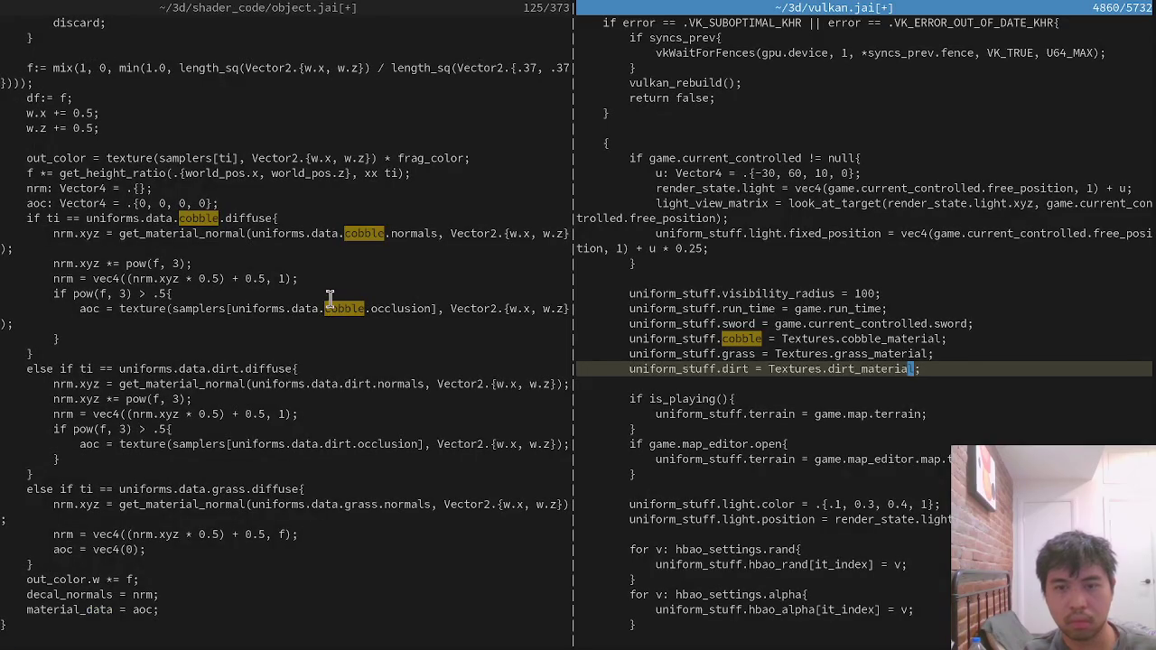
key("alt+Tab")
key("Up")
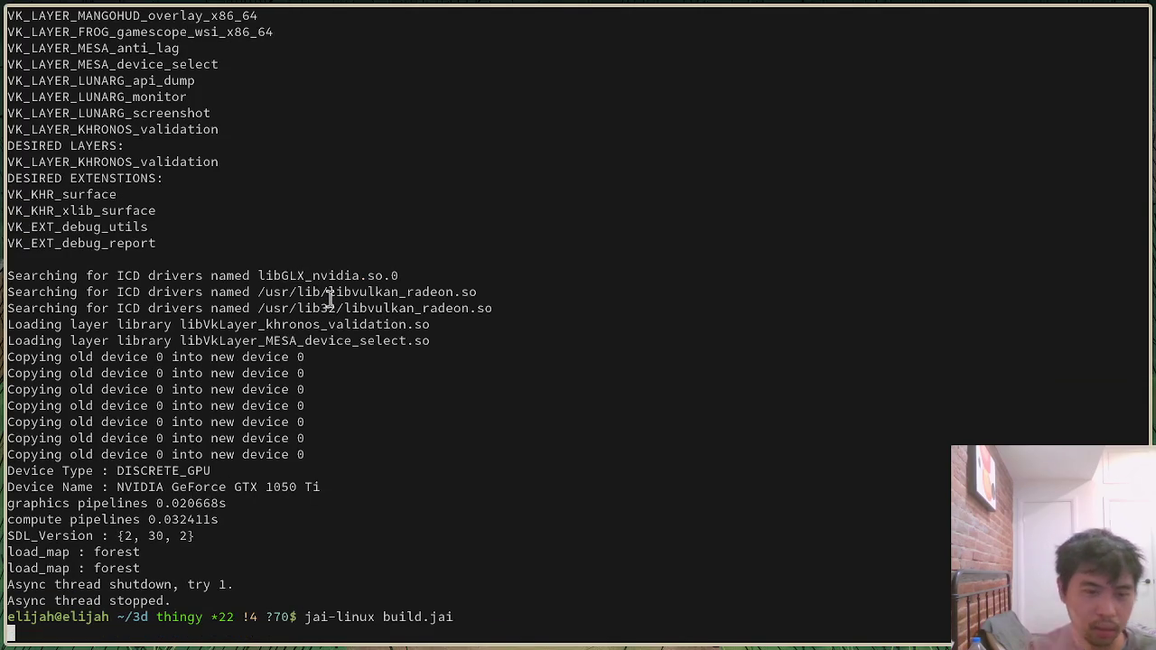
Run the build, walk the rebuilt game to inspect the dirt patches, then return to object.jai.
key("Return")
key("alt+Tab")
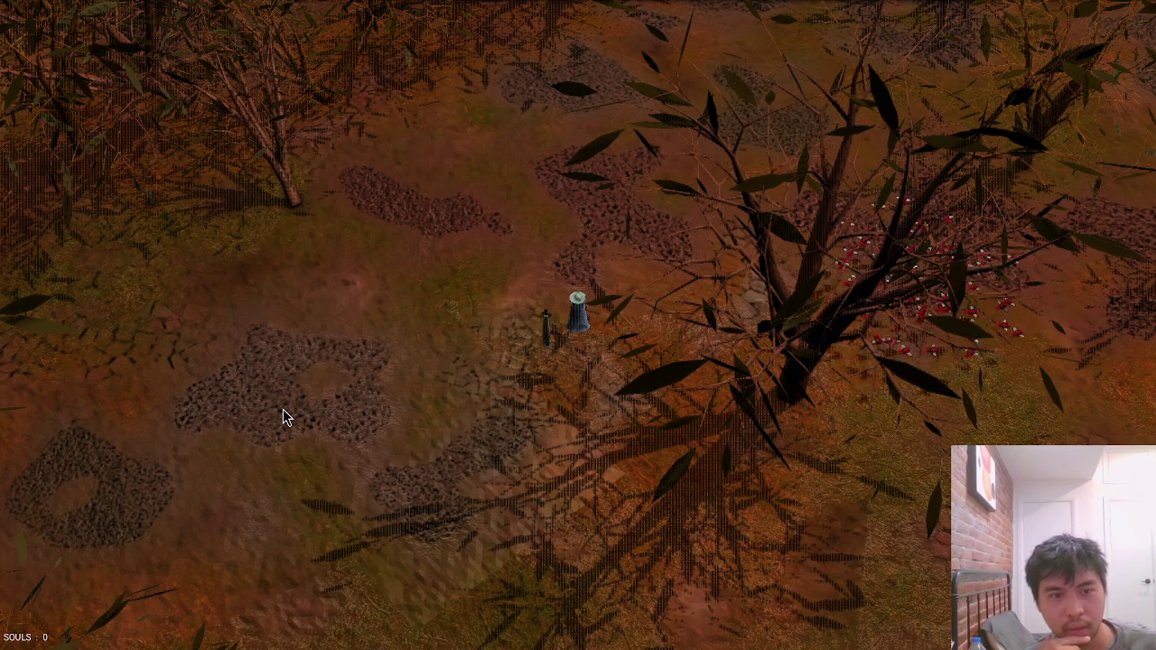
key("a")
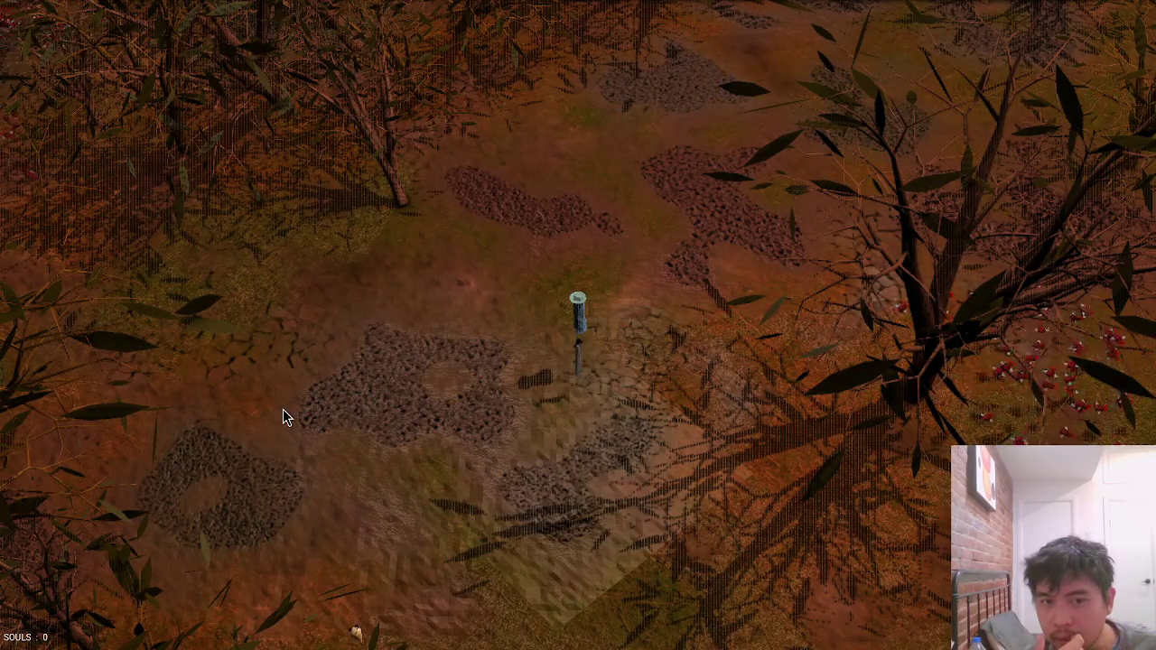
key("alt+Tab")
left_click(253, 429)
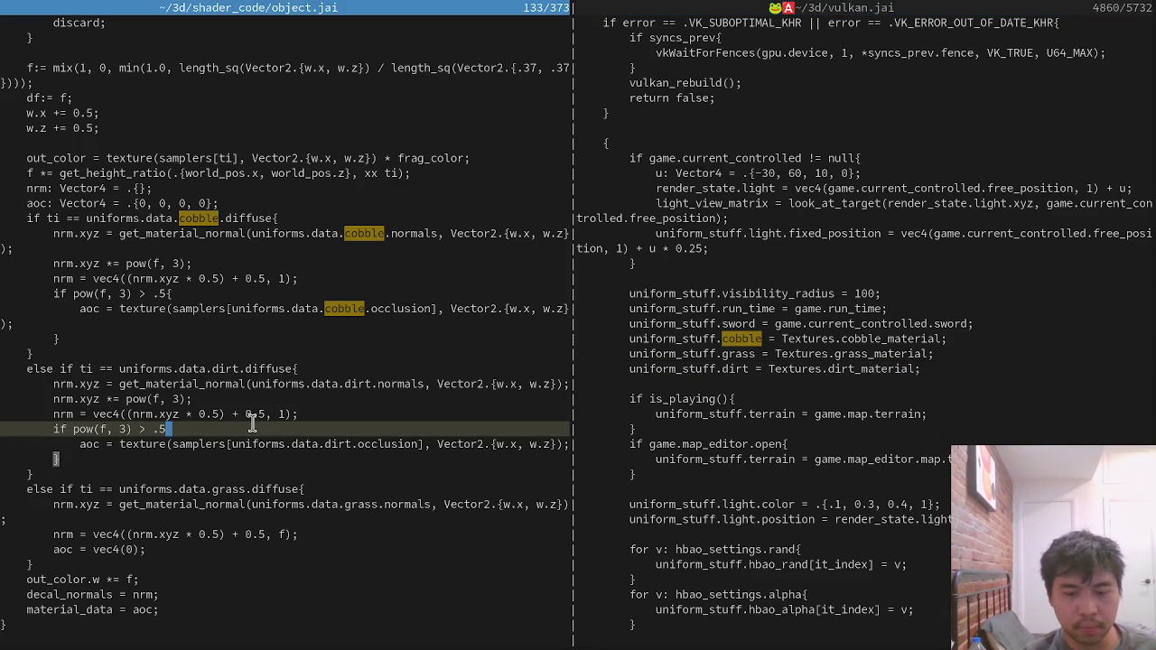
Comment out the dirt occlusion threshold check and save all files with :wa.
key("Home")
type("//")
key("Down")
key("Down")
type("//")
key("Escape")
type(":wa")
key("Return")
In the game, walk the character away from the post and back to inspect the dirt.
key("alt+Tab")
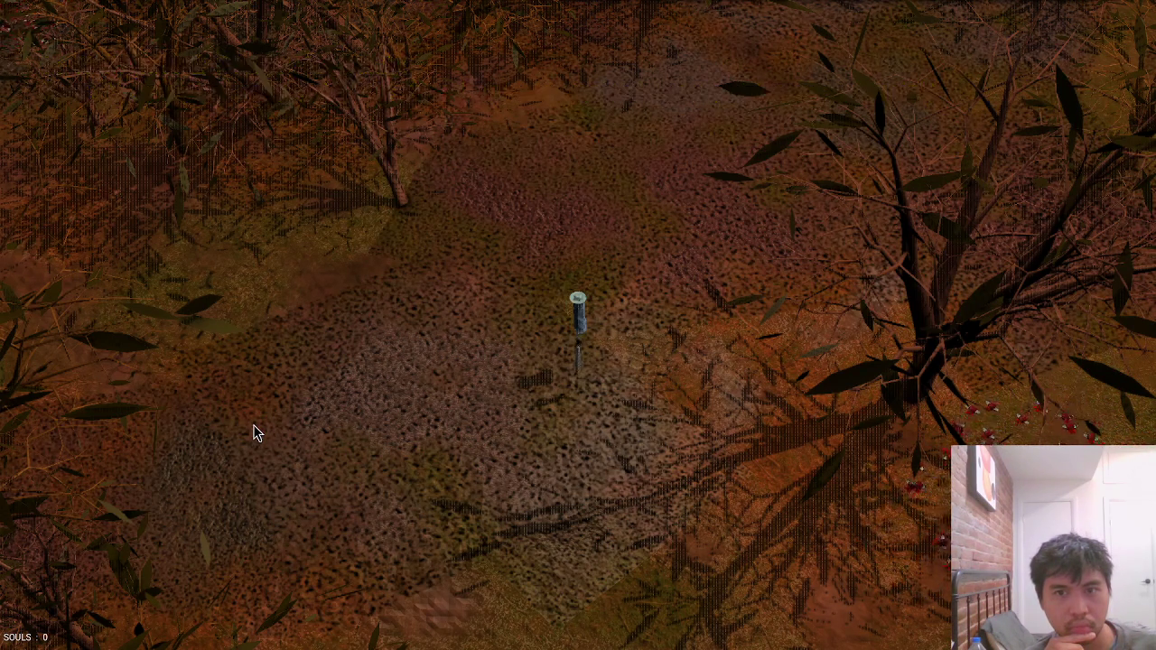
key("w")
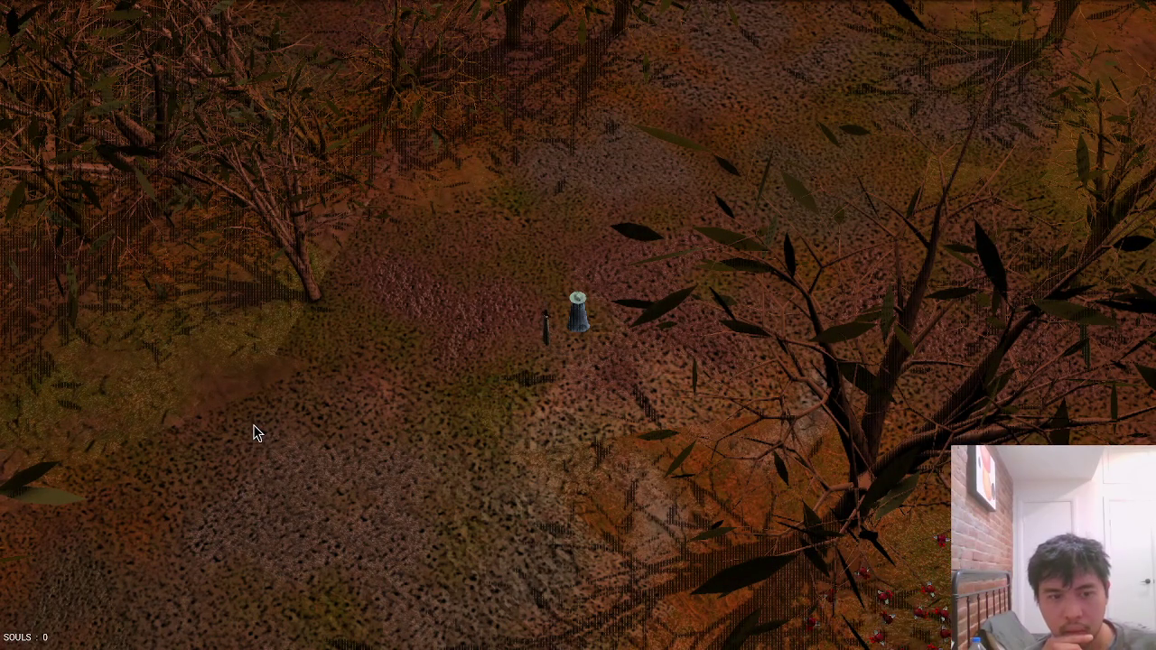
key("w")
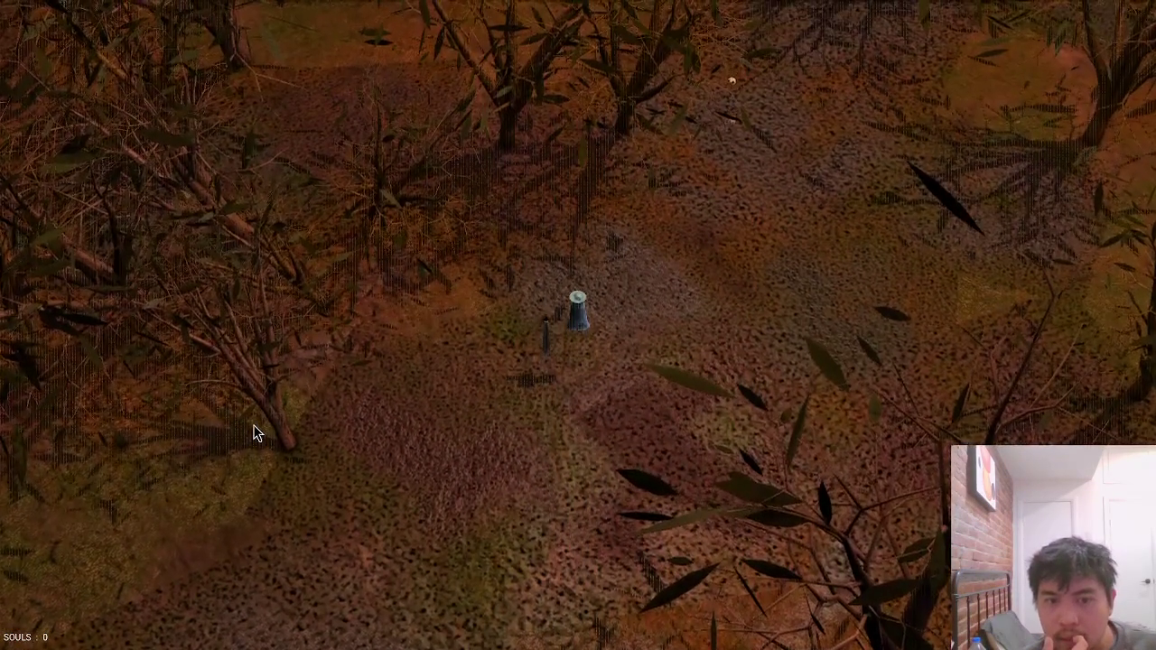
key("s")
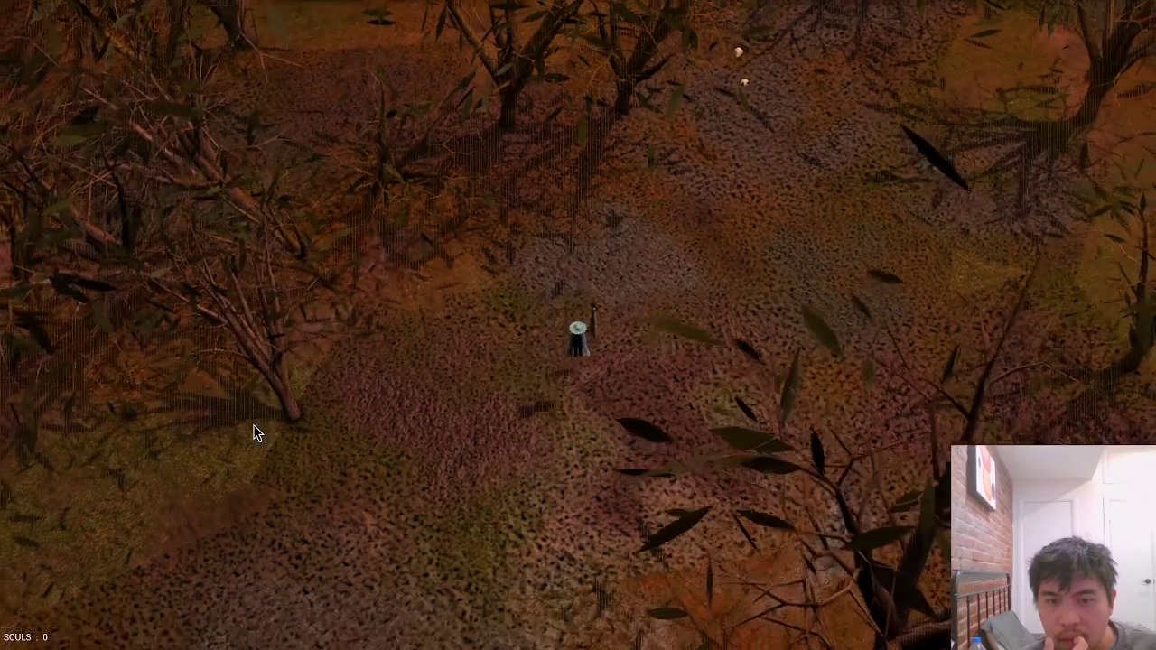
key("s")
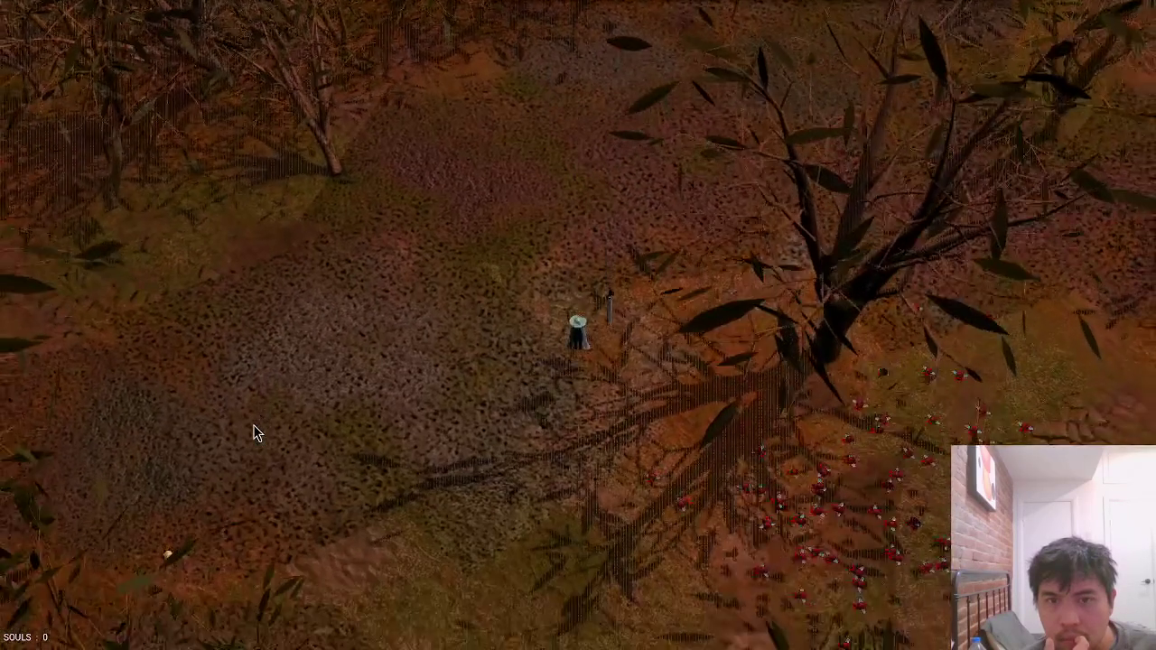
key("a")
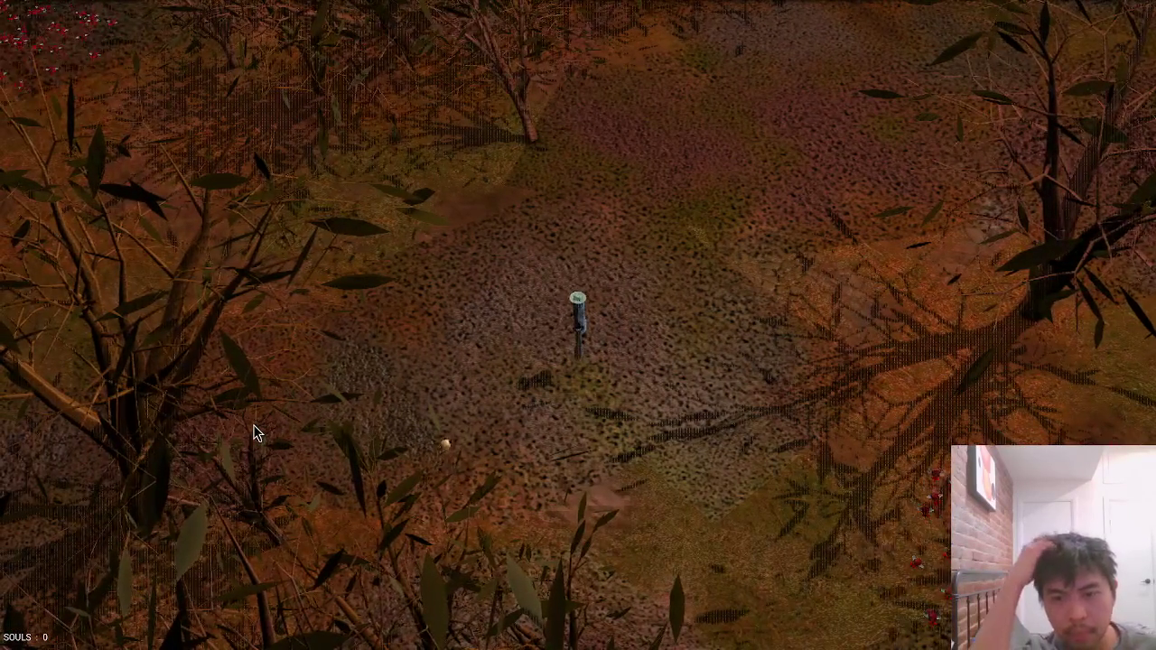
Glance at the shader code, then walk right, down, north and east toward a tree.
key("alt+Tab")
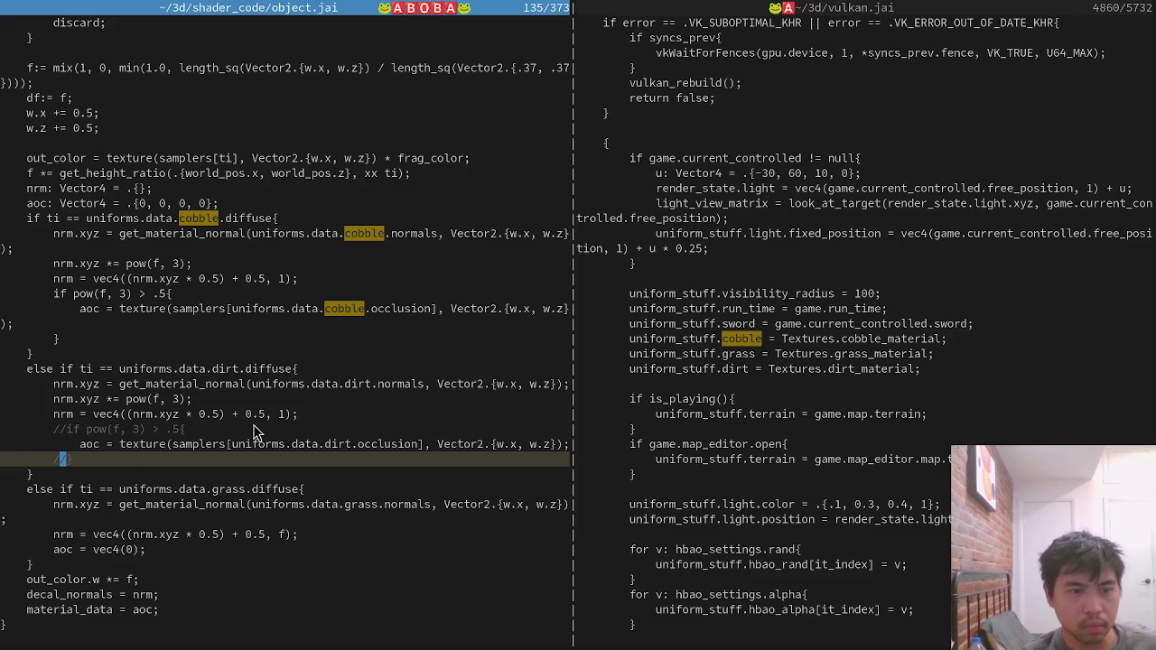
key("alt+Tab")
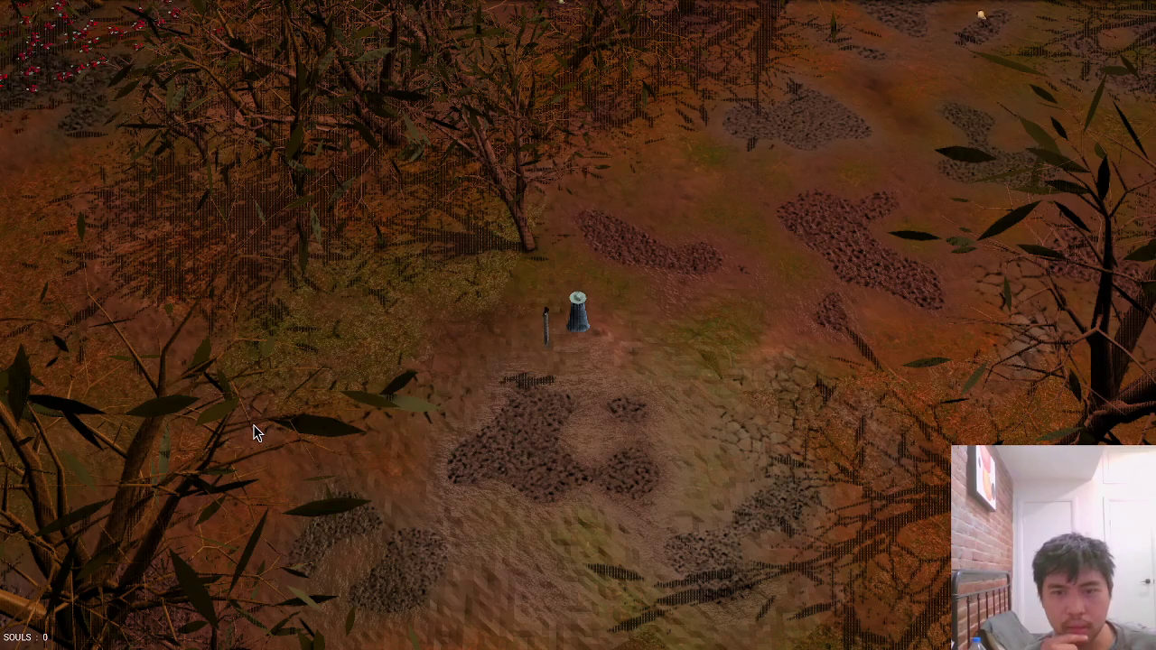
key("d")
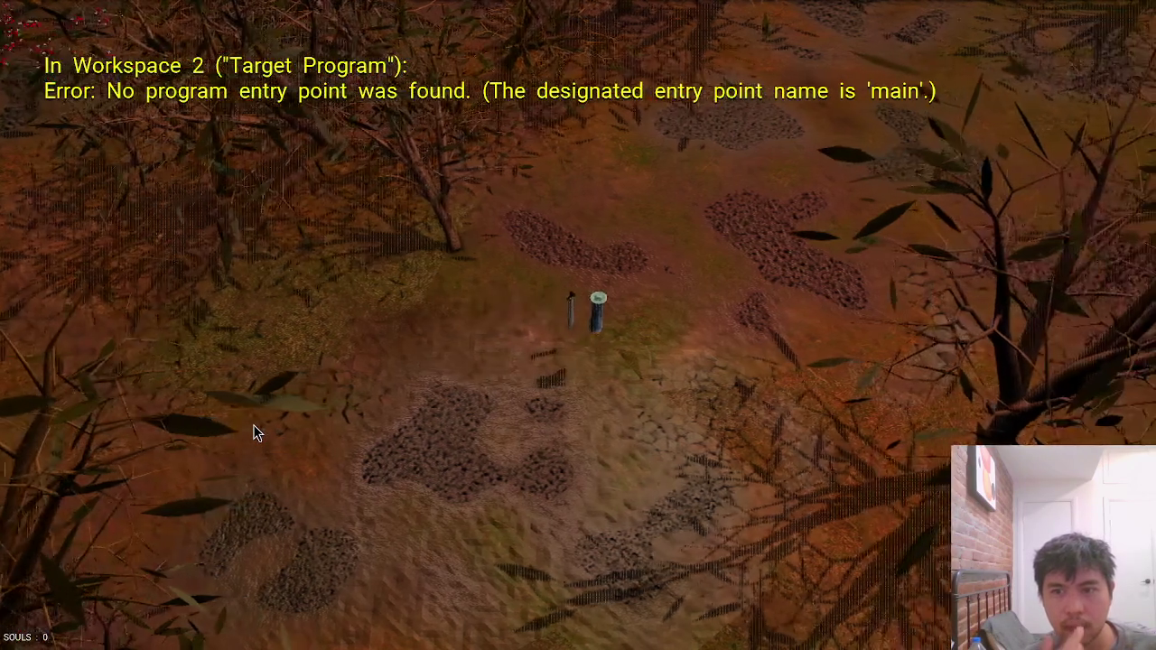
key("d")
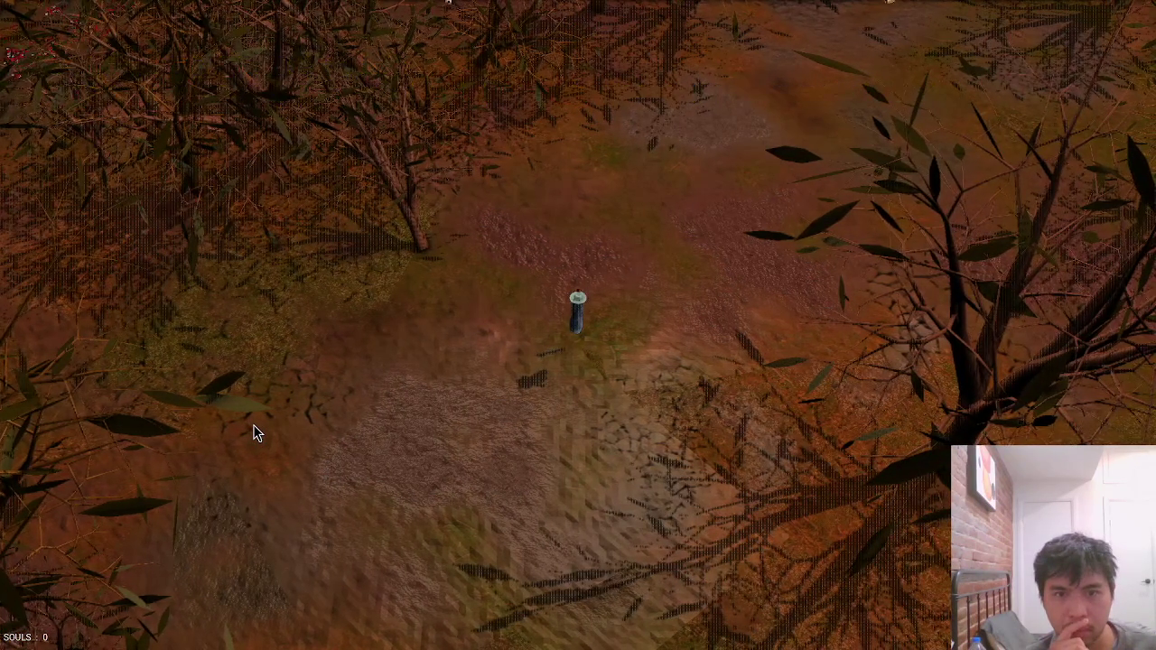
key("s")
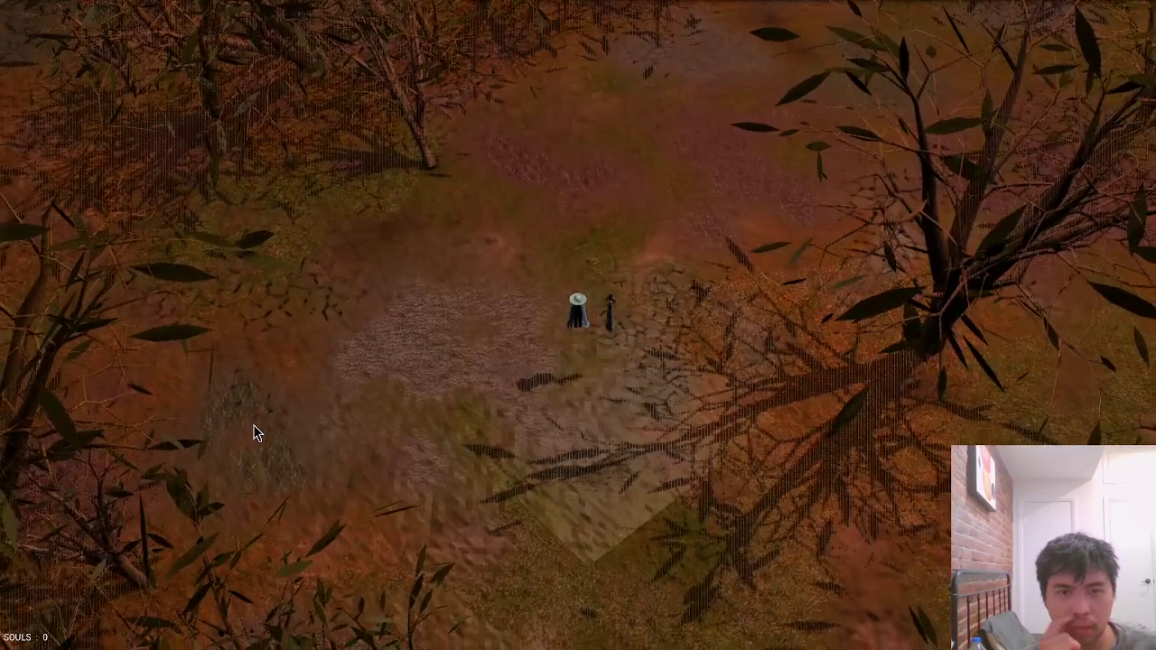
key("w")
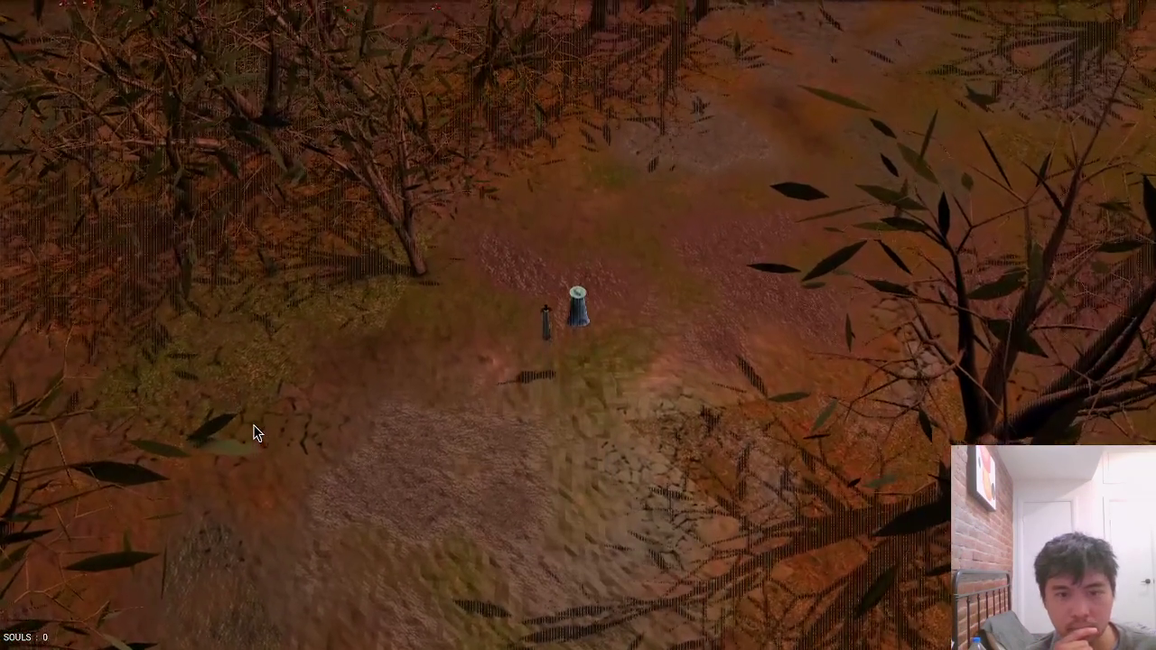
key("d")
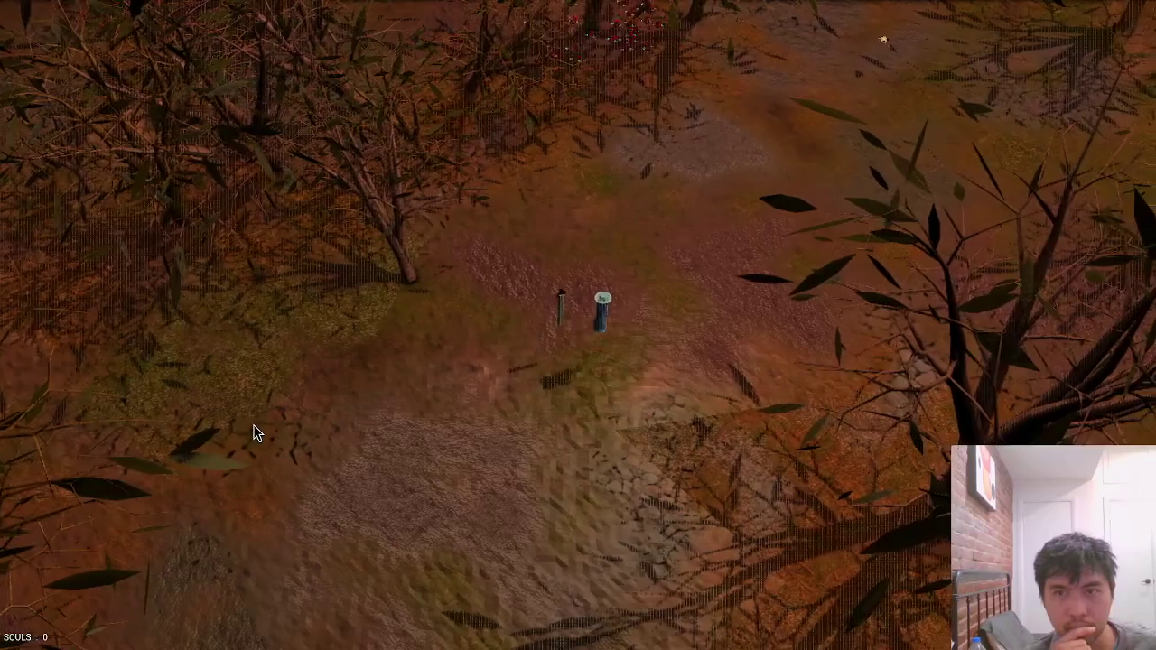
Walk south over the dirt and back north, then return to the shader code.
key("s")
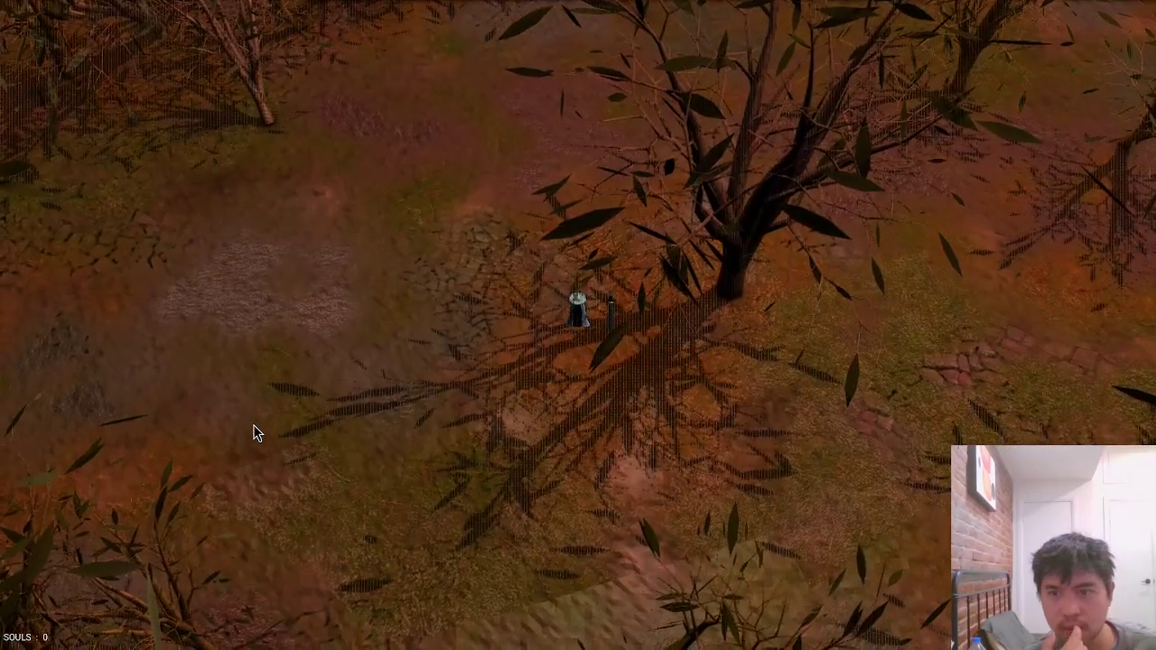
key("s")
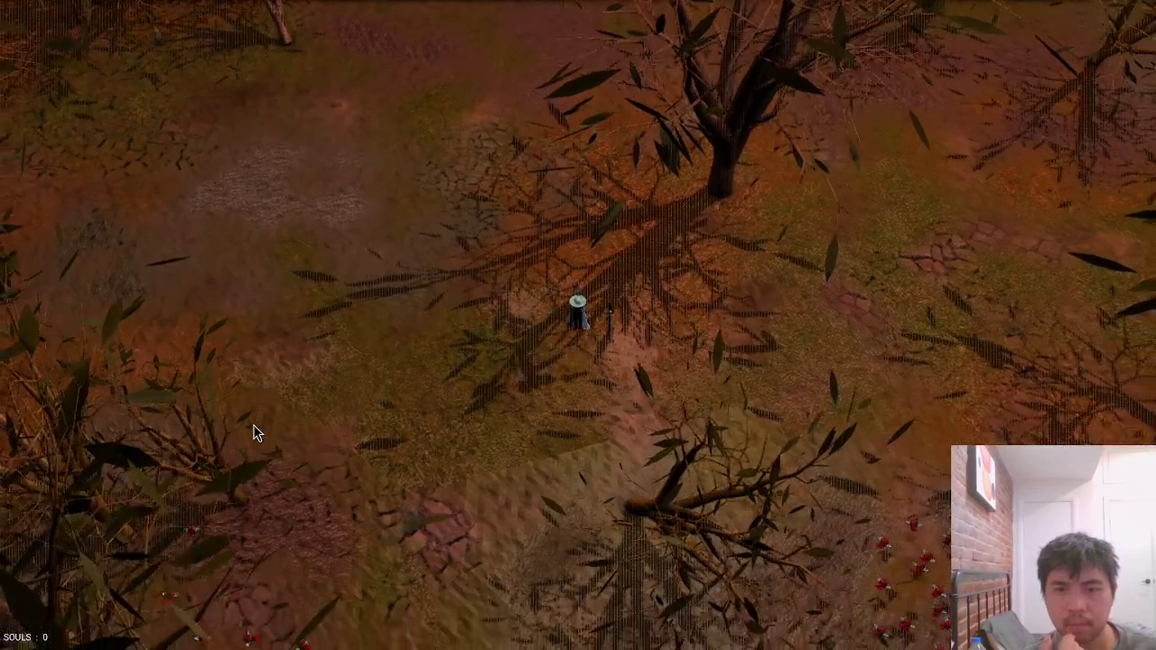
key("w")
key("a")
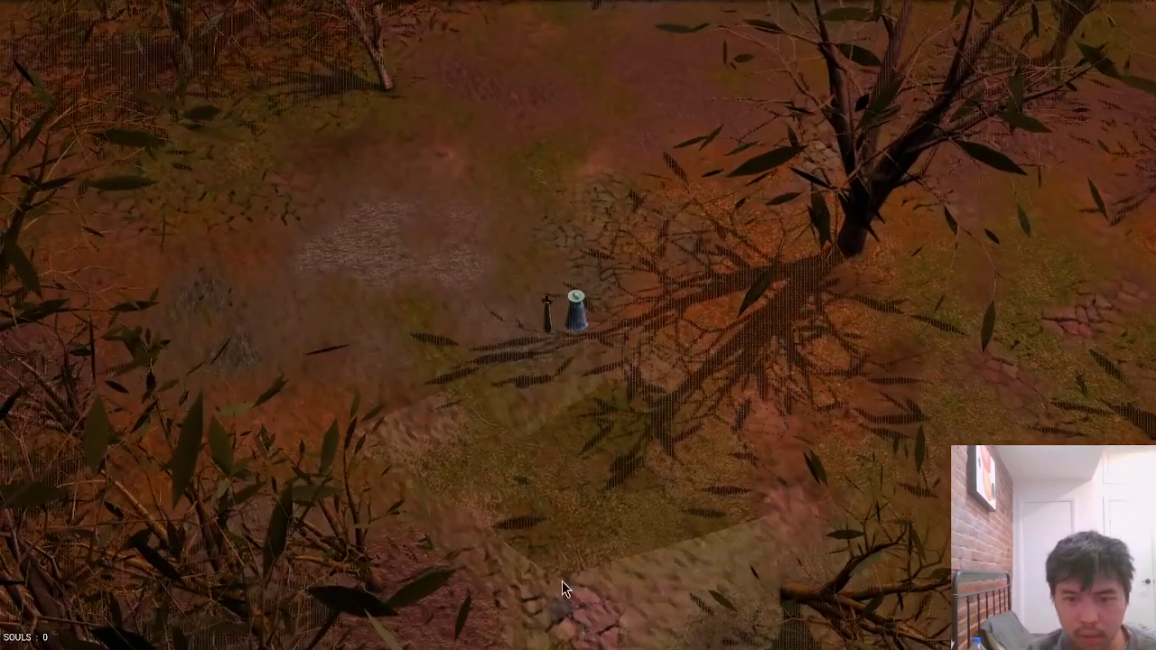
key("s")
key("s")
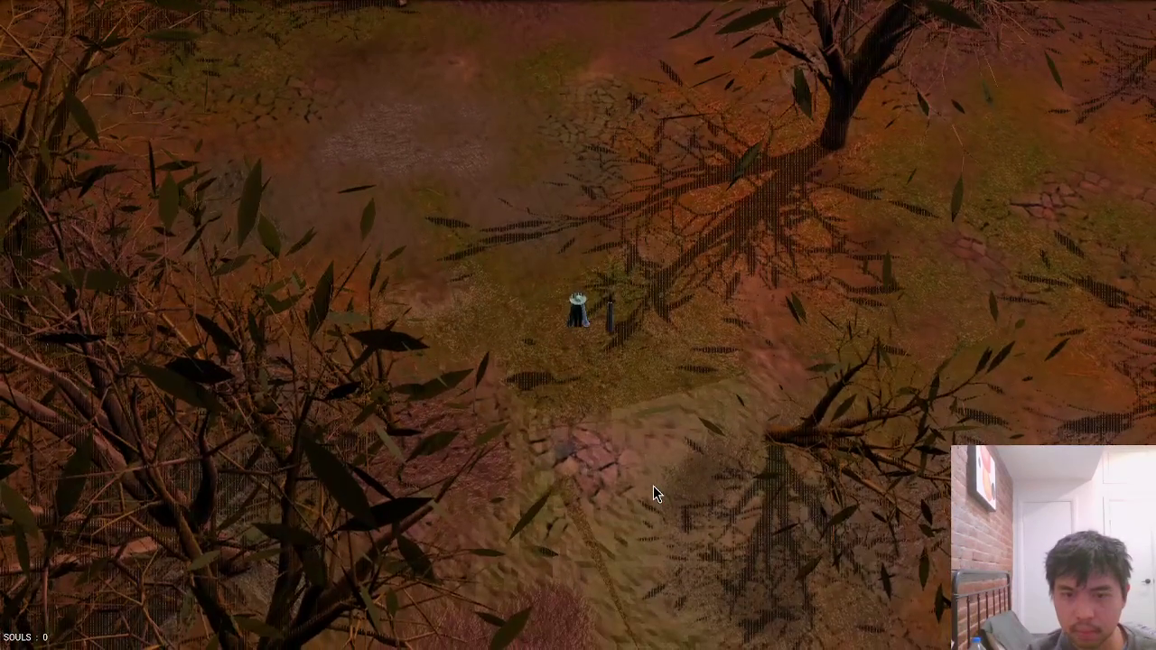
key("w")
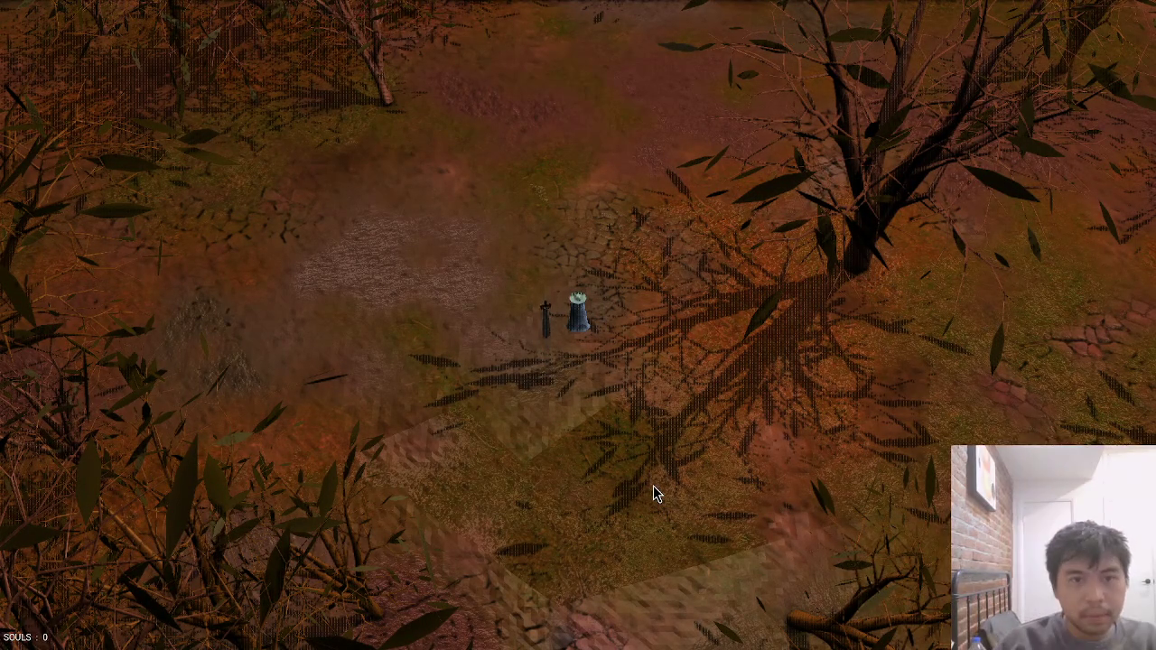
key("alt+Tab")
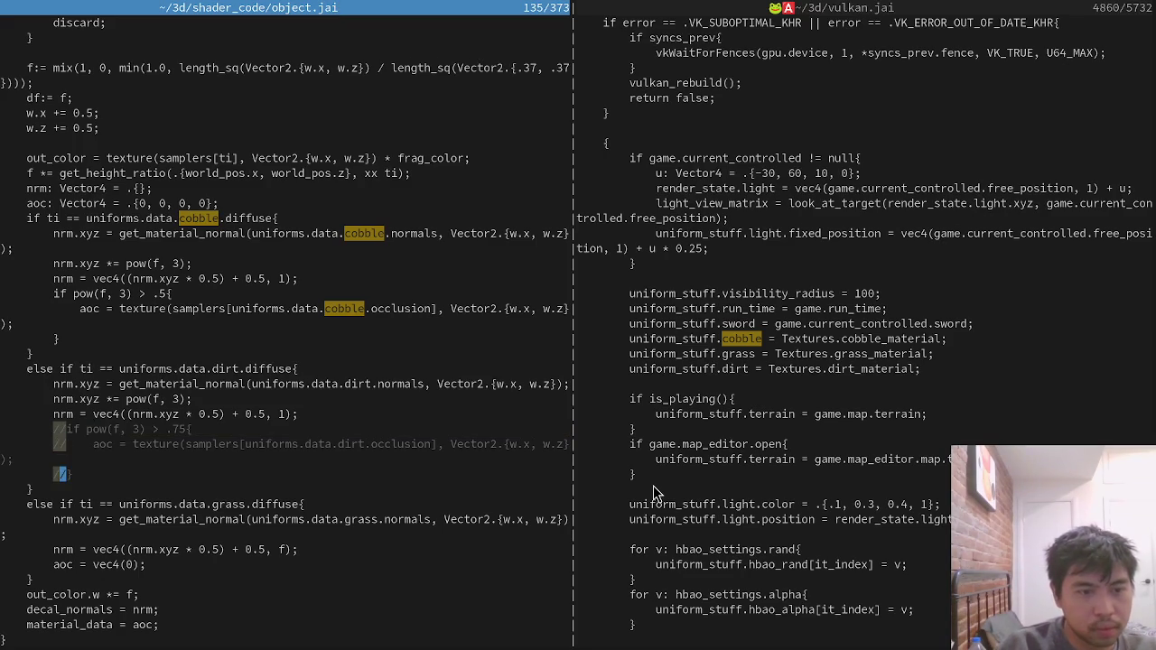
Uncomment the dirt occlusion block and lower its threshold from .75 to .5.
key("d")
key("x")
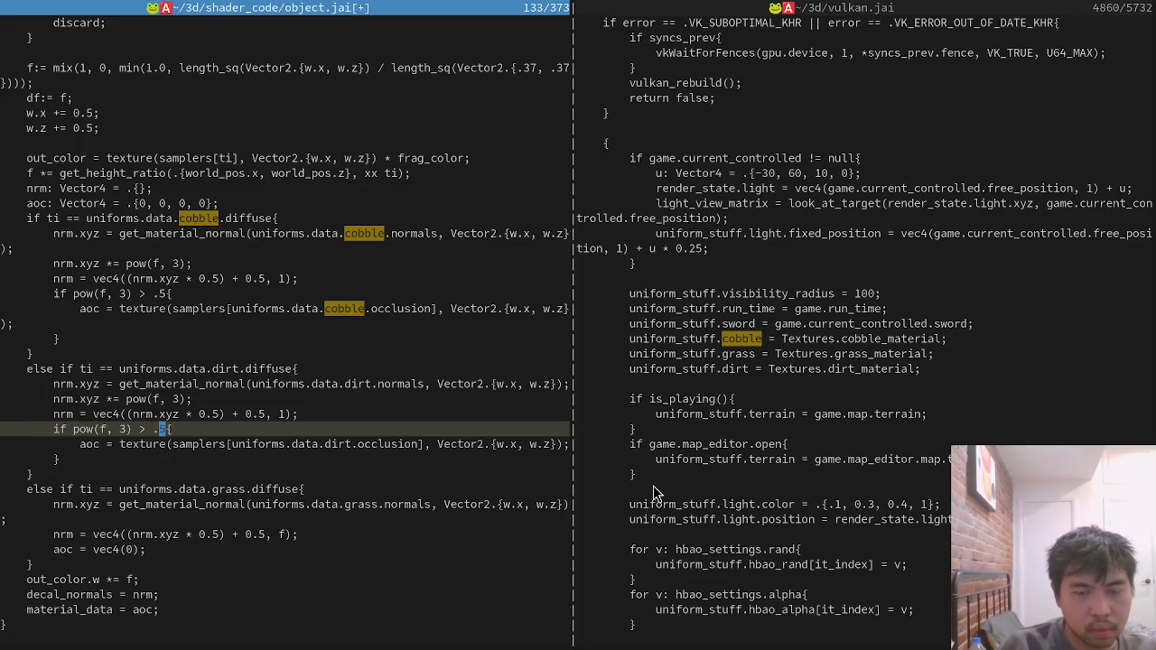
key("ctrl+w")
key("l")
key("ctrl+w")
key("h")
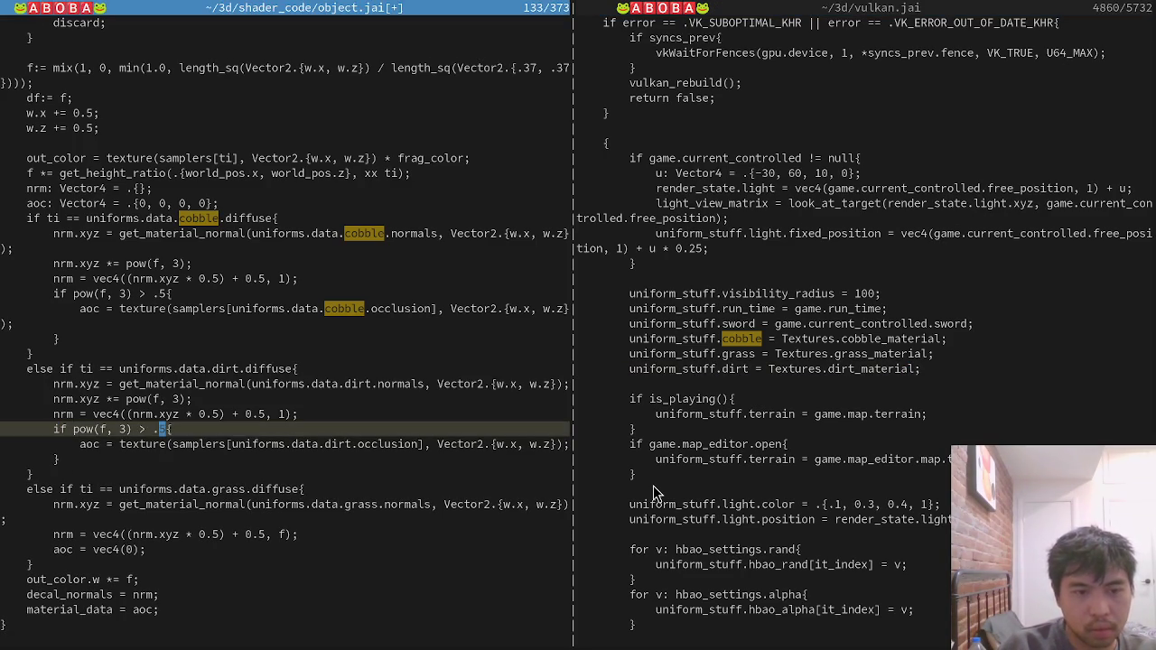
Scale the dirt occlusion by 1.2, save the shader, and check the dirt in-game.
type("j")
type("A * 1.1")
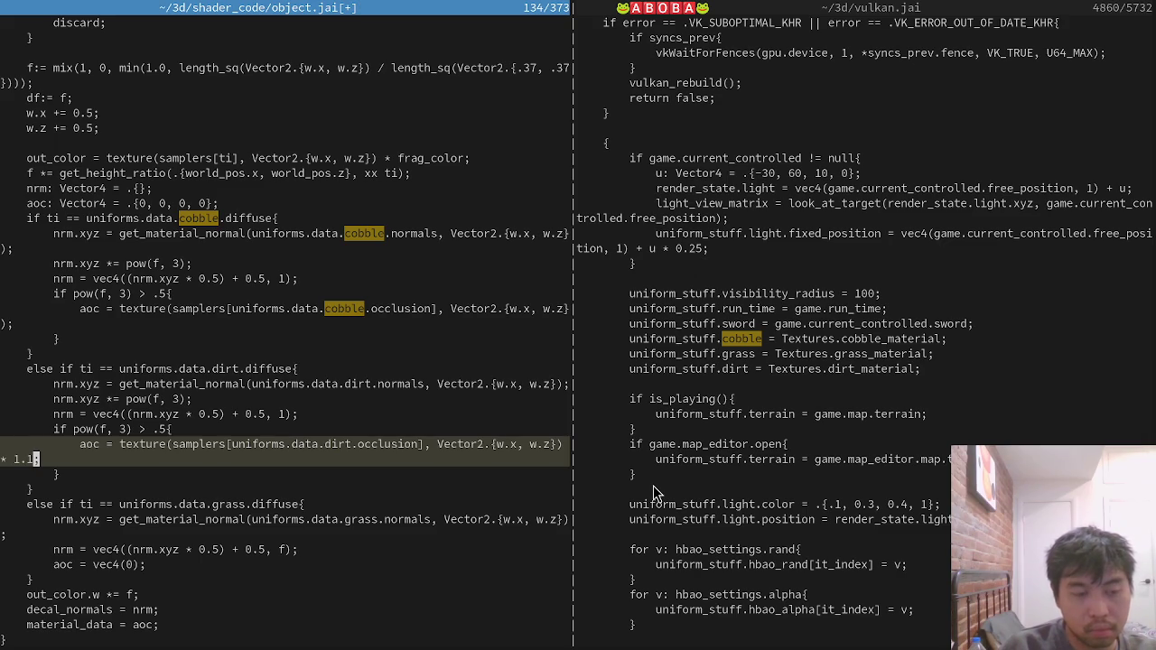
key("Escape")
type(":w")
key("Return")
key("alt+Tab")
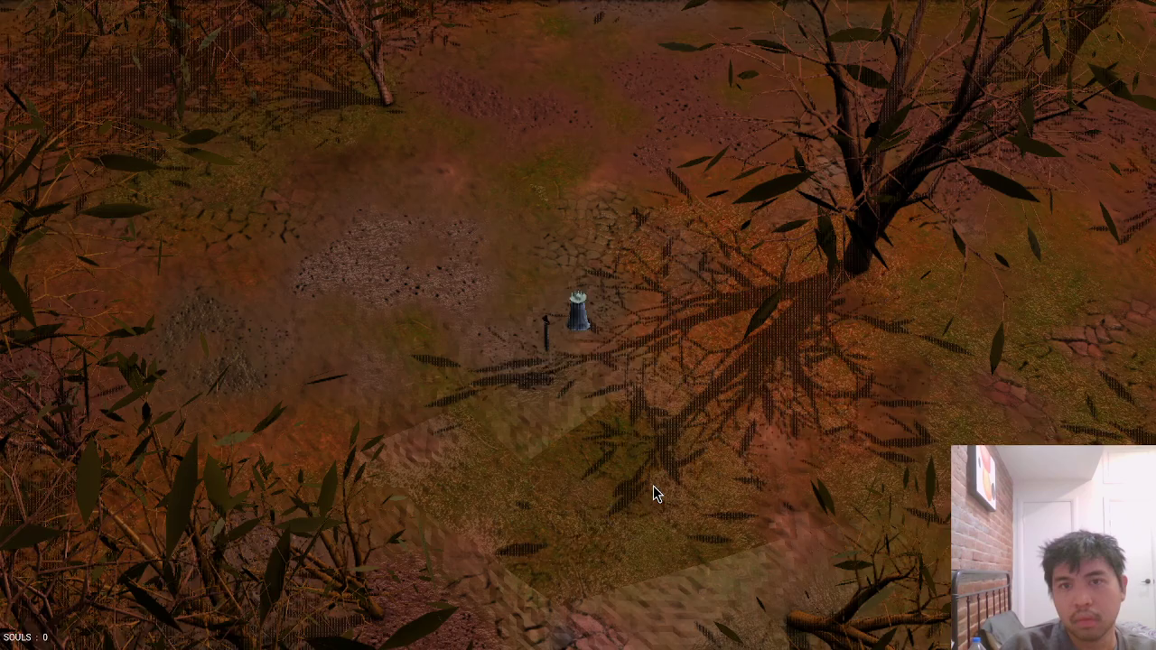
key("w")
key("w")
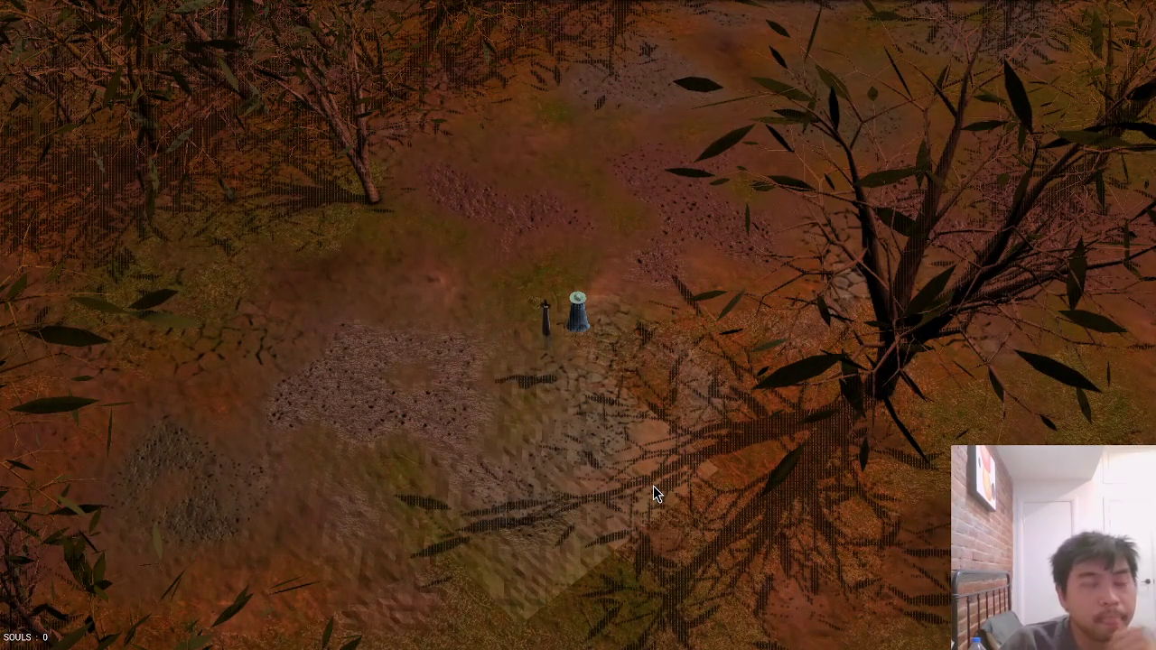
key("alt+Tab")
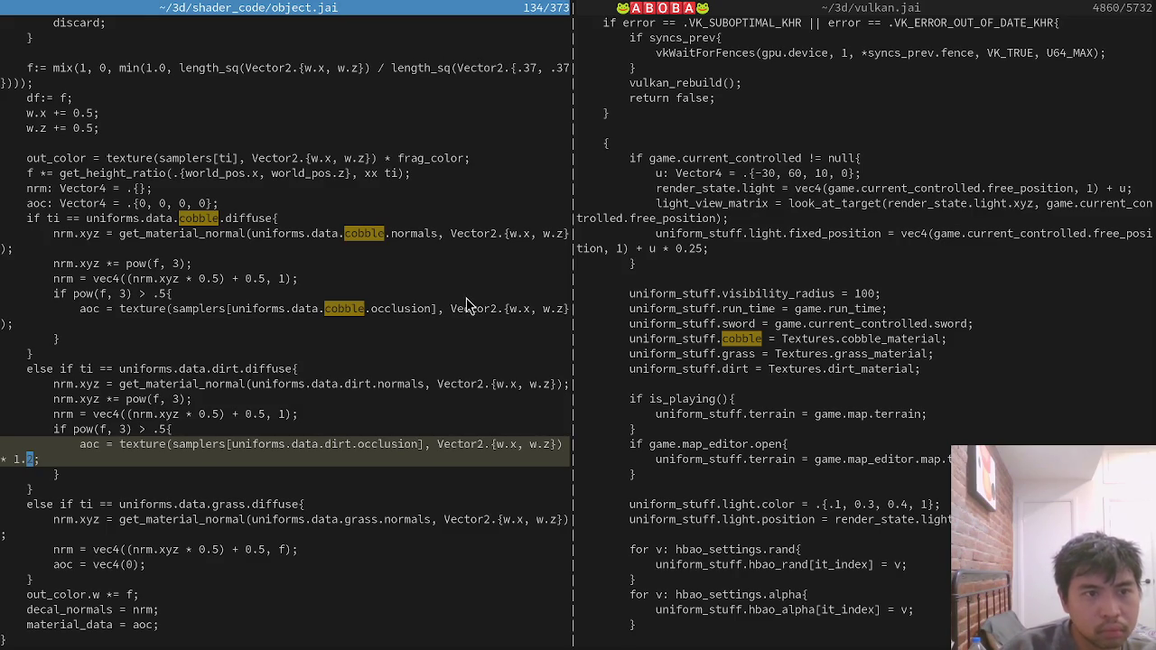
Move the get_height_ratio line into the cobble branch, indent it, and save all files.
scroll(462, 302, "up", 1)
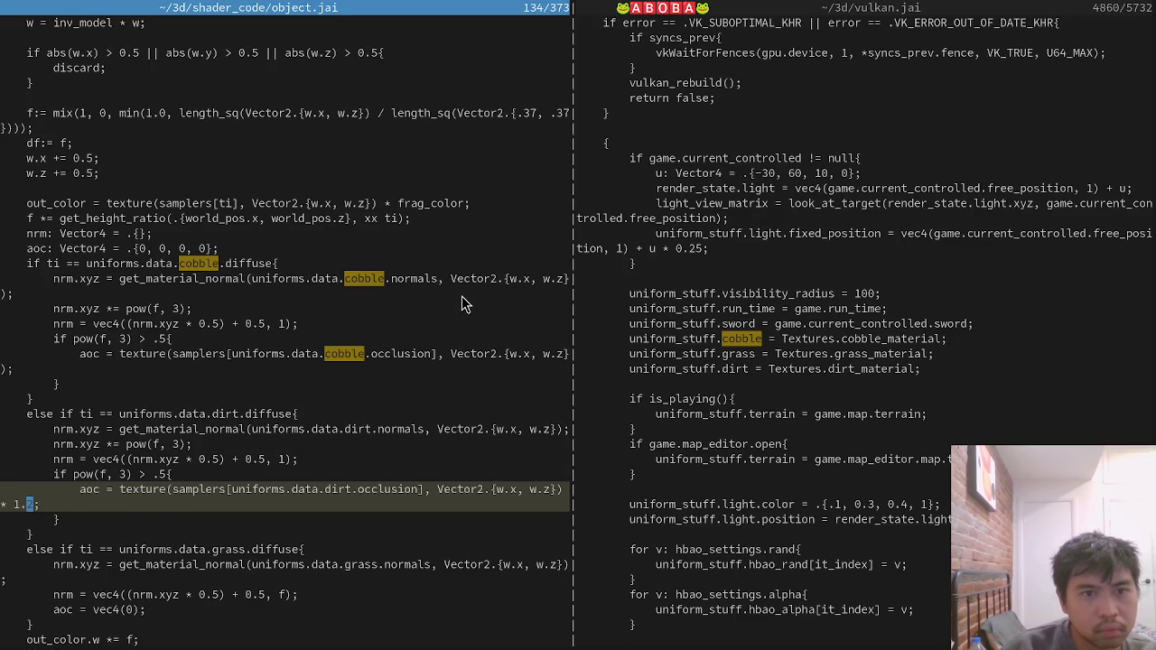
left_click(490, 221)
key("d")
key("d")
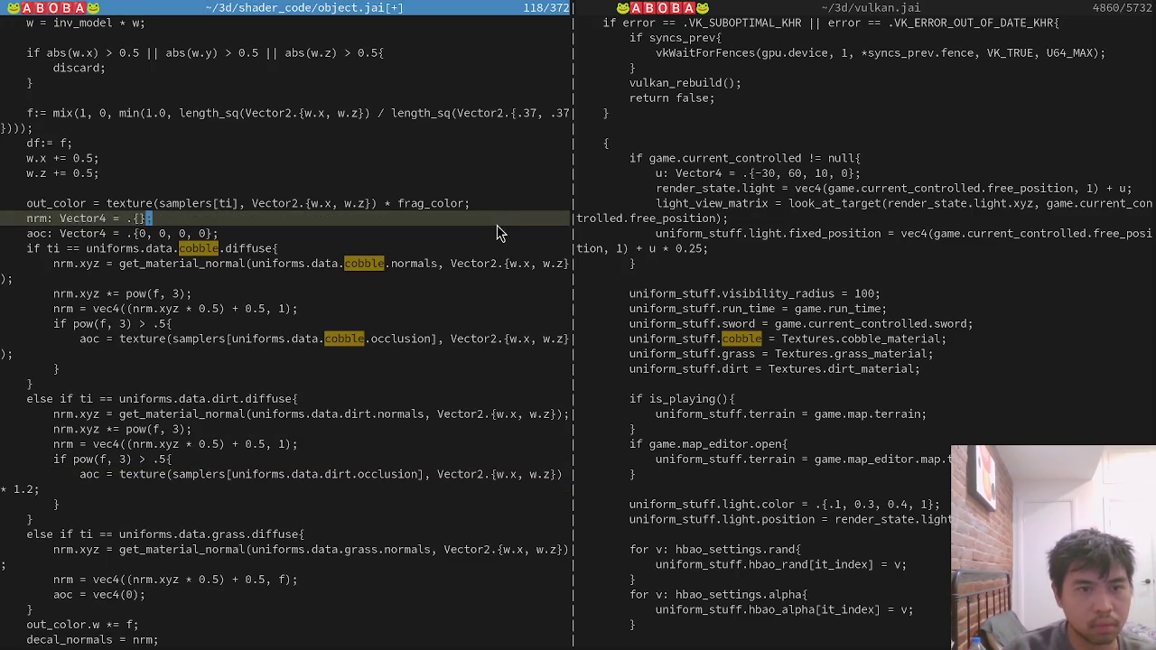
key("j")
key("j")
key("p")
key("greater")
key("greater")
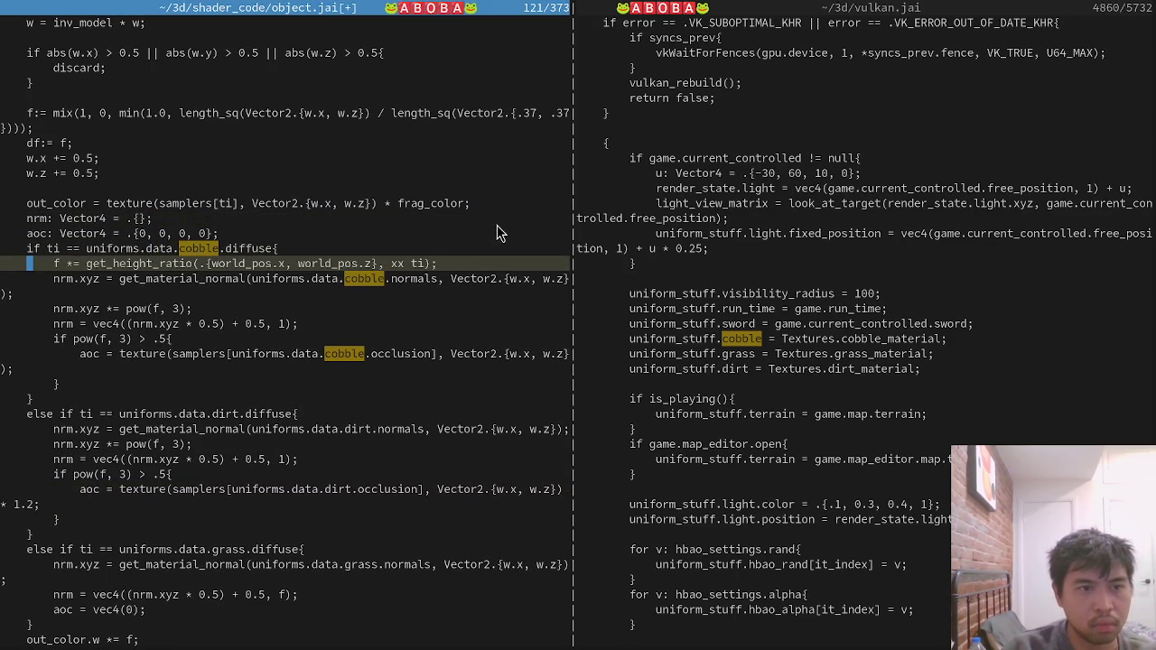
key("j")
key("j")
key("j")
key("j")
key("j")
key("j")
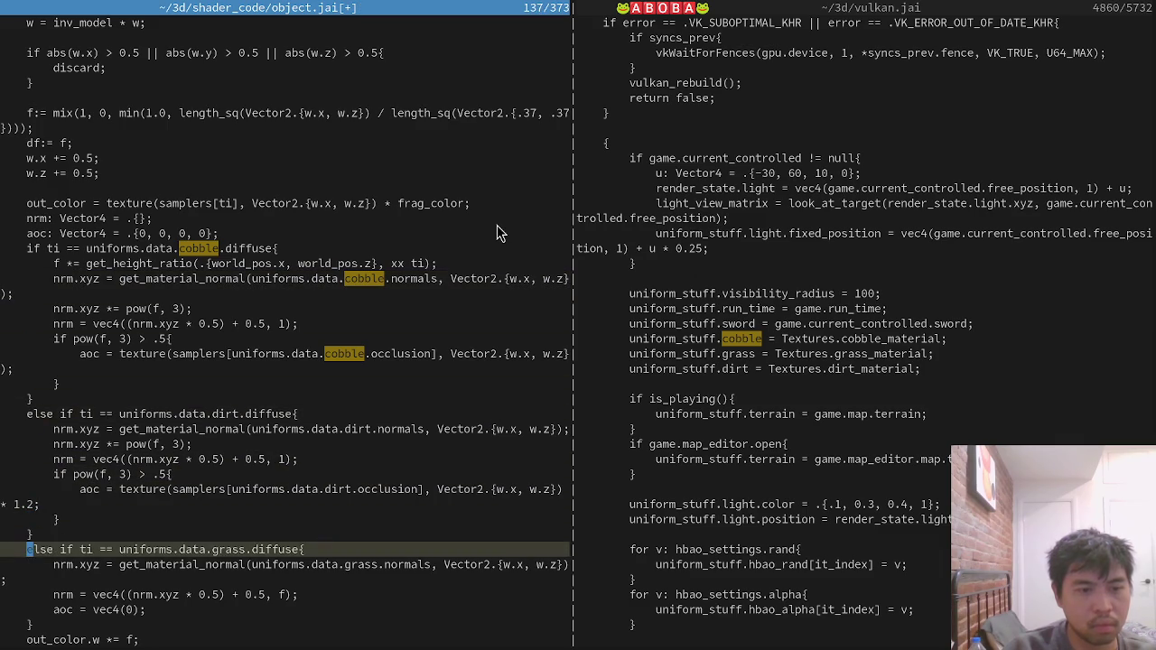
key("p")
key("Return")
key("alt+Tab")
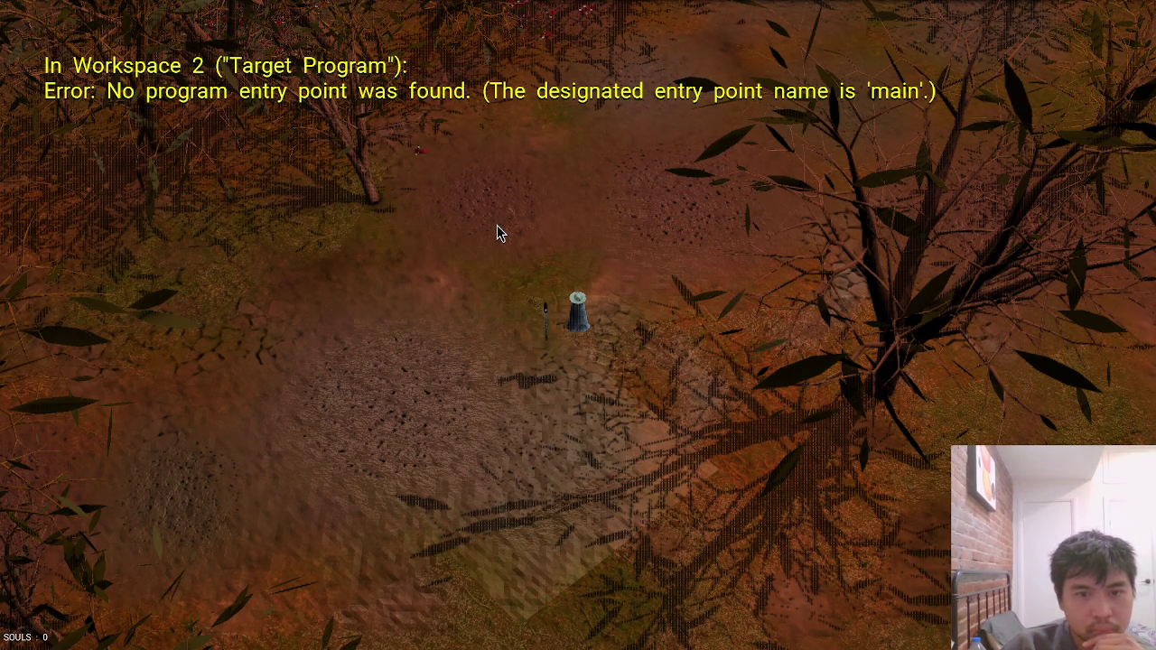
Walk the character around the post to inspect the shaded ground.
key("a")
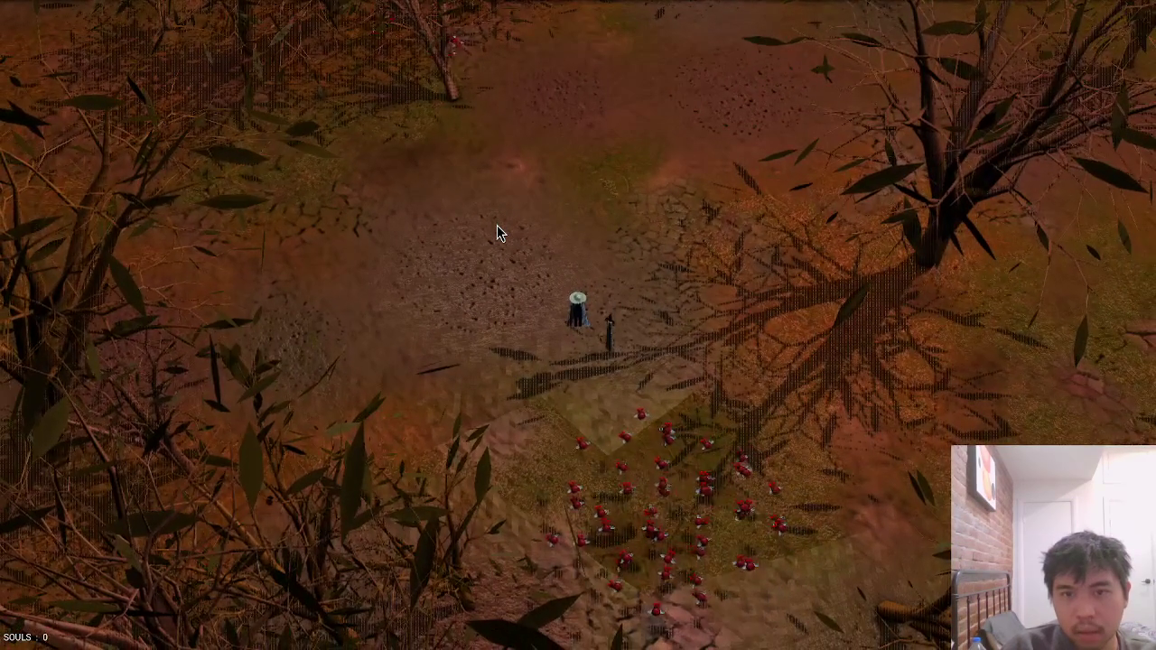
key("d")
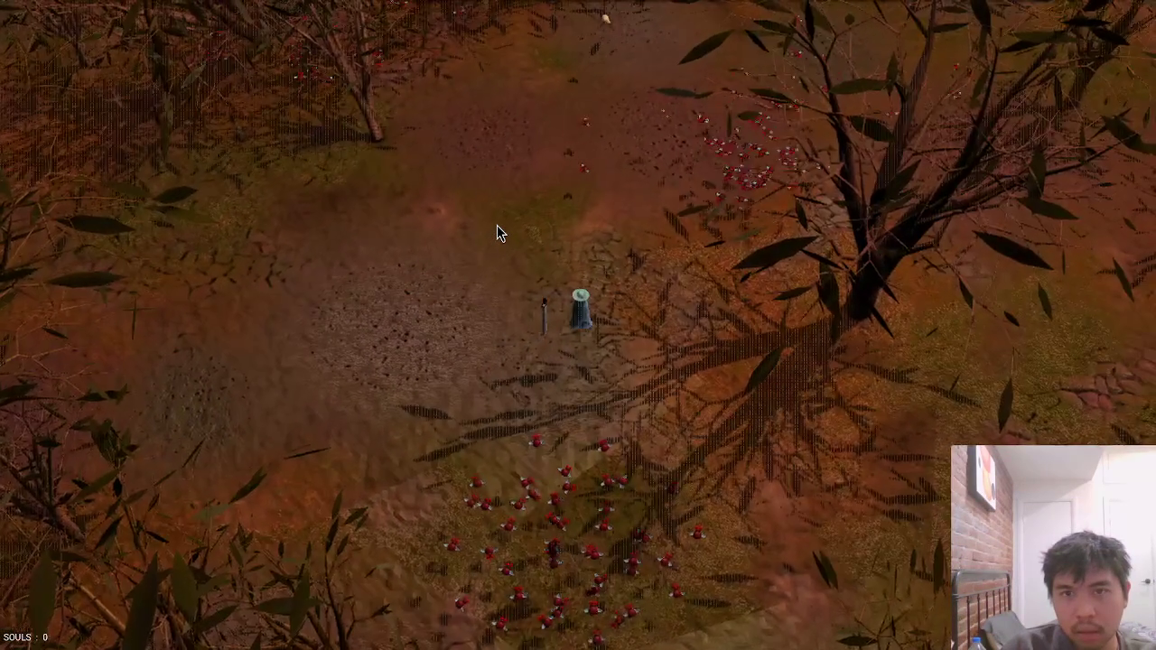
key("w")
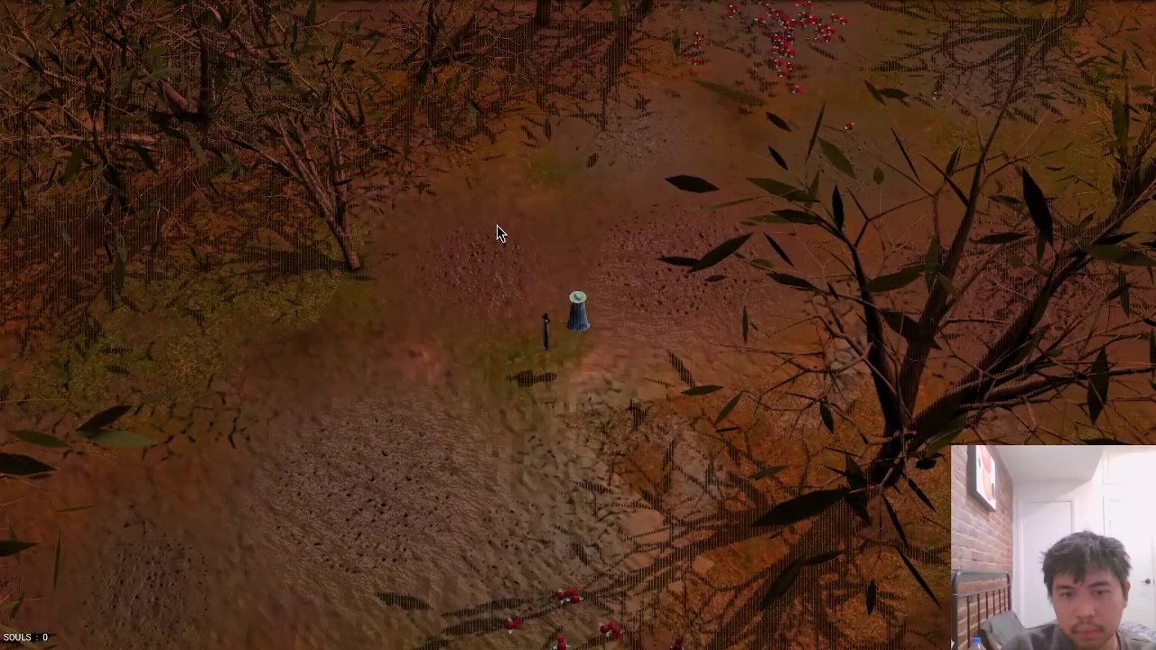
key("Escape")
Change the dirt occlusion multiplier to 1.5, hot-reload with :wa, view the ground, and quit the game.
key("Up")
key("Up")
key("Up")
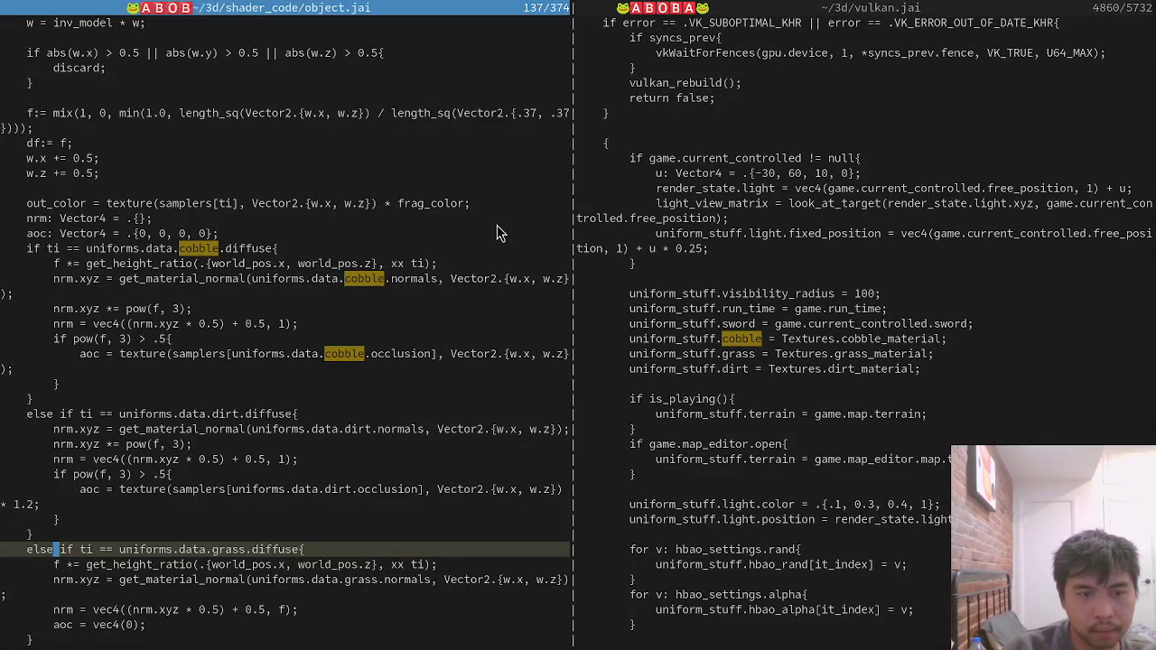
key("Down")
key("Down")
key("Down")
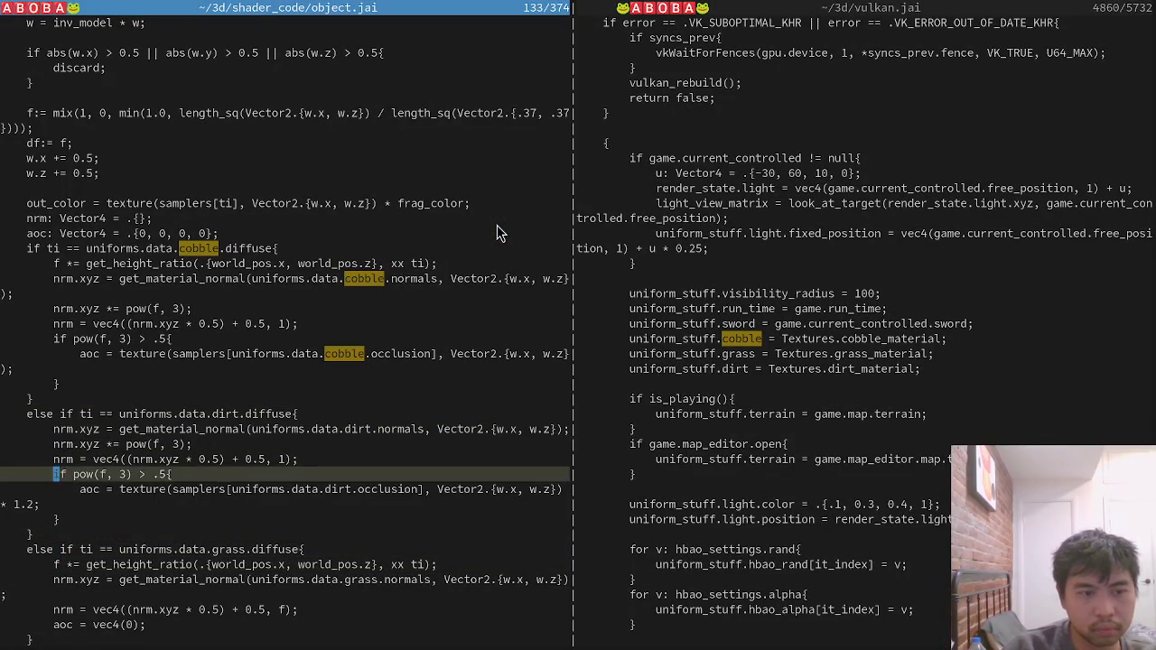
key("End")
key("Return")
key("alt+Tab")
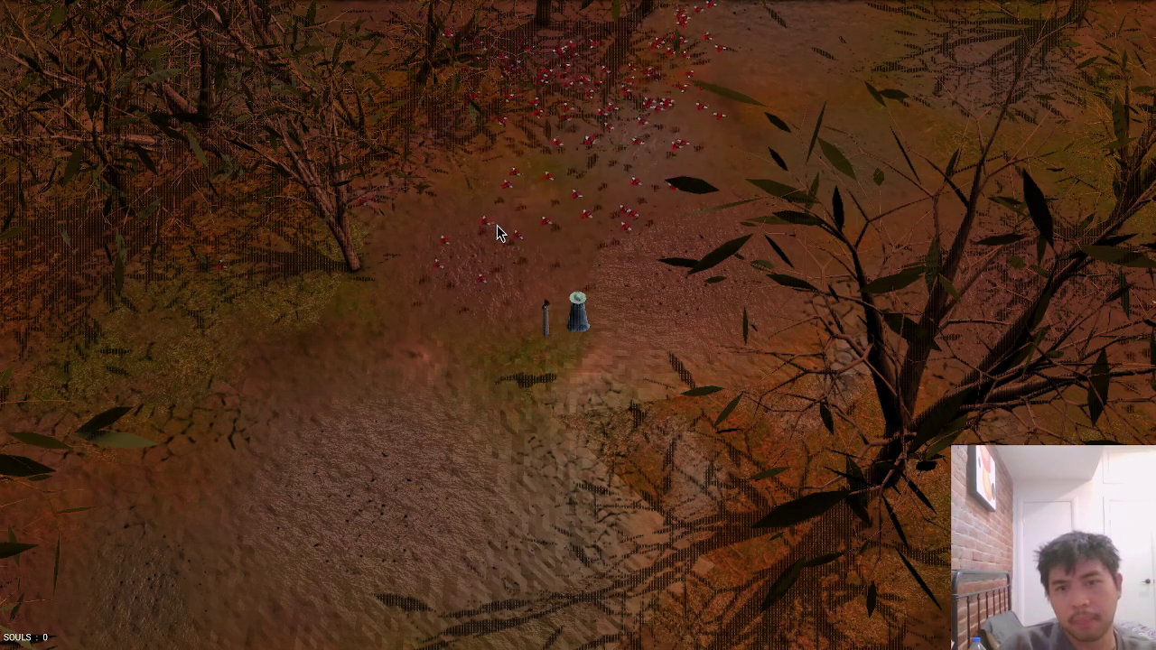
key("s")
key("Escape")
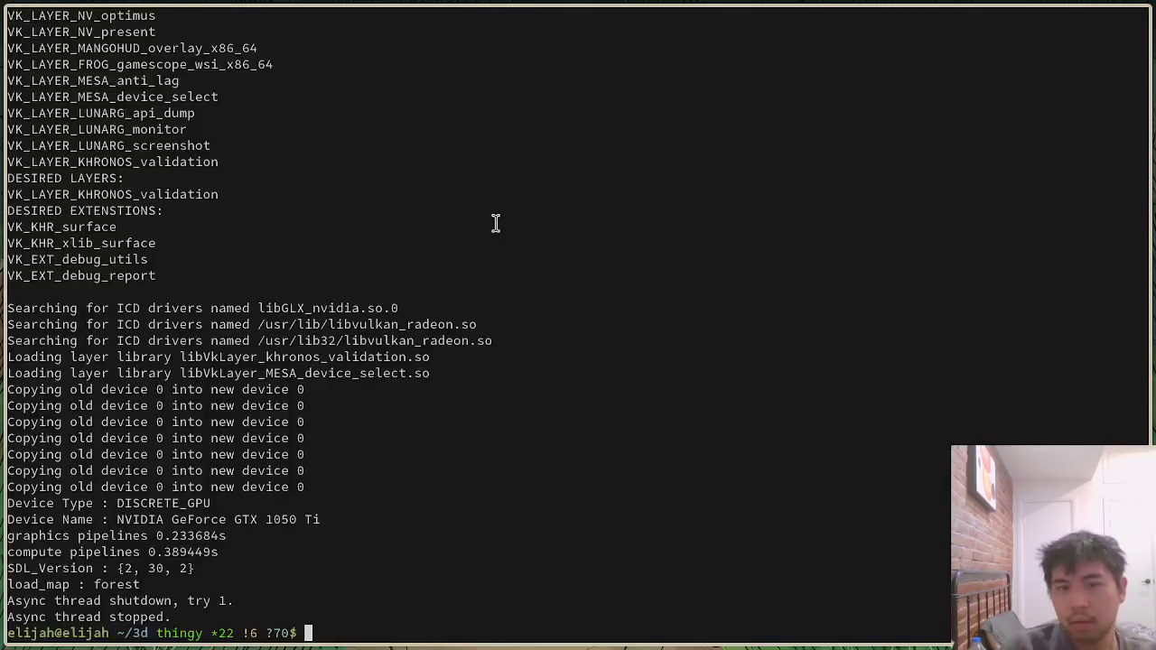
Open map.jai through the Find Files finder.
key("alt+Tab")
key("ctrl+p")
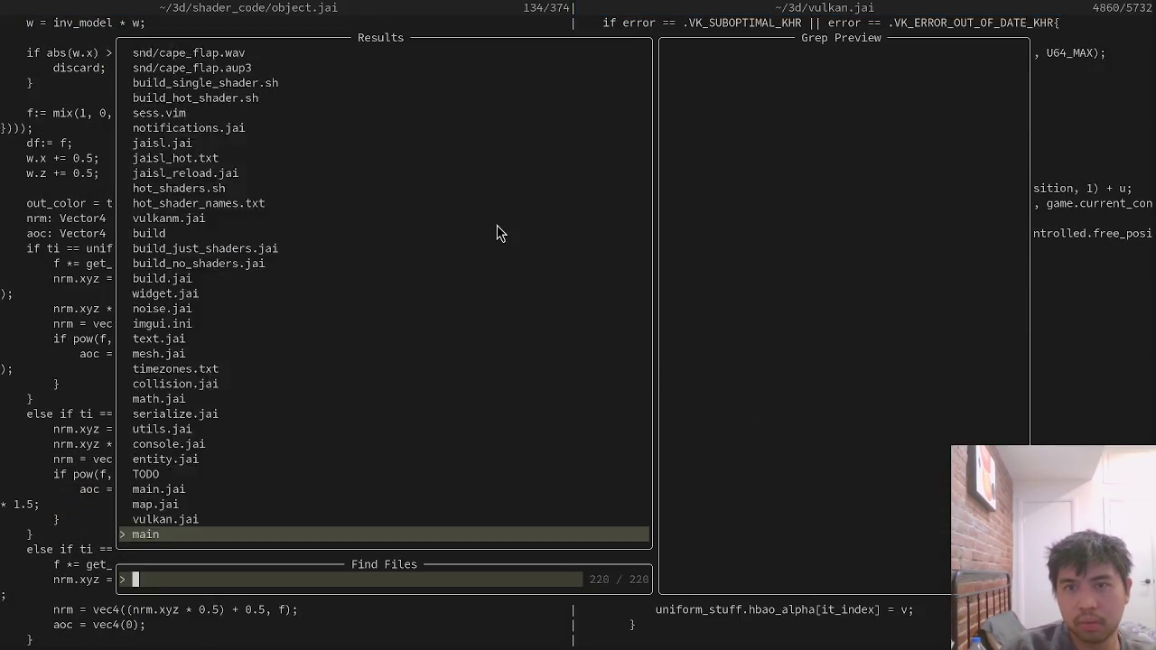
type("map")
key("Return")
Set the decal sizes to float.[30] and to_spawn to .75, then save map.jai.
key("Down")
key("Down")
key("Down")
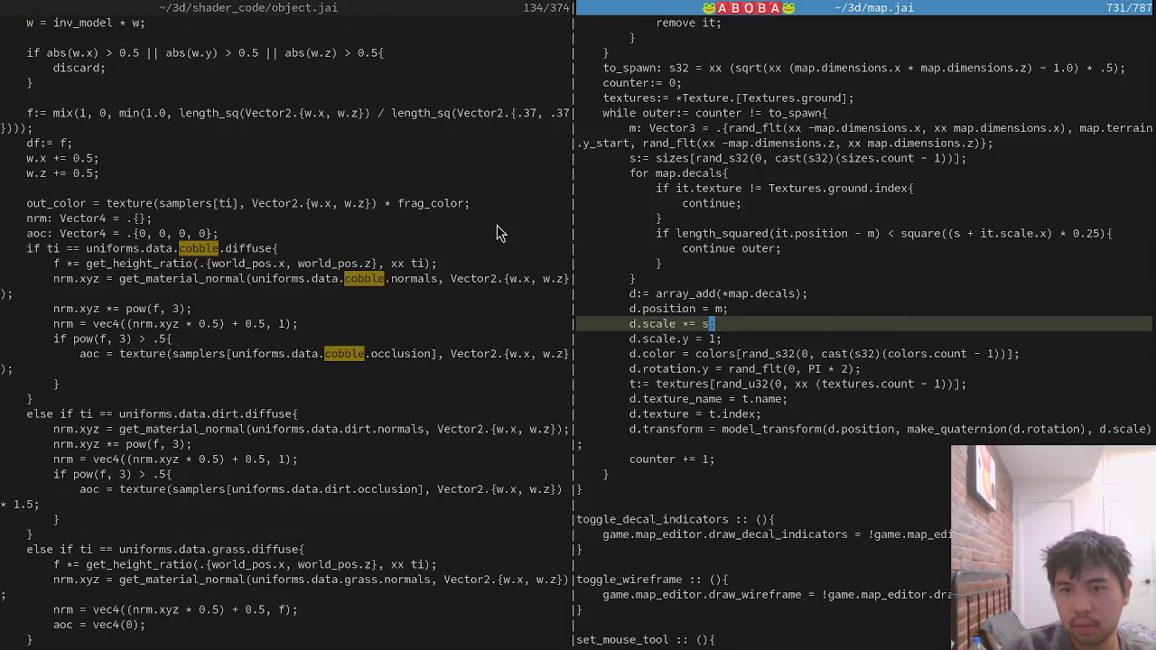
key("Down")
key("Up")
key("Up")
key("Up")
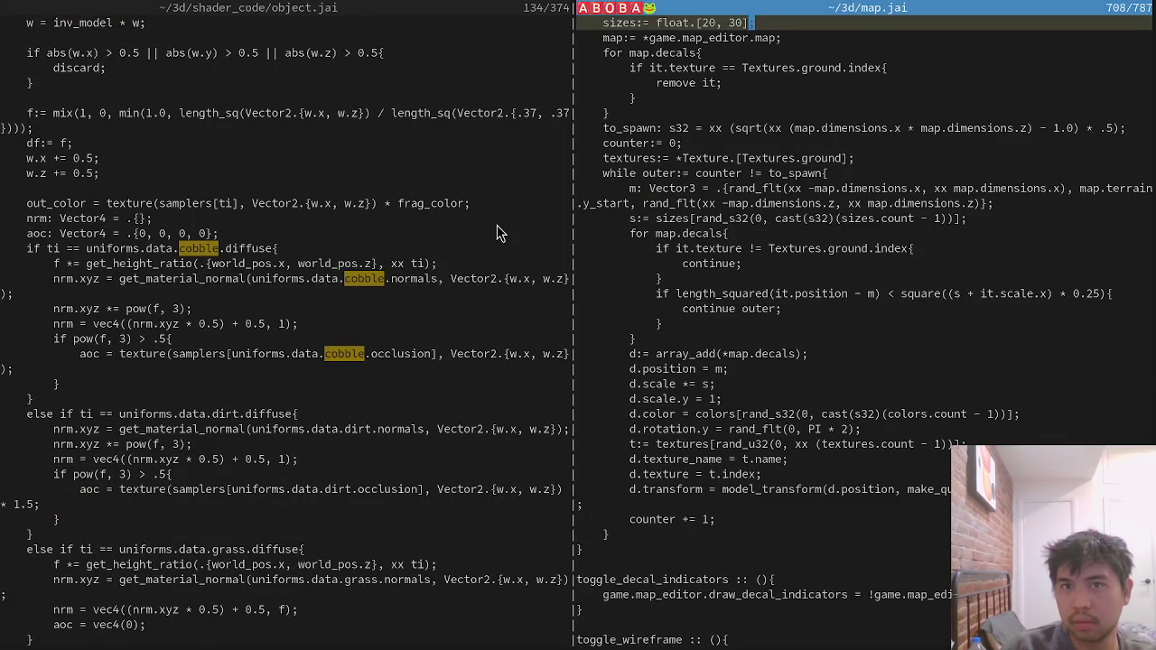
key("Down")
key("Down")
key("Down")
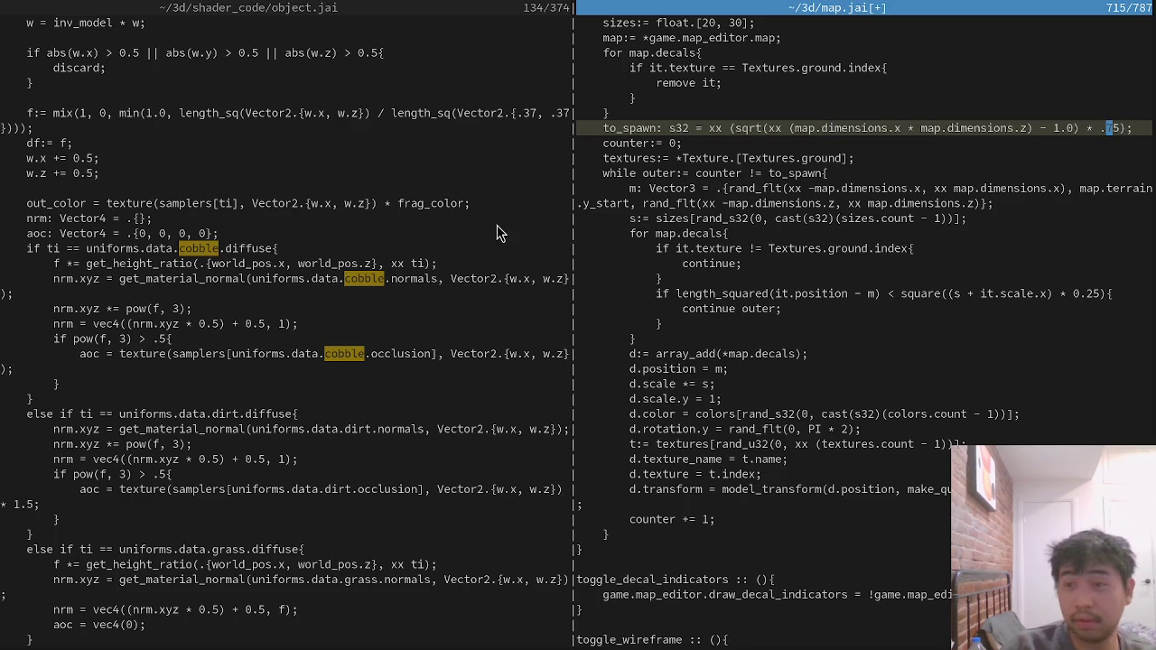
key("Up")
key("Up")
key("Up")
key("BackSpace")
key("BackSpace")
key("ctrl+s")
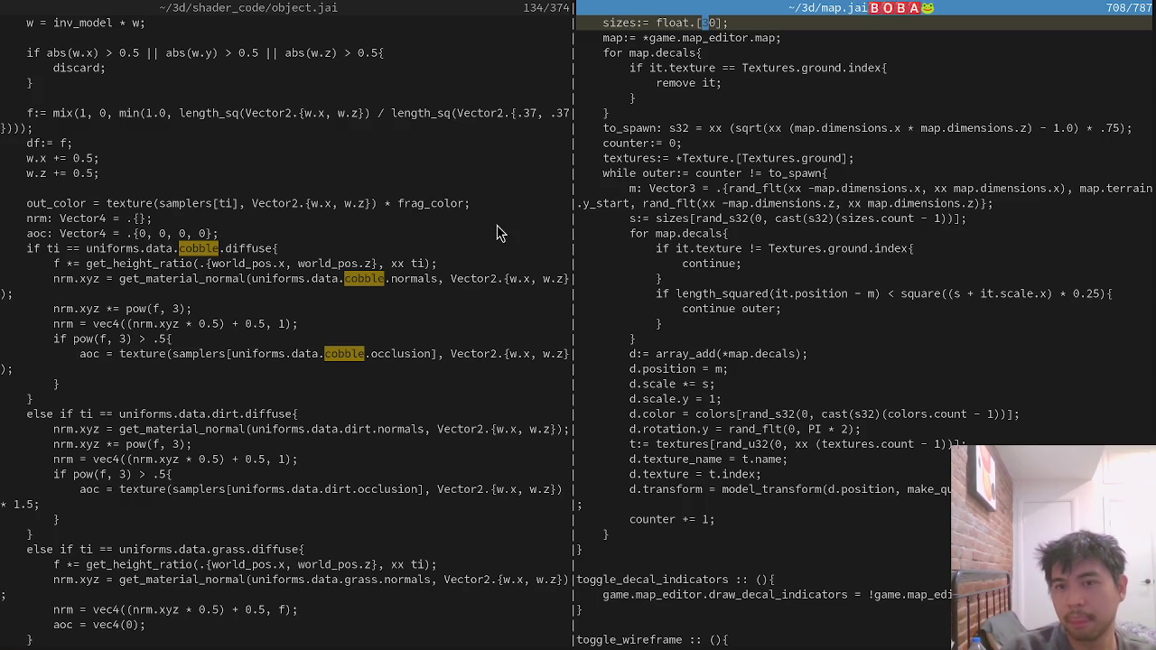
Quit Vim and rebuild and launch the game with jai-linux build_no_shaders.jai.
key("Down")
key("Down")
key("Down")
key("Down")
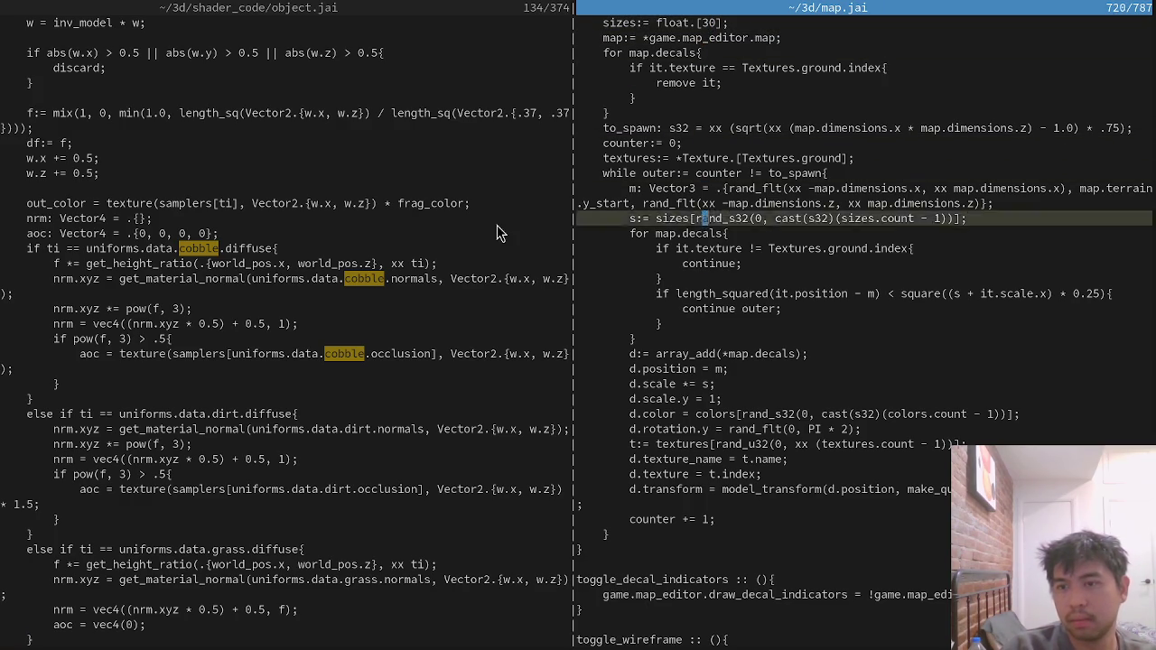
type(":q")
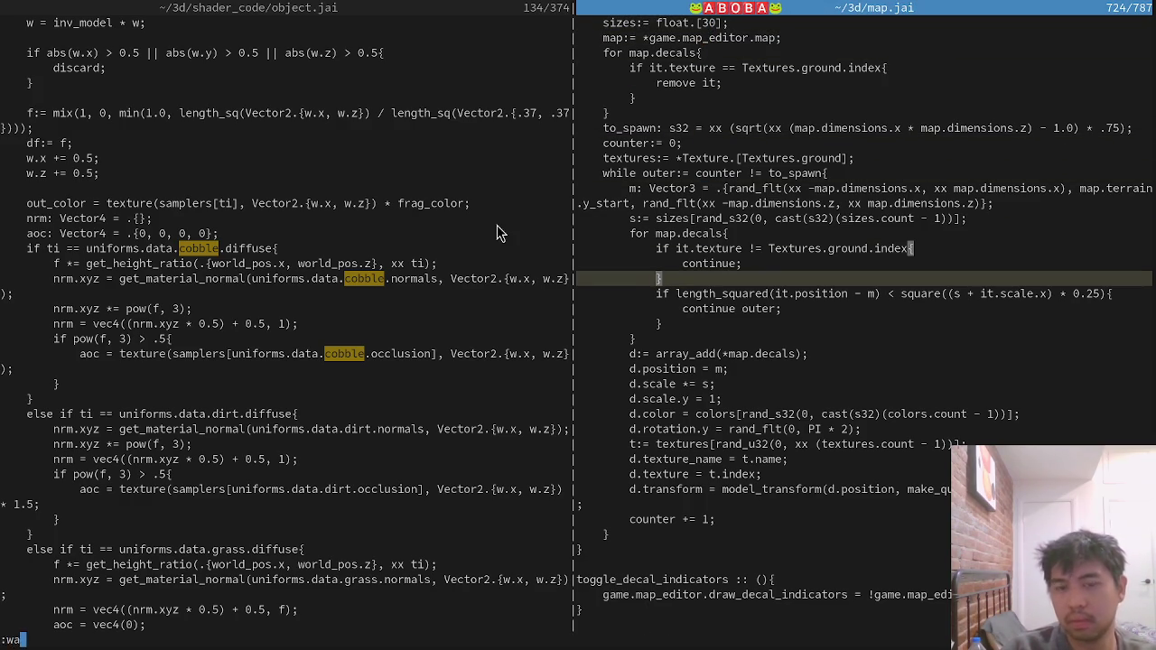
key("Return")
key("Up")
key("Return")
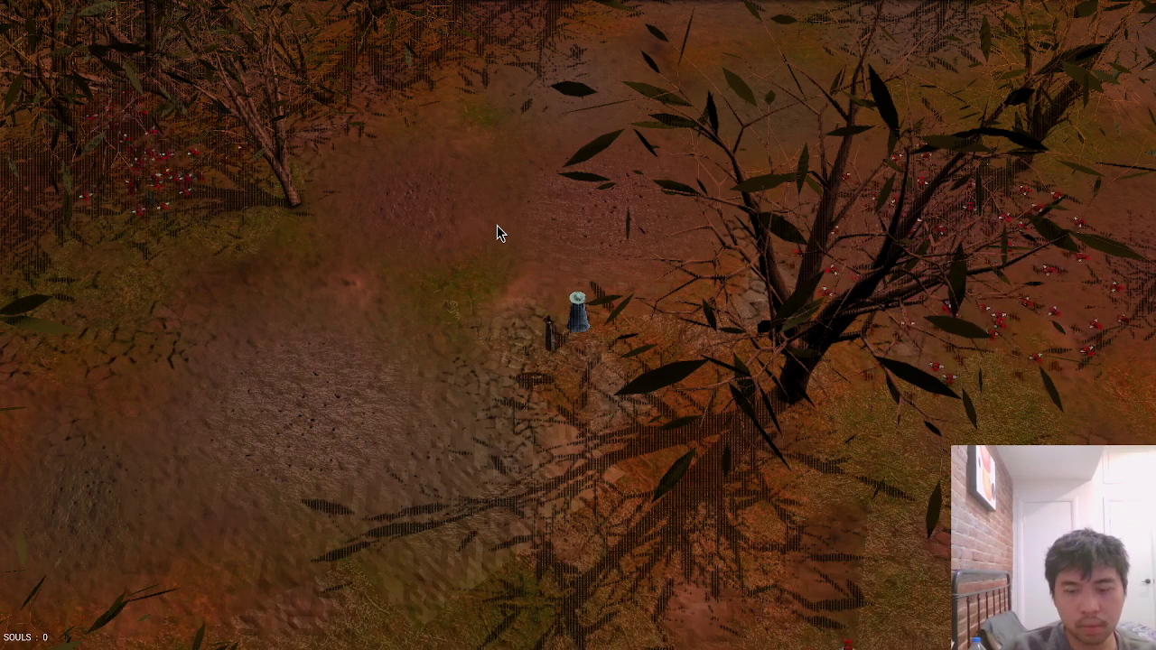
Via edit_map, randomize cobble, dirt and grass decals, then SAVE and CLOSE the editor.
key("grave")
type("edit_map")
key("Return")
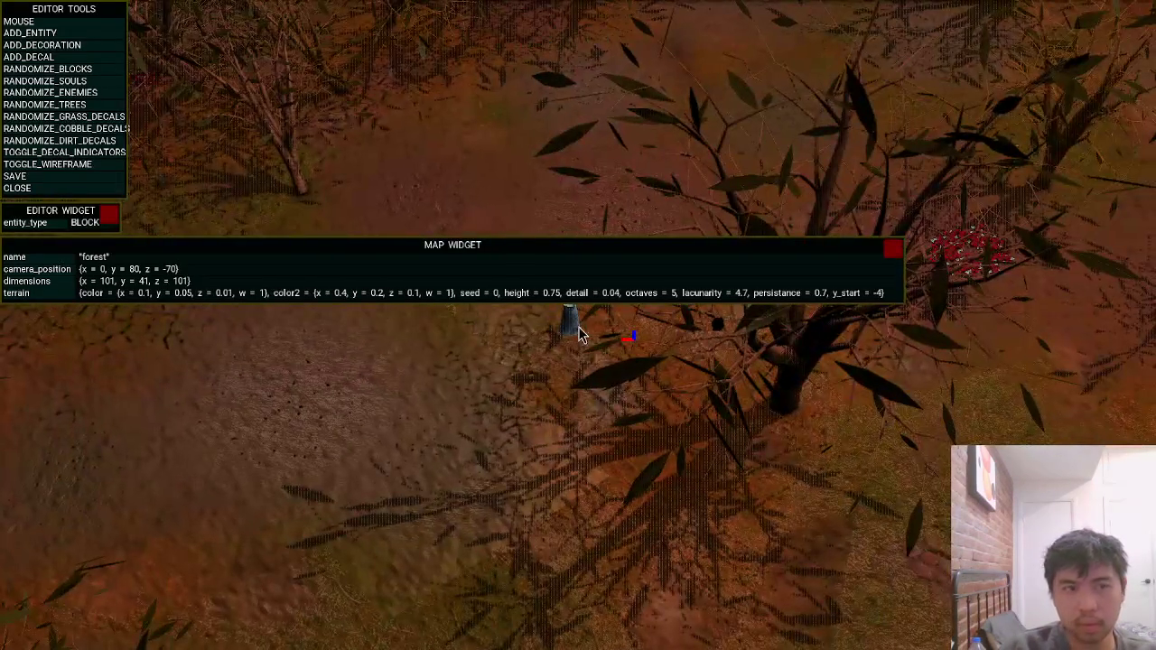
left_click(105, 133)
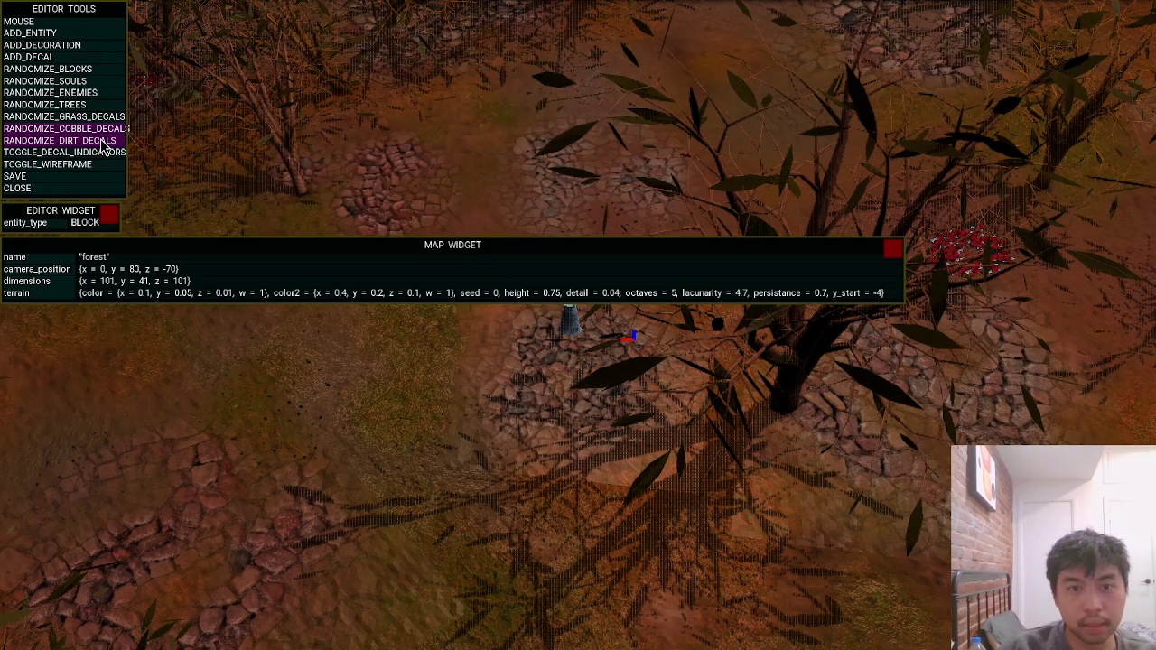
left_click(105, 143)
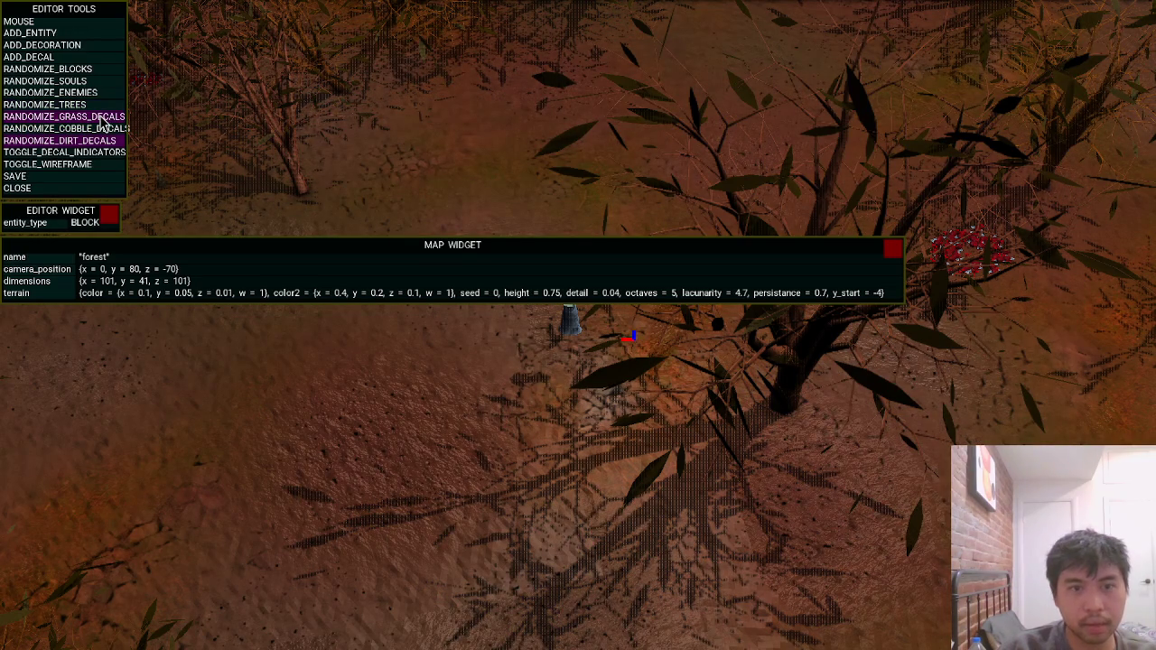
left_click(103, 119)
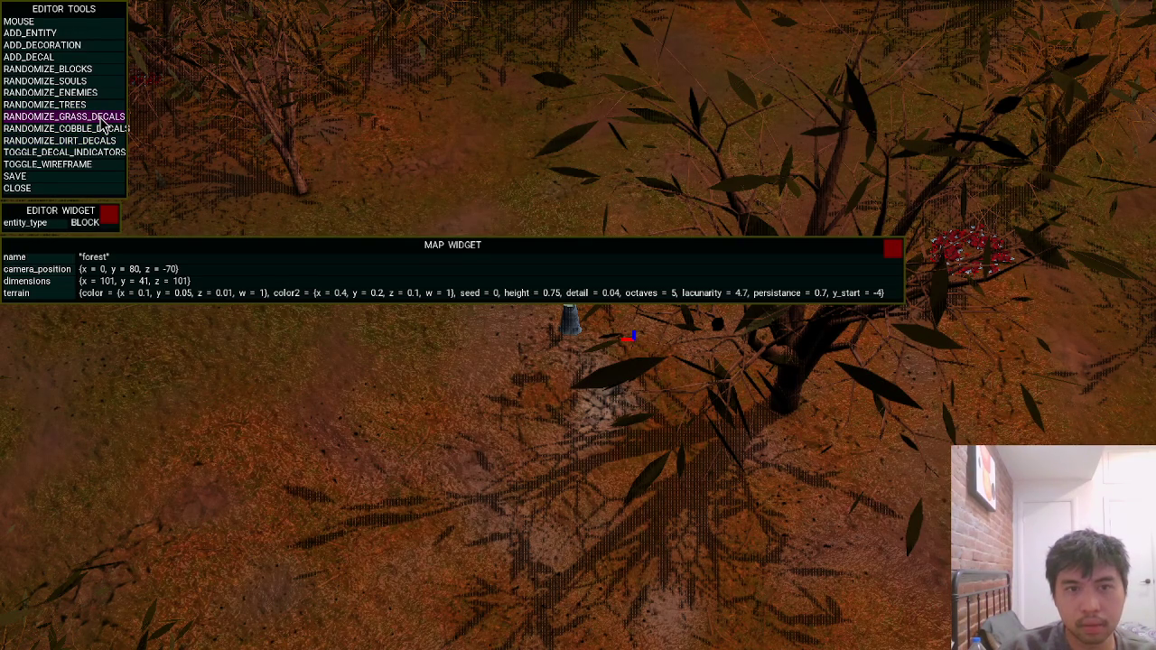
left_click(36, 176)
left_click(36, 188)
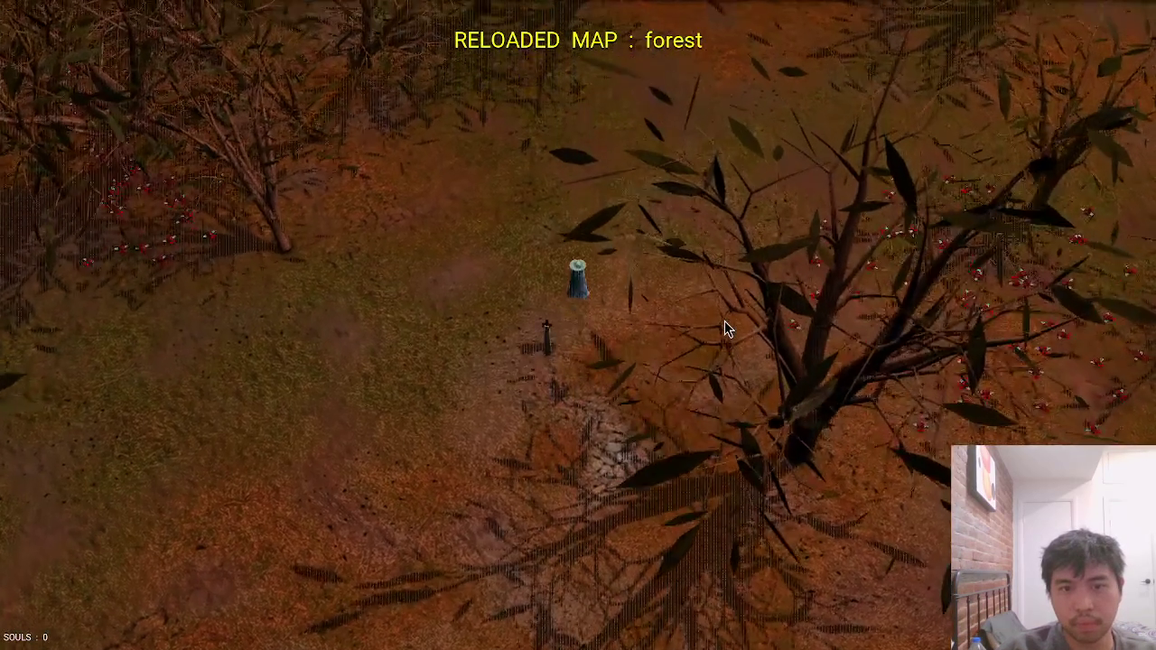
Walk the character around the grave marker to view the new decals.
key("w")
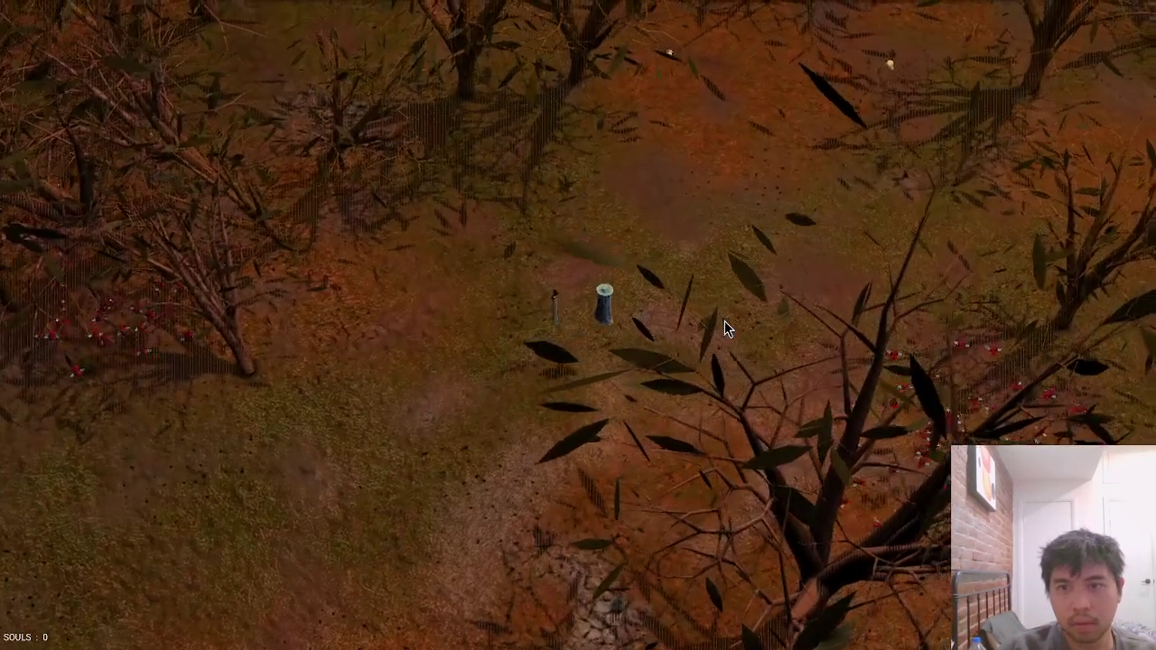
key("s")
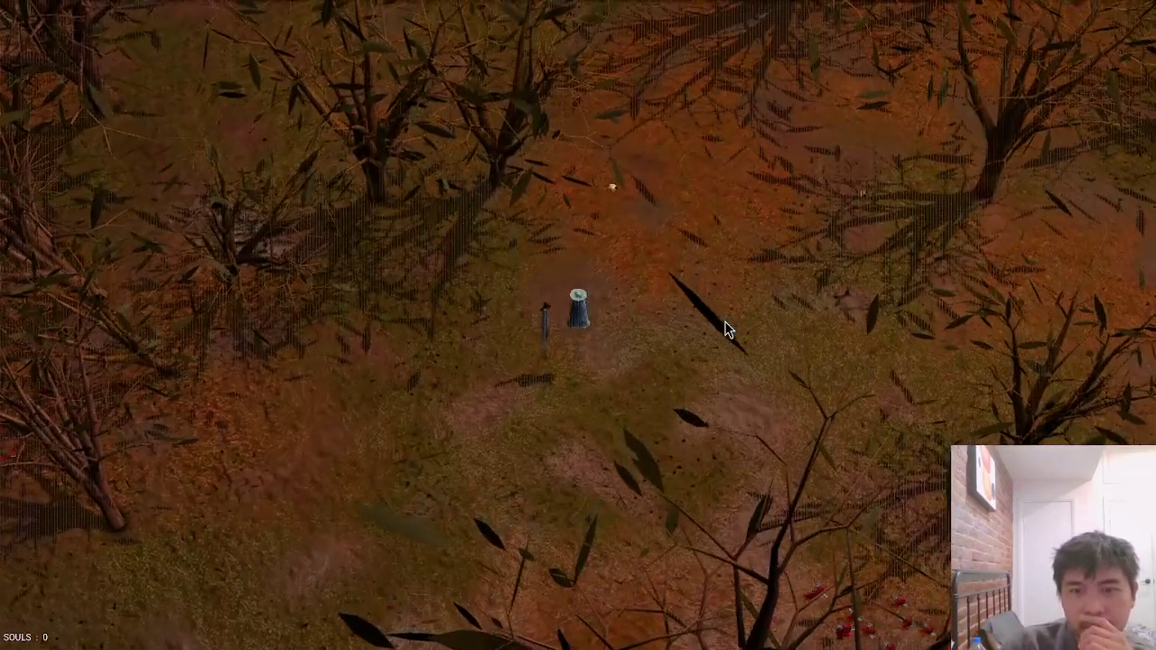
key("a")
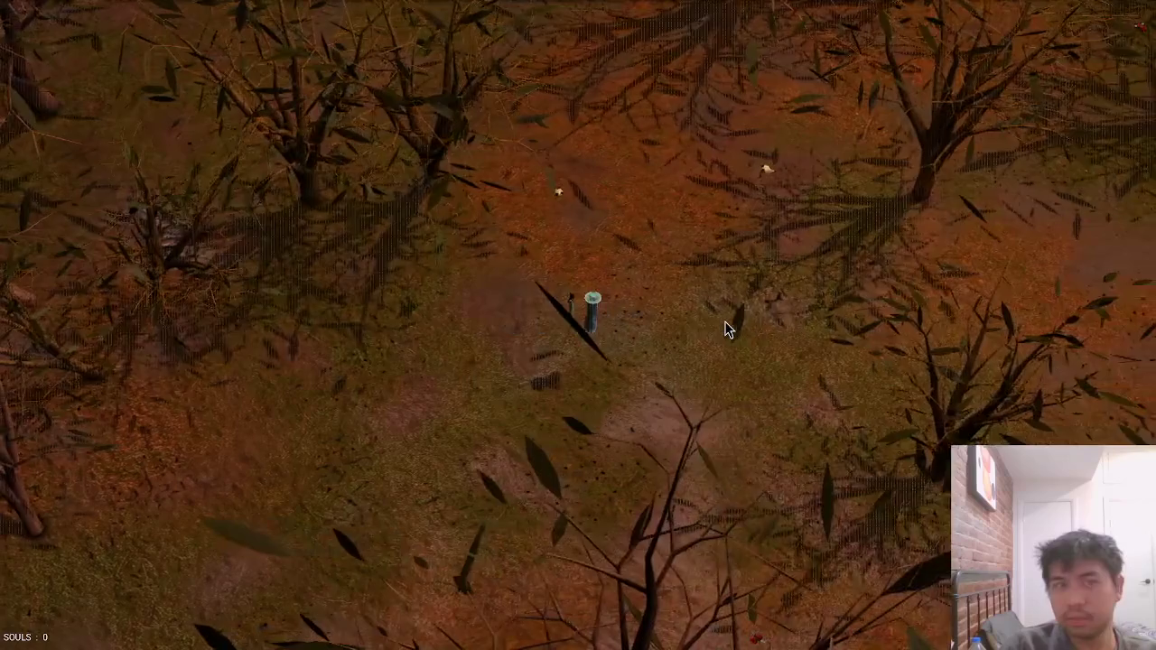
key("s")
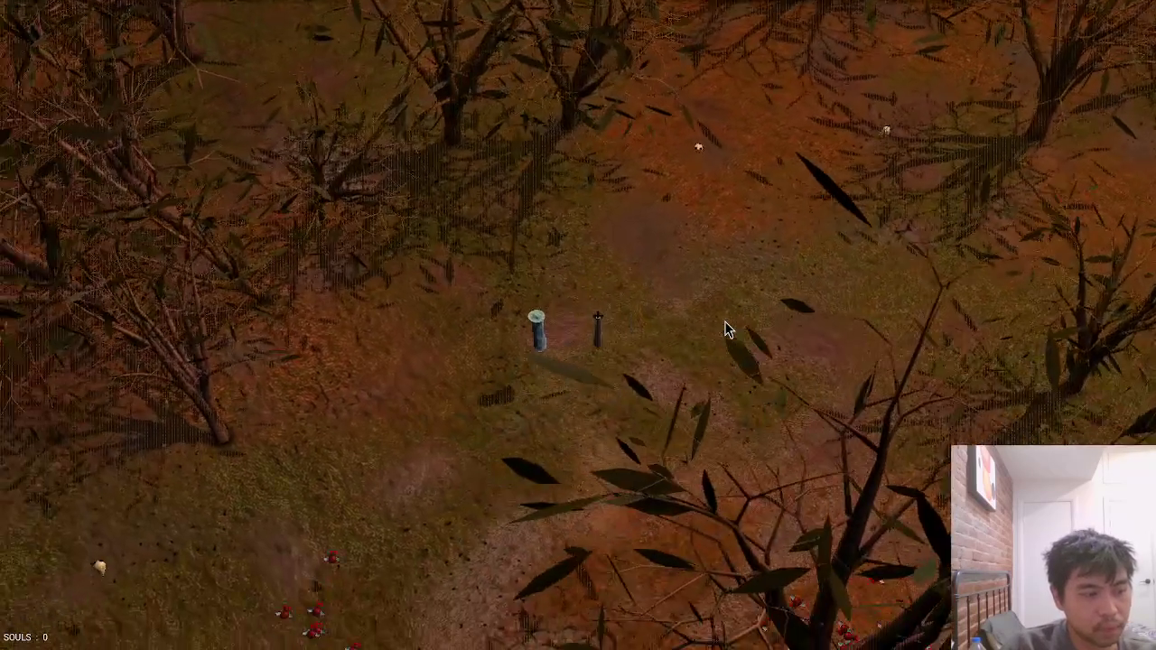
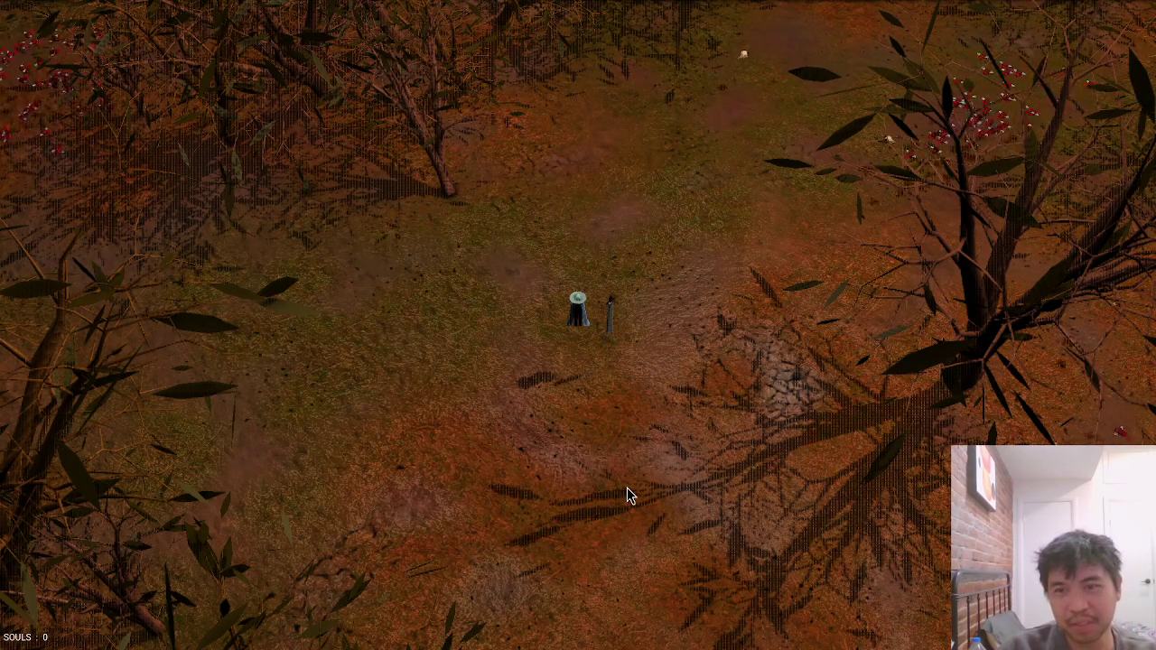
Walk the character through the forest, zooming the view in and out.
key("d")
key("s")
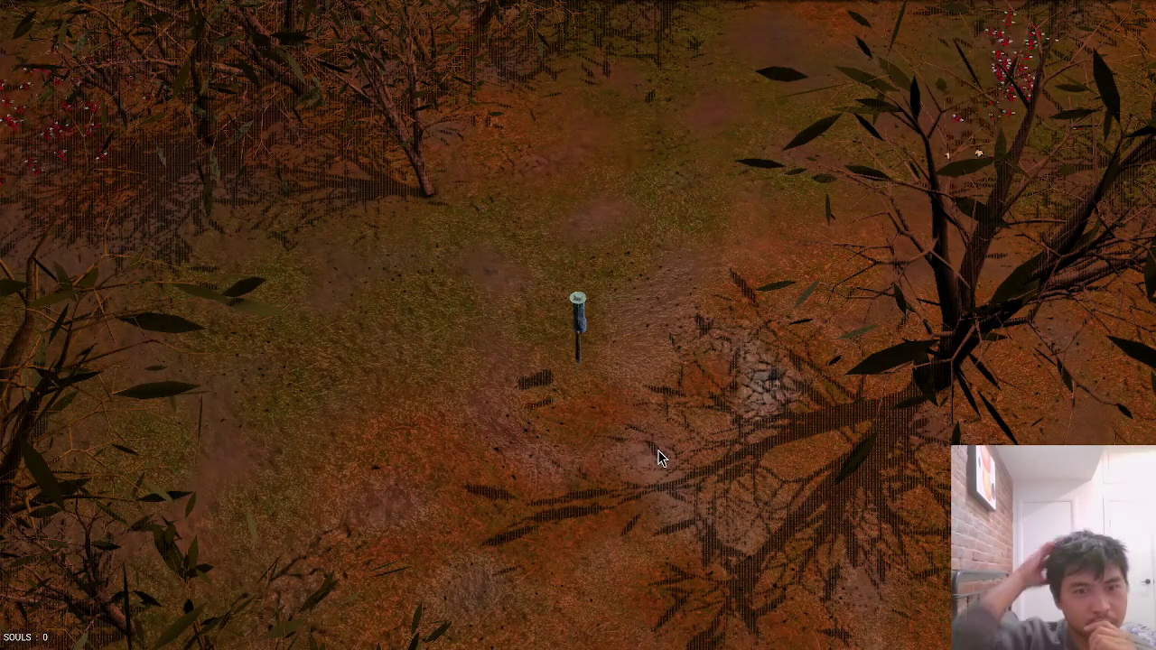
scroll(657, 450, "up", 5)
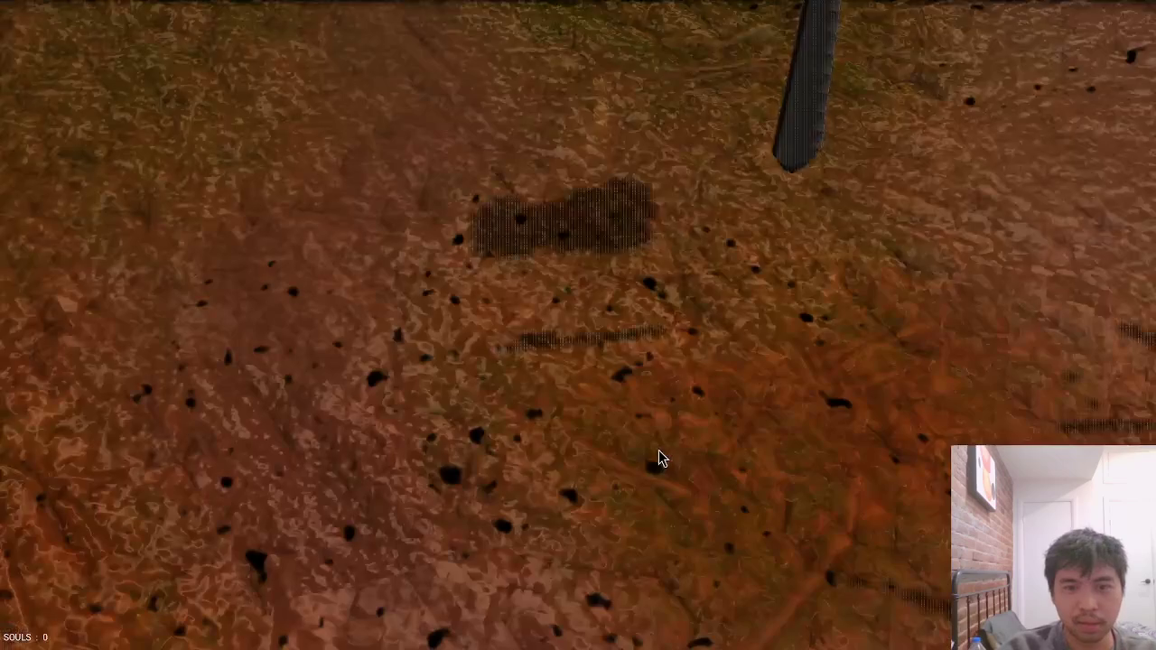
scroll(658, 450, "down", 5)
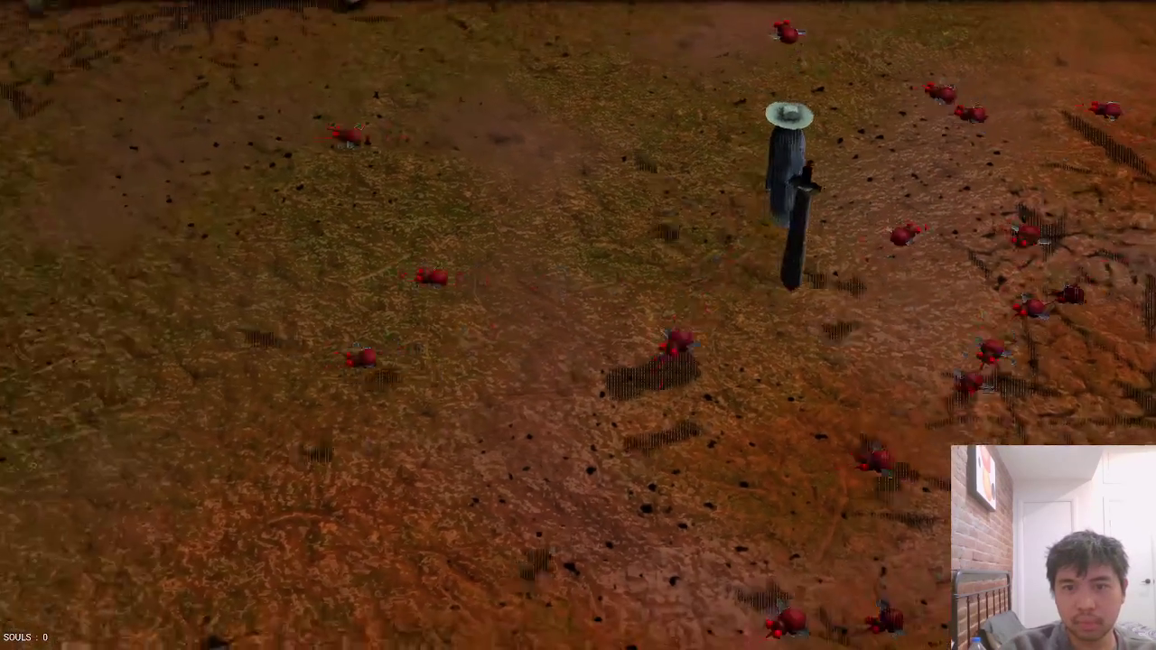
scroll(659, 450, "down", 3)
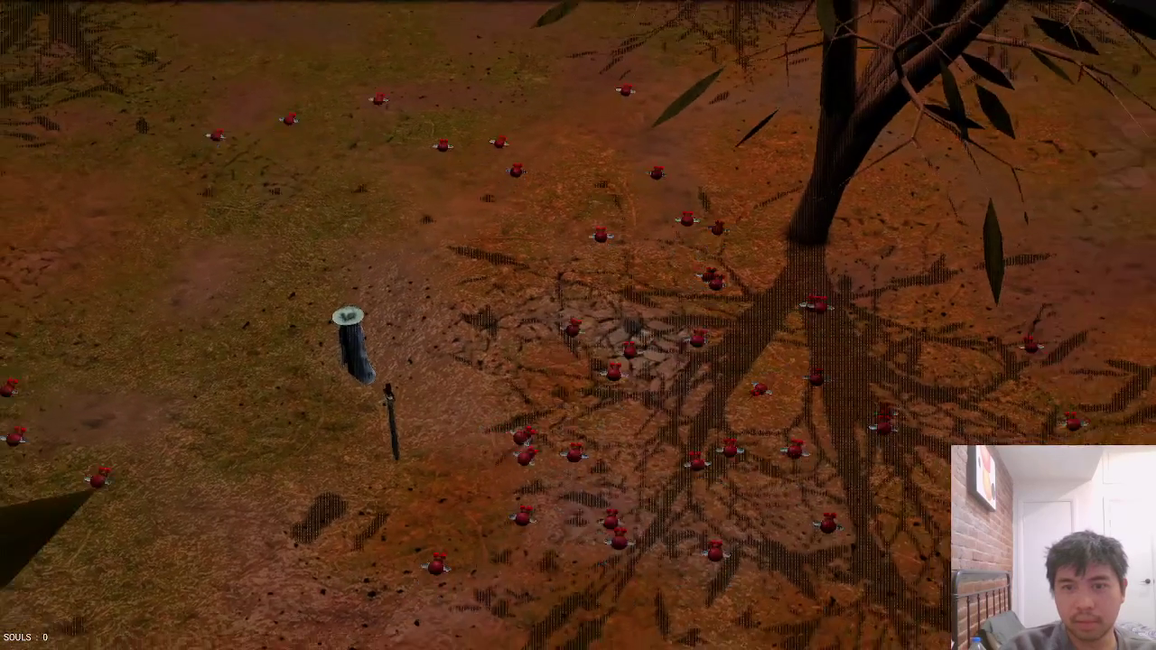
scroll(658, 449, "down", 2)
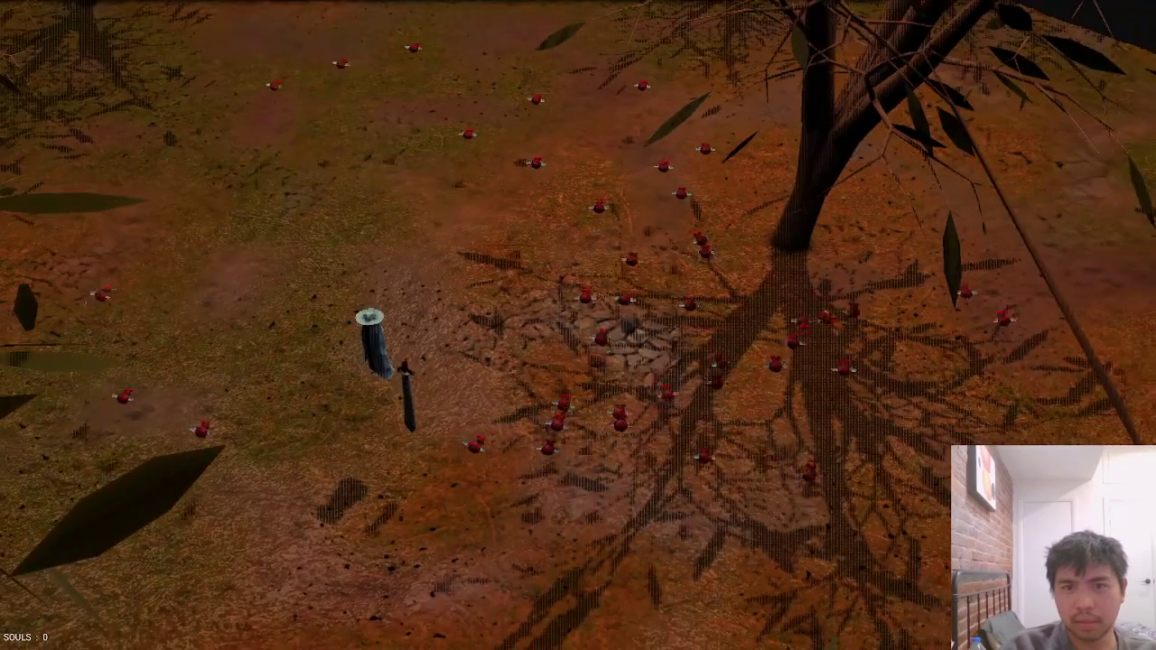
scroll(658, 450, "up", 4)
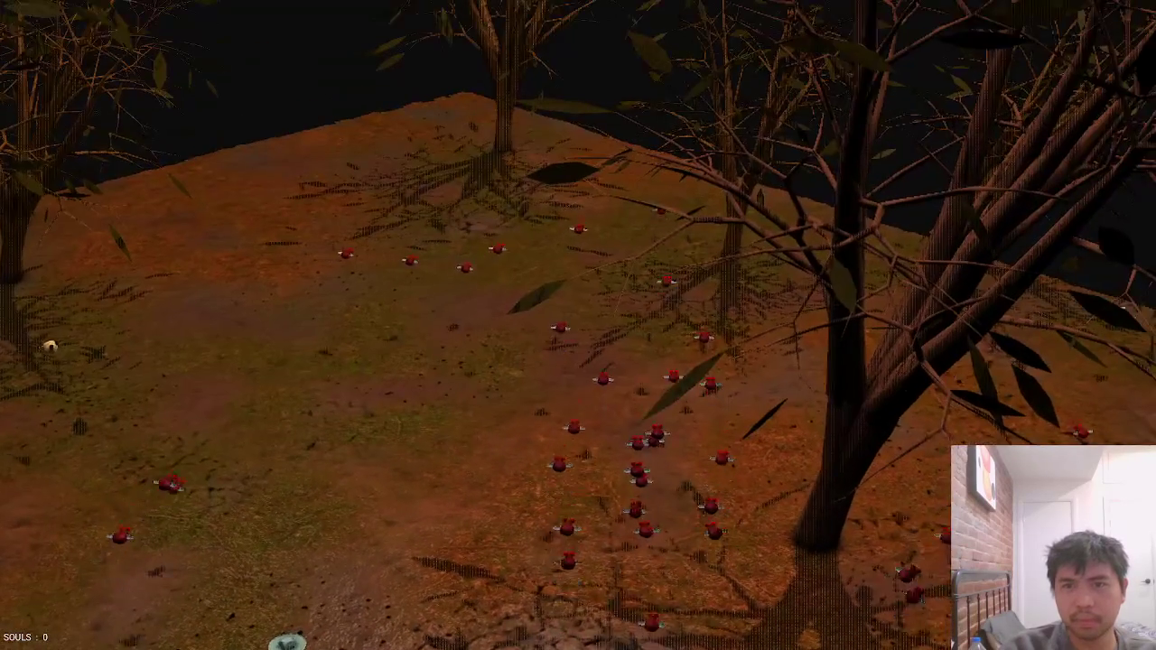
scroll(658, 450, "down", 4)
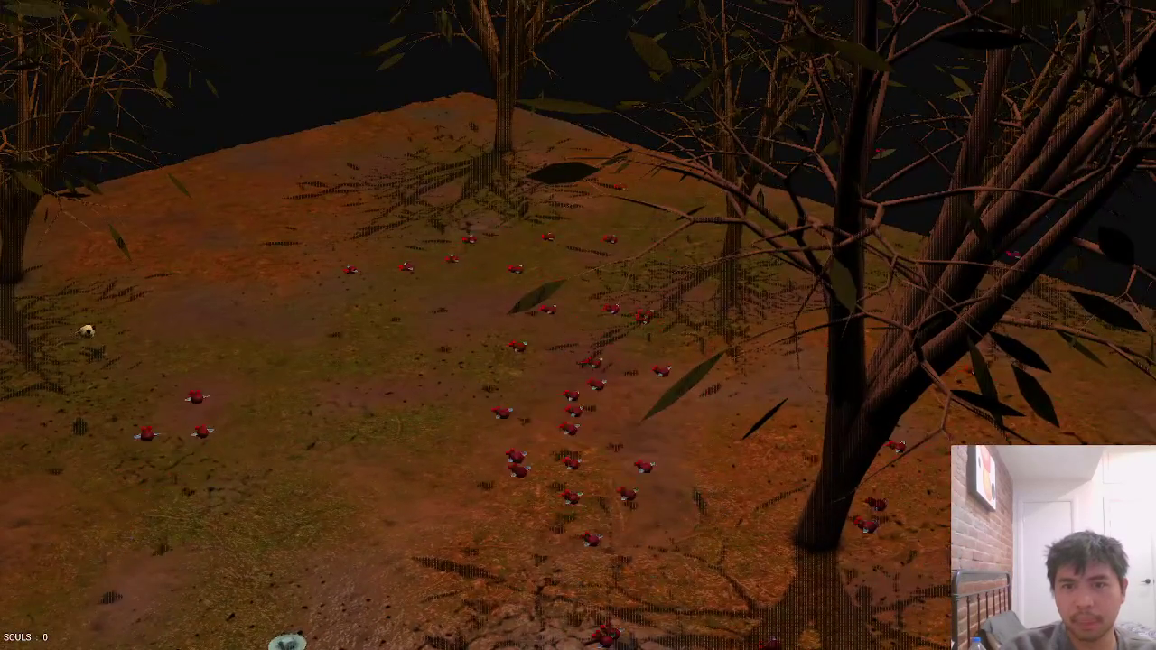
scroll(658, 450, "up", 5)
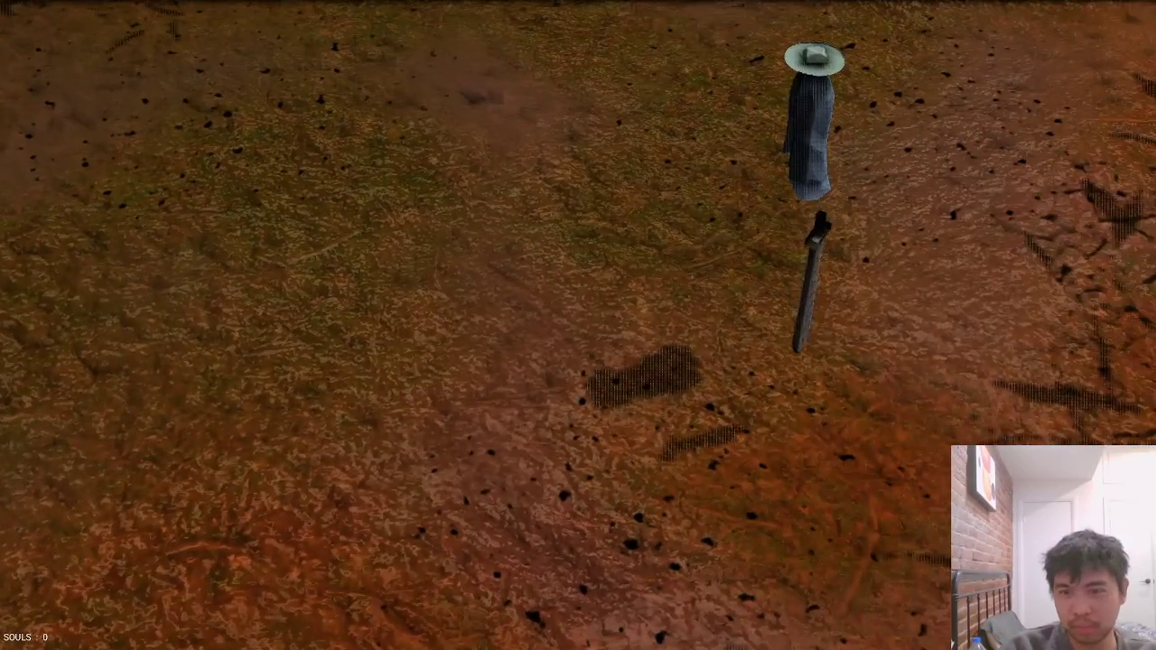
scroll(658, 450, "down", 3)
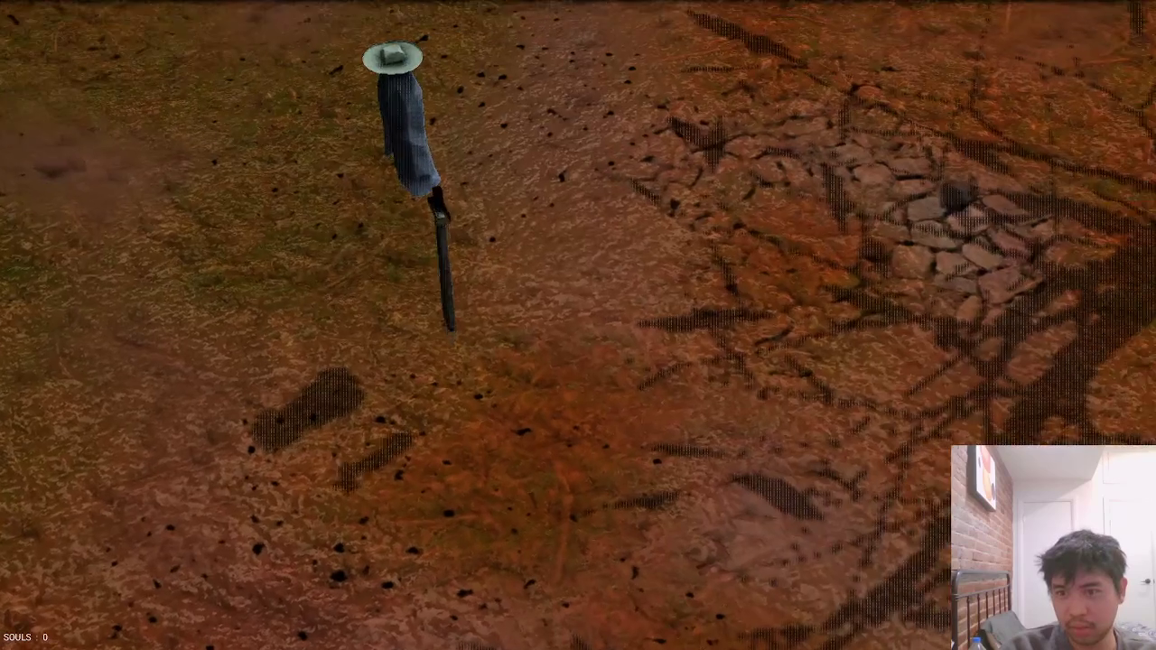
scroll(659, 450, "up", 3)
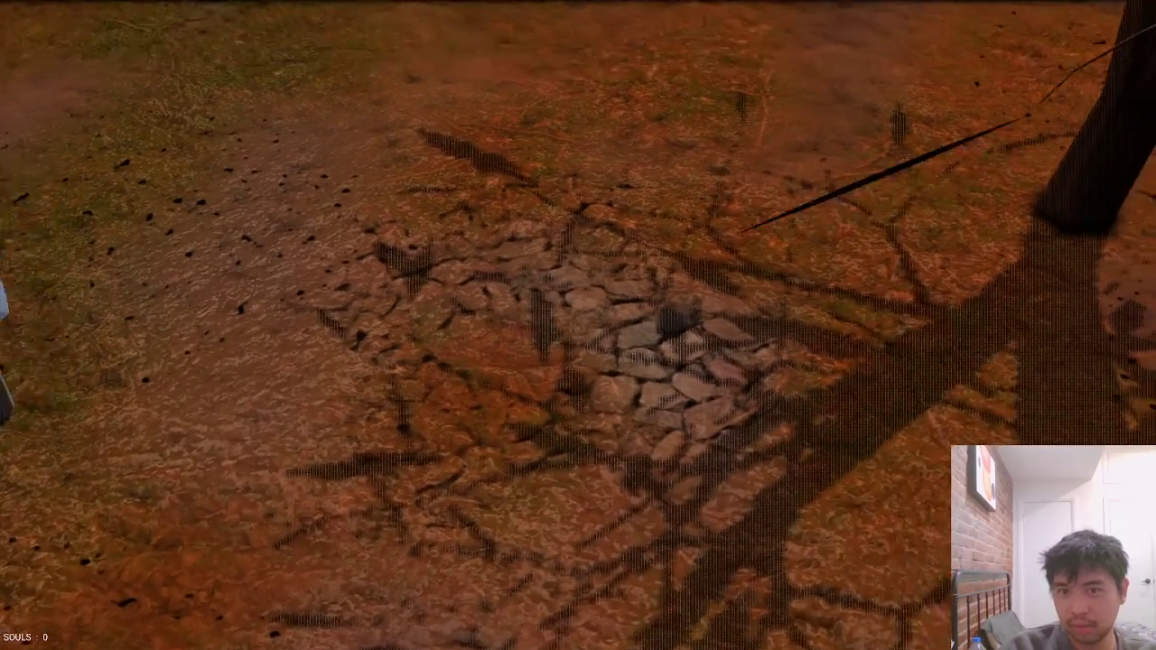
scroll(596, 365, "down", 4)
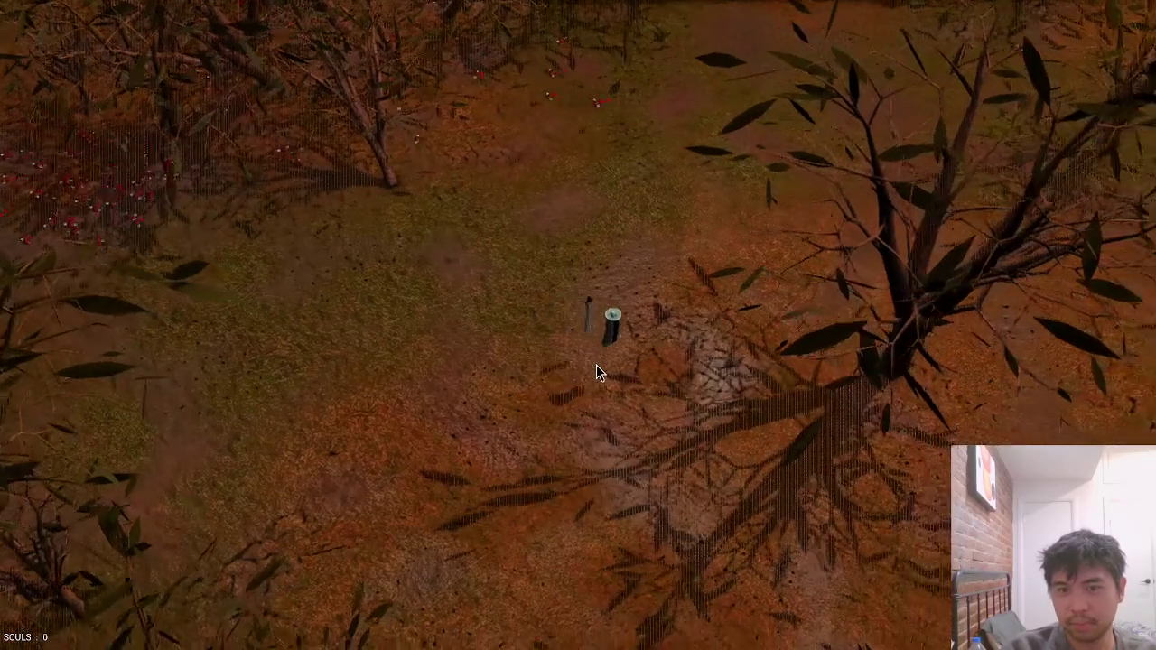
scroll(596, 366, "up", 3)
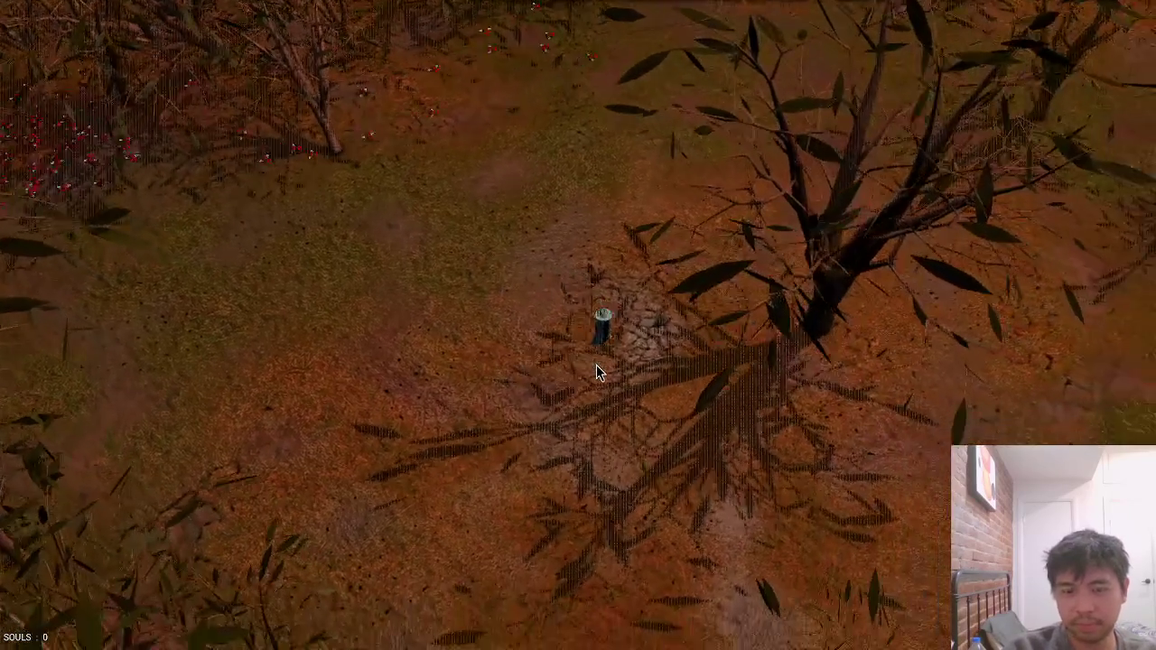
Load the test_mountains map and open it in the map editor.
key("grave")
type("load_map test_mountains")
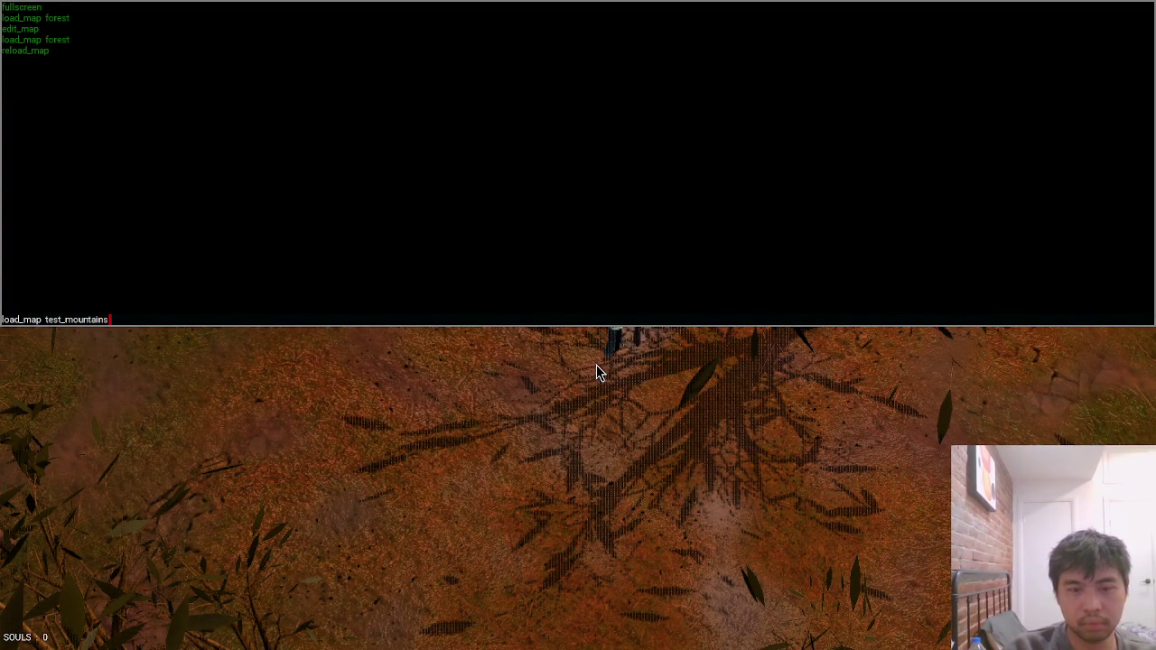
key("Return")
key("grave")
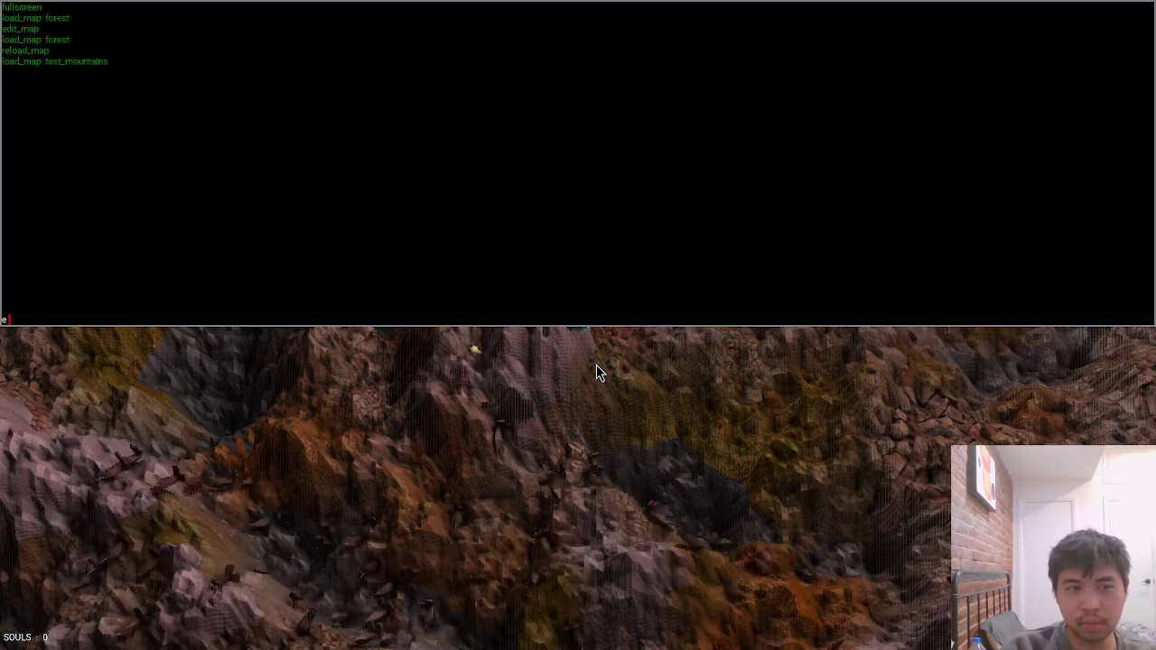
type("edit_map")
key("Return")
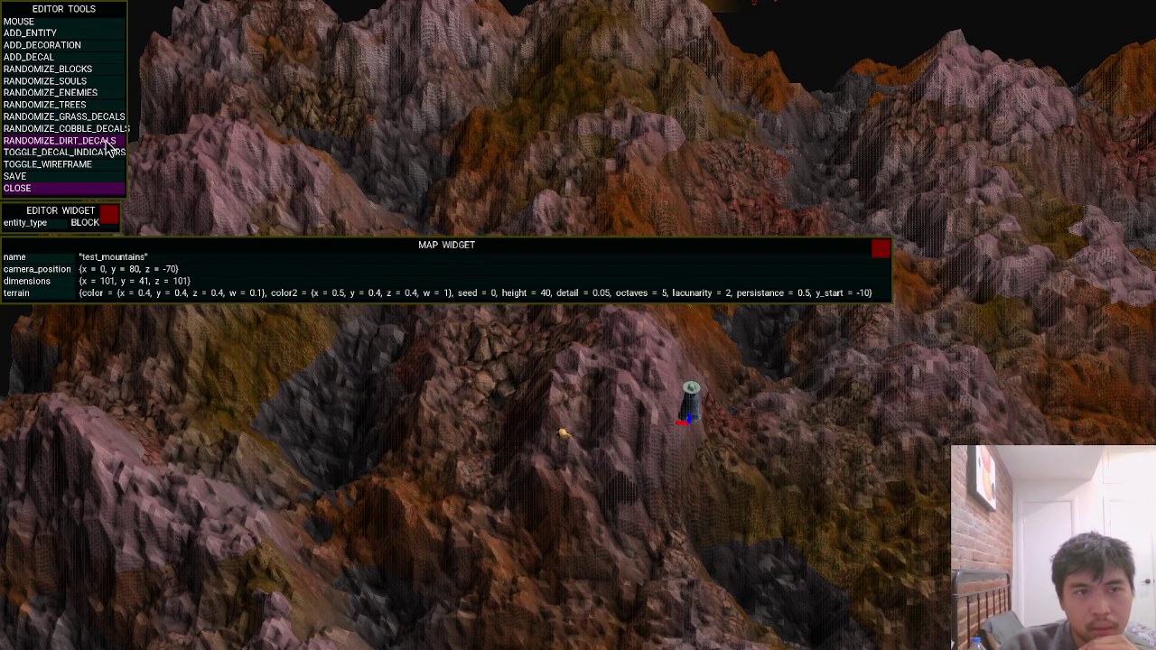
Re-randomize the cobble, dirt and grass decals, then close the editor and quit the game.
left_click(104, 132)
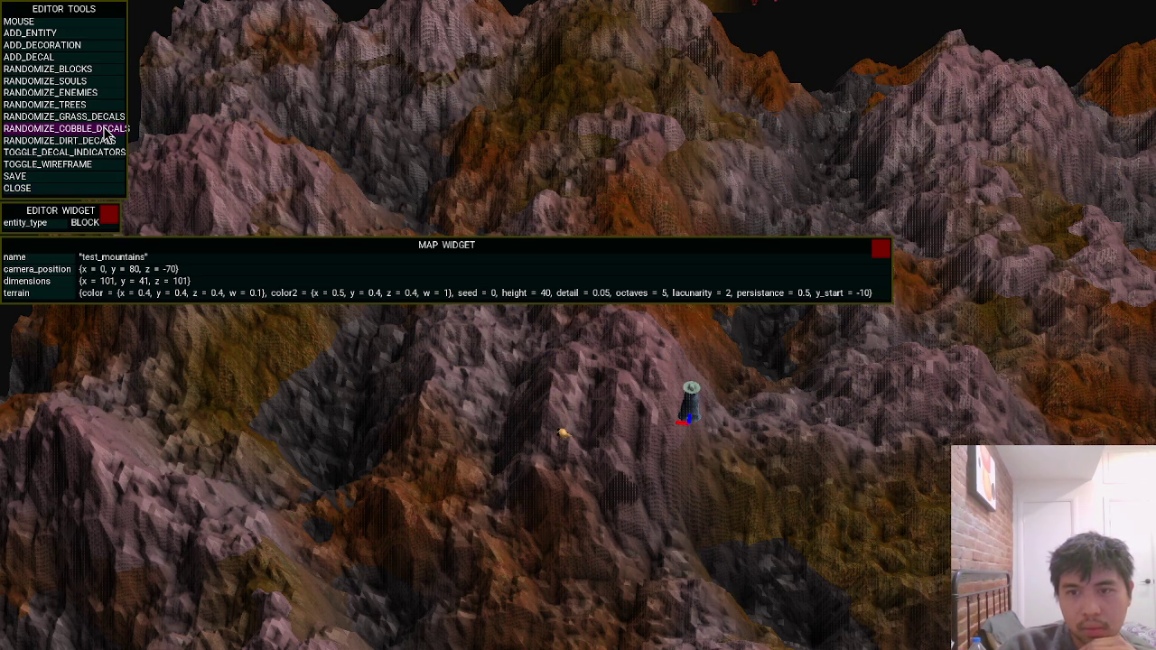
left_click(106, 132)
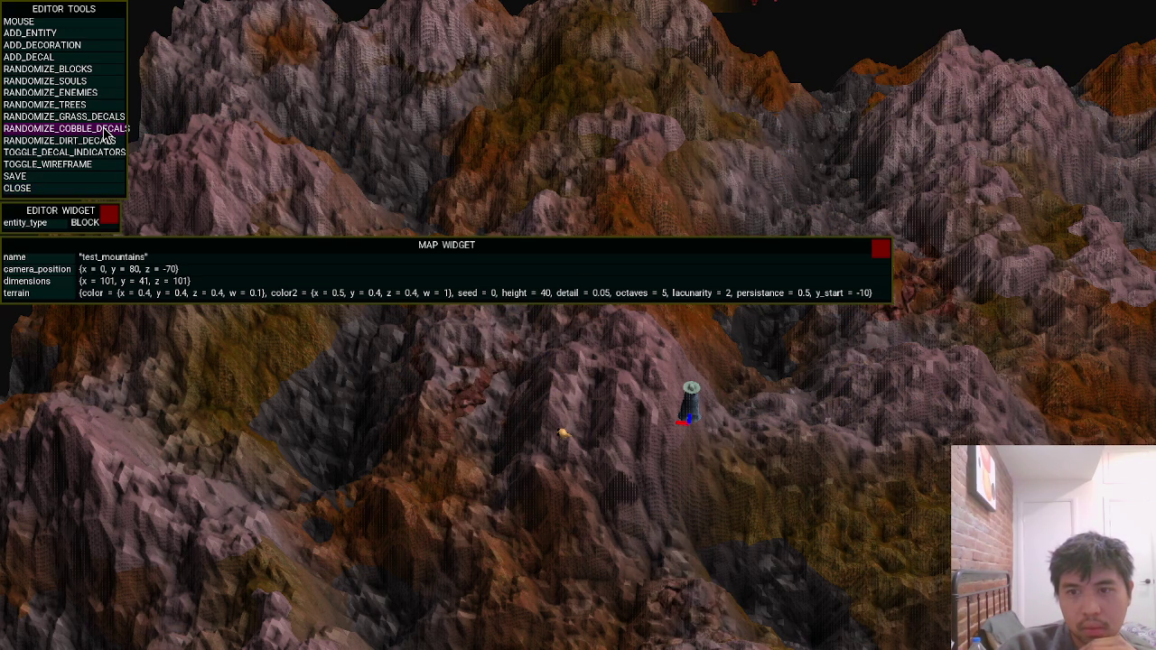
left_click(95, 143)
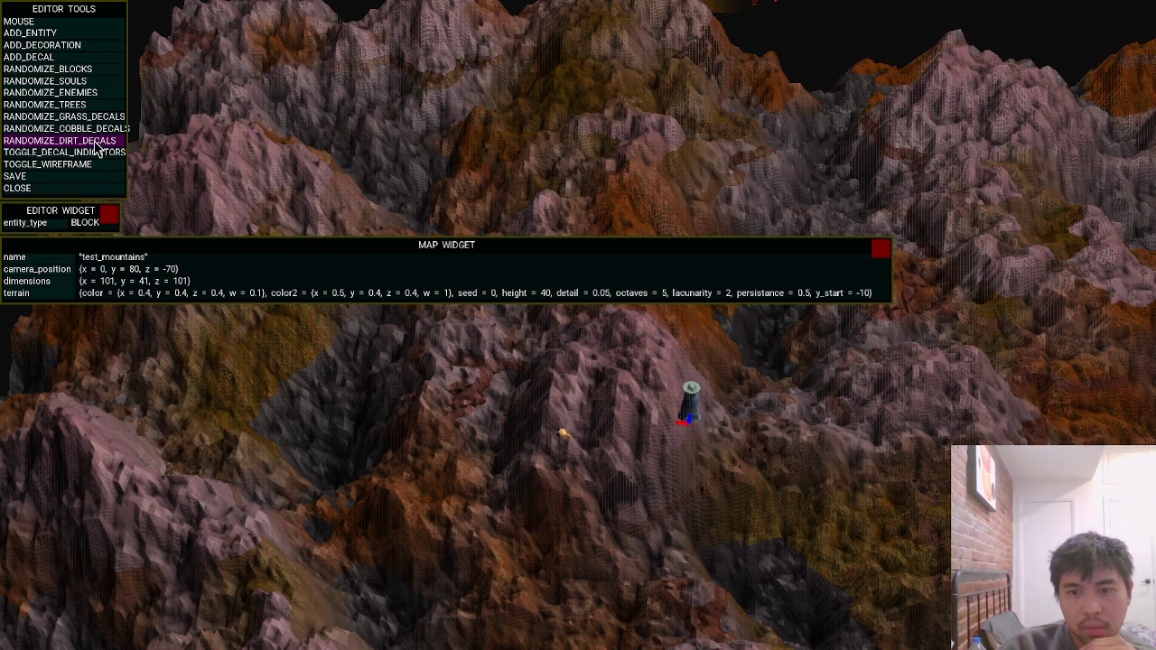
left_click(93, 121)
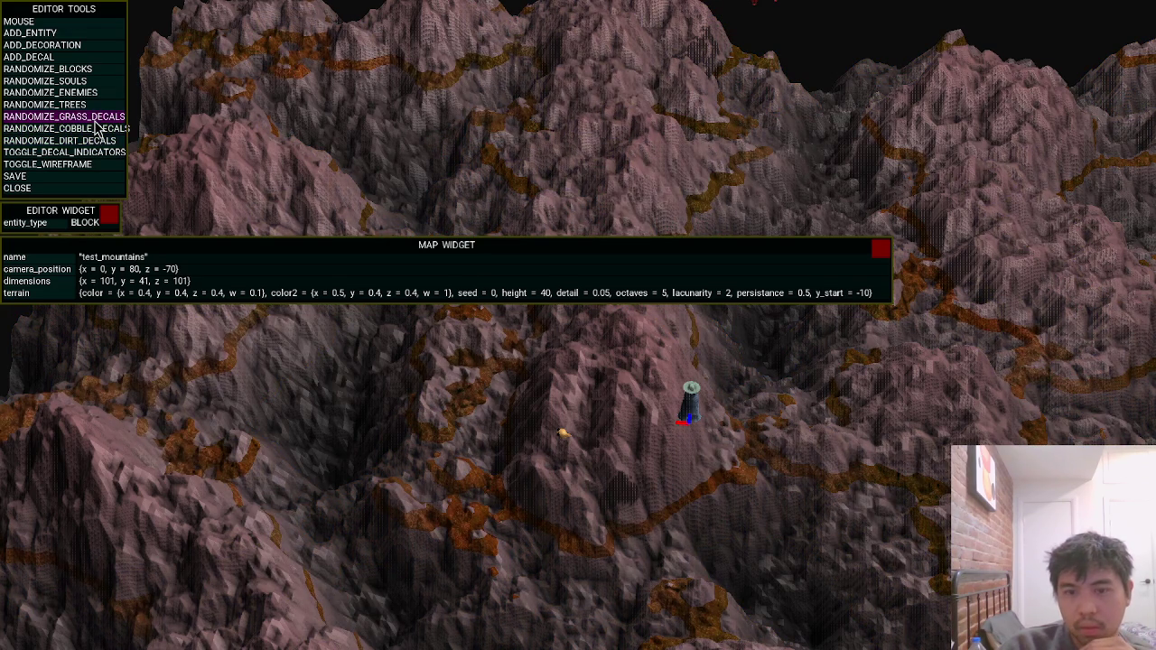
left_click(94, 142)
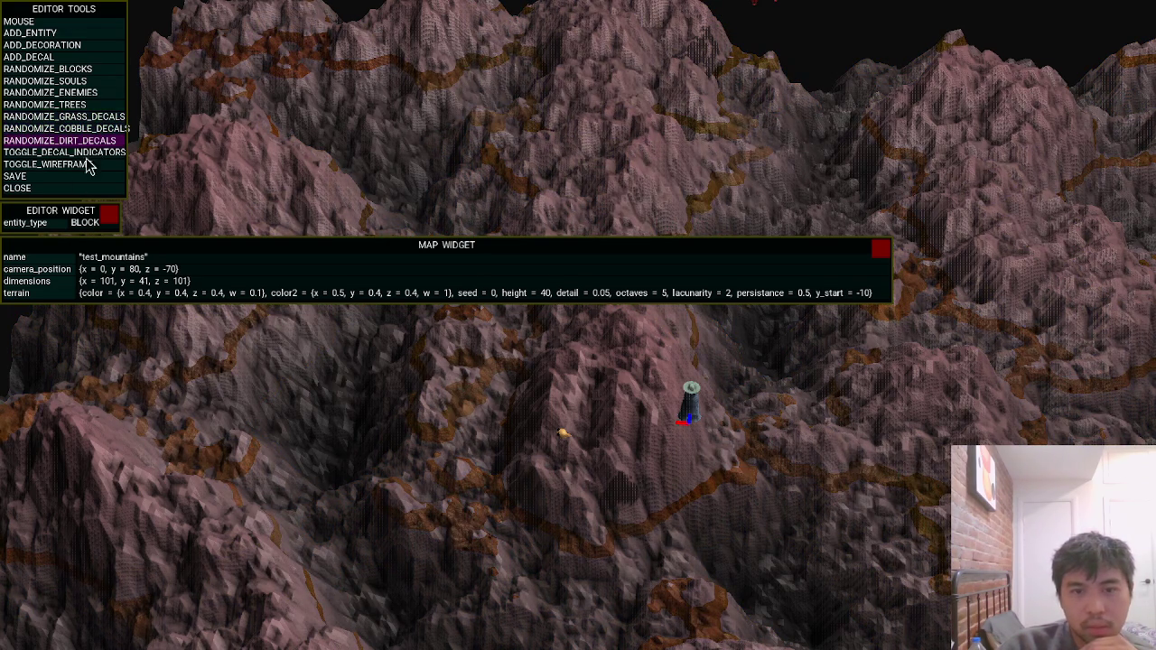
left_click(57, 197)
key("Escape")
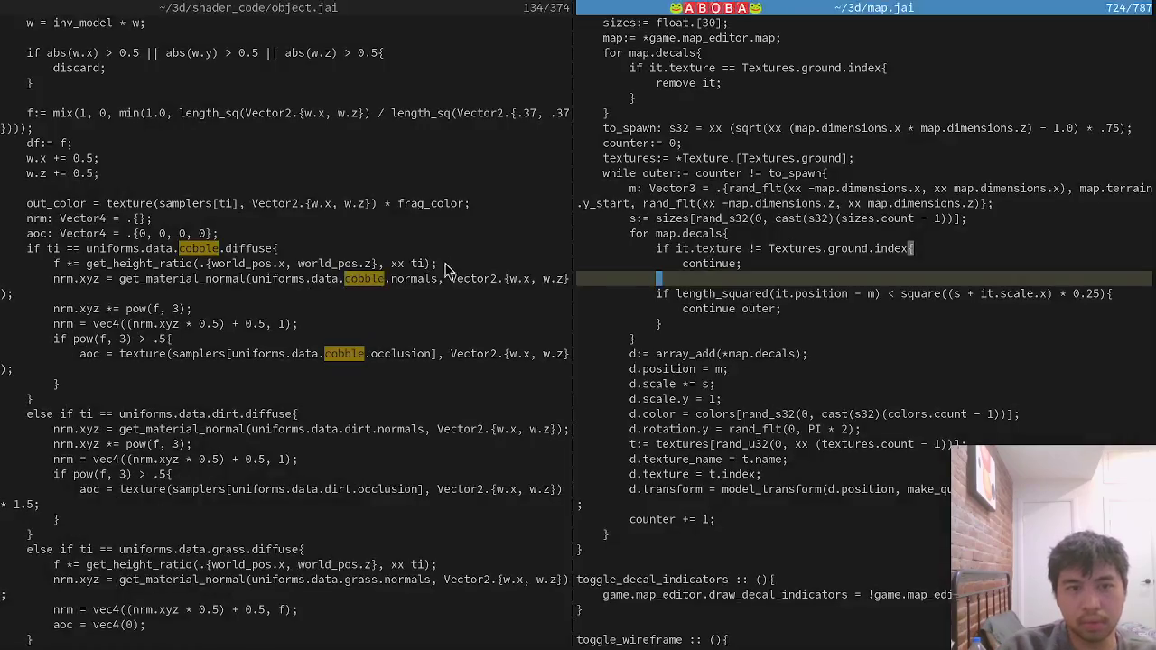
Close the object.jai split, then add and discard a trial line under d.position in map.jai and save.
key("ctrl+w")
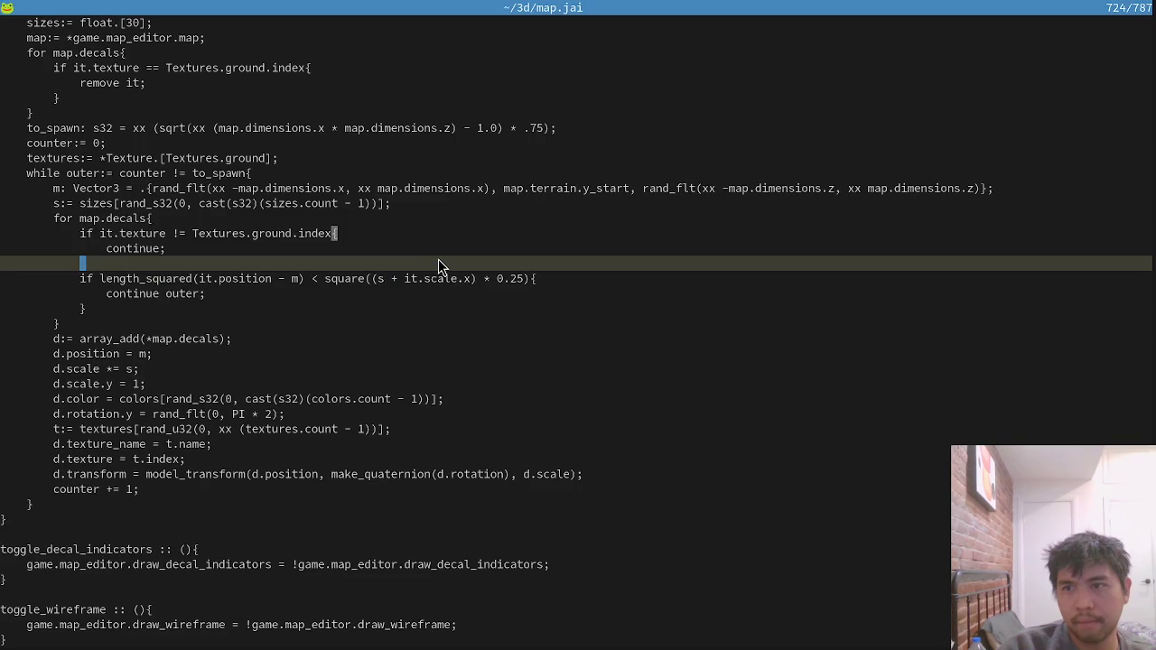
scroll(605, 370, "up", 3)
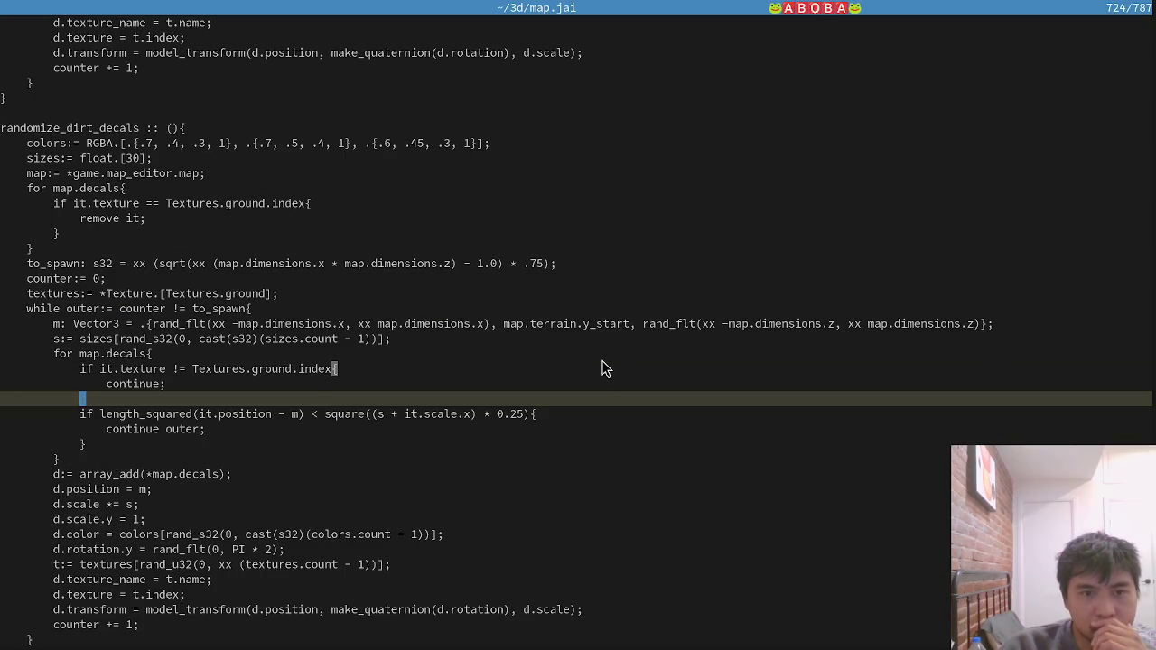
left_click(342, 489)
key("o")
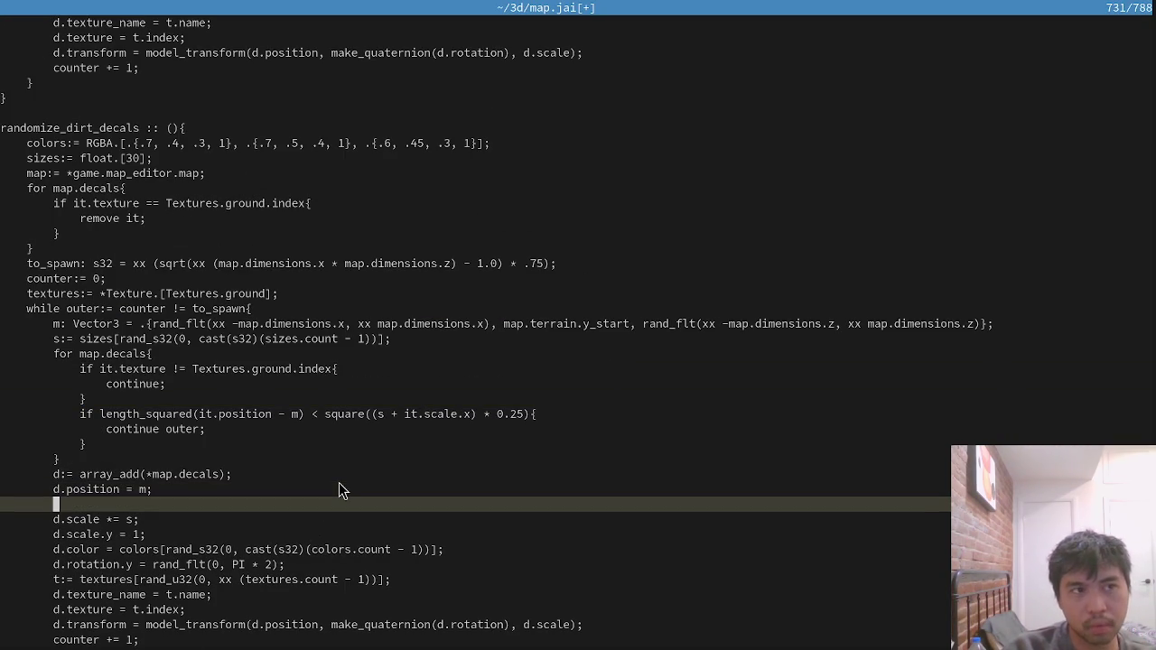
type("d.position")
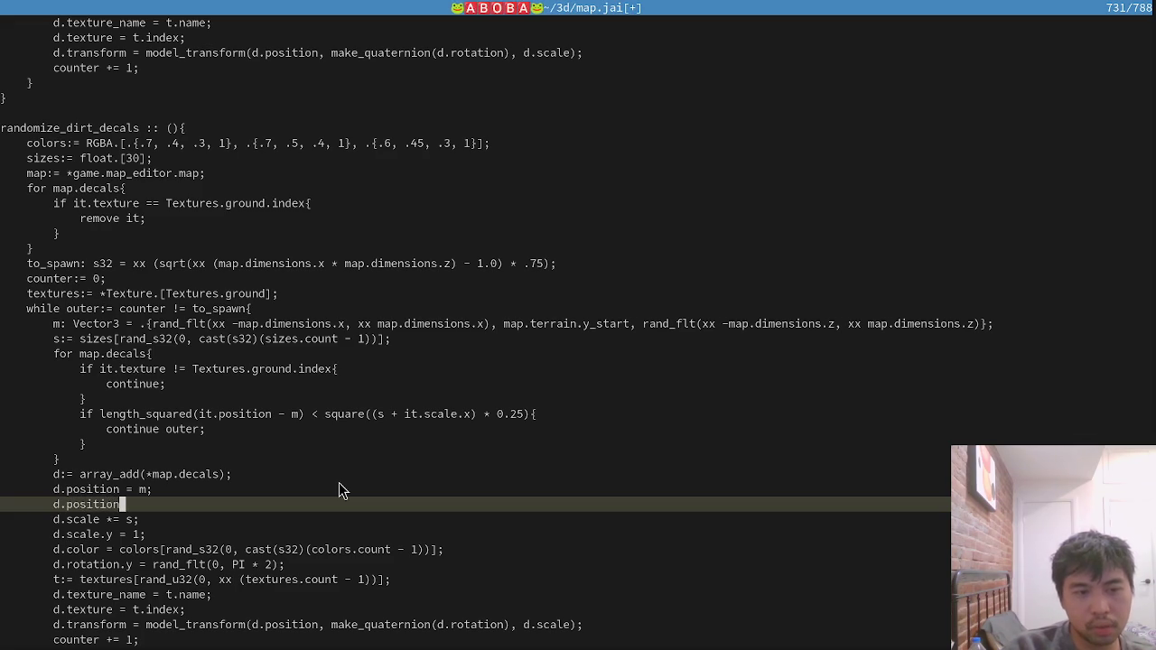
key("Escape")
key("d")
key("d")
key("ctrl+s")
Rebuild and run the game, open and close the console, then quit back to map.jai.
key("j")
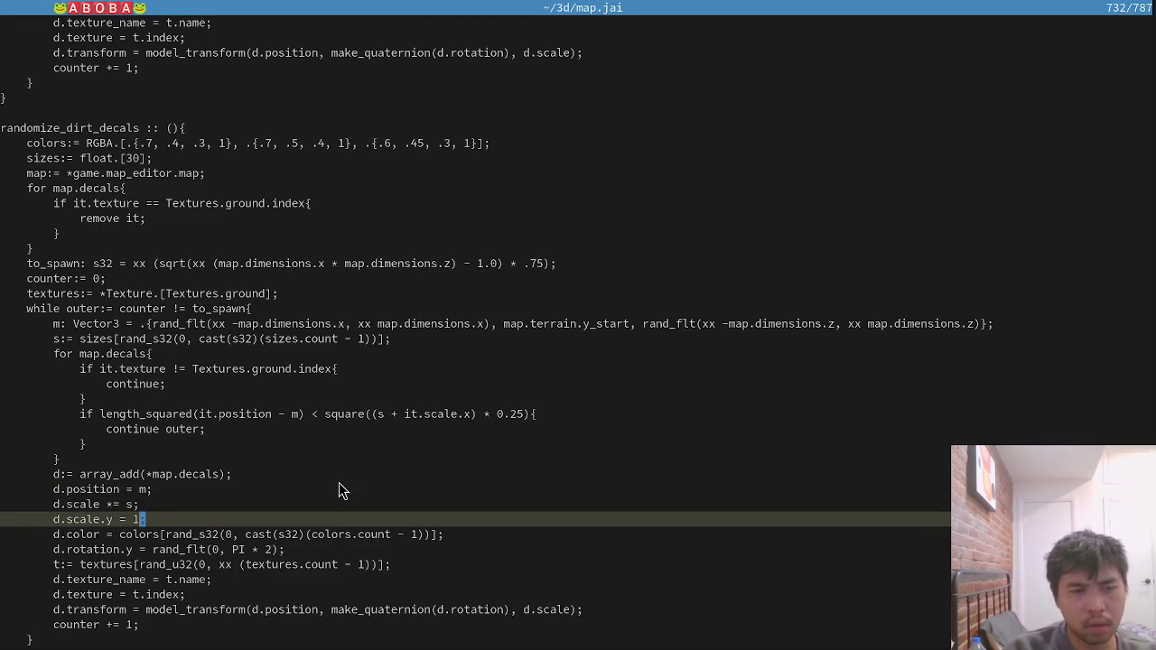
key("alt+Tab")
key("Up")
key("Return")
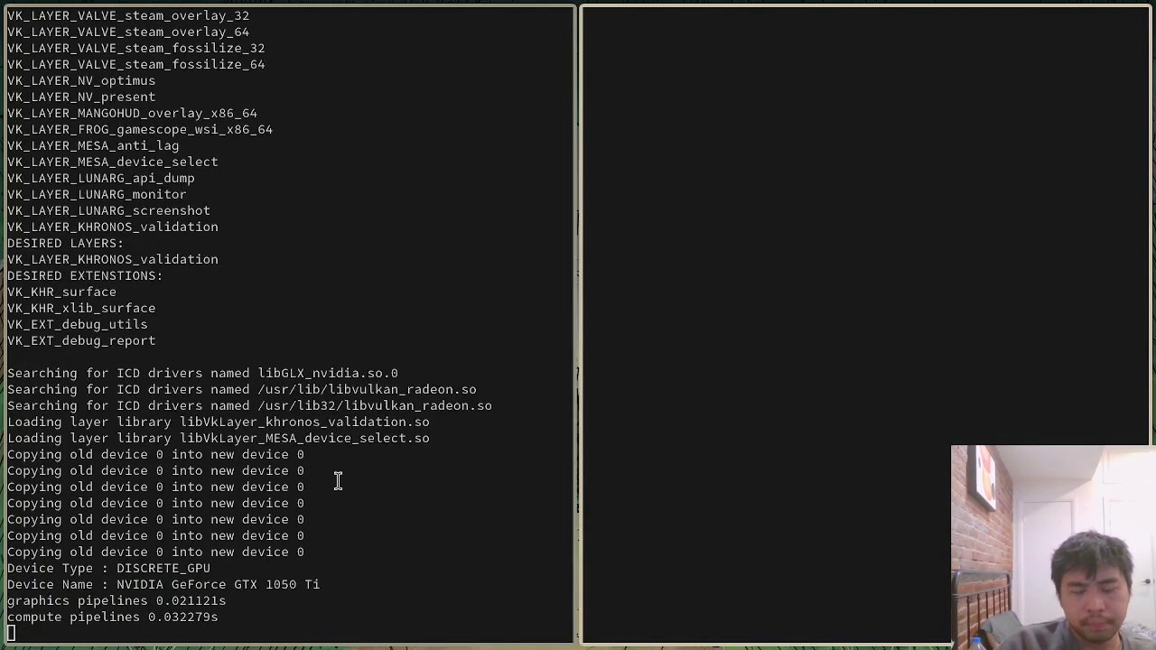
key("grave")
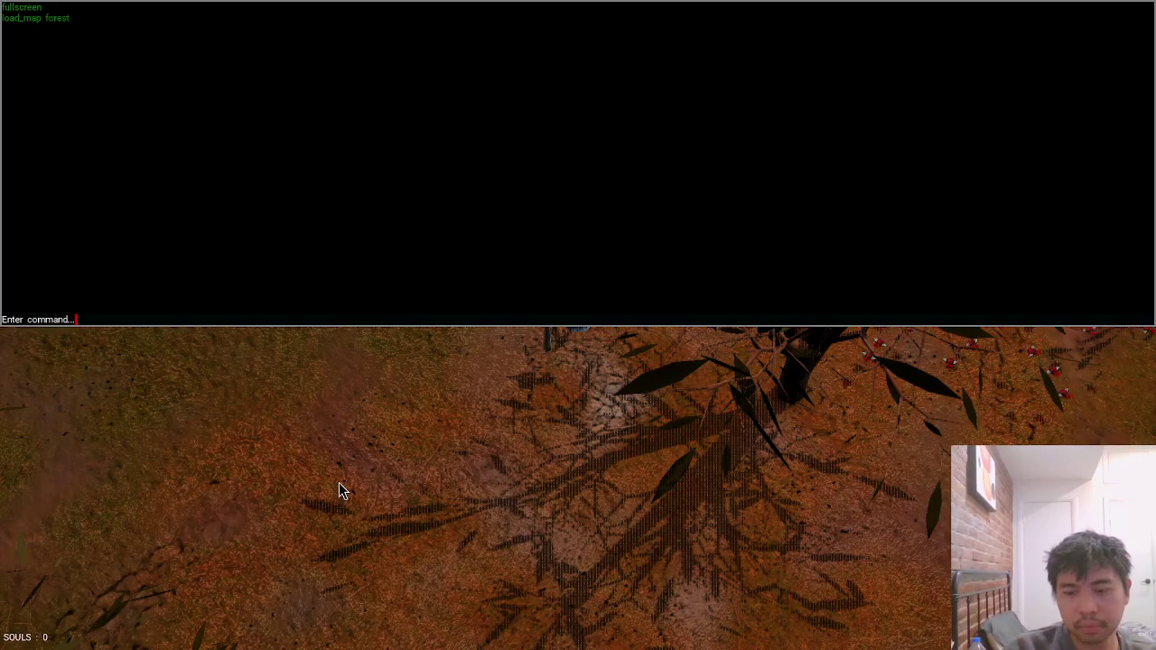
key("grave")
key("Escape")
key("alt+Tab")
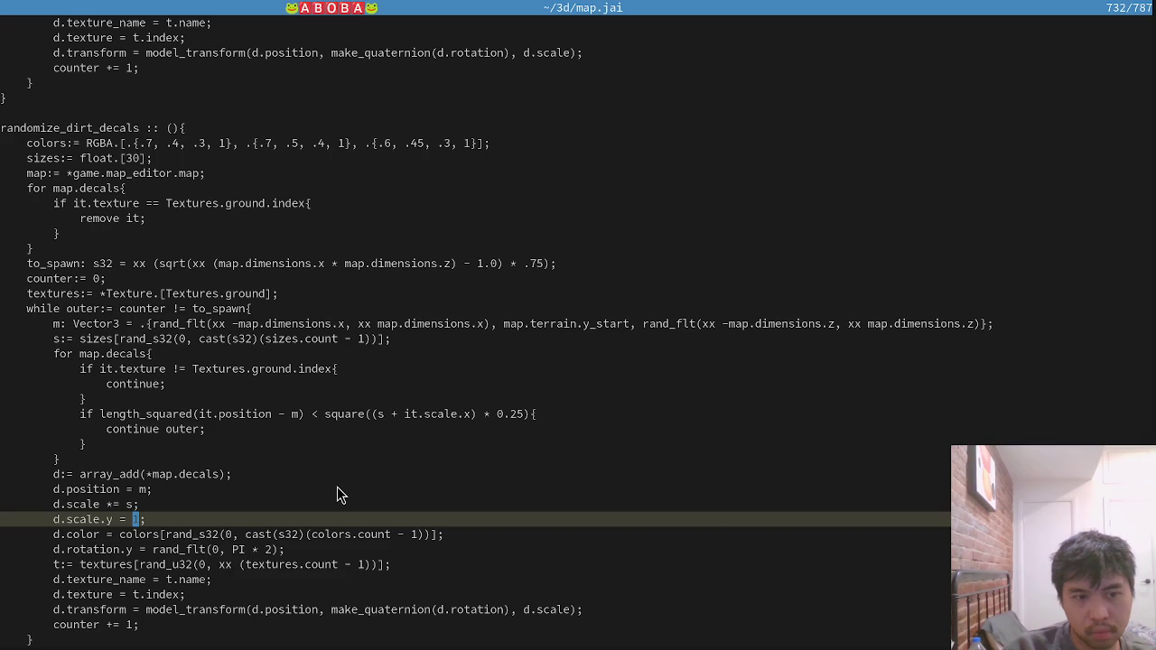
Set d.scale.y to map.terrain.height * 0.5, repeat the edit on the cobble function, and save map.jai.
type("map.terrain_")
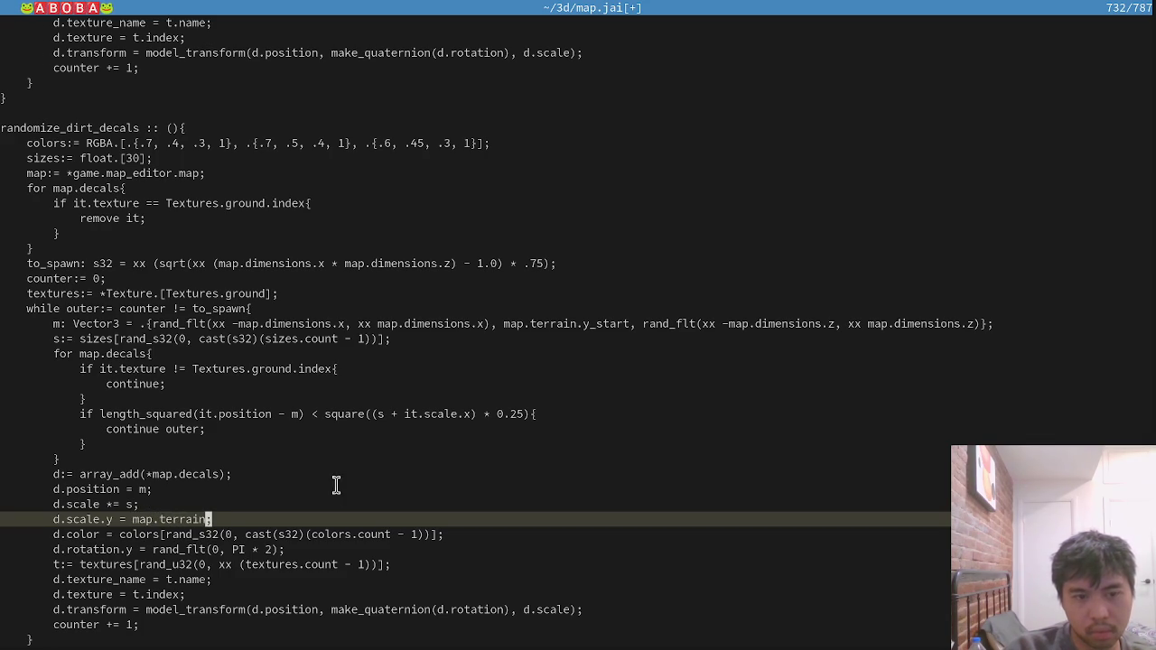
type(".height ")
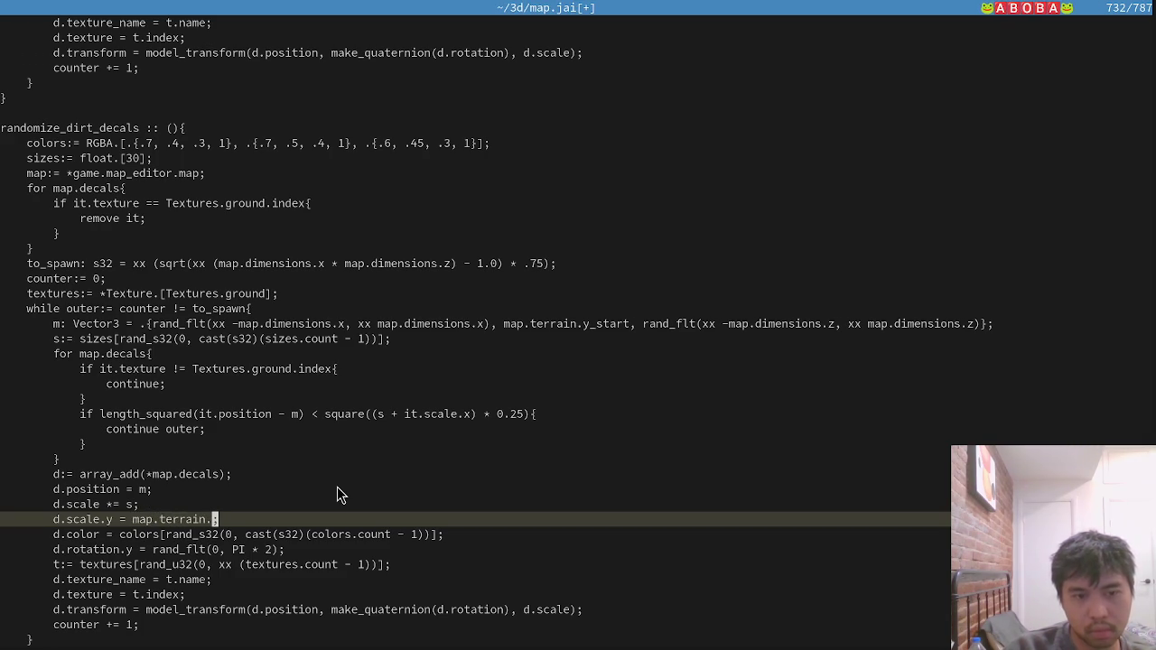
type("* 0.5")
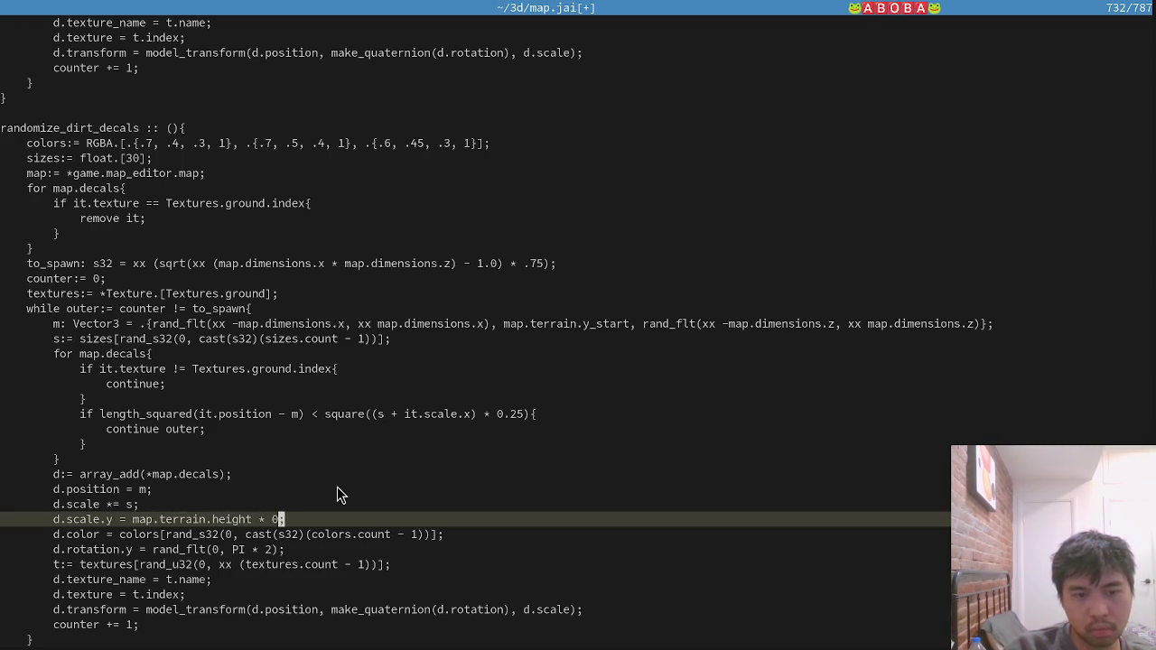
key("Escape")
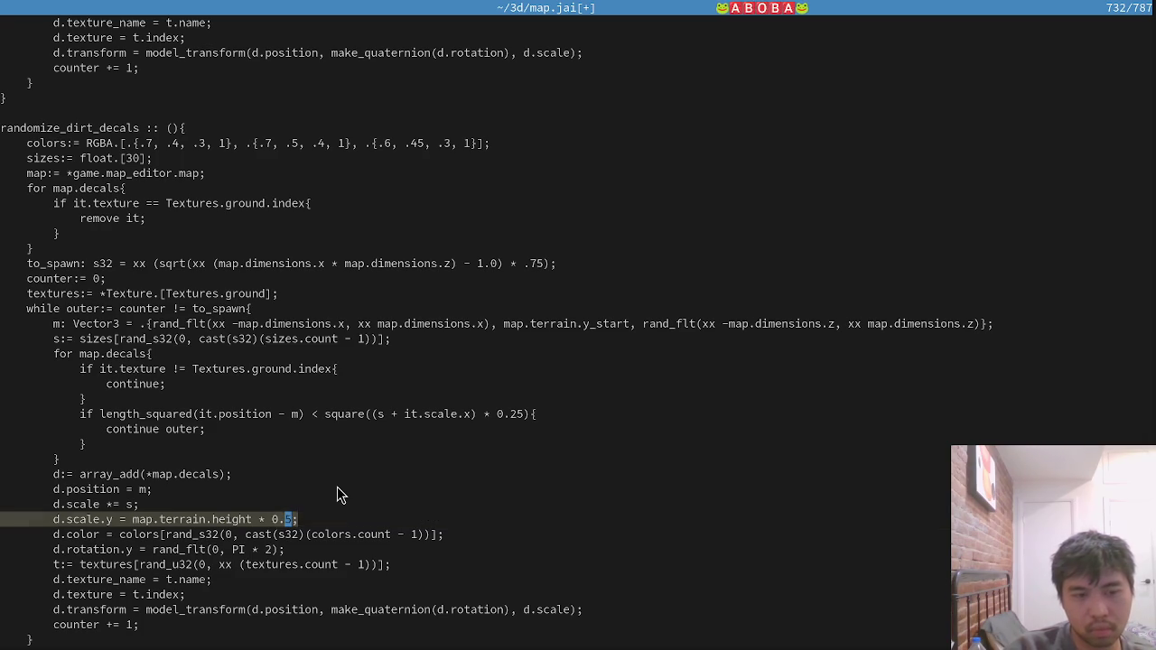
key("ctrl+u")
key("k")
key("k")
key("k")
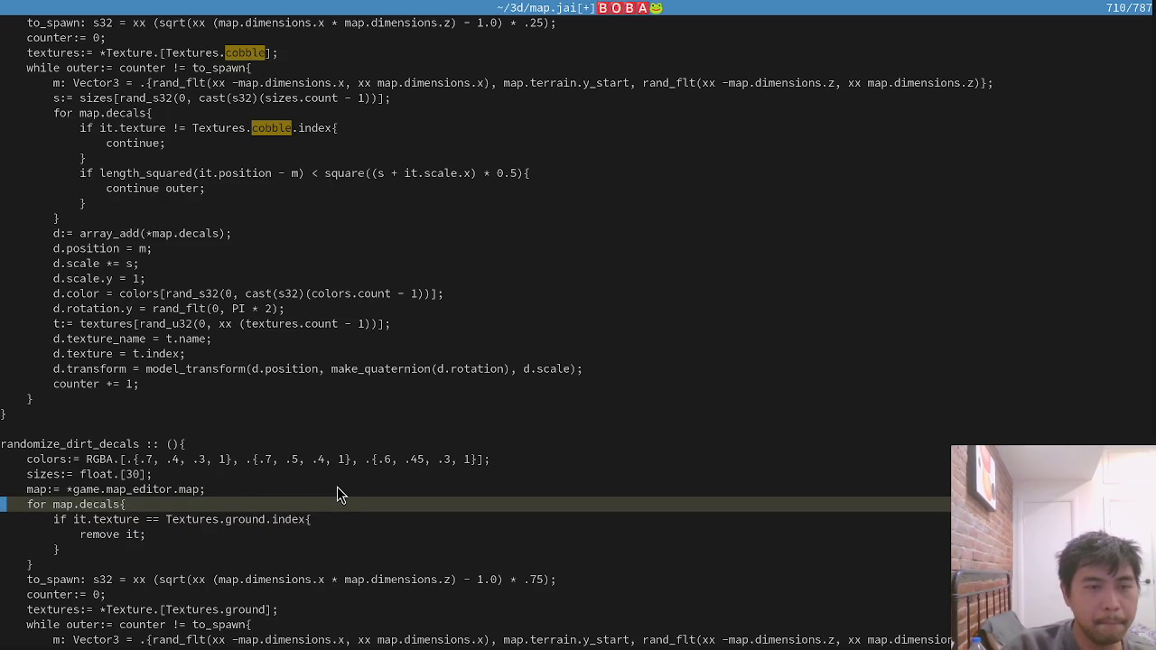
key(".")
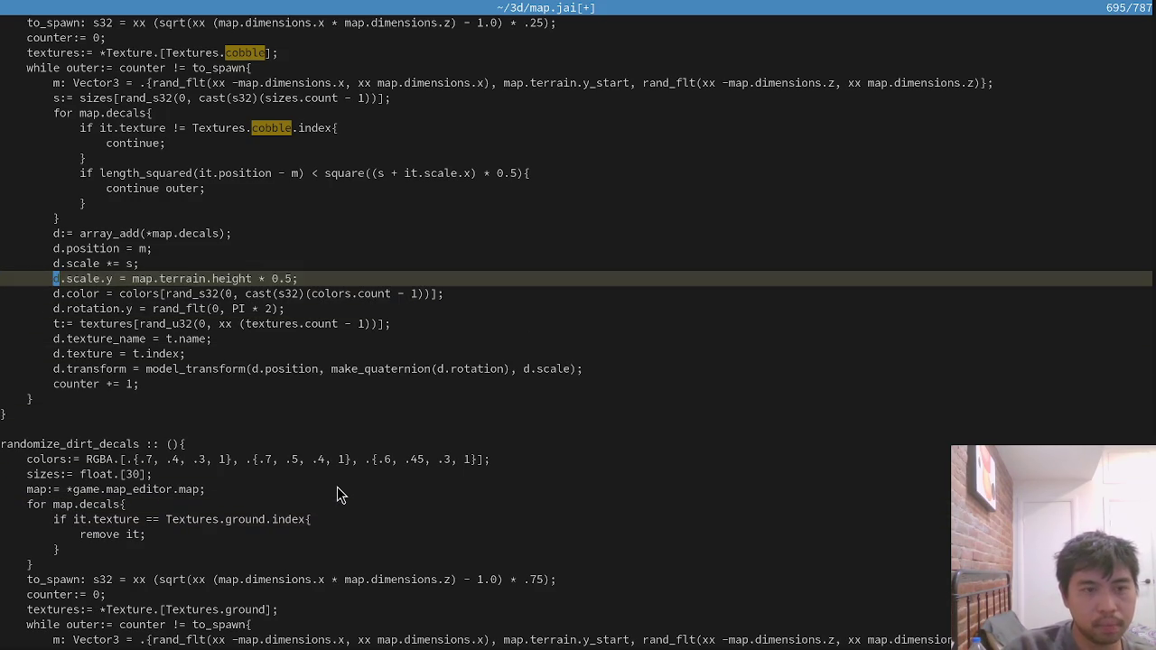
key("ctrl+u")
key("k")
key("k")
key("k")
key("k")
key("k")
key("k")
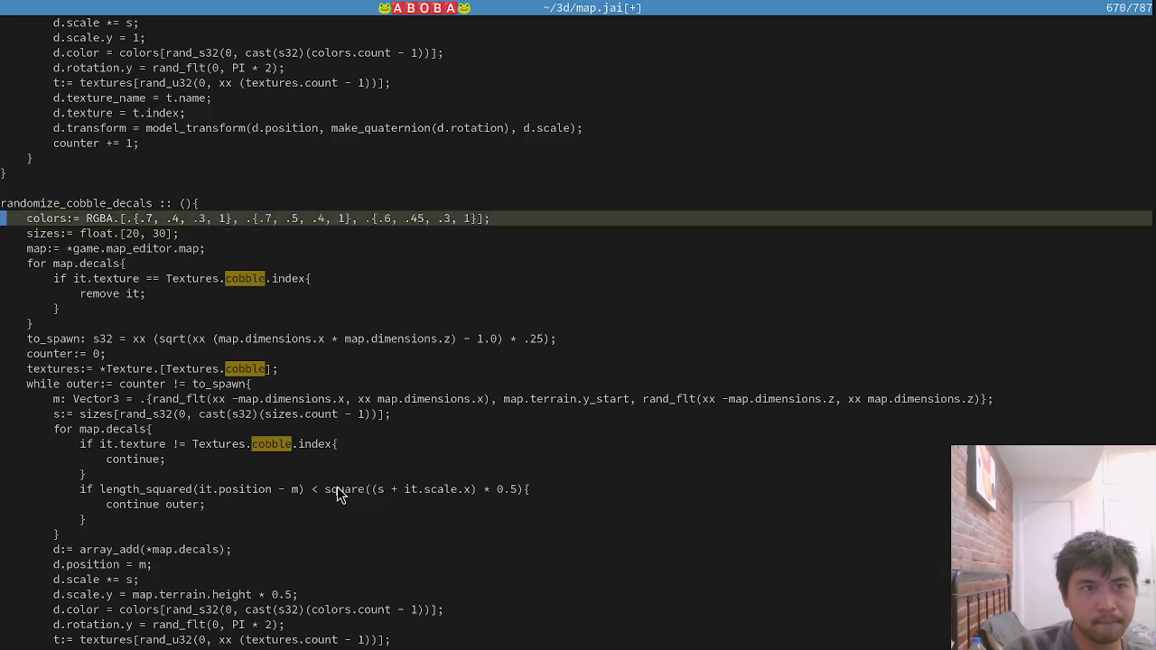
type(".:w")
key("Return")
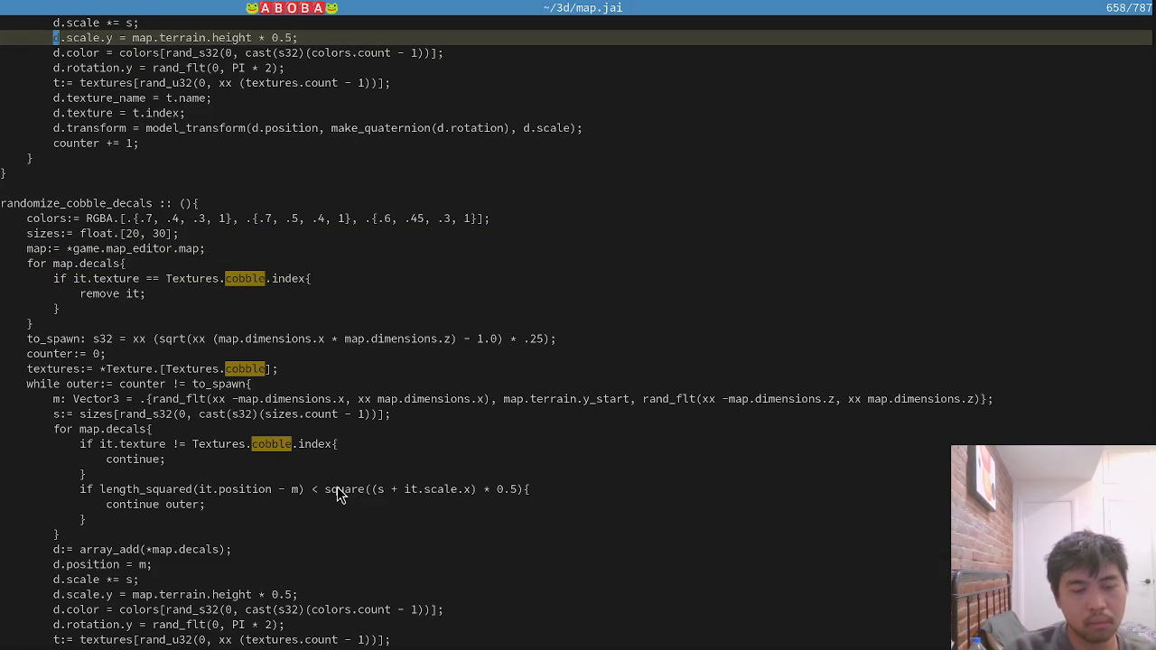
Suspend Vim and rerun the jai-linux build.jai build from the shell.
key("ctrl+z")
key("Up")
key("Return")
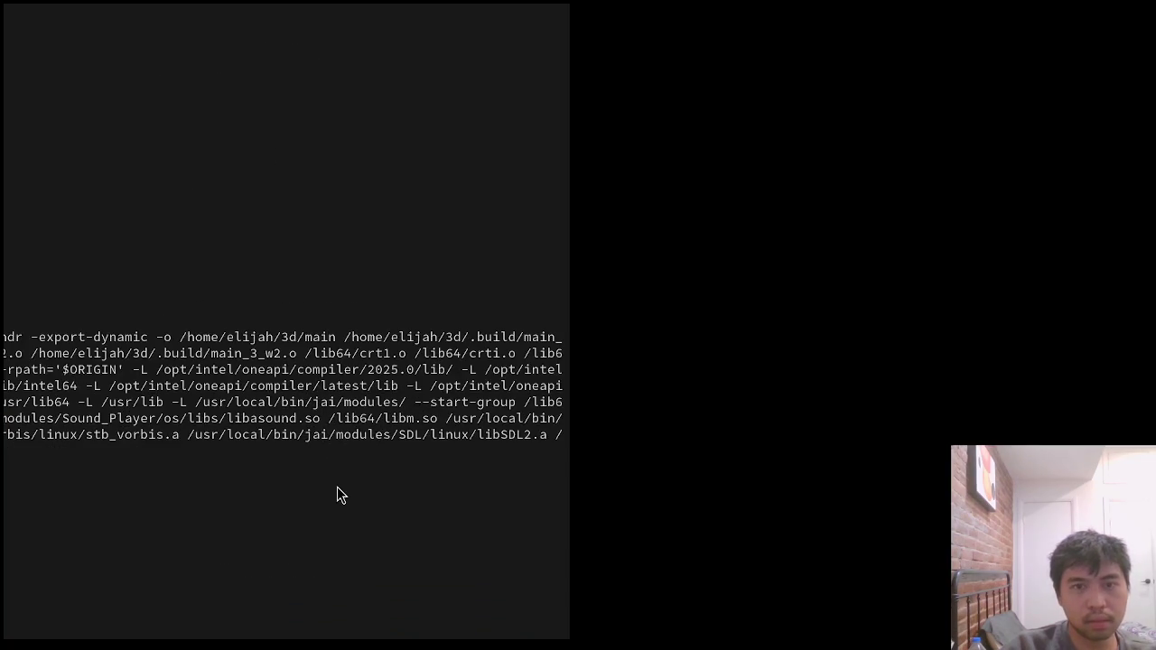
Open test_mountains in the map editor with edit_map and re-randomize the cobble decals three times.
key("grave")
type("edit_map")
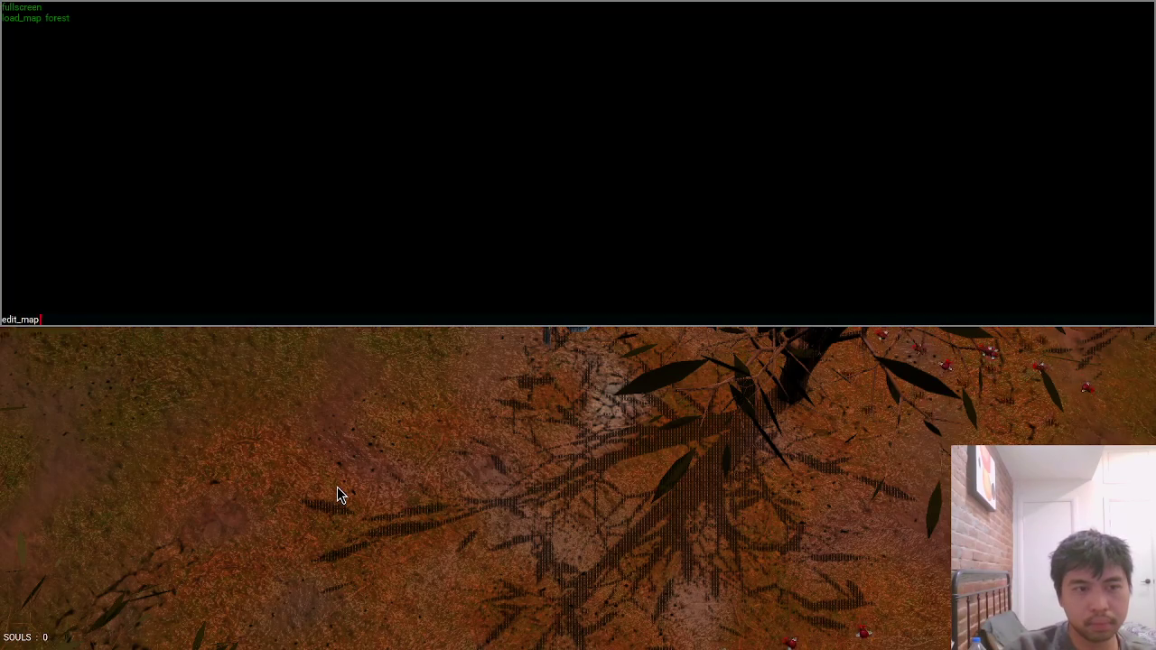
type(" test_mountains")
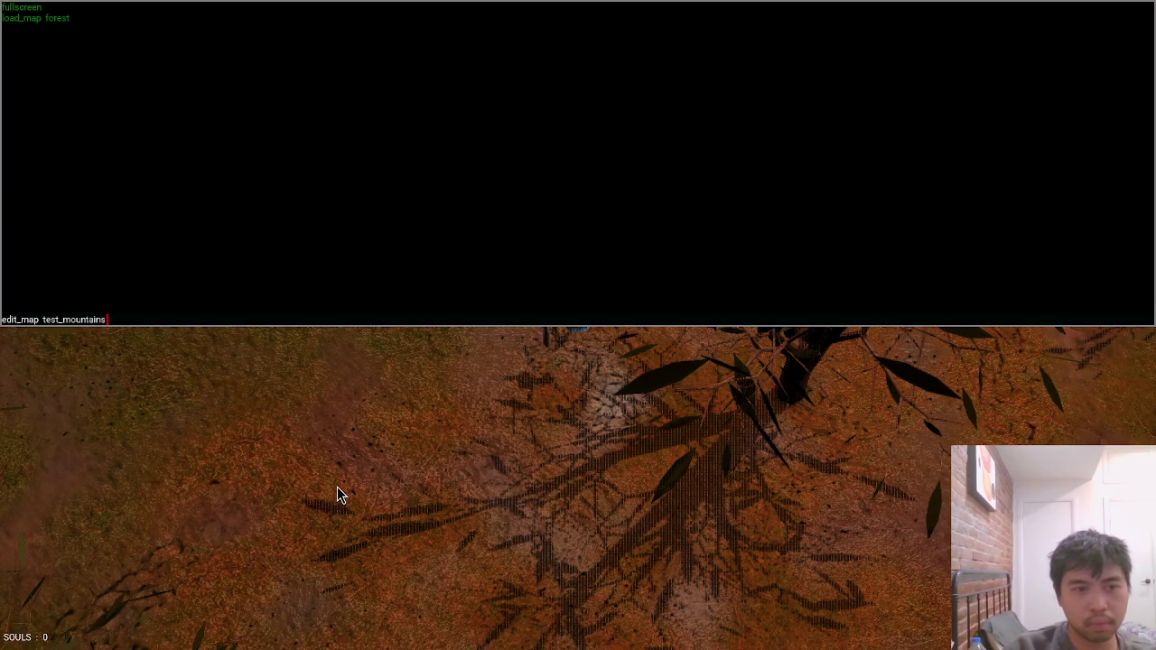
key("Return")
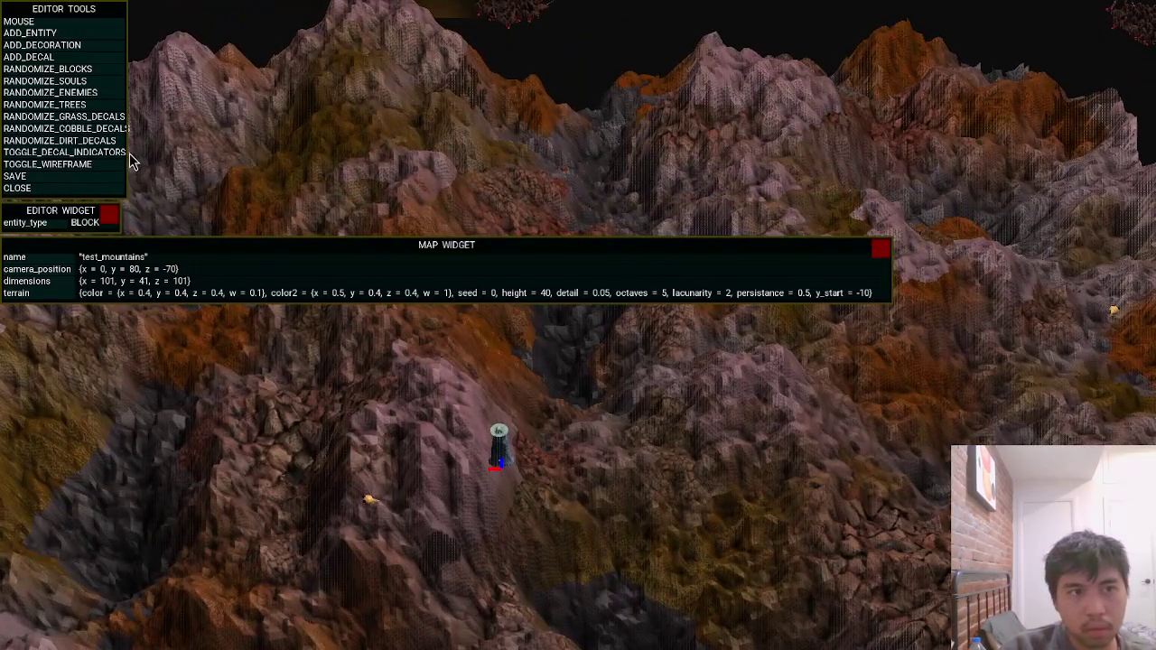
left_click(105, 132)
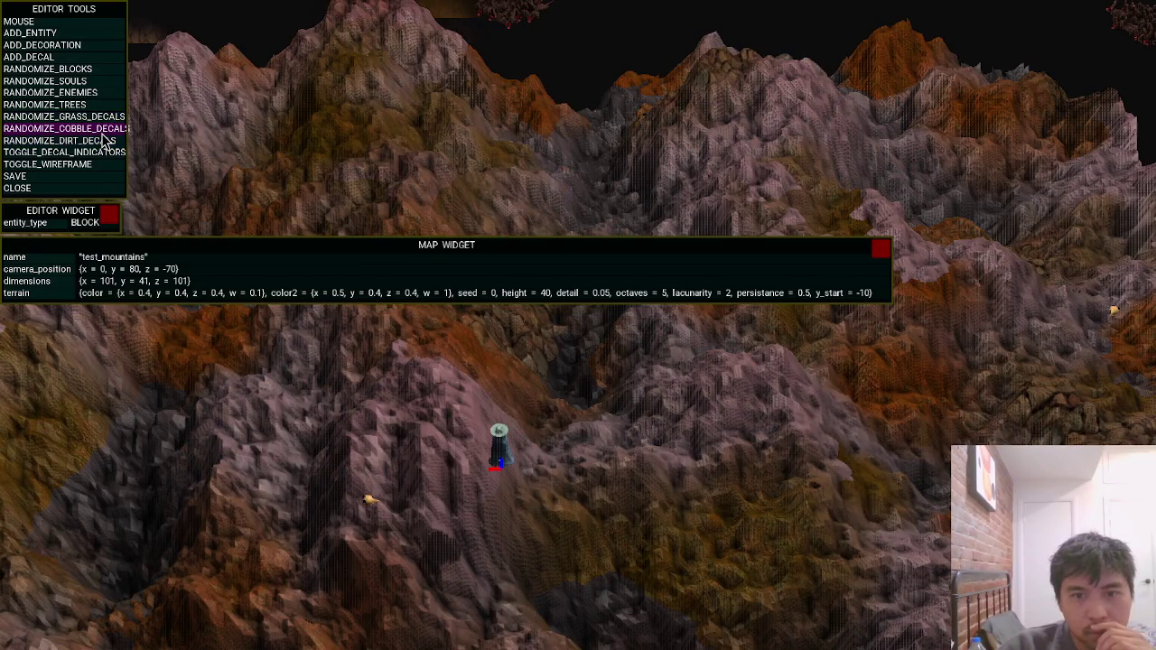
left_click(104, 137)
left_click(104, 137)
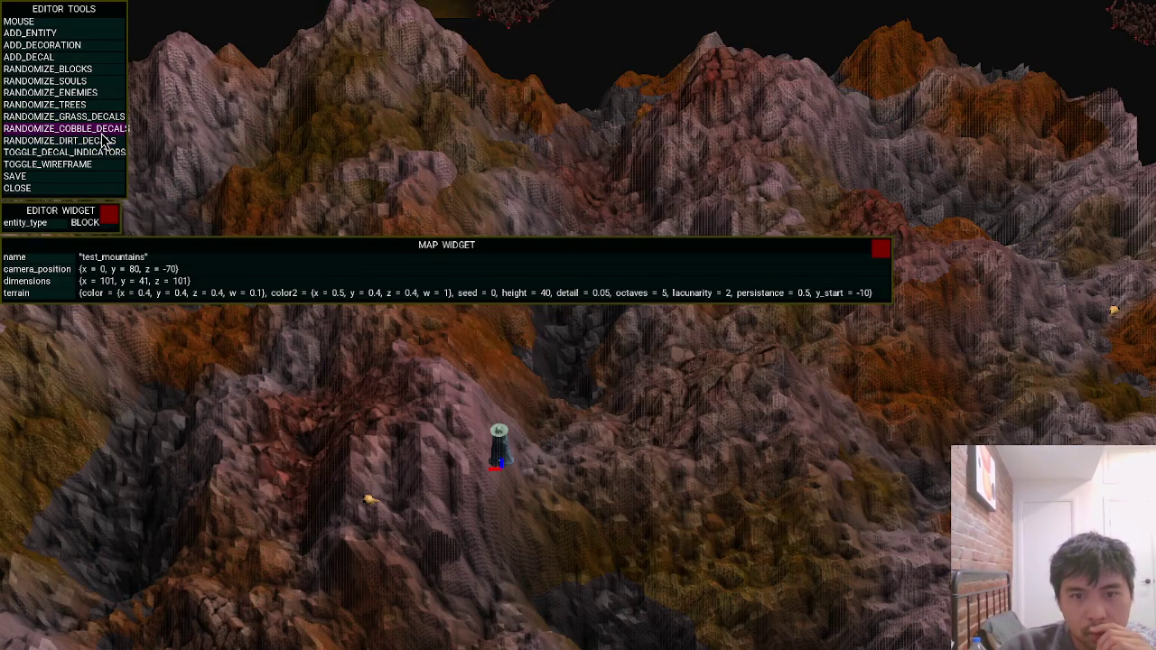
Re-randomize the dirt decals four times and the grass decals twice, then leave the editor.
left_click(103, 145)
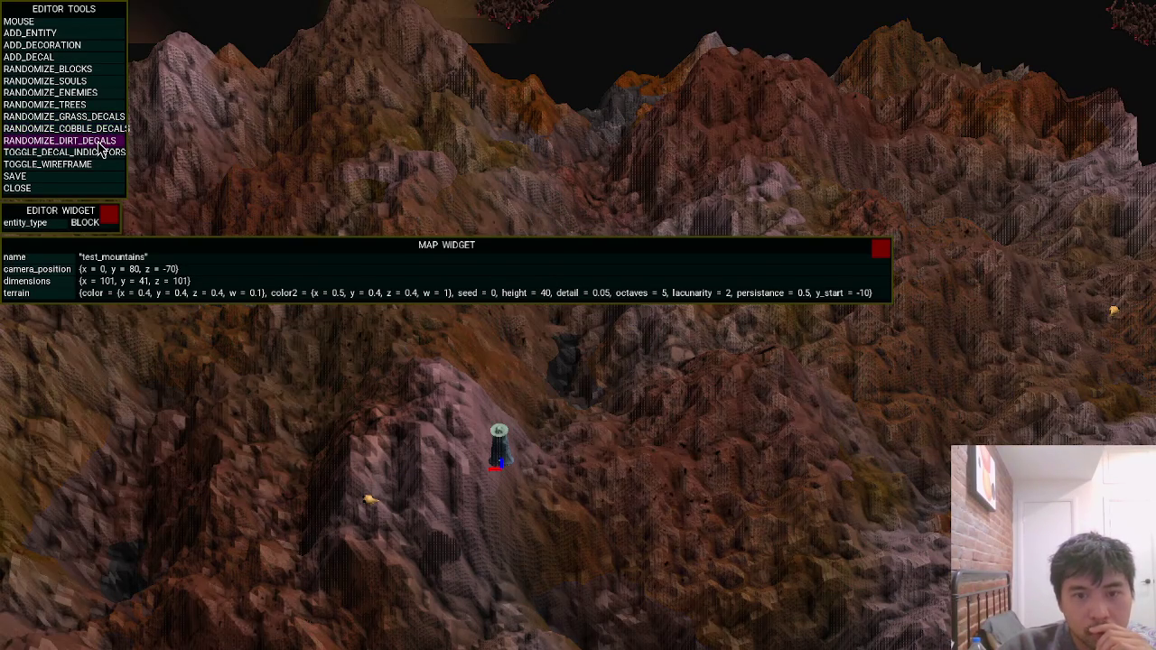
left_click(103, 144)
left_click(103, 144)
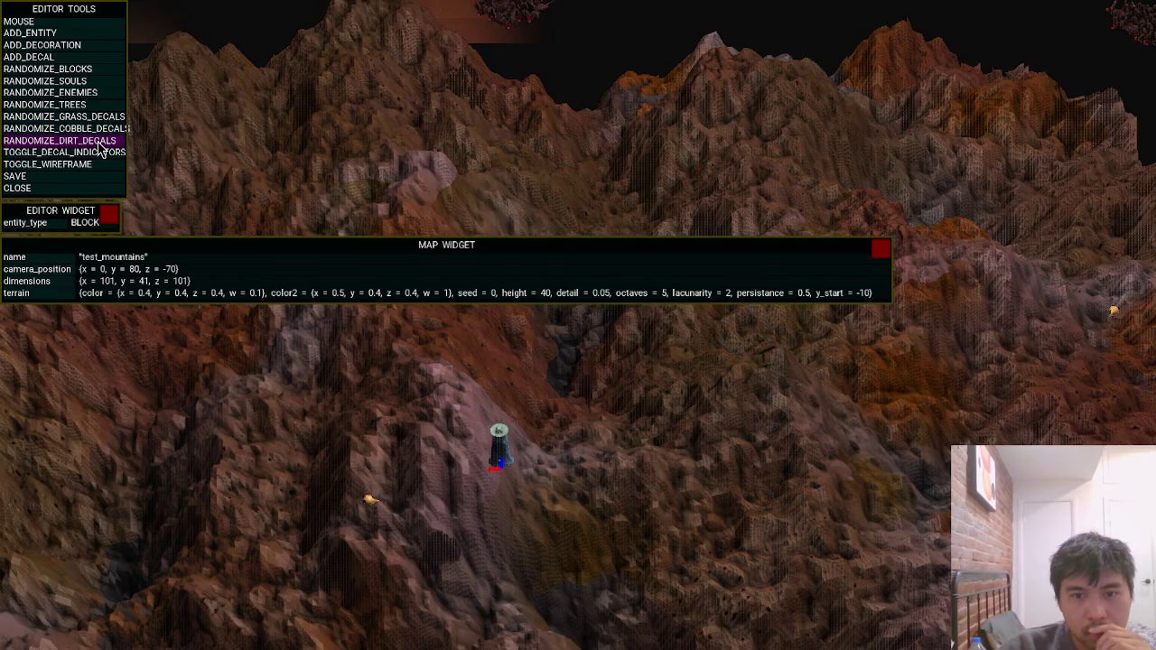
left_click(103, 145)
left_click(94, 118)
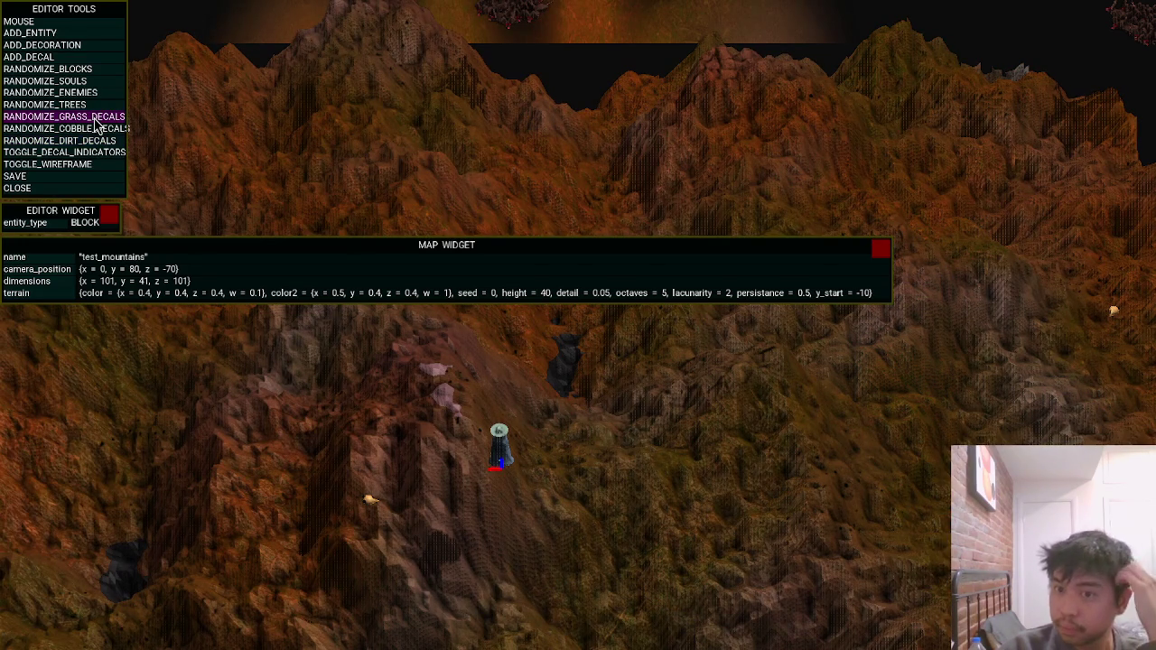
left_click(95, 119)
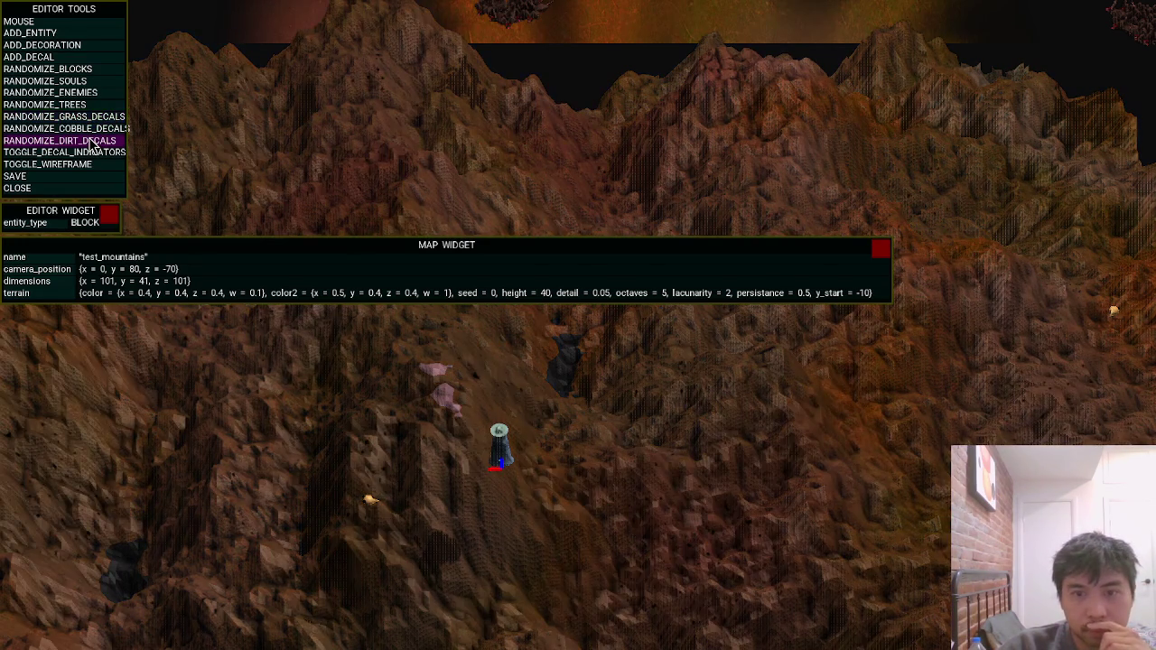
key("Escape")
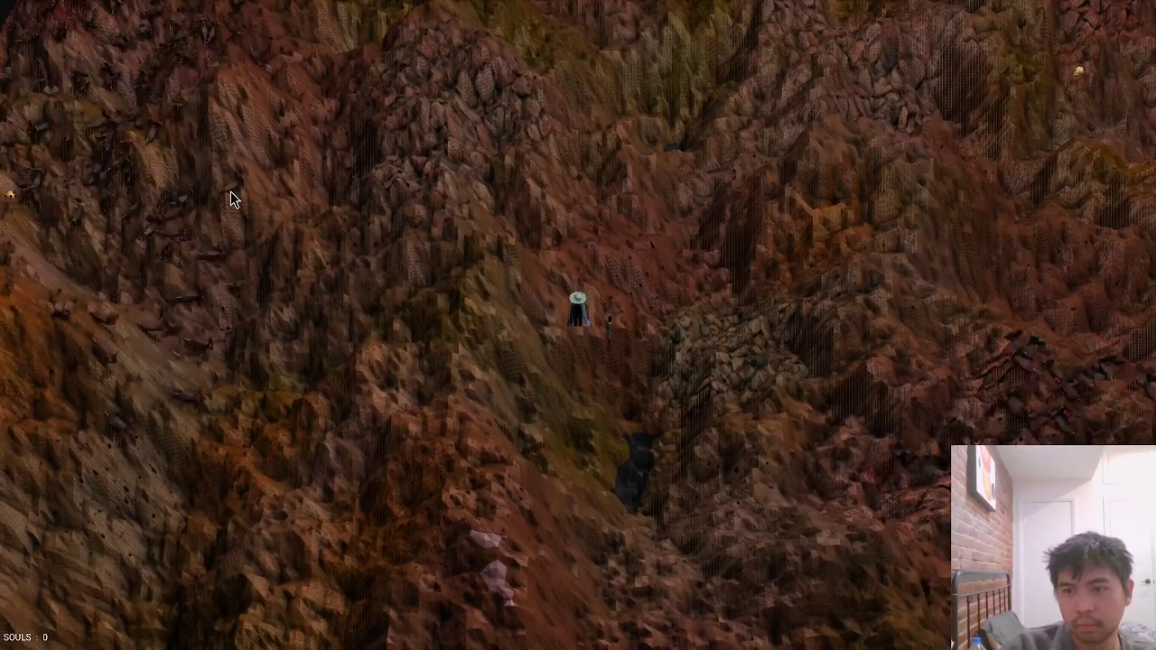
Load the forest map with load_map forest and close the console.
key("grave")
type("load_map forest")
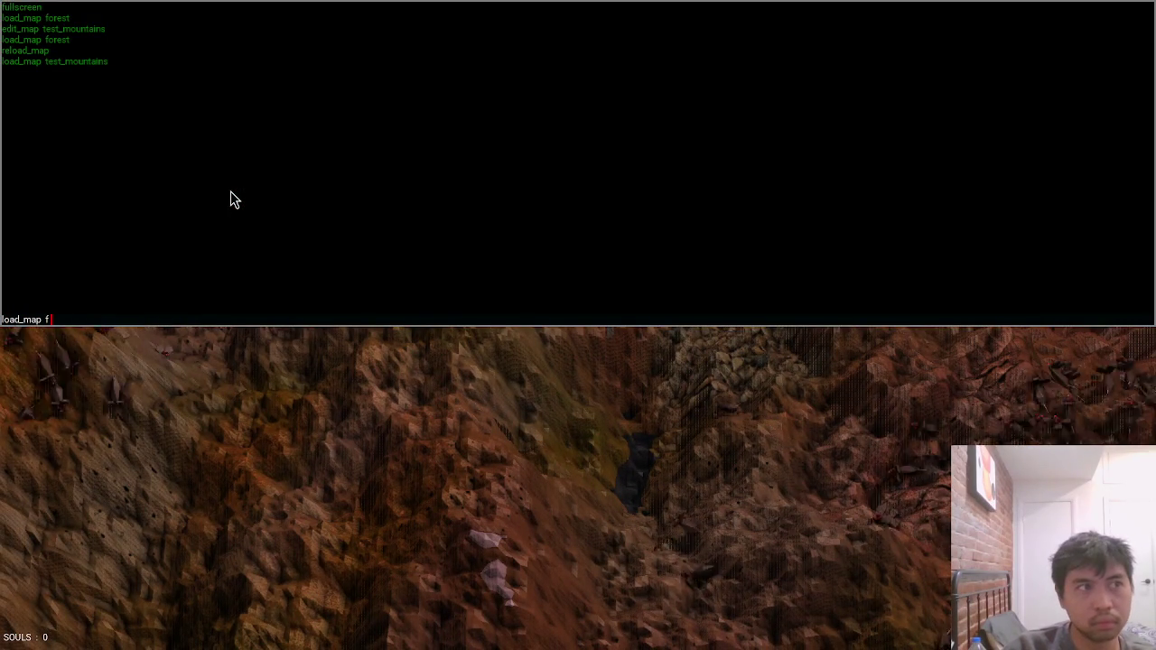
key("Return")
key("grave")
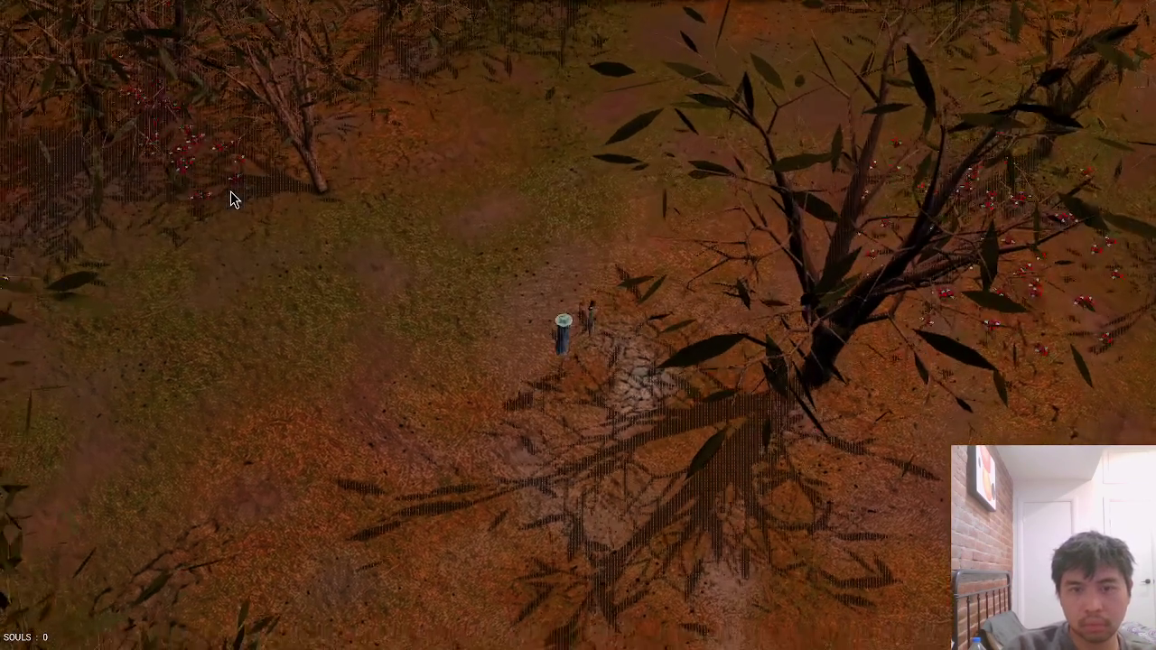
Glance at map.jai and the dirt displacement texture in GIMP, then walk the character north.
key("alt+Tab")
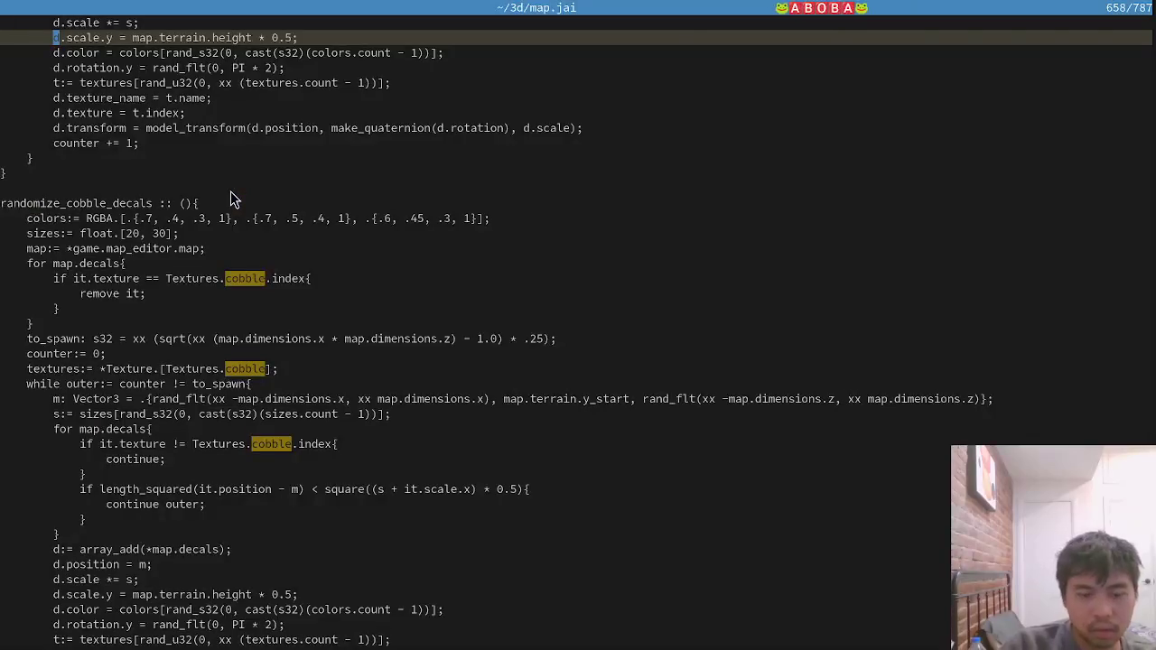
key("alt+Tab")
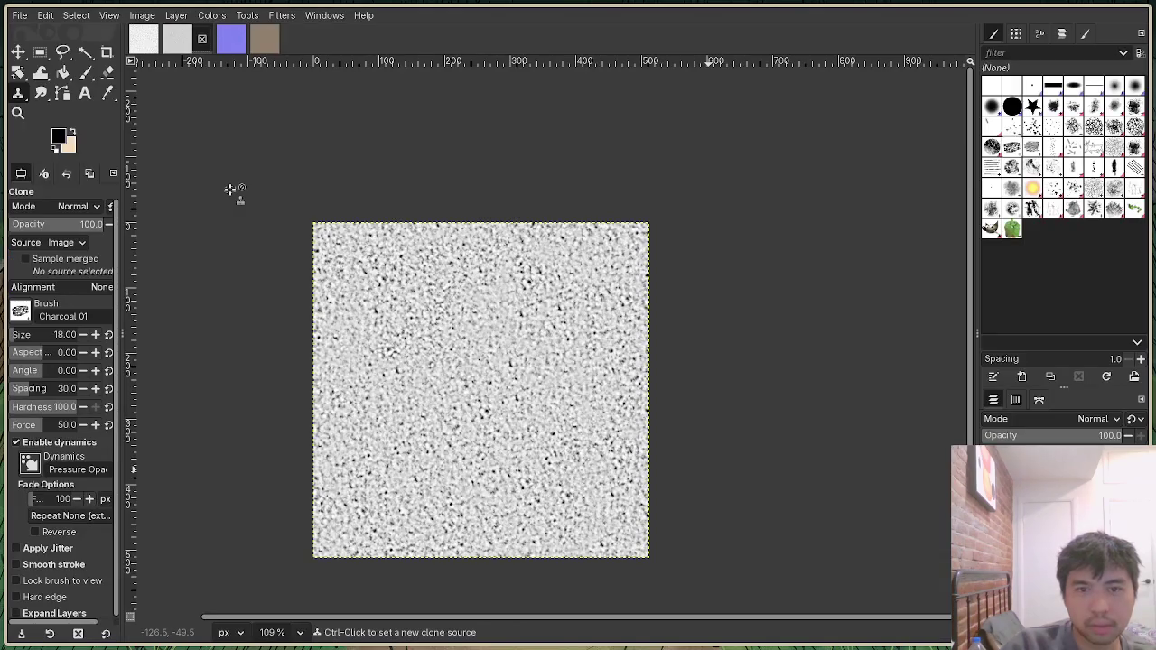
scroll(581, 360, "up", 5)
scroll(540, 374, "down", 6)
scroll(551, 384, "down", 1)
scroll(565, 392, "up", 2)
scroll(577, 390, "up", 1)
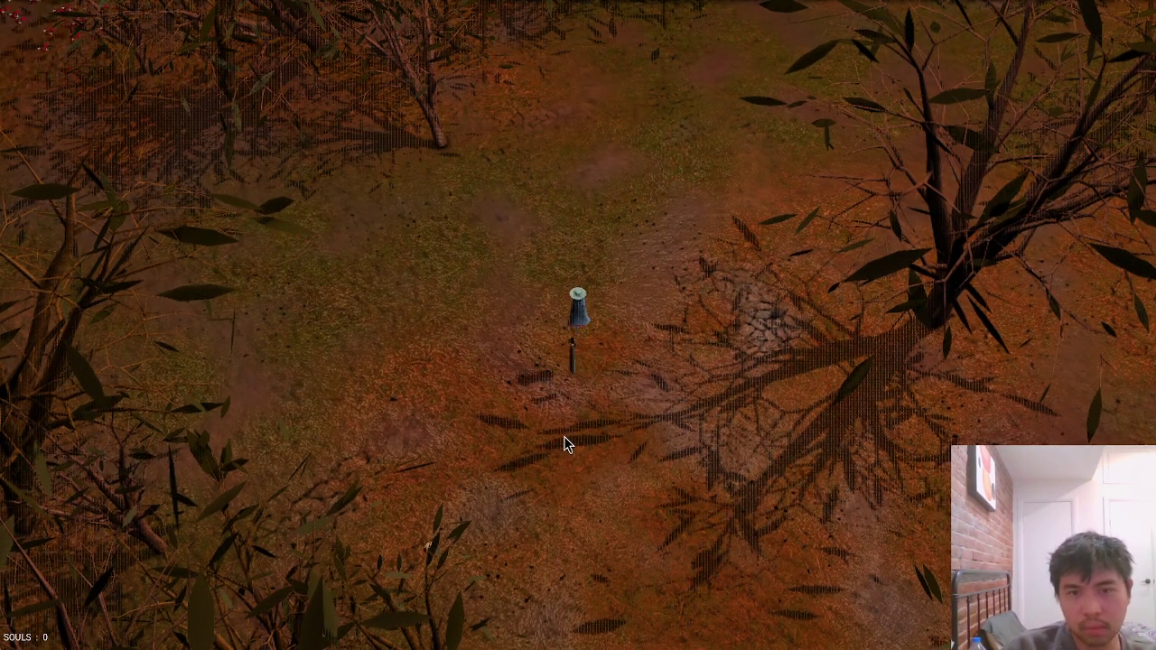
key("w")
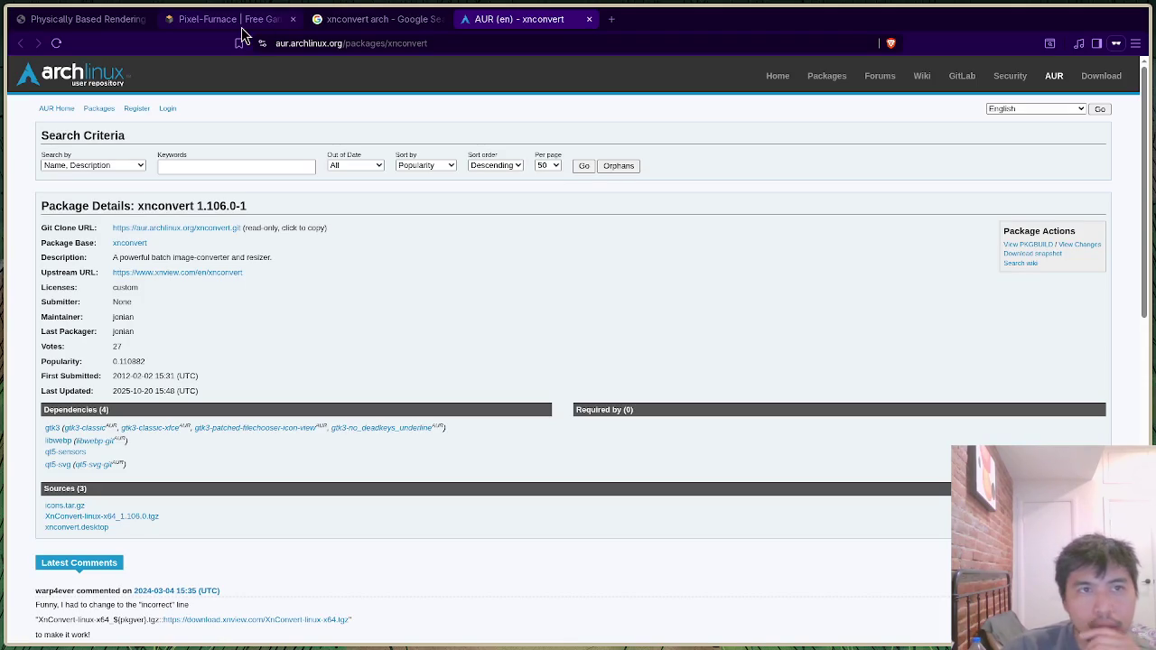
Open the Dirt texture's sphere preview in a new tab, browse the catalogue, then return to map.jai.
left_click(242, 25)
left_click(310, 340)
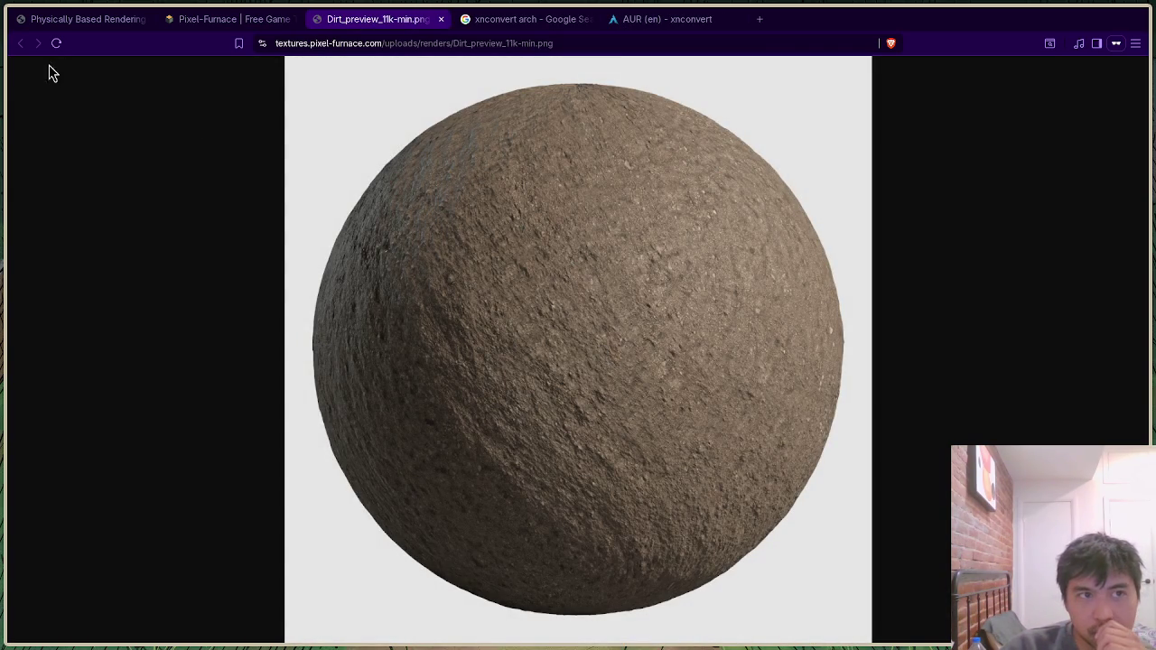
left_click(249, 22)
scroll(331, 340, "down", 5)
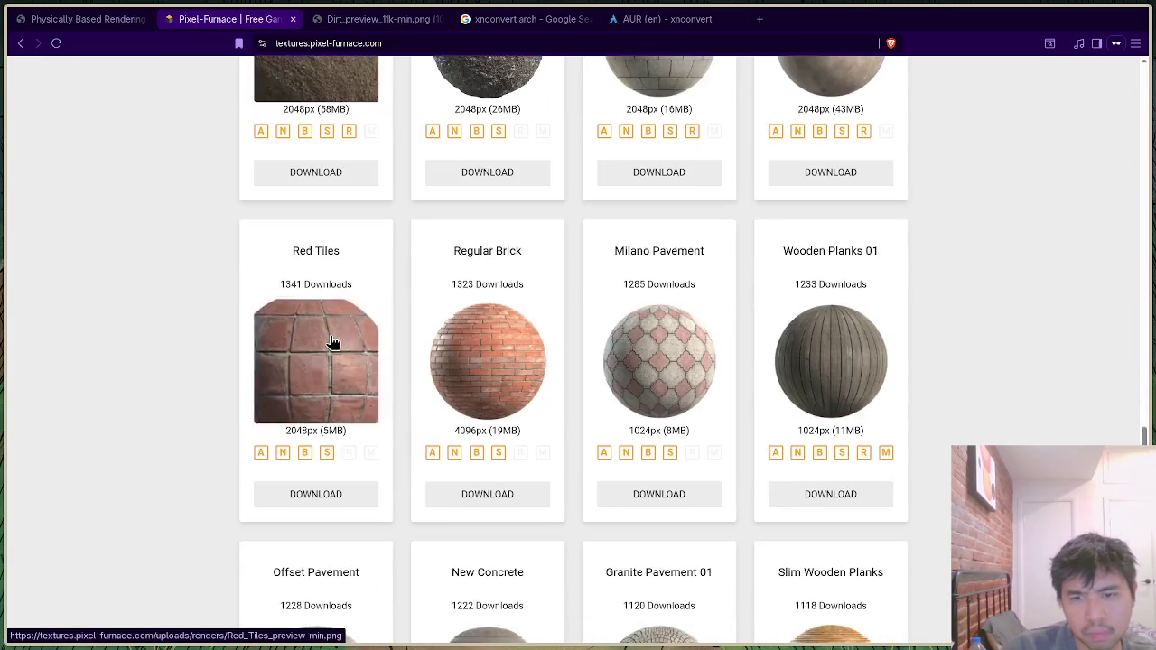
scroll(330, 336, "down", 3)
scroll(327, 335, "up", 10)
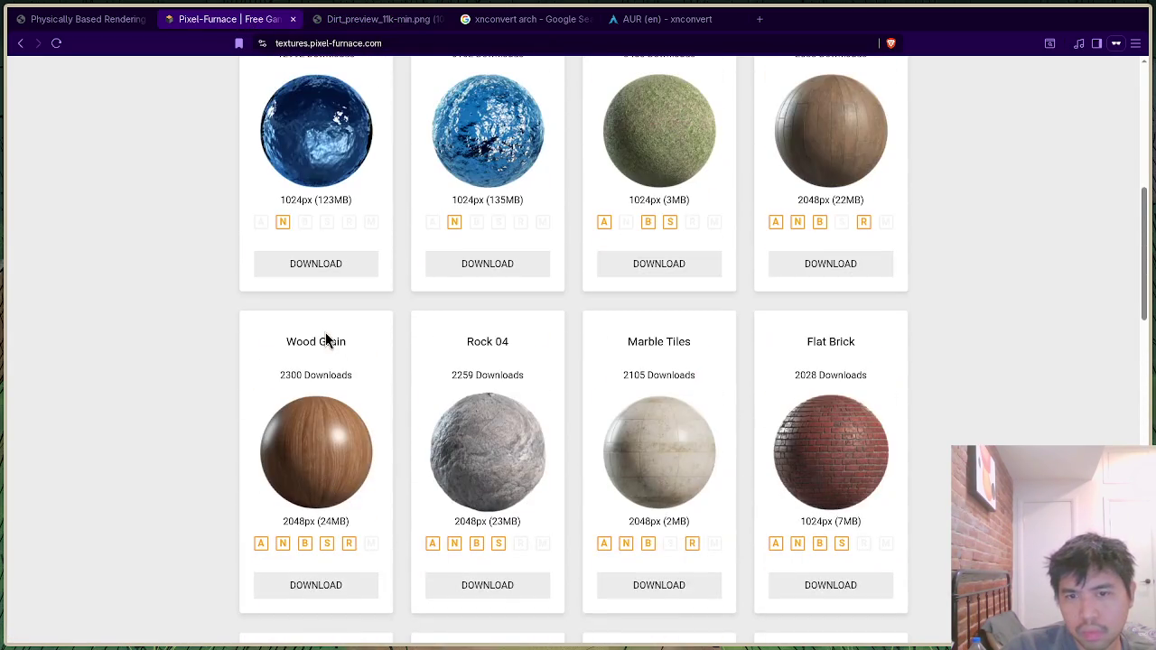
scroll(488, 397, "up", 5)
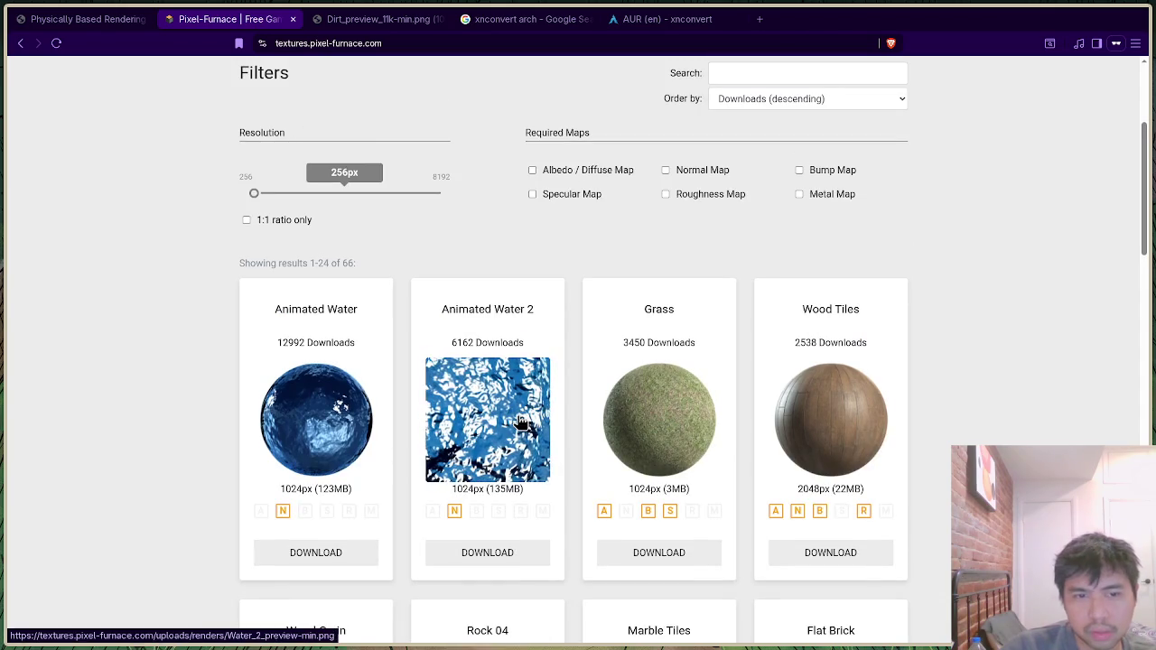
key("alt+Tab")
left_click(402, 350)
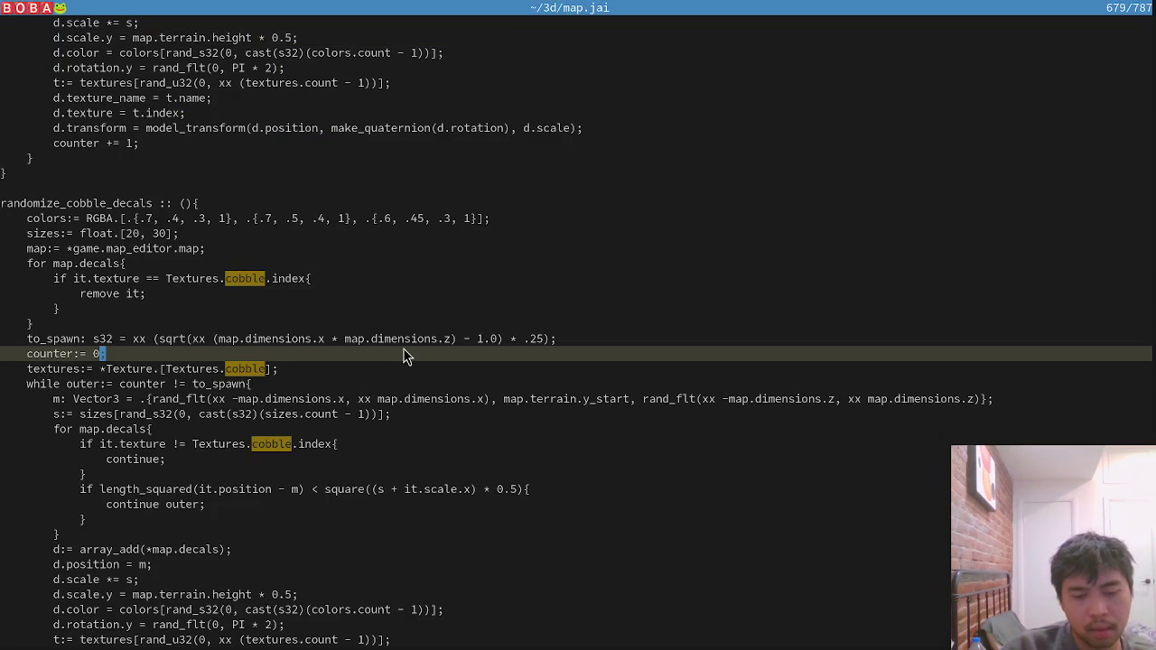
Change the object.jai dirt branch threshold to .25, save, and launch the game to test it.
key("alt+Tab")
key("alt+Tab")
key("alt+Tab")
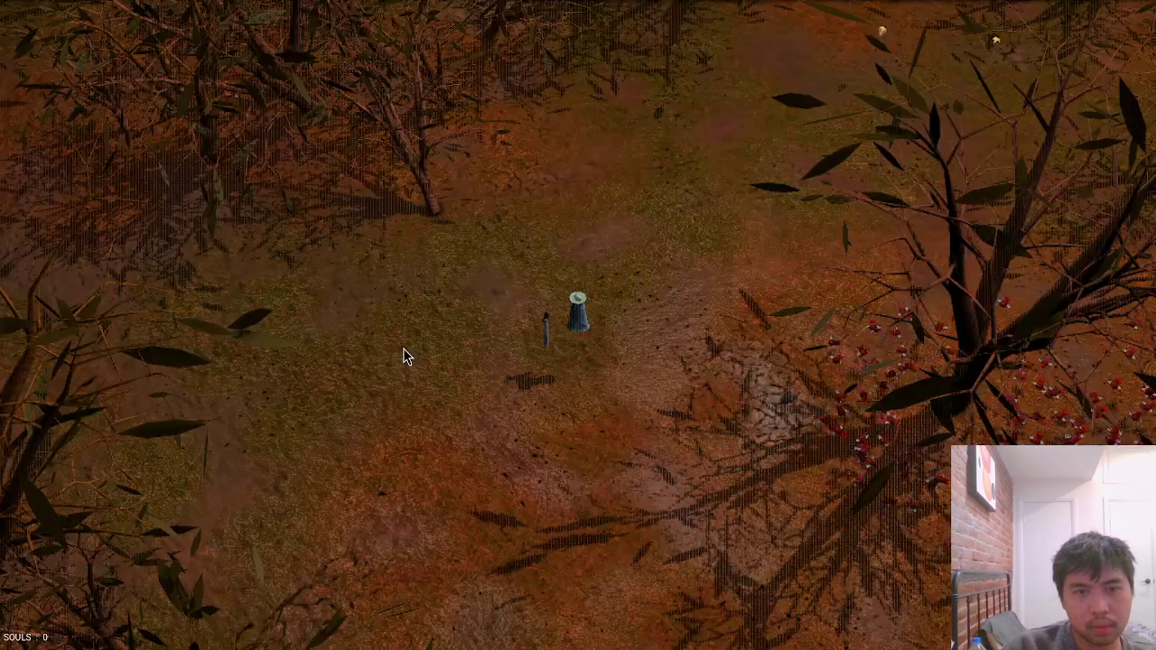
key("alt+Tab")
scroll(405, 284, "down", 2)
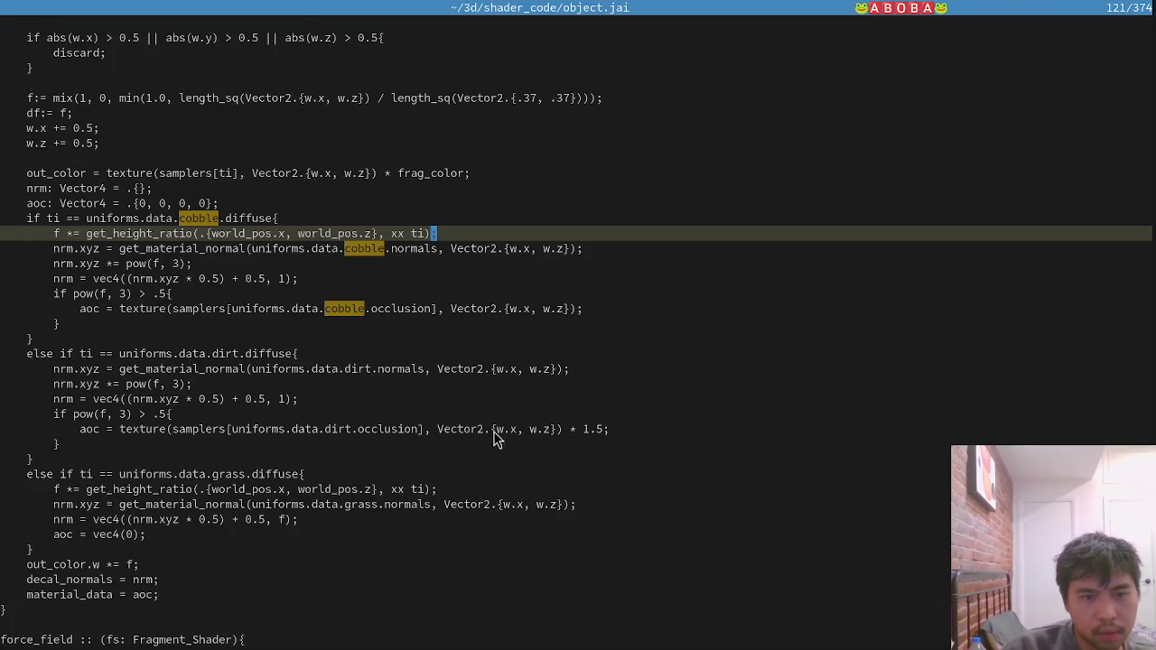
left_click(160, 414)
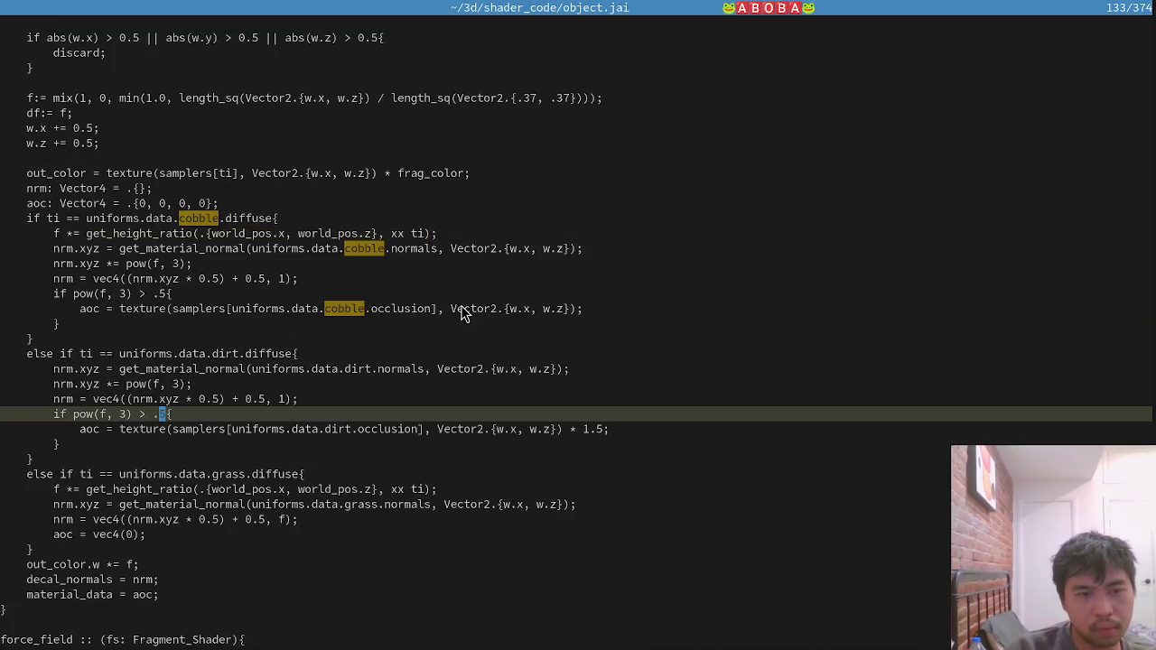
type("2")
key("Down")
key("ctrl+s")
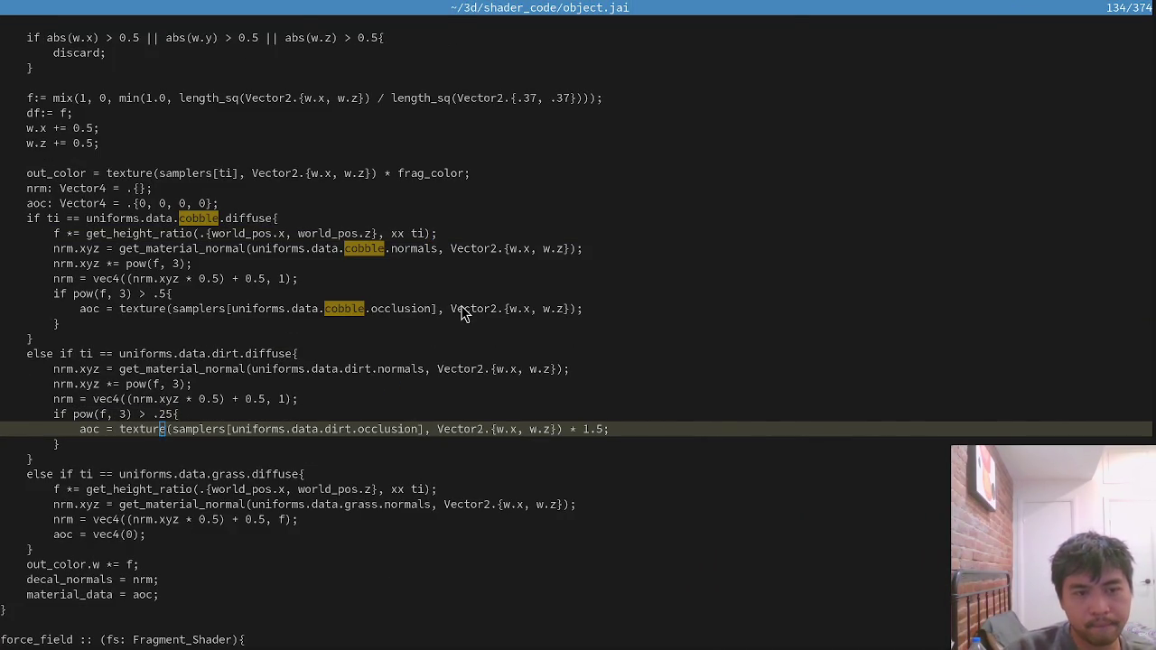
key("F5")
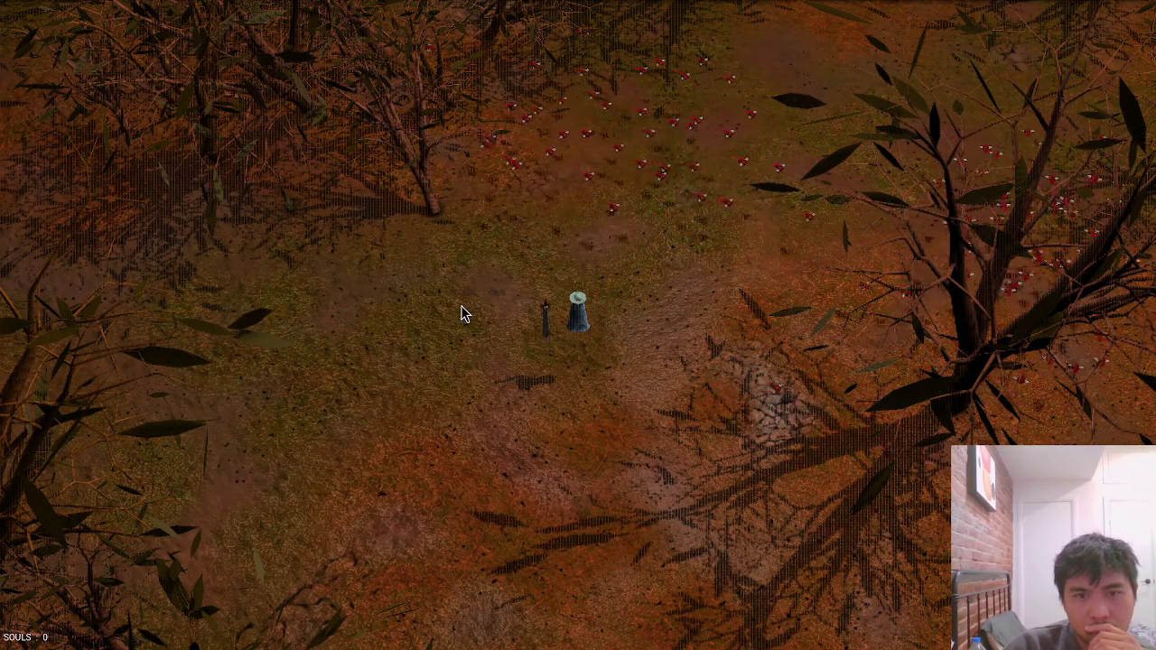
Remove the * 1.5 multiplier from the dirt branch's occlusion line.
key("Escape")
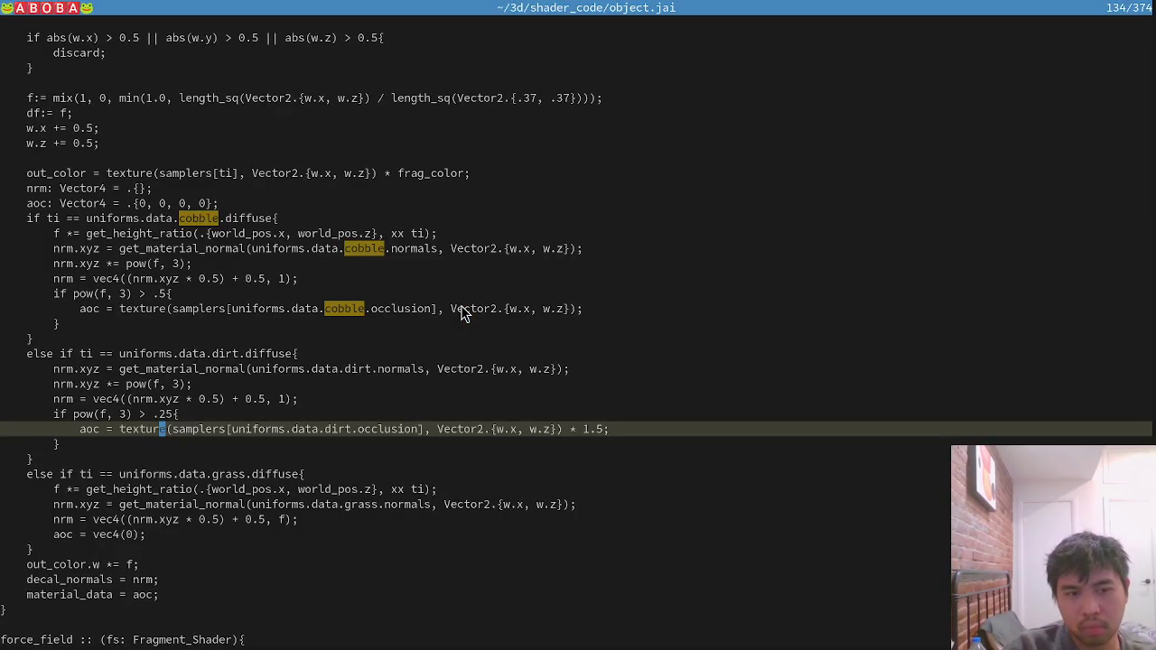
key("shift+Left")
key("shift+Left")
key("shift+Left")
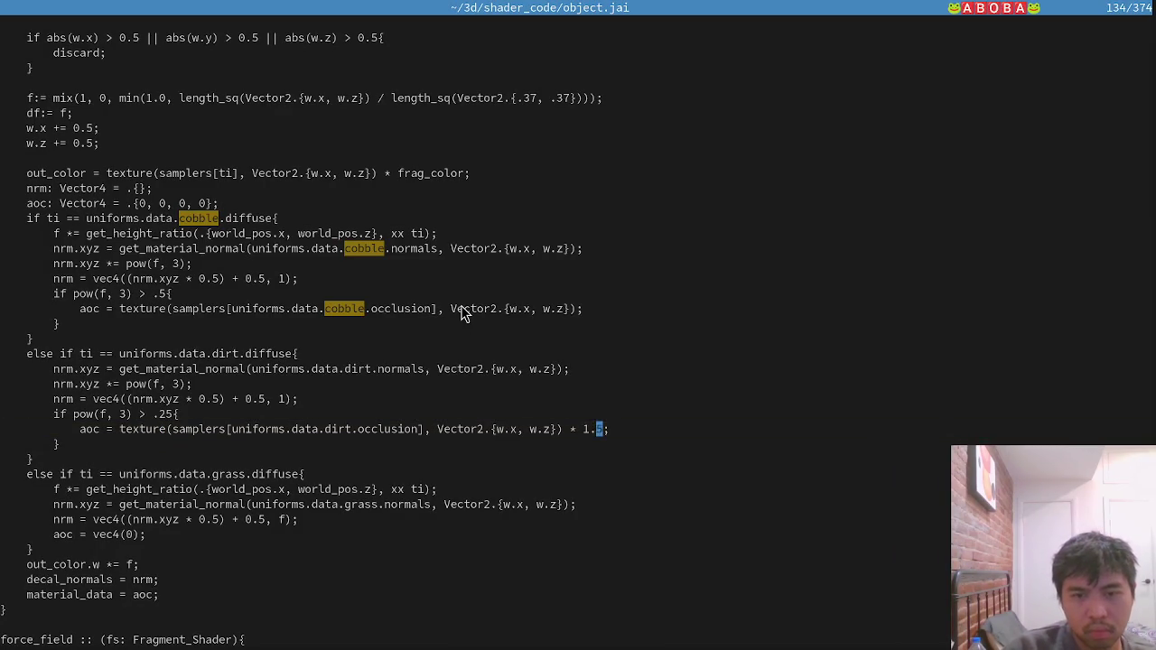
key("BackSpace")
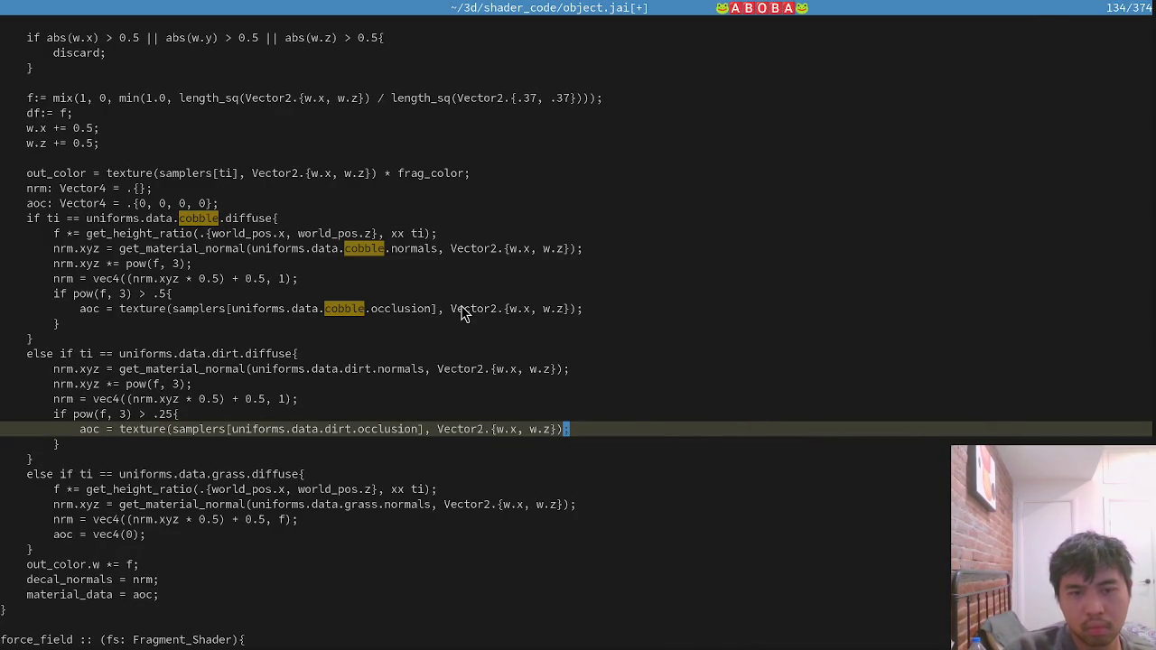
Open shadows.jai in a vertical split using the file finder.
key("ctrl+w")
key("v")
key("space")
key("f")
key("f")
type("shadows")
key("Return")
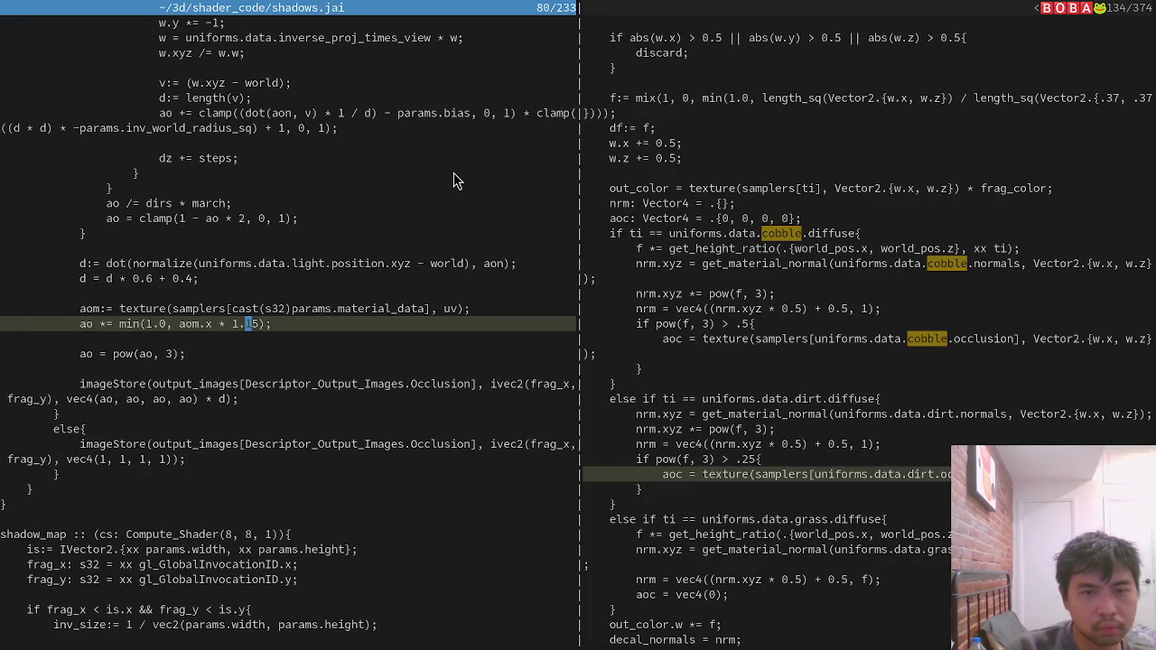
Set the aom.x occlusion factor in shadows.jai to 1.5, save, and compare shadows in-game.
type("r2")
type(":w")
key("Return")
key("alt+Tab")
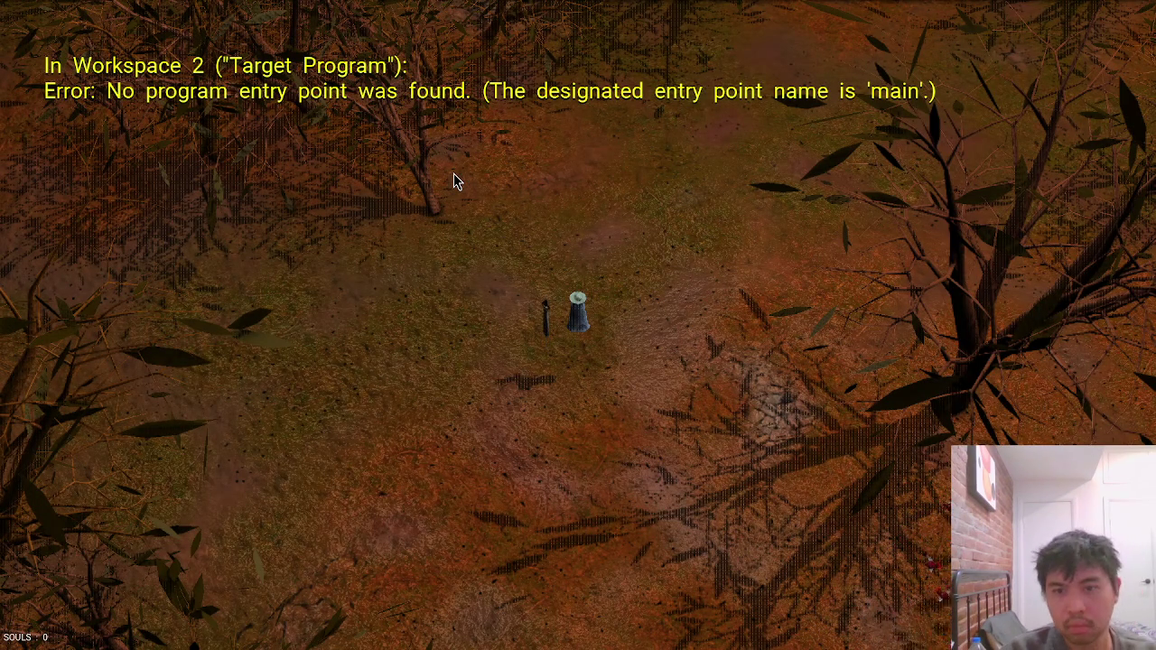
key("alt+Tab")
key("ctrl+s")
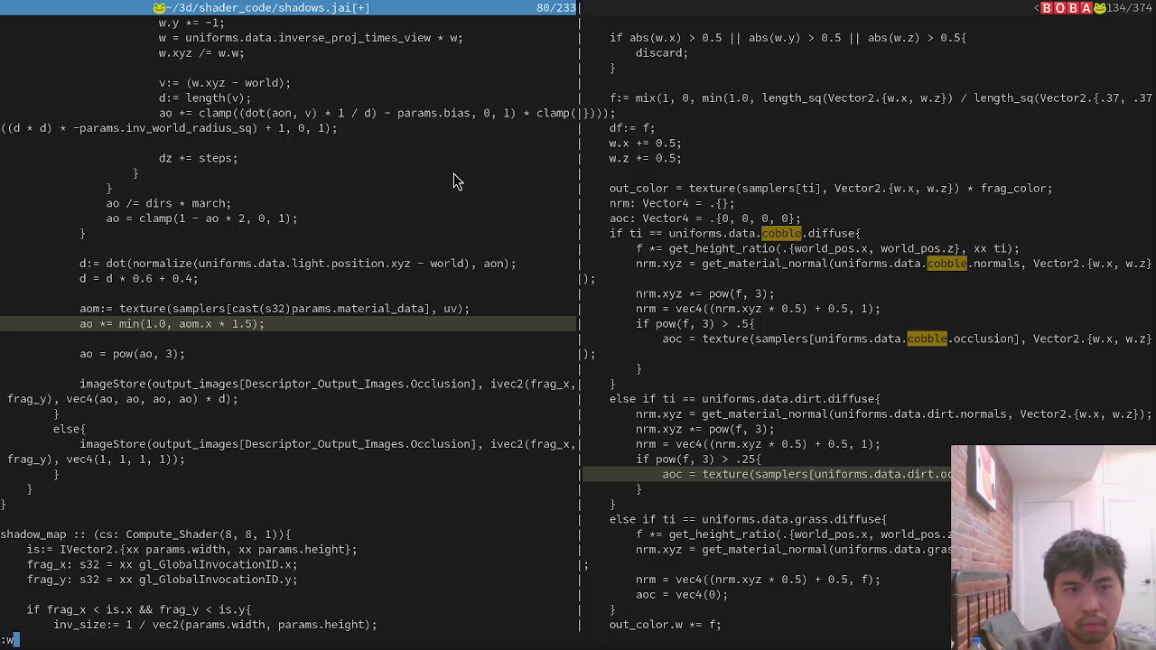
key("alt+Tab")
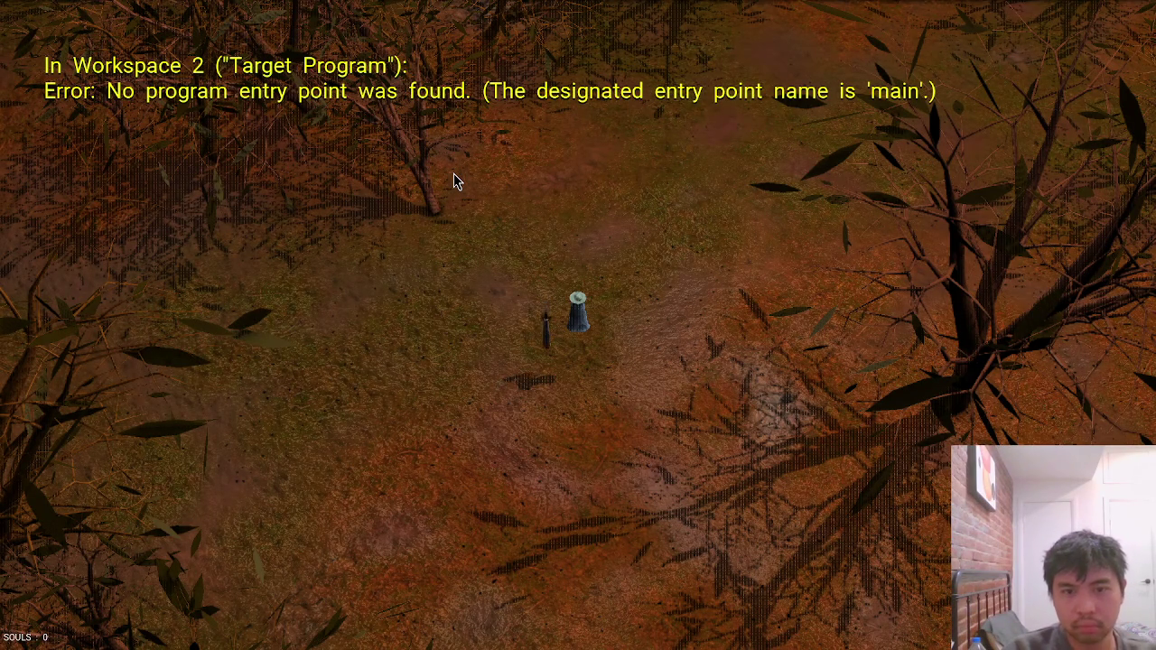
key("alt+Tab")
Restore the object.jai dirt threshold to pow(f, 3) > .5, save, and walk the forest map to check it.
key("ctrl+comma")
key("Up")
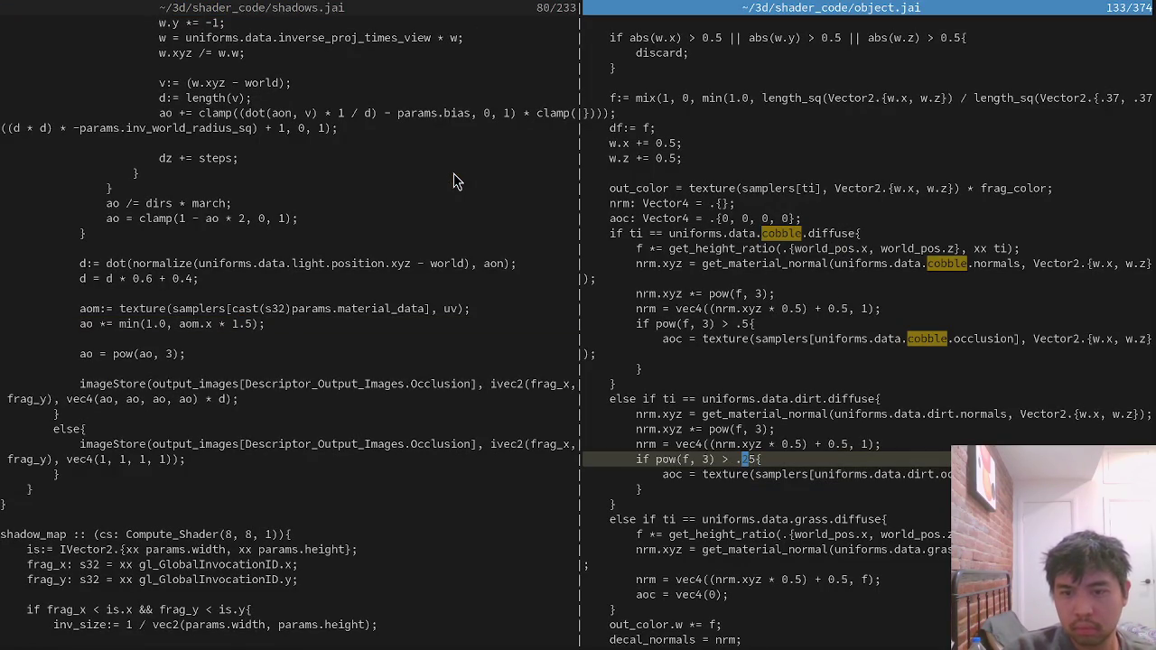
type(":w")
key("Return")
key("alt+Tab")
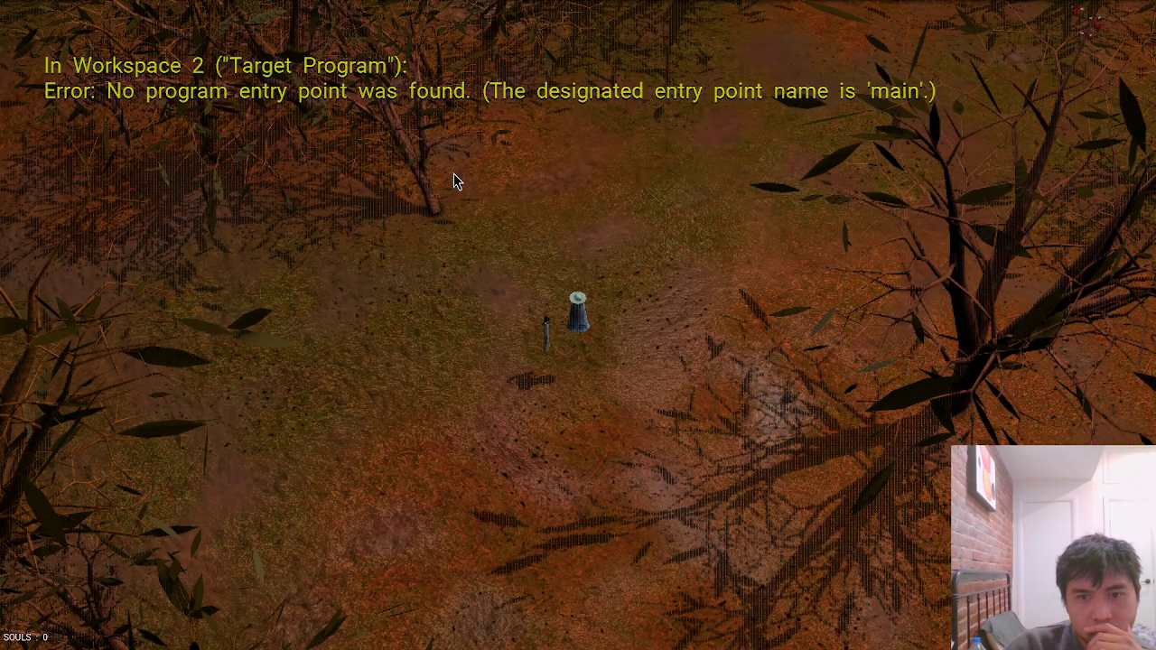
key("s")
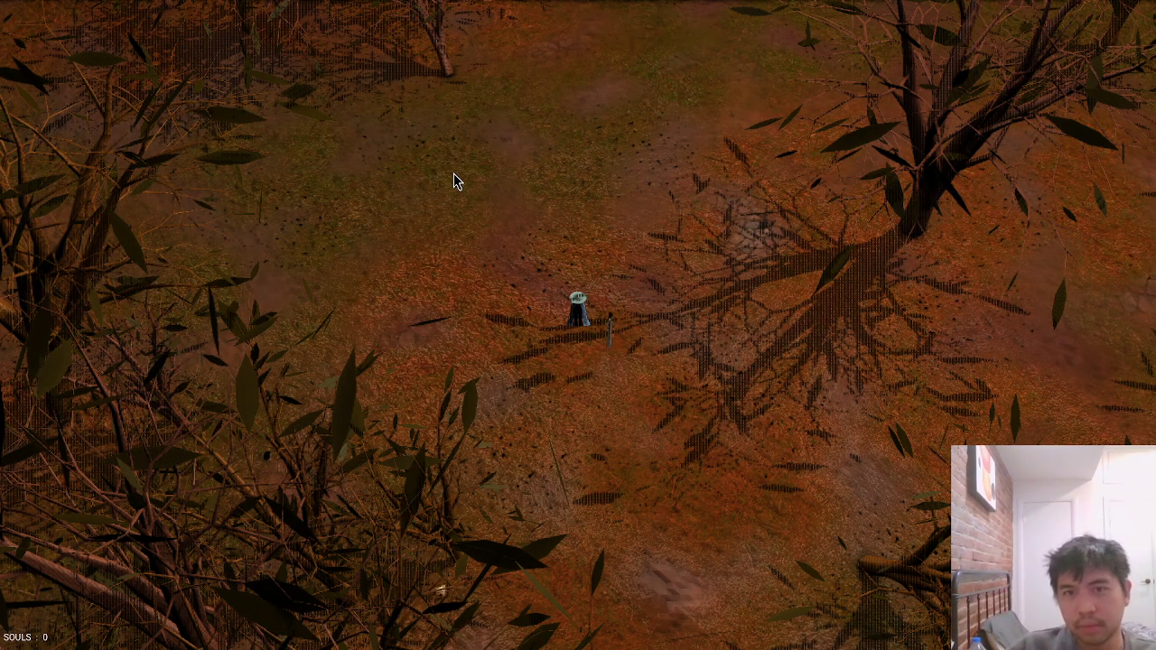
key("w")
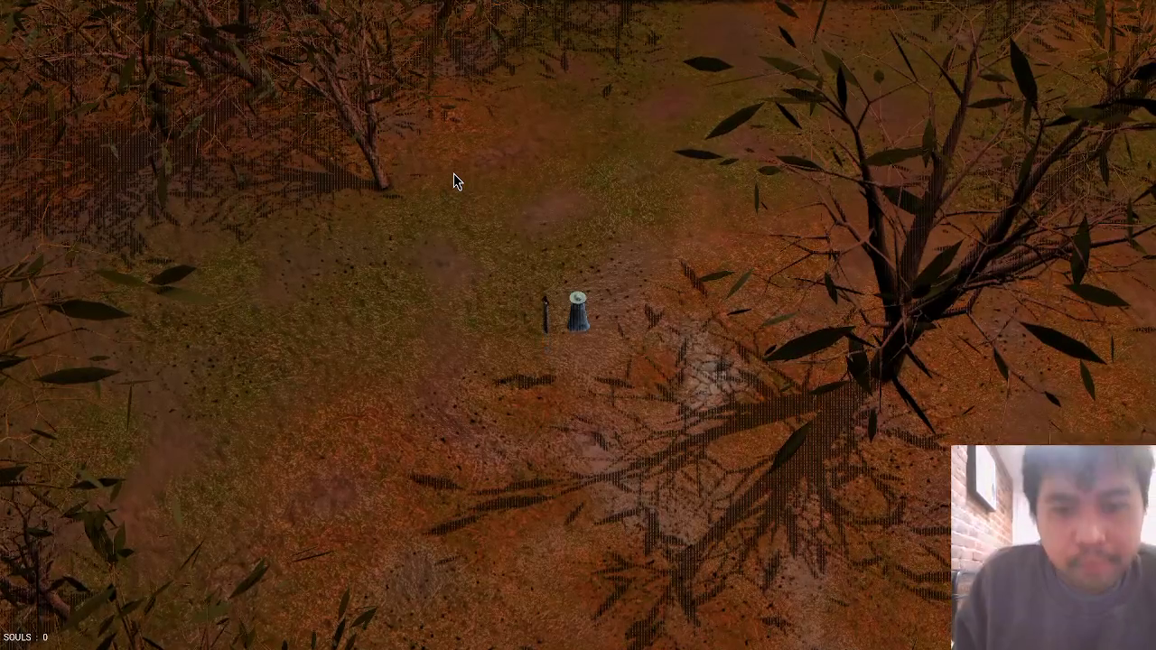
key("alt+Tab")
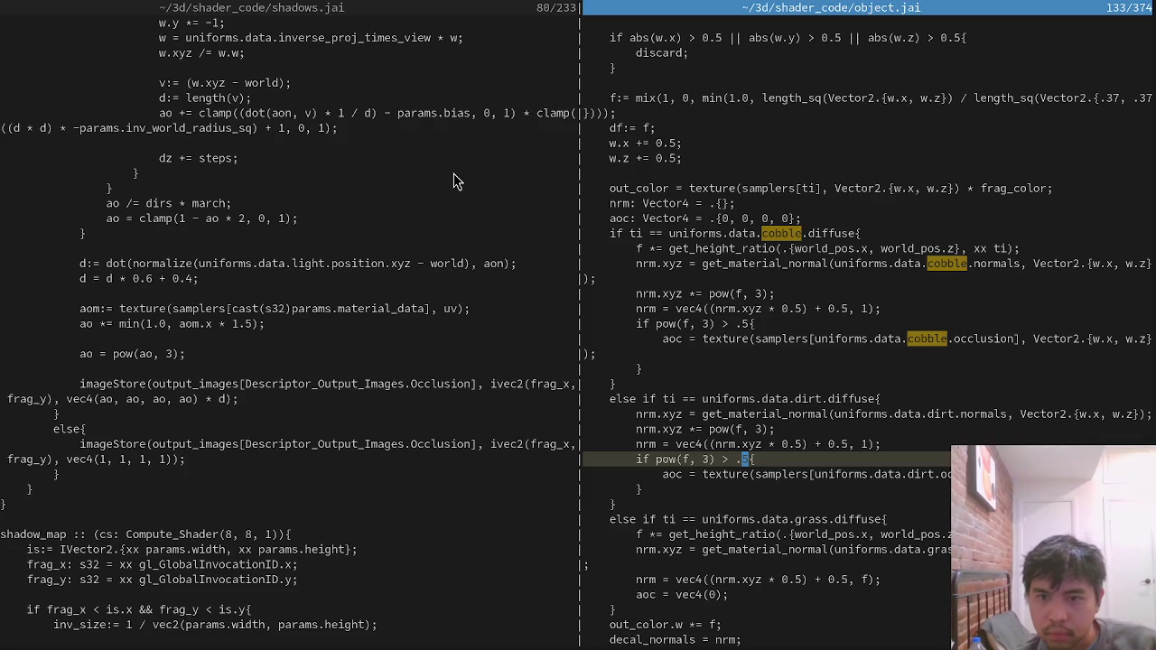
key("ctrl+w")
Save the edited shadows.jai occlusion factor and check the result in the game.
key("h")
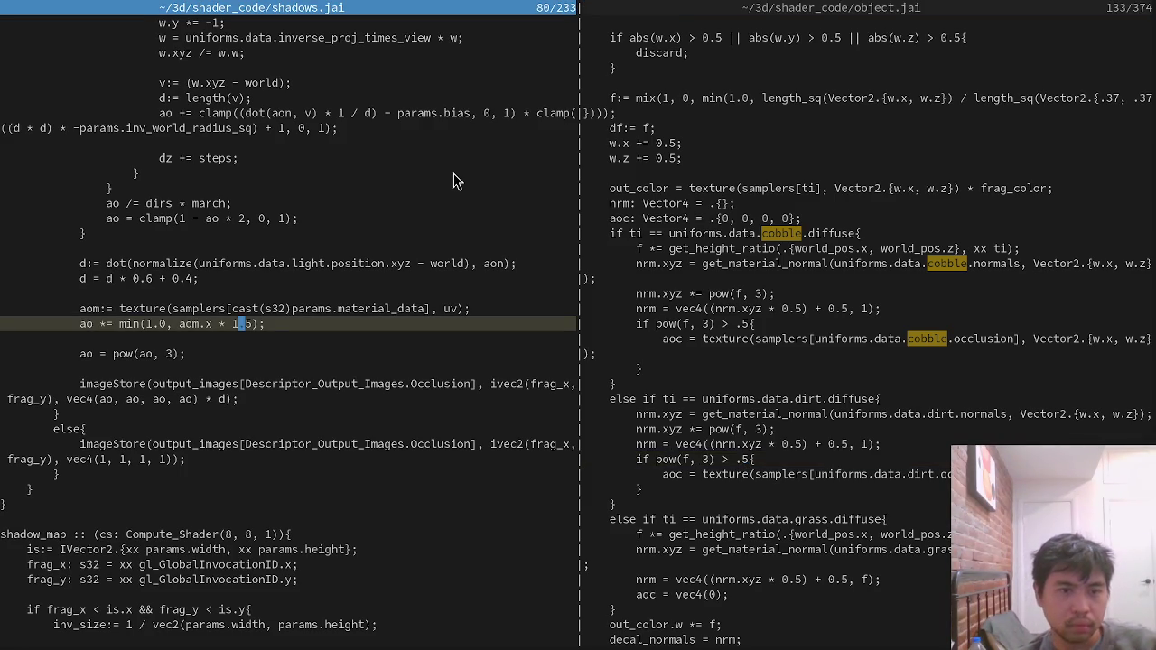
left_click(288, 324)
type("2")
key("ctrl+s")
key("alt+Tab")
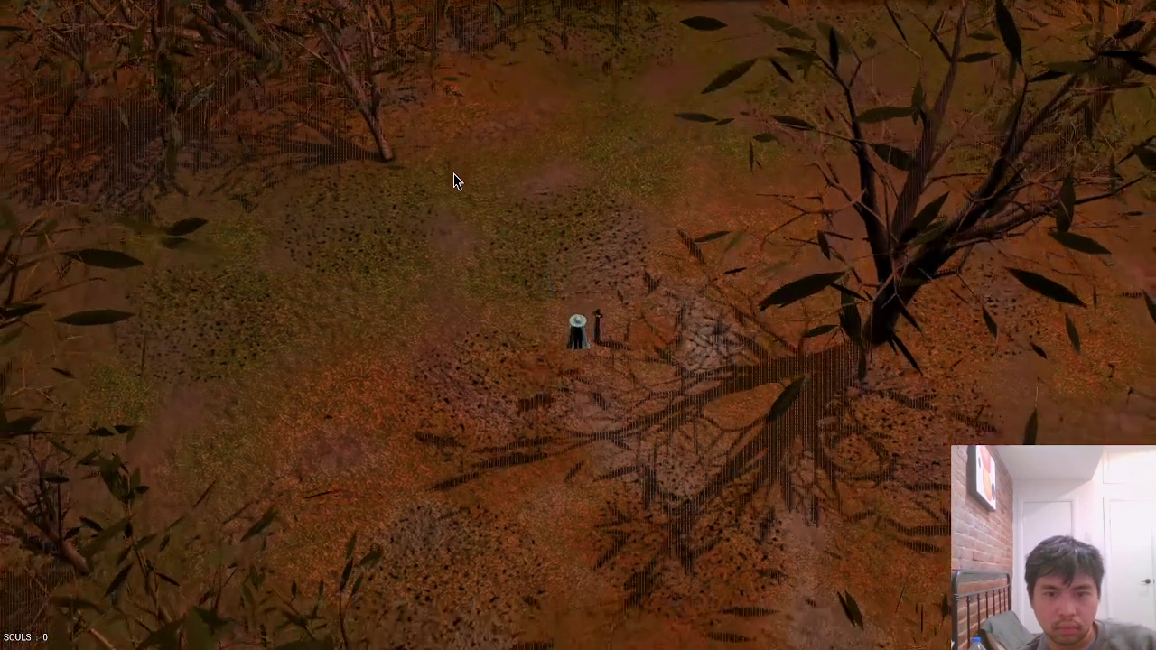
key("alt+Tab")
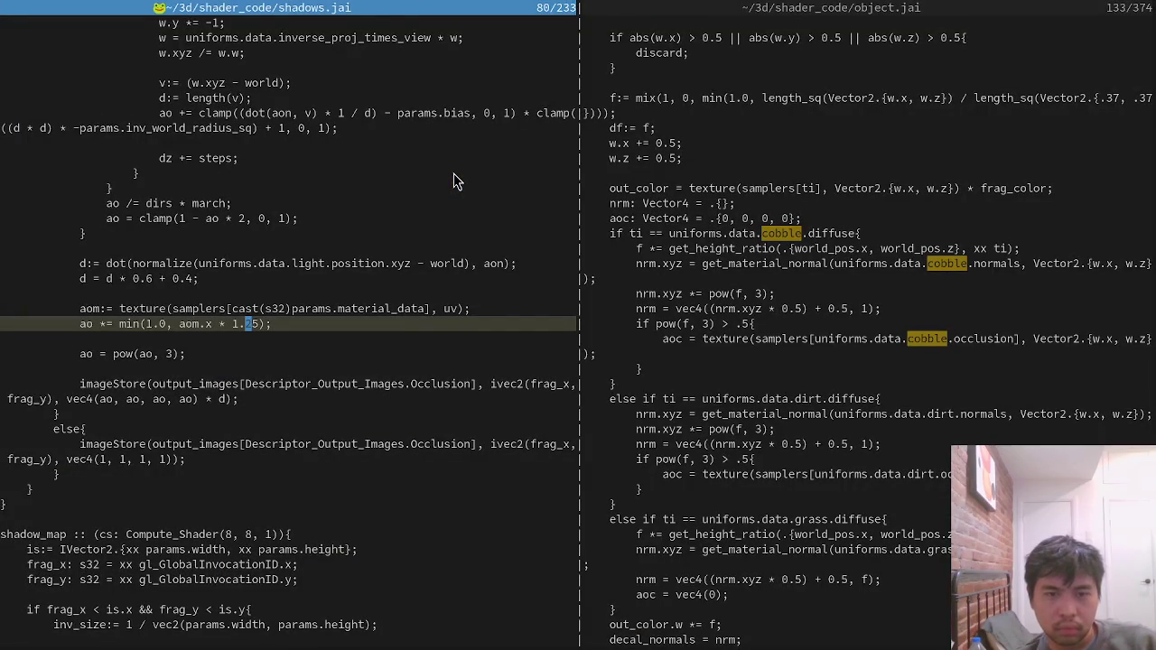
Lower the dirt threshold in object.jai, save, and compare in the game.
key("ctrl+w")
type("l2")
key("ctrl+s")
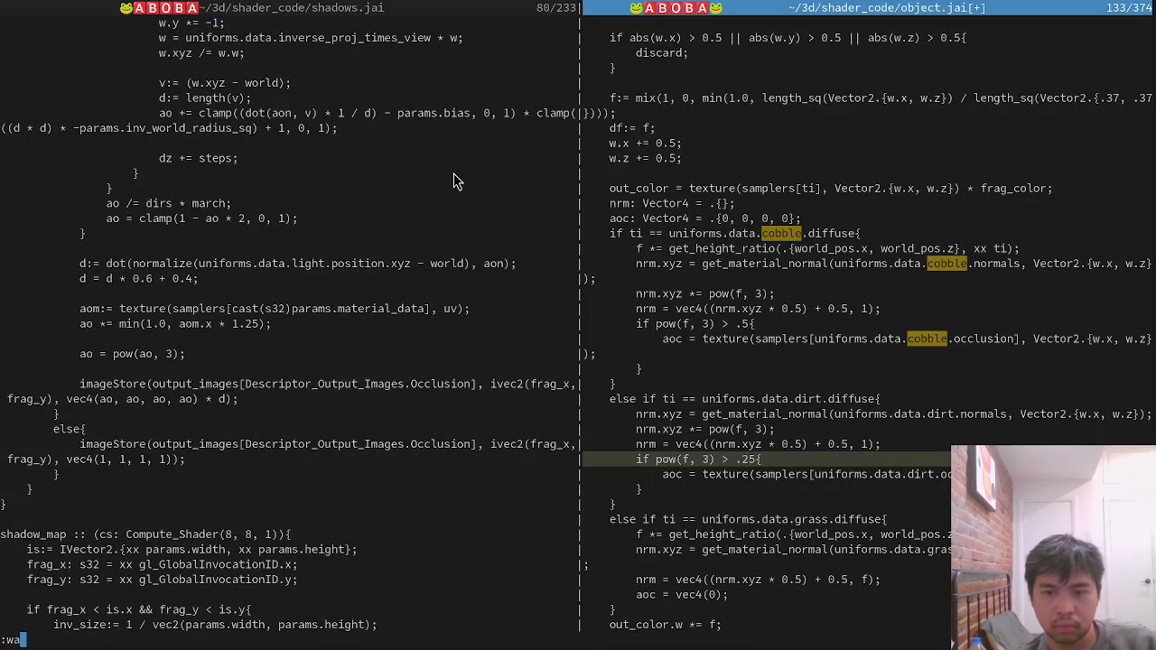
key("alt+Tab")
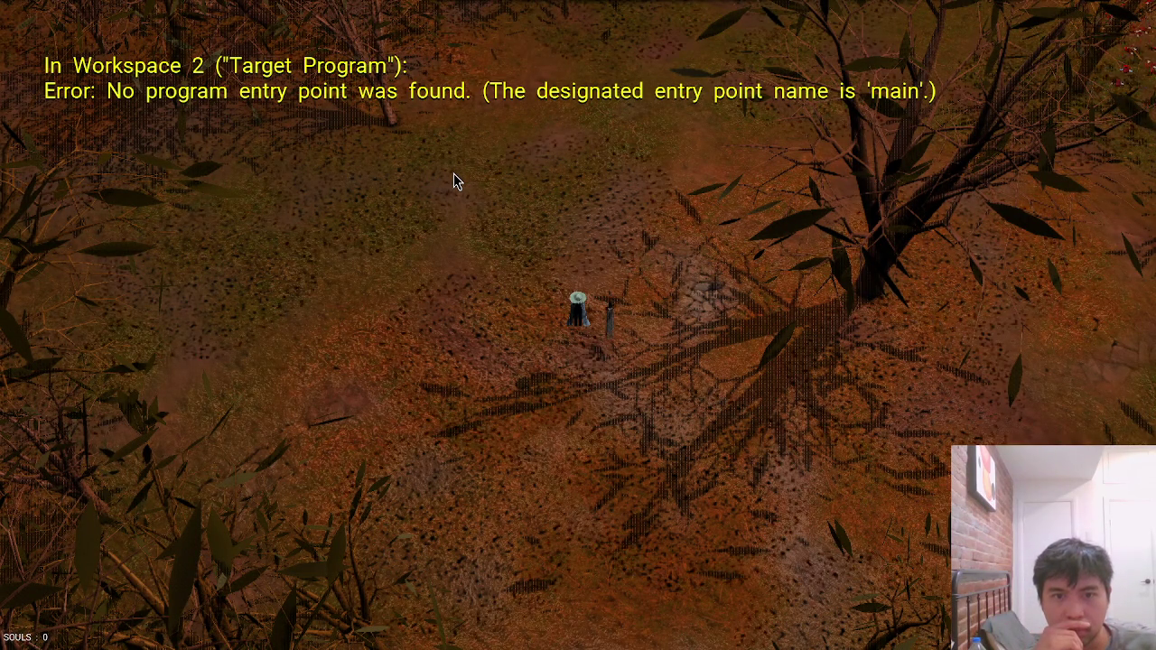
key("alt+Tab")
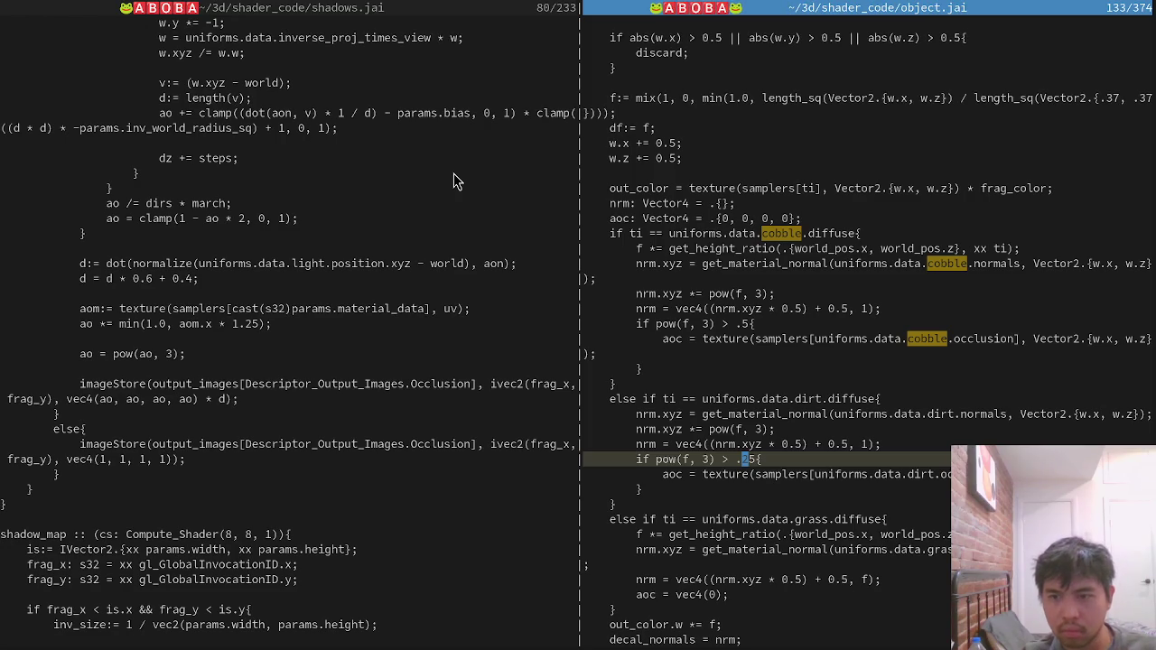
Revert the dirt threshold and set the shadows.jai occlusion factor to 1.15, then compare in-game.
key("ctrl+z")
key("ctrl+z")
key("ctrl+z")
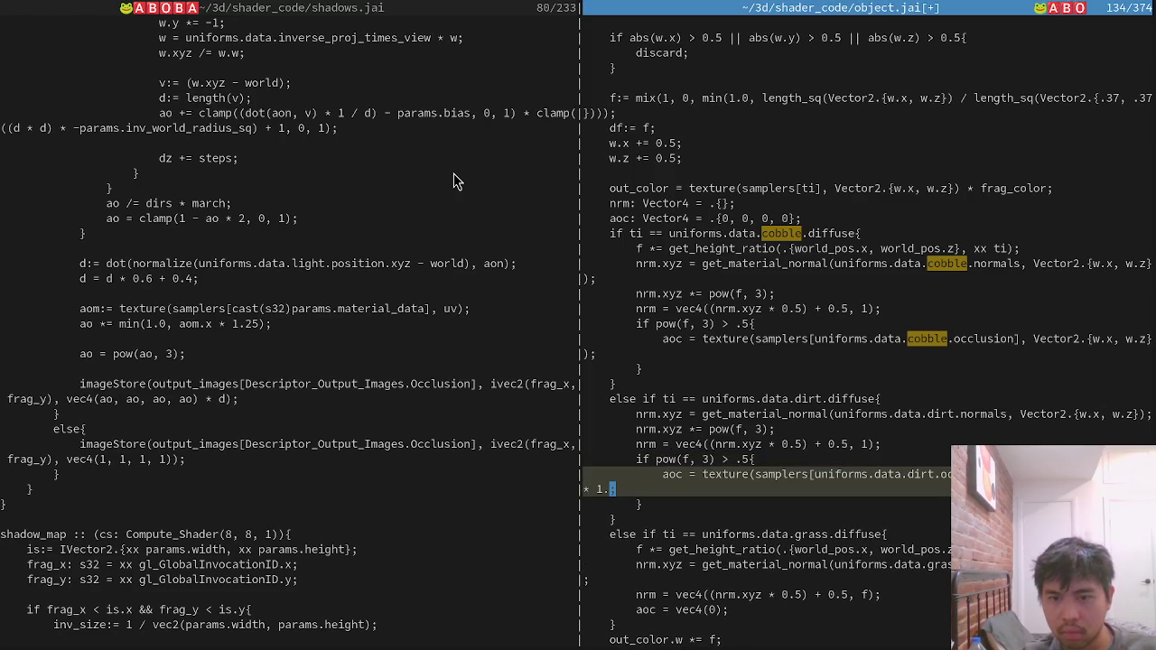
key("ctrl+y")
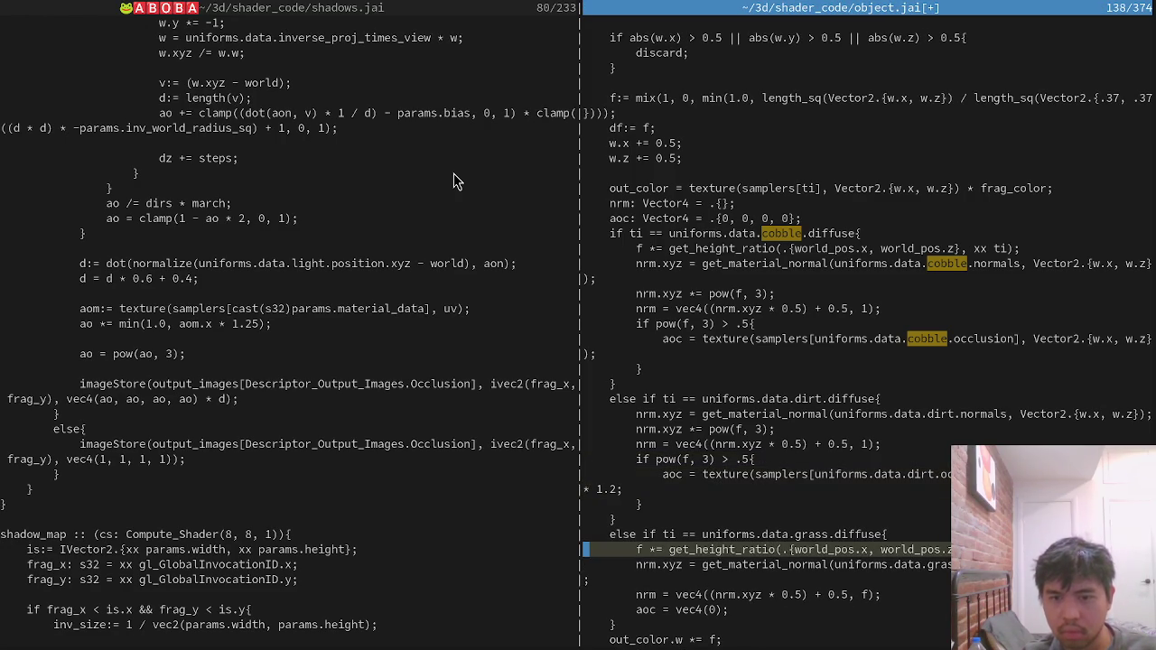
key("ctrl+y")
key("ctrl+z")
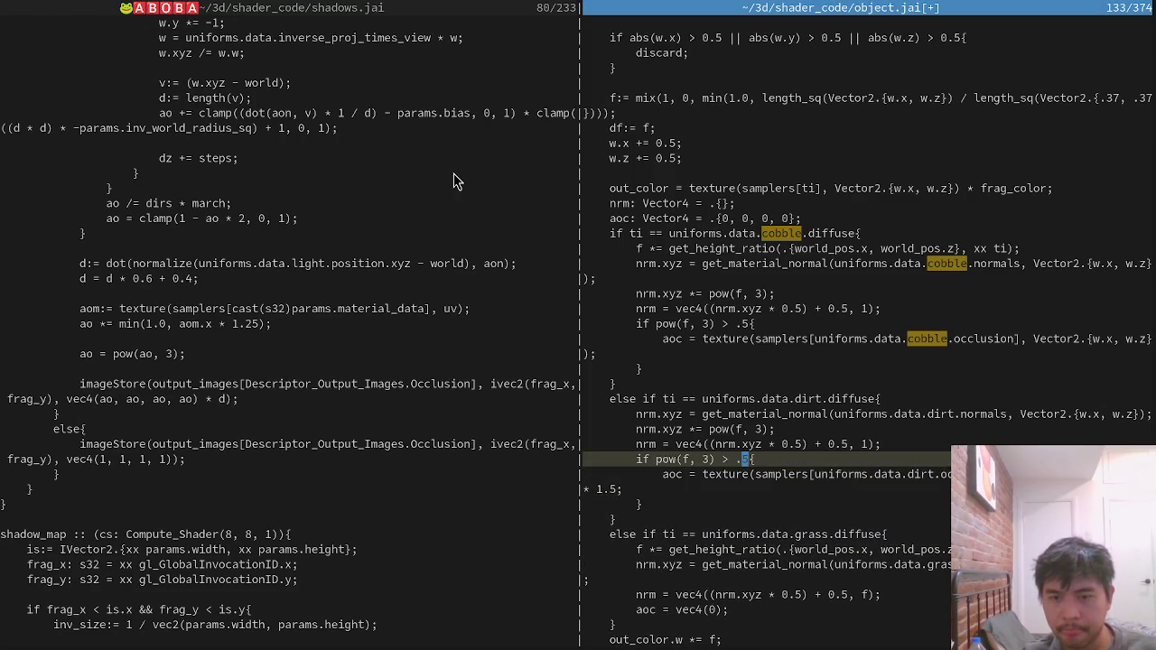
key("ctrl+z")
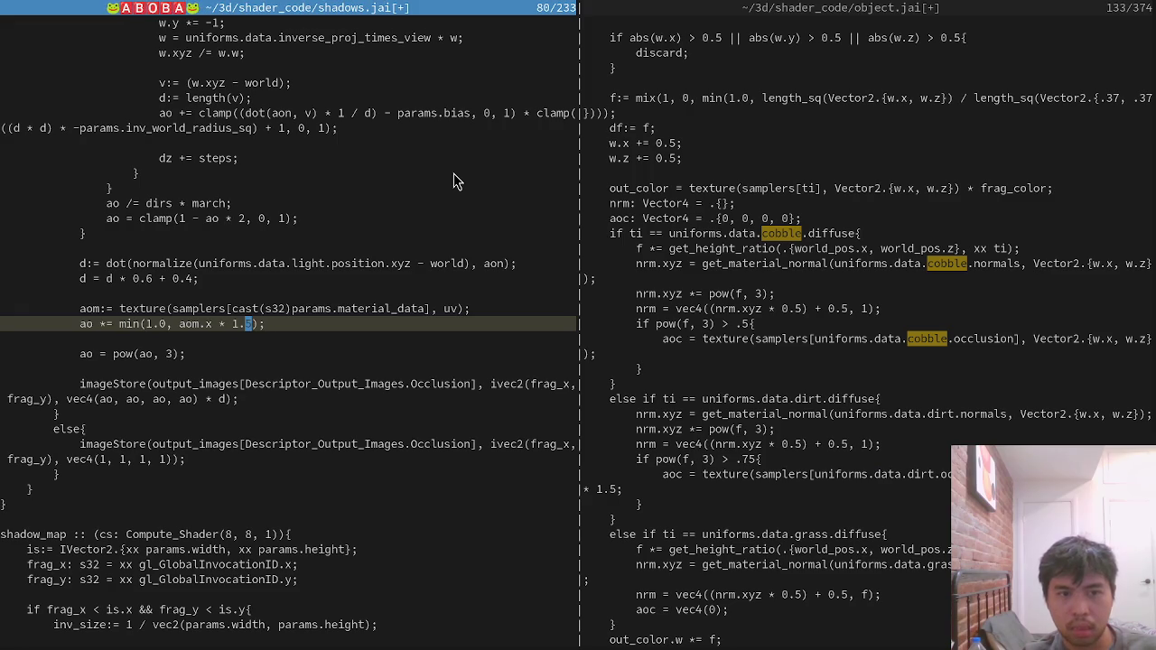
key("ctrl+s")
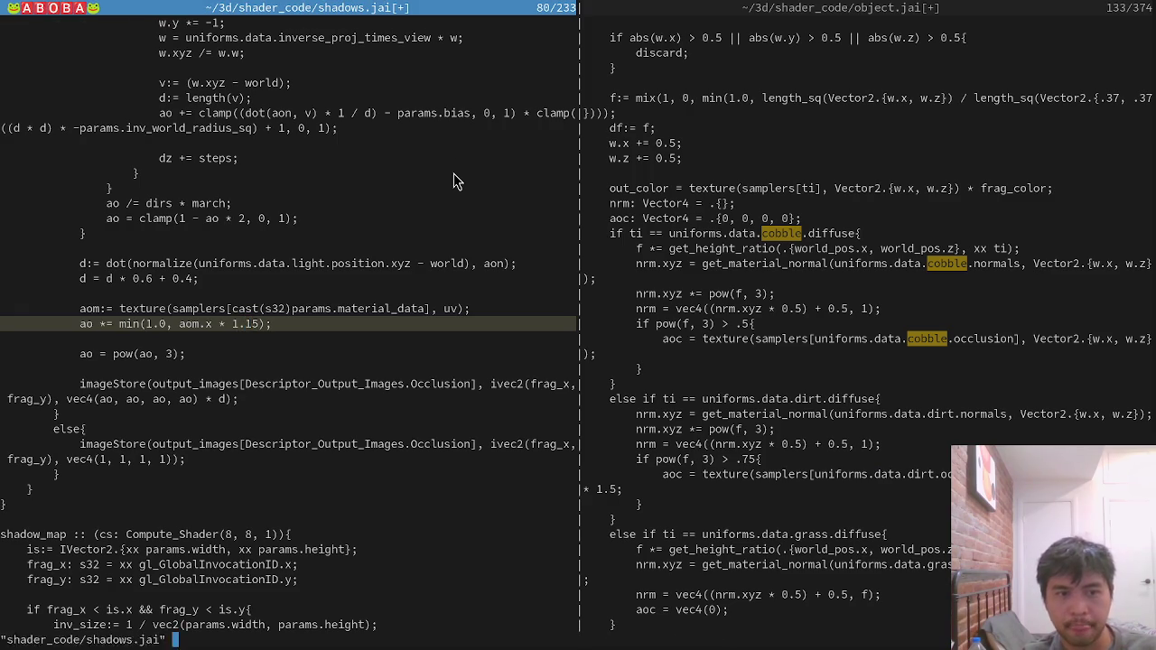
key("alt+Tab")
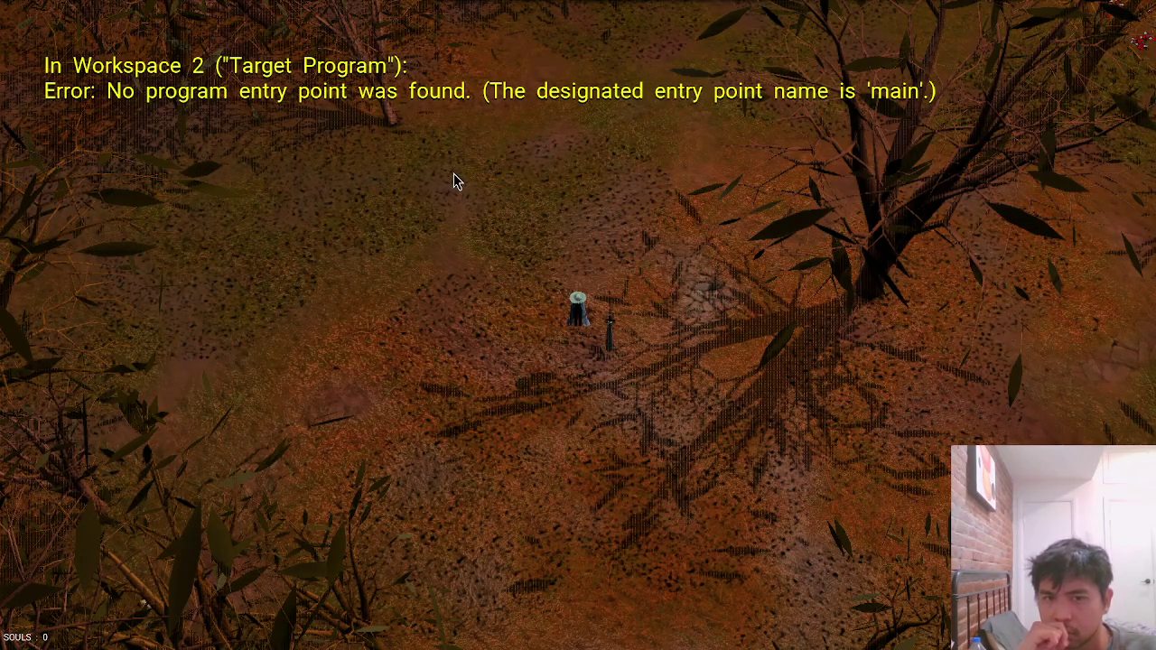
key("alt+Tab")
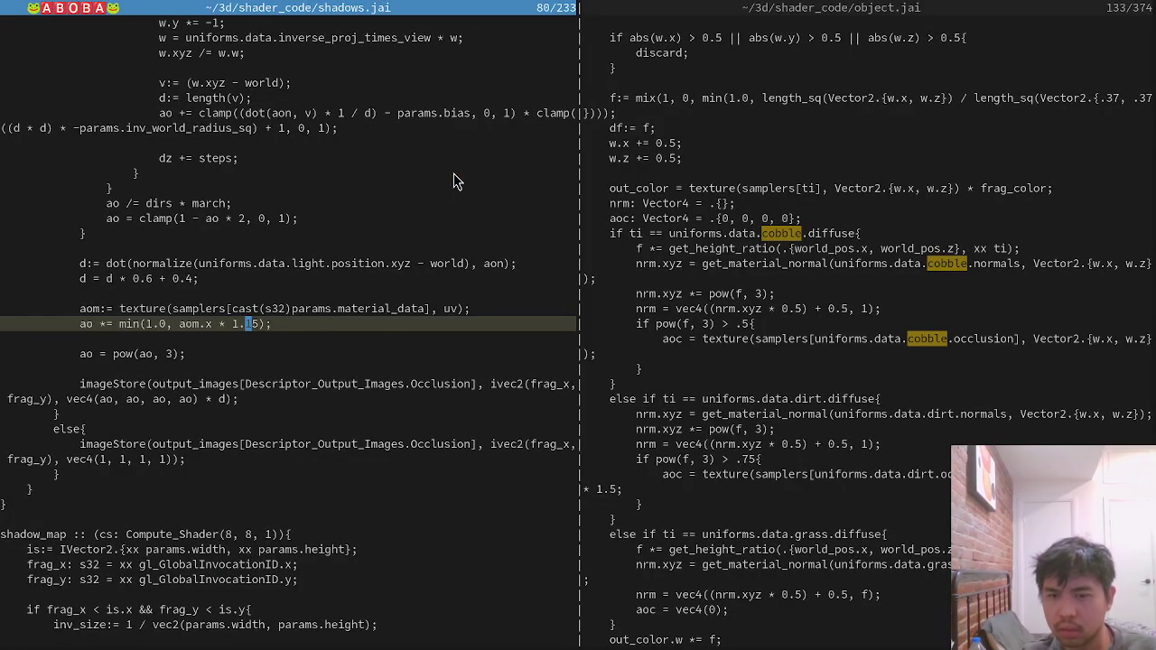
Undo and redo the object.jai dirt branch edits, restoring the multiplier digit 5.
key("ctrl+Tab")
key("ctrl+z")
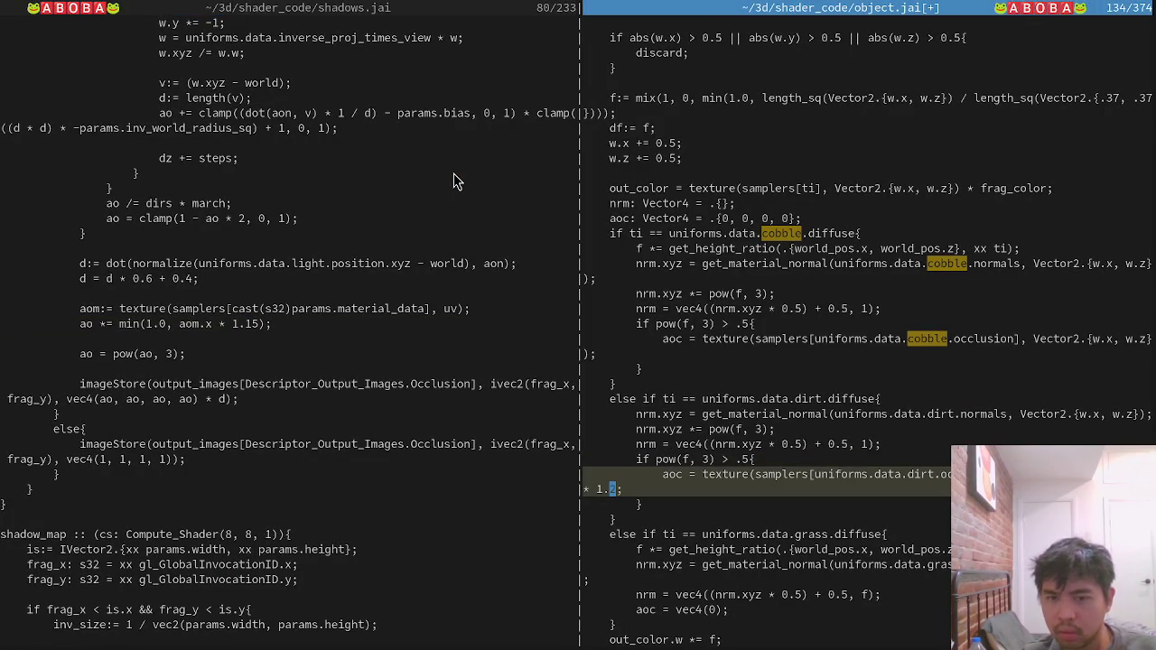
key("Down")
key("Down")
key("Down")
key("ctrl+z")
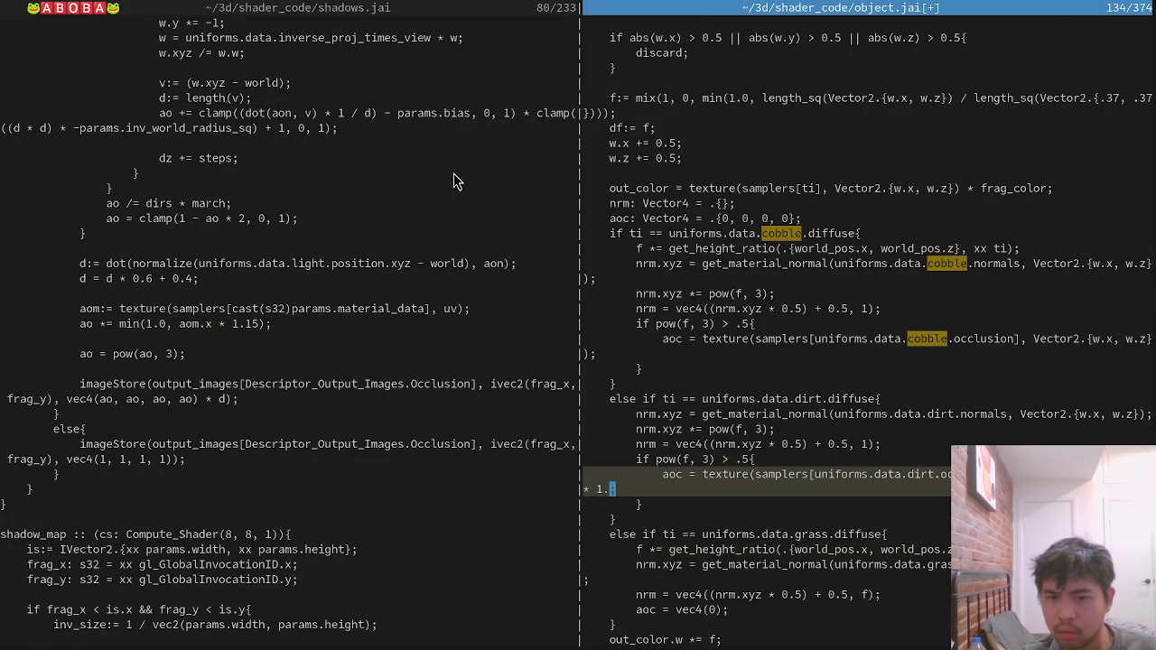
key("ctrl+z")
key("ctrl+z")
key("ctrl+z")
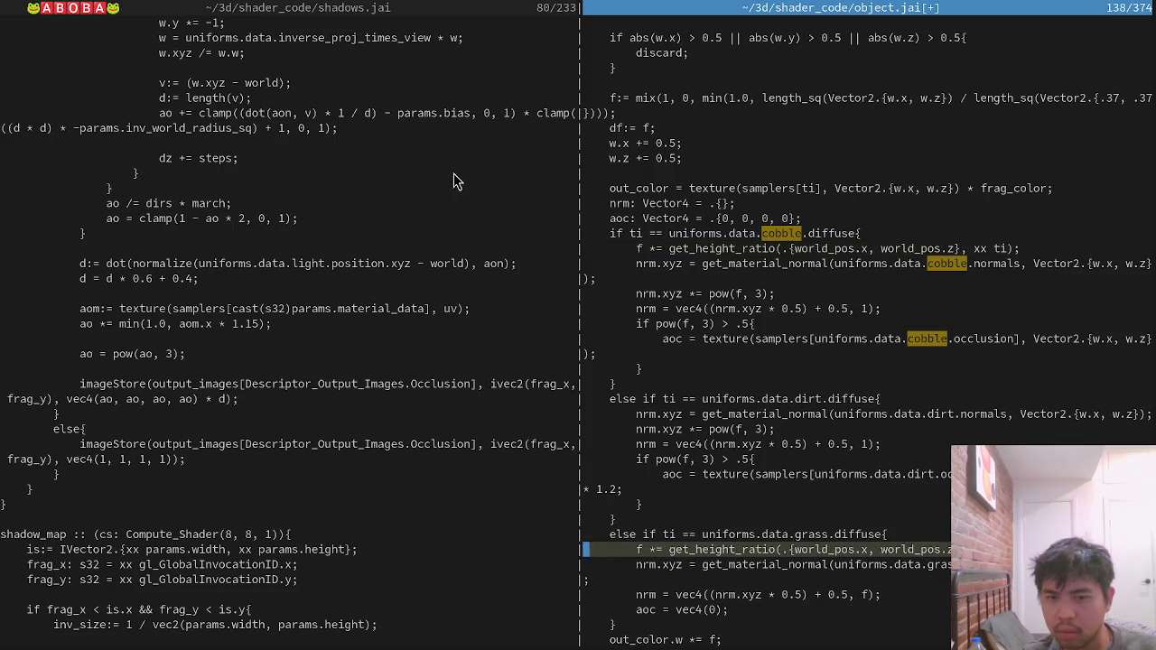
key("ctrl+shift+z")
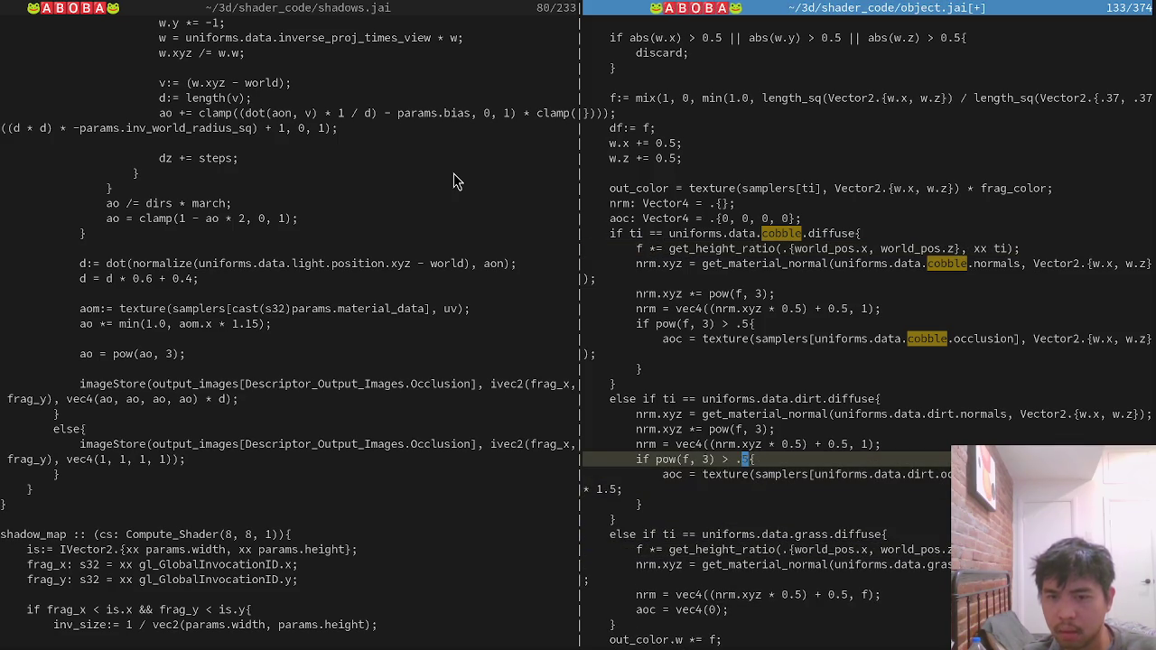
key("ctrl+shift+z")
type("5")
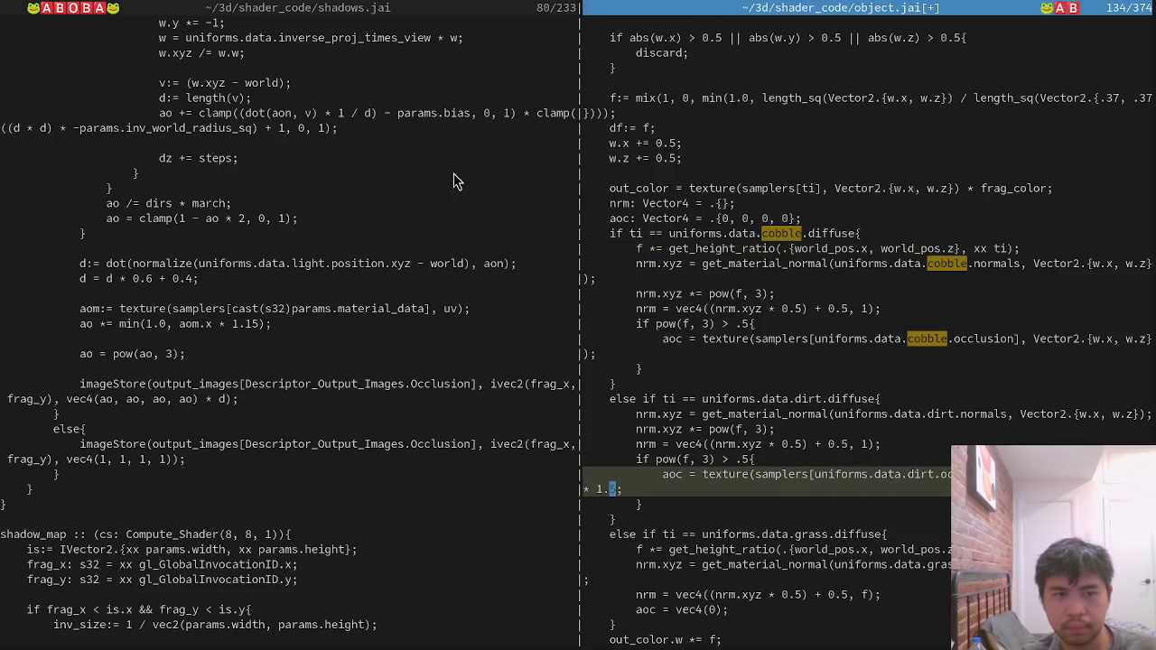
Delete '* 1.5' from the dirt occlusion line, save all with :wa, and quit the game.
key("ctrl+comma")
key("ctrl+s")
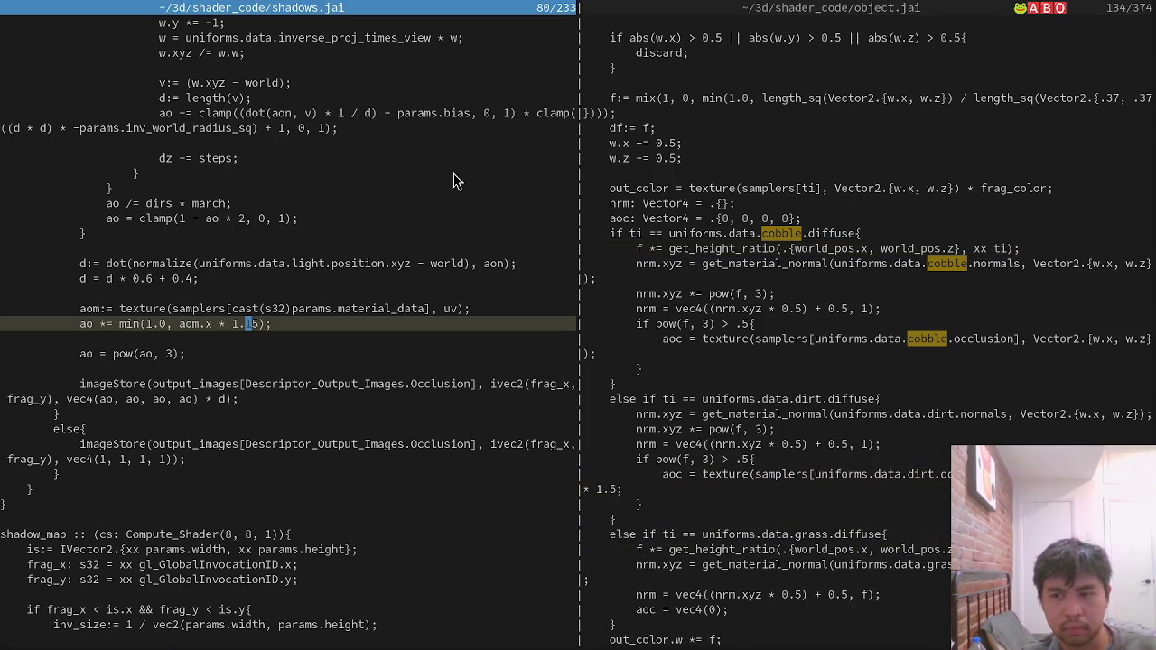
key("ctrl+comma")
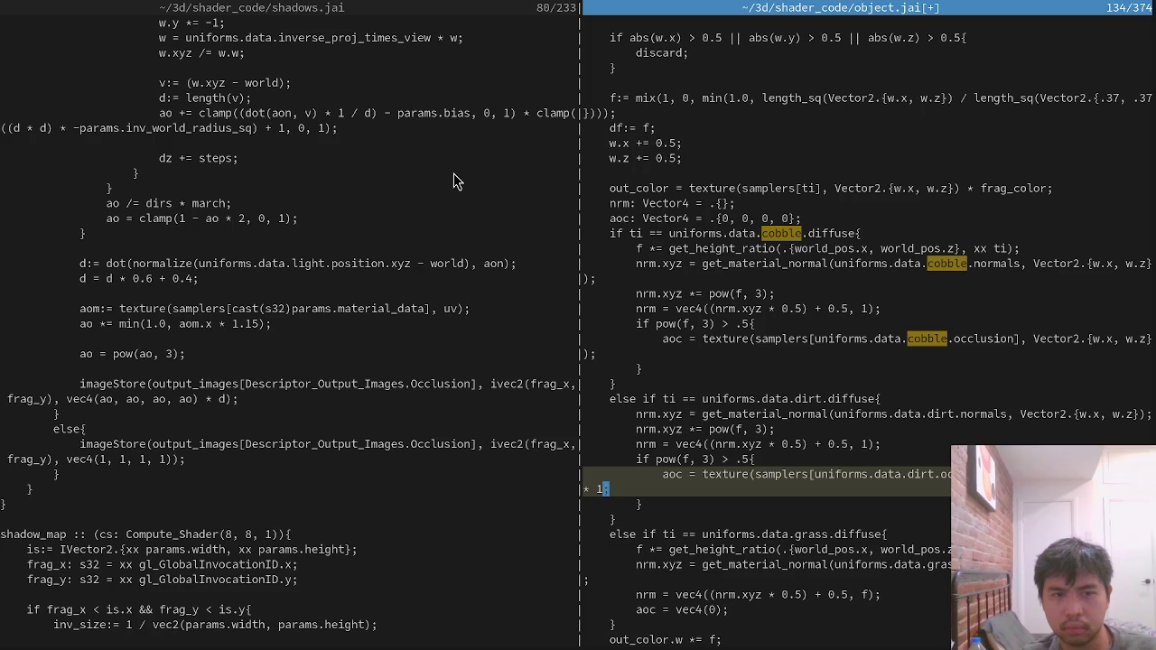
left_click(289, 640)
type(":w")
key("Return")
key("BackSpace")
key("BackSpace")
key("BackSpace")
key("BackSpace")
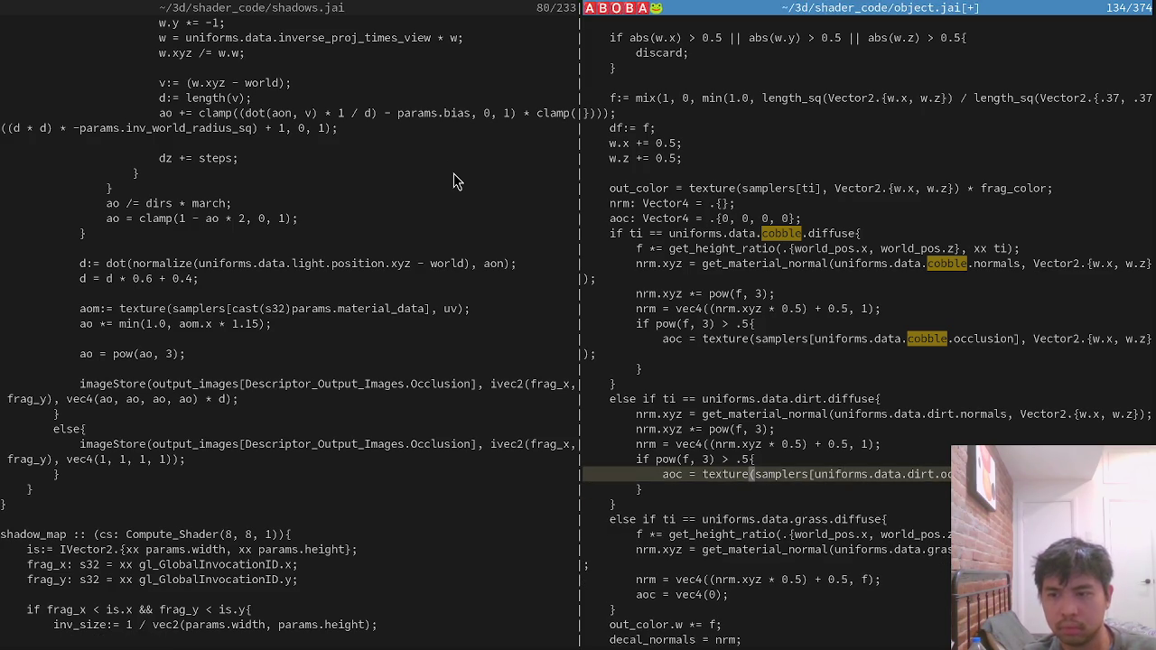
key("ctrl+s")
key("alt+Tab")
key("Escape")
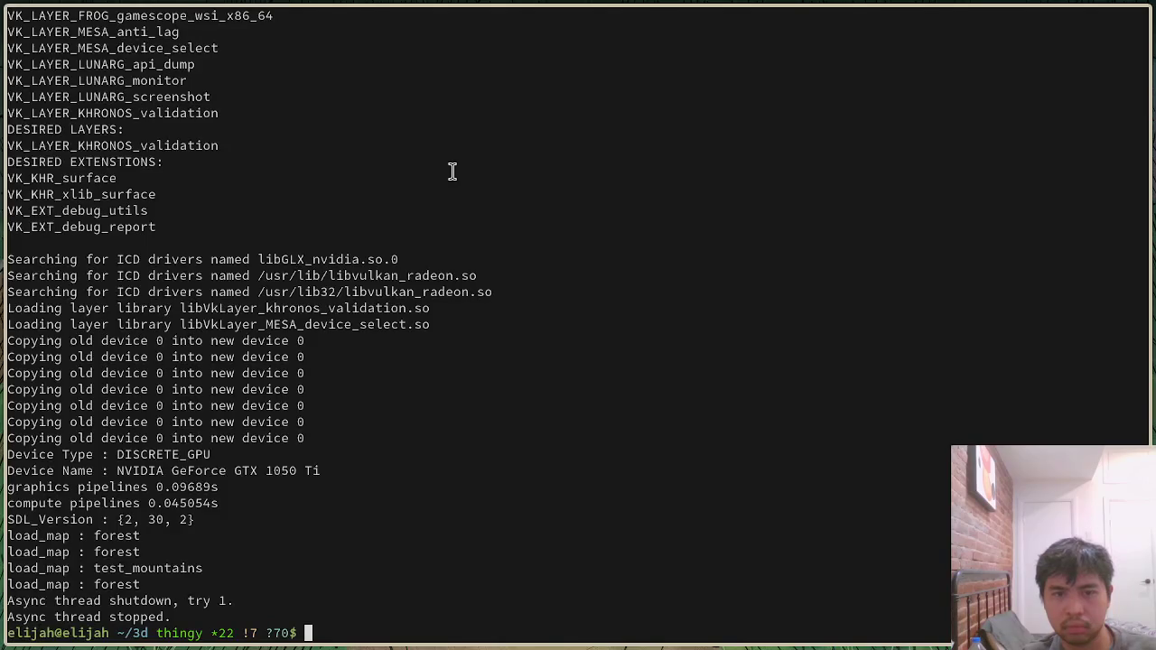
Rebuild the engine with jai-linux build.jai and check the shader compile output.
key("Up")
key("Return")
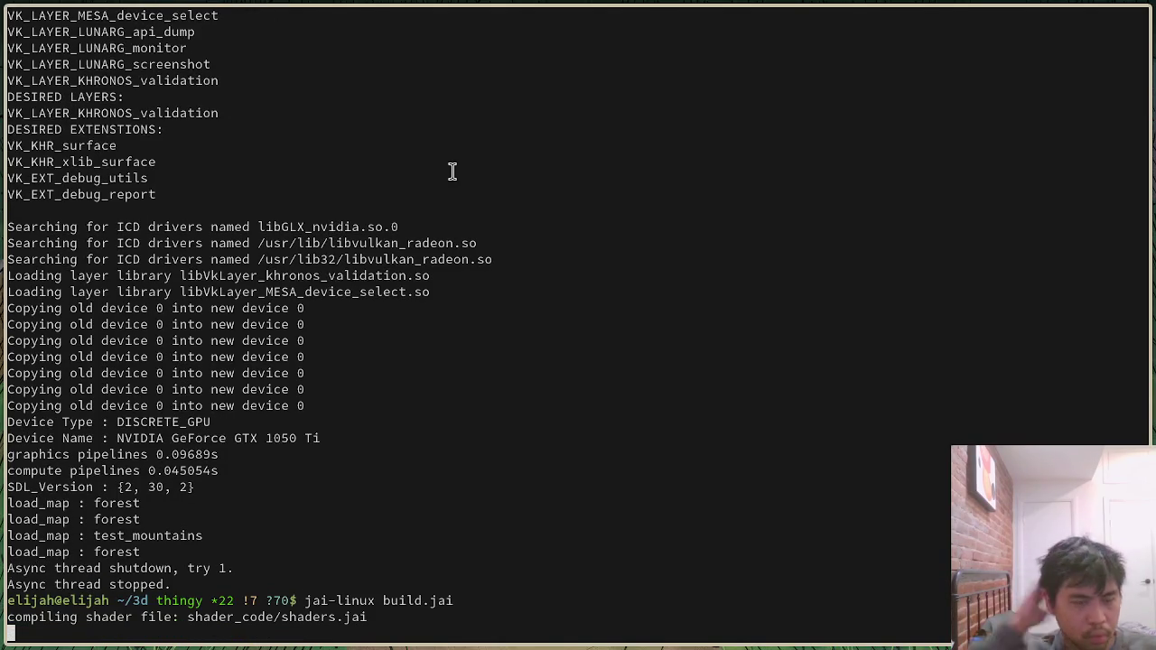
key("alt+Tab")
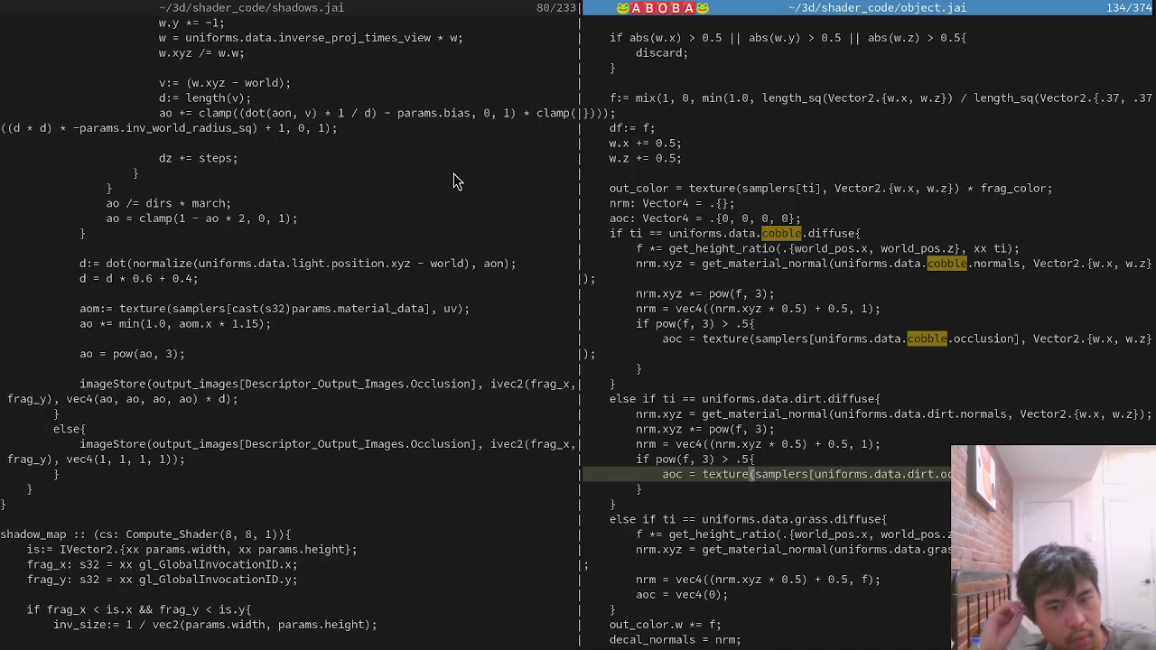
key("alt+Tab")
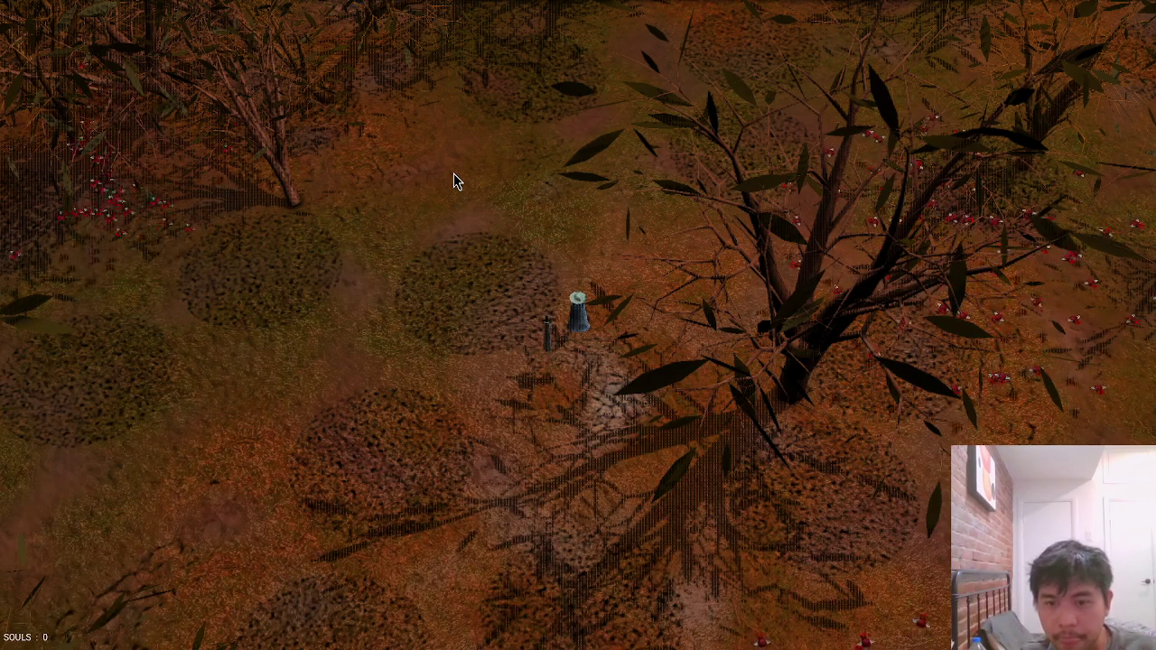
key("alt+Tab")
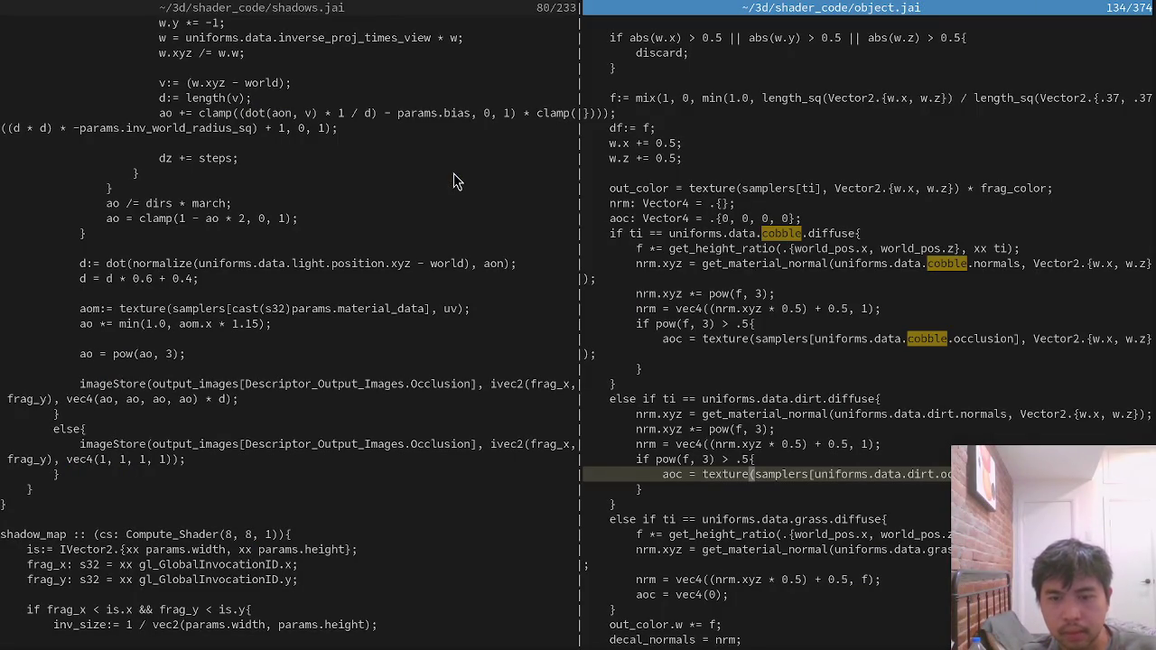
Comment out the dirt branch's if pow/aoc lines in object.jai with // and save all.
key("k")
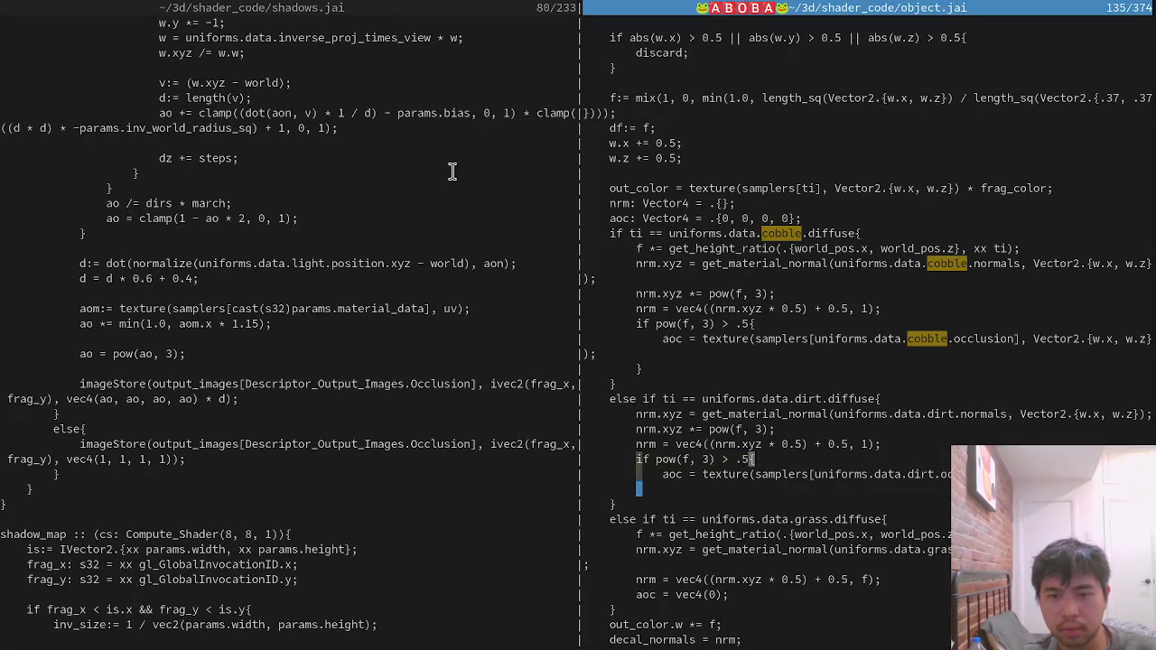
key("g")
key("c")
key("2")
key("j")
key("Return")
Walk the character around the forest to confirm the dark blotchy dirt patches are gone.
key("alt+Tab")
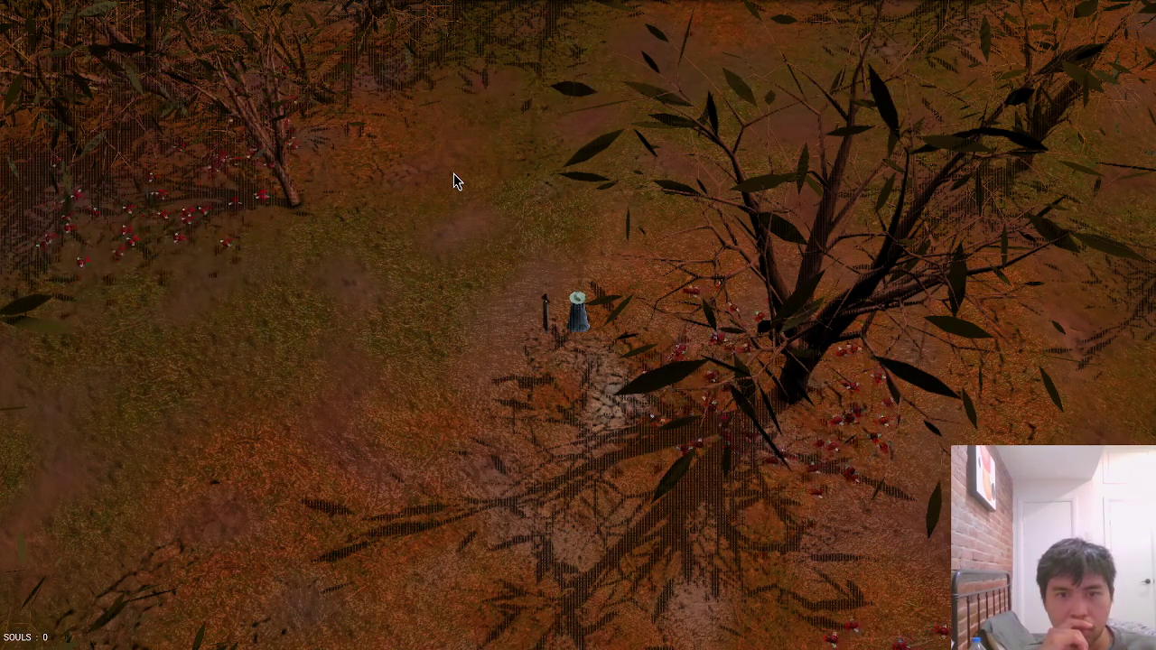
key("w")
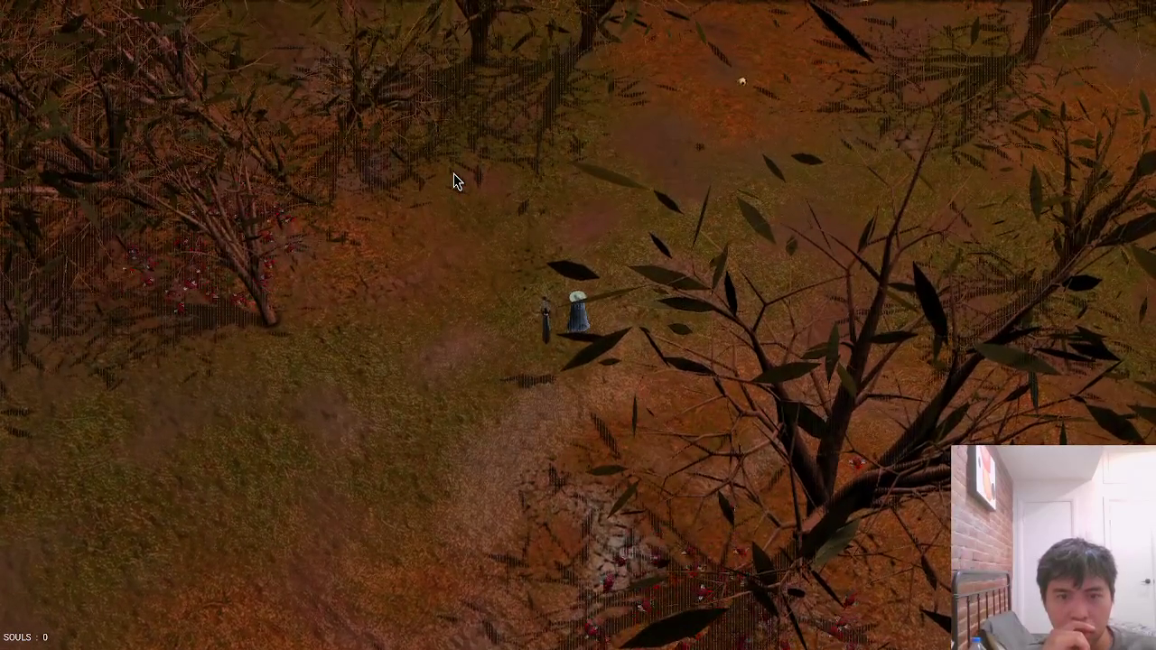
key("w")
key("s")
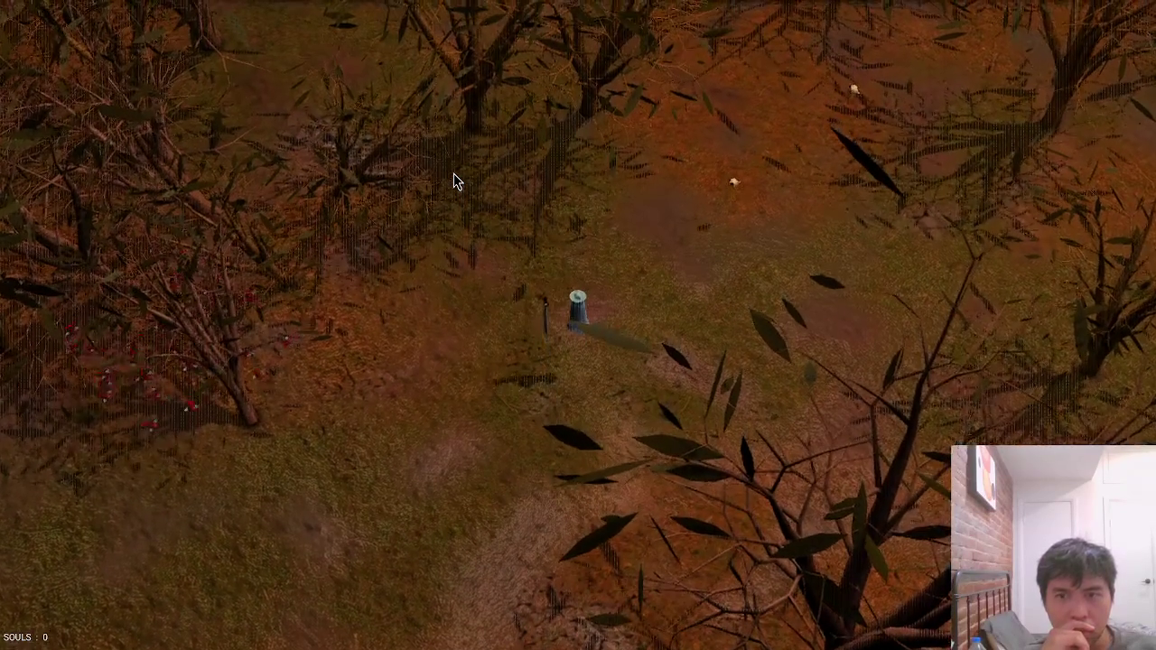
key("s")
key("a")
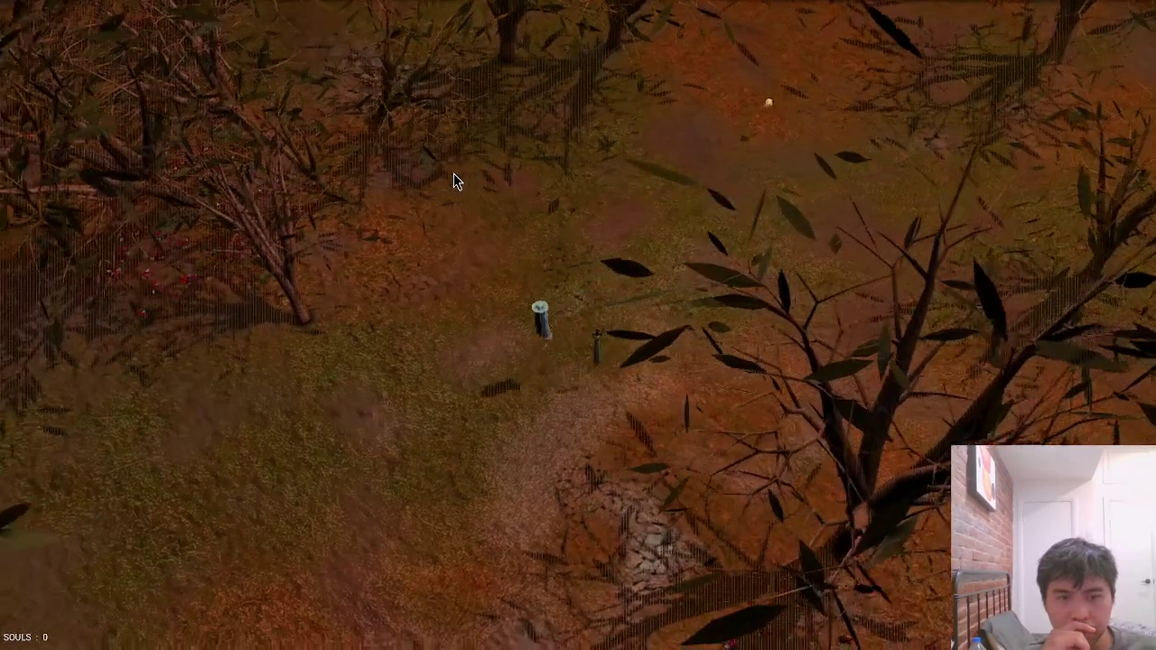
key("s")
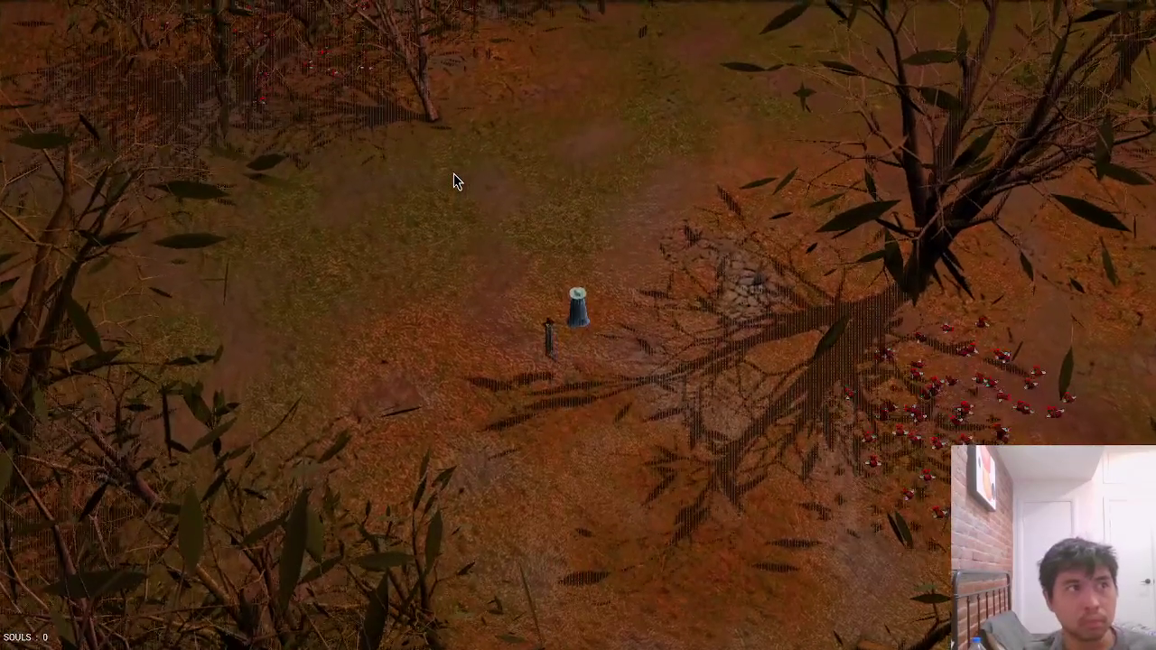
key("alt+Tab")
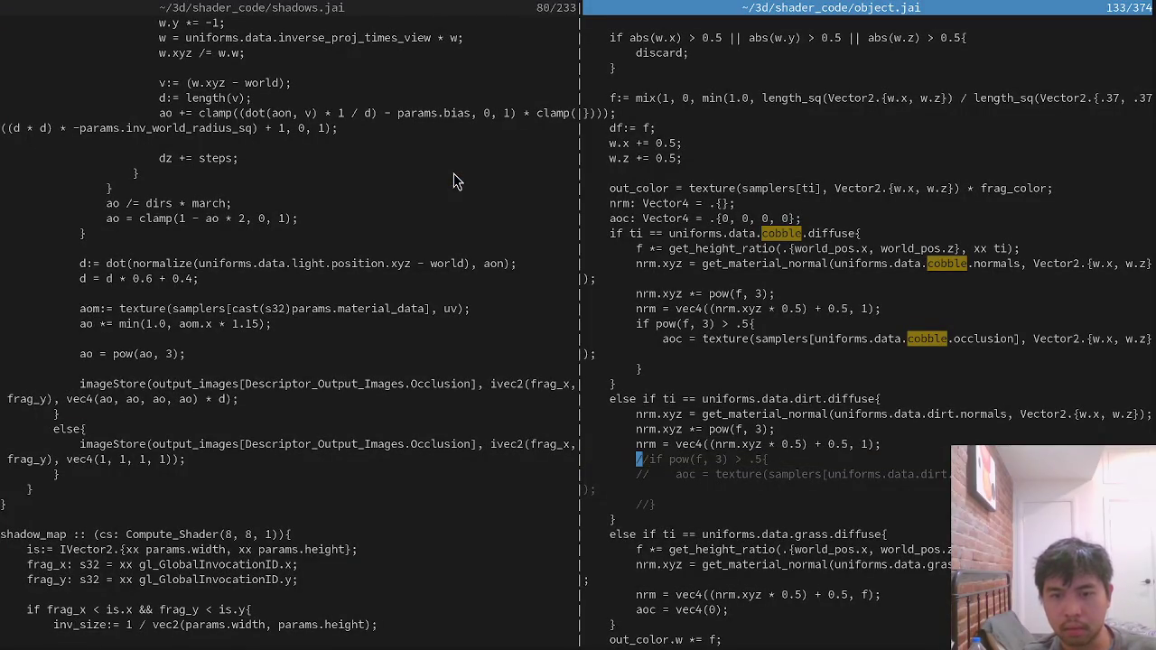
Uncomment the dirt occlusion block, restoring pow(f, 3) > .5, save, and test in the game.
key("d")
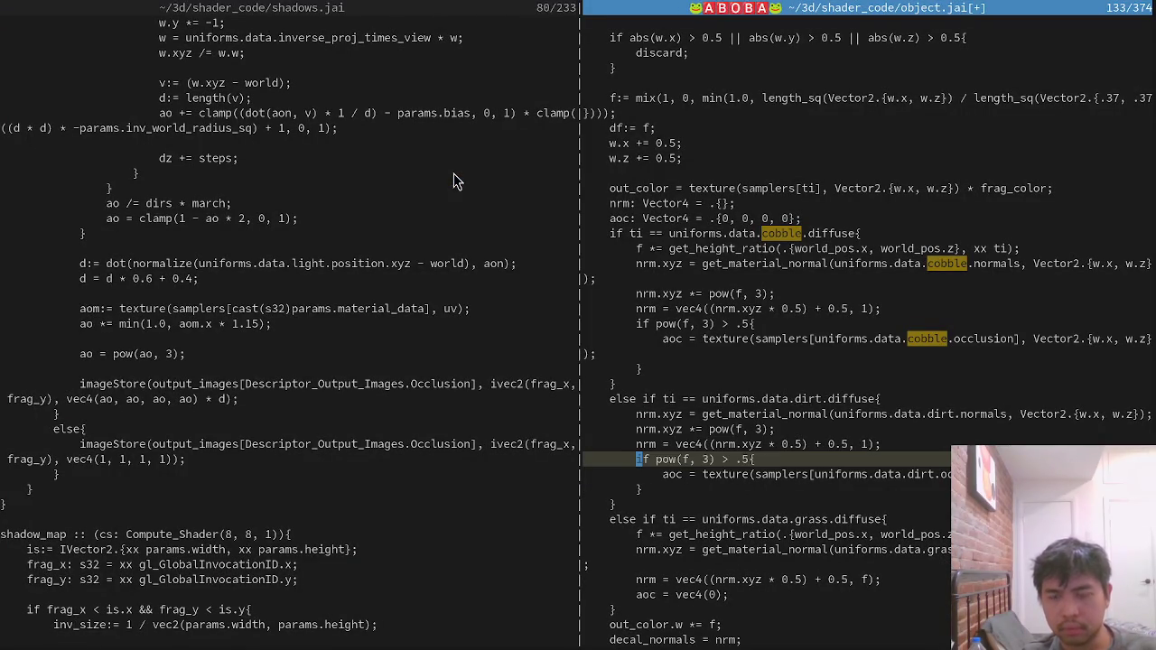
type("7")
key("j")
key("k")
key("h")
key("ctrl+s")
key("alt+Tab")
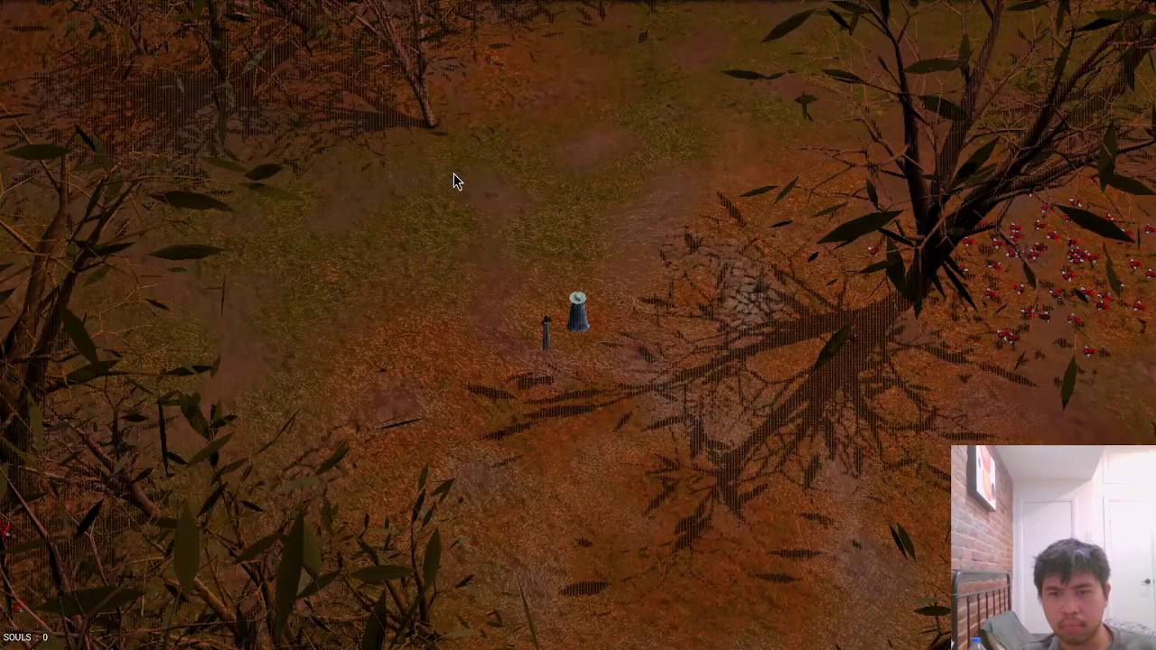
key("alt+Tab")
key("alt+Tab")
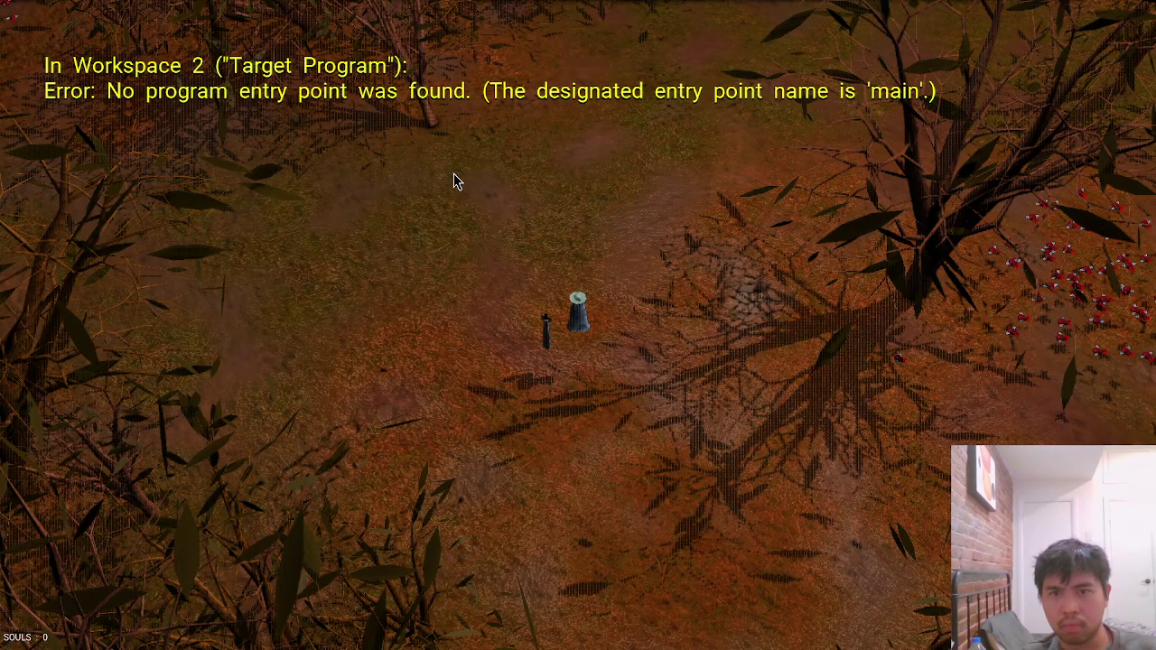
key("alt+Tab")
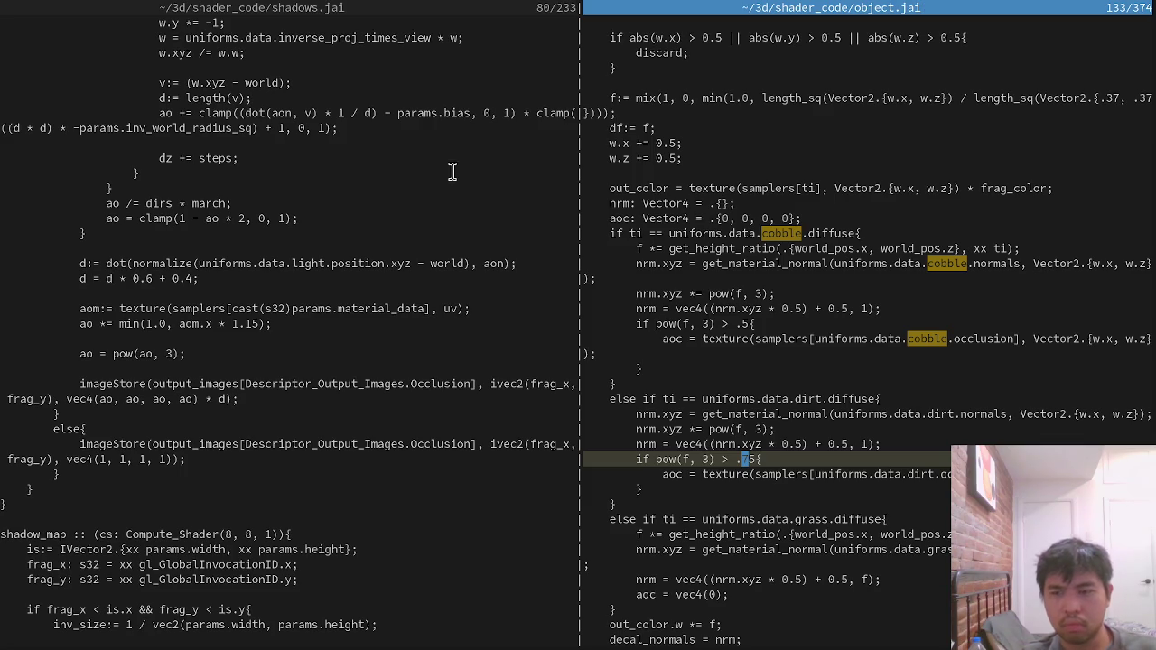
Try dirt thresholds .75 and .7, saving and walking through the forest in-game each time.
key("Down")
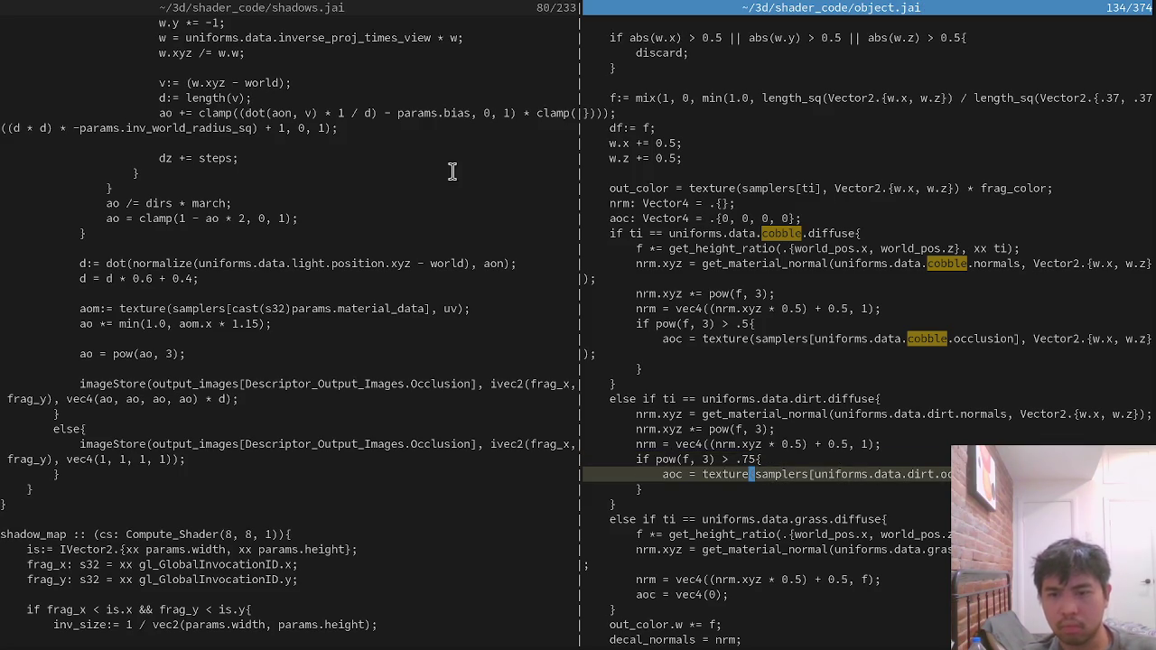
key("ctrl+s")
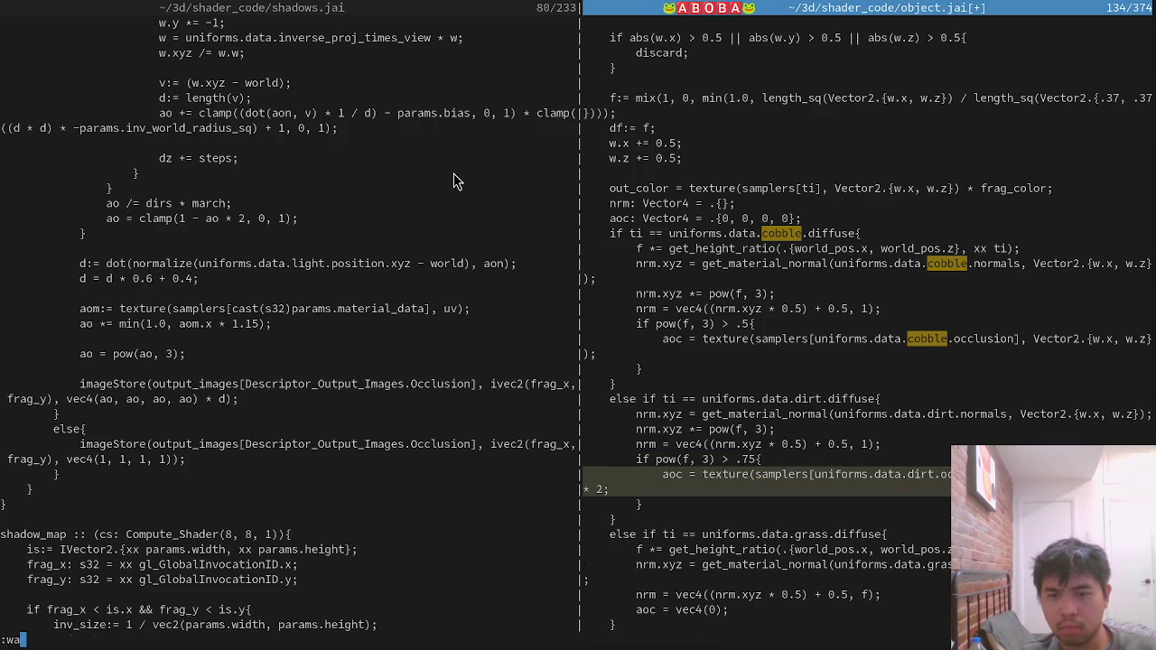
key("alt+Tab")
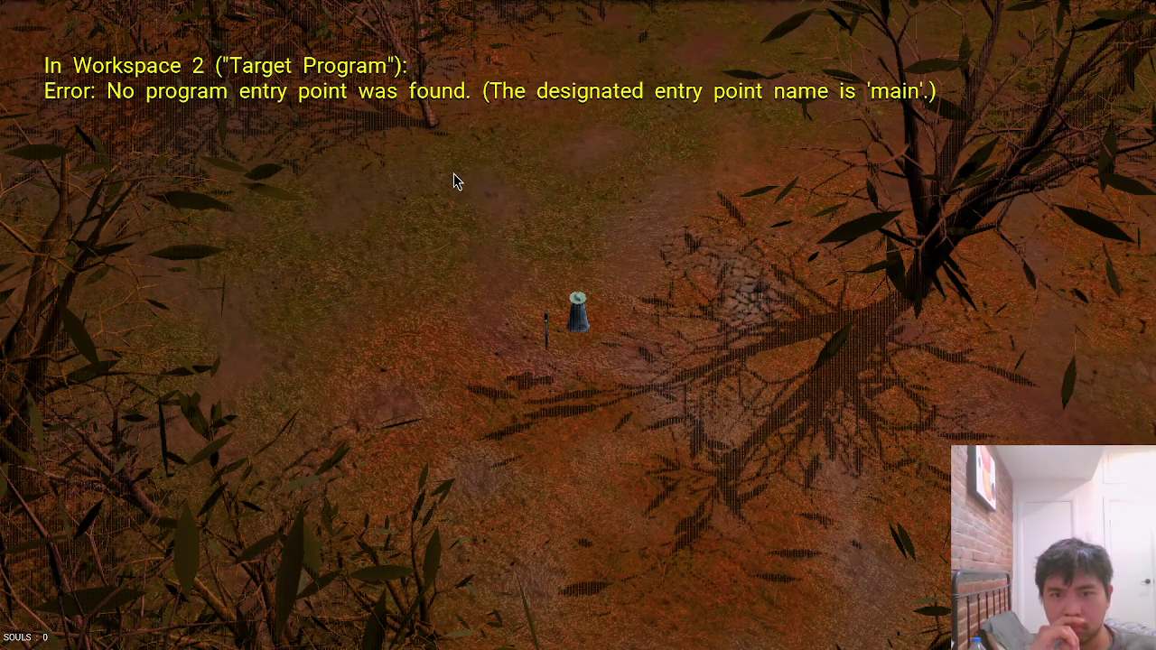
key("alt+Tab")
key("Down")
key("Down")
key("Down")
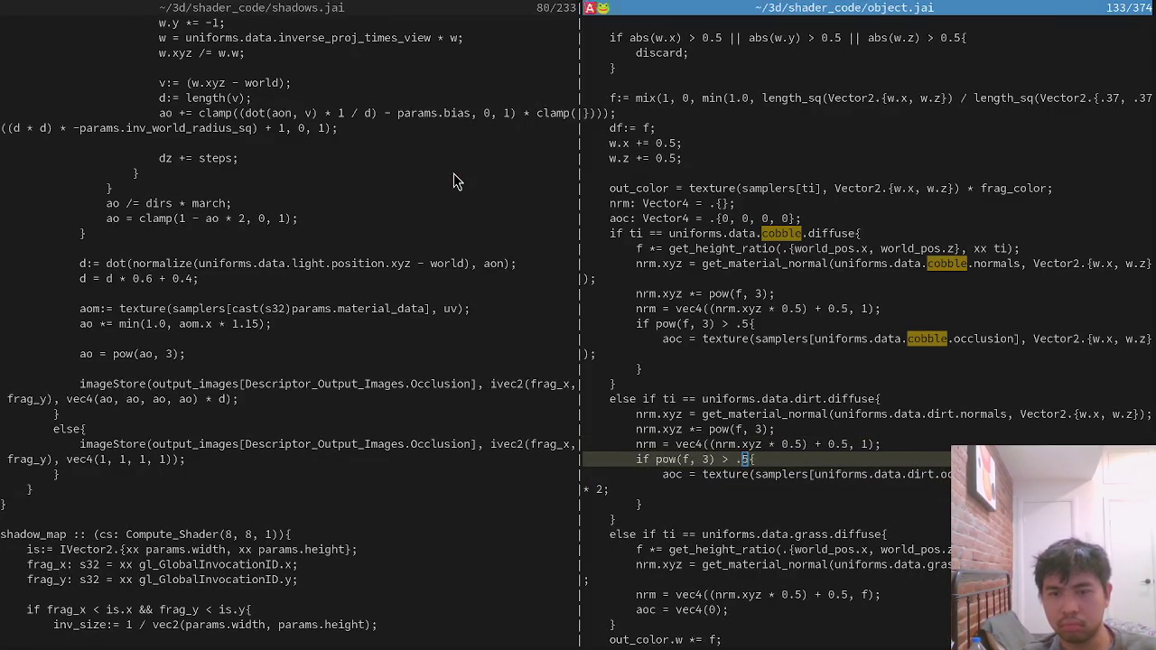
key("alt+Tab")
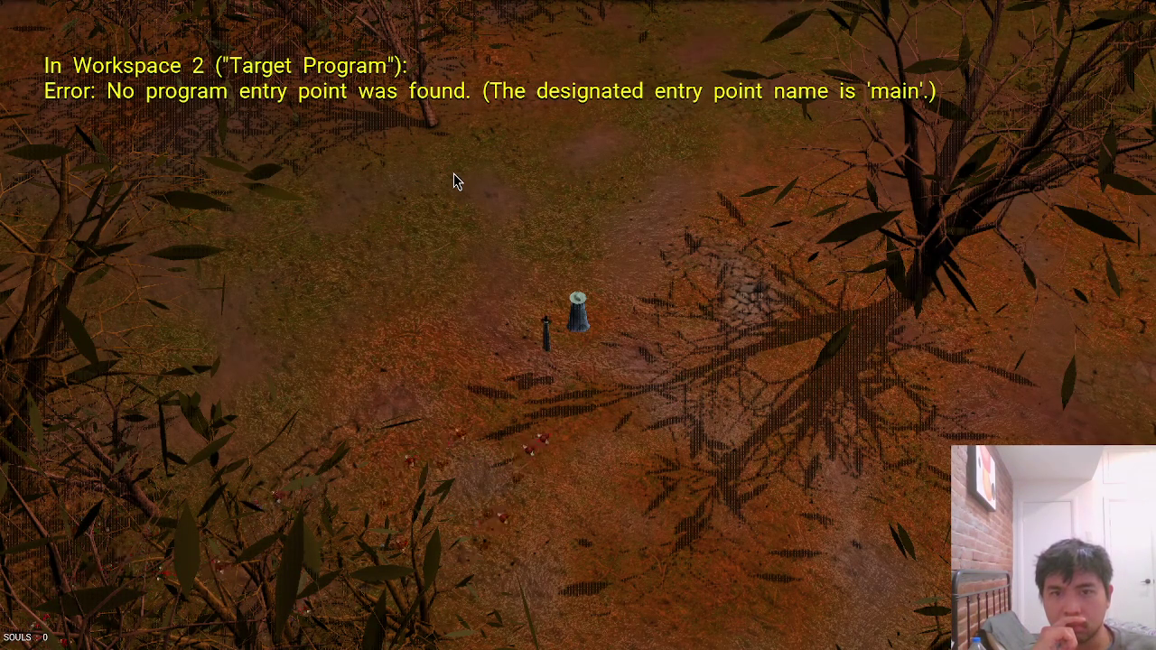
key("w")
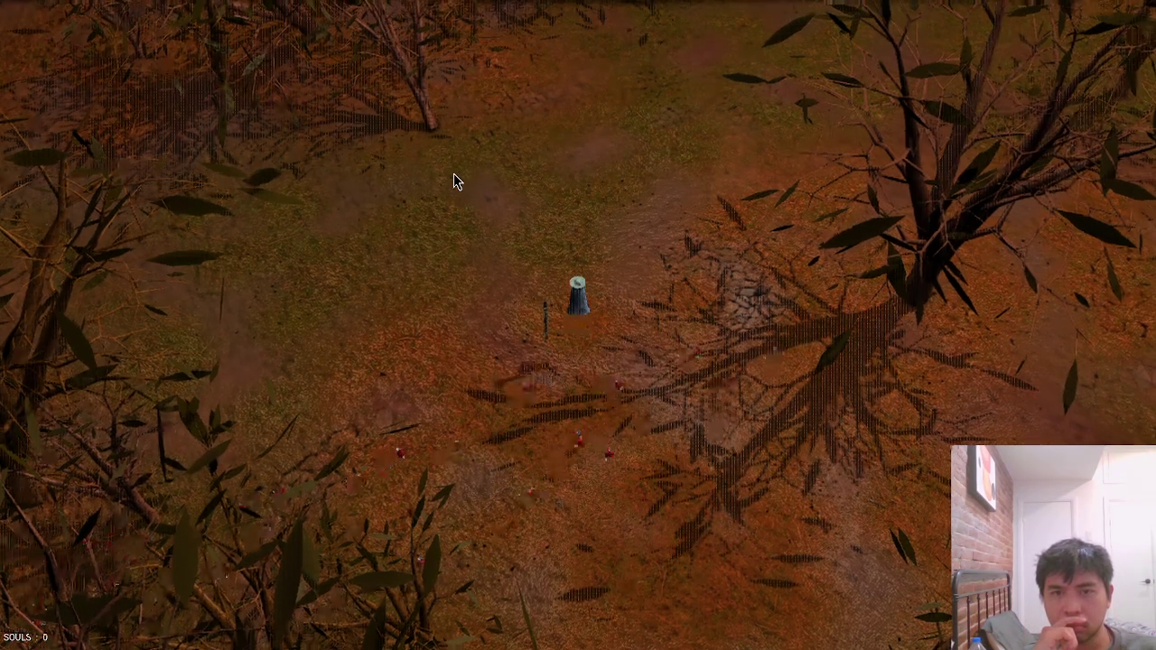
key("alt+Tab")
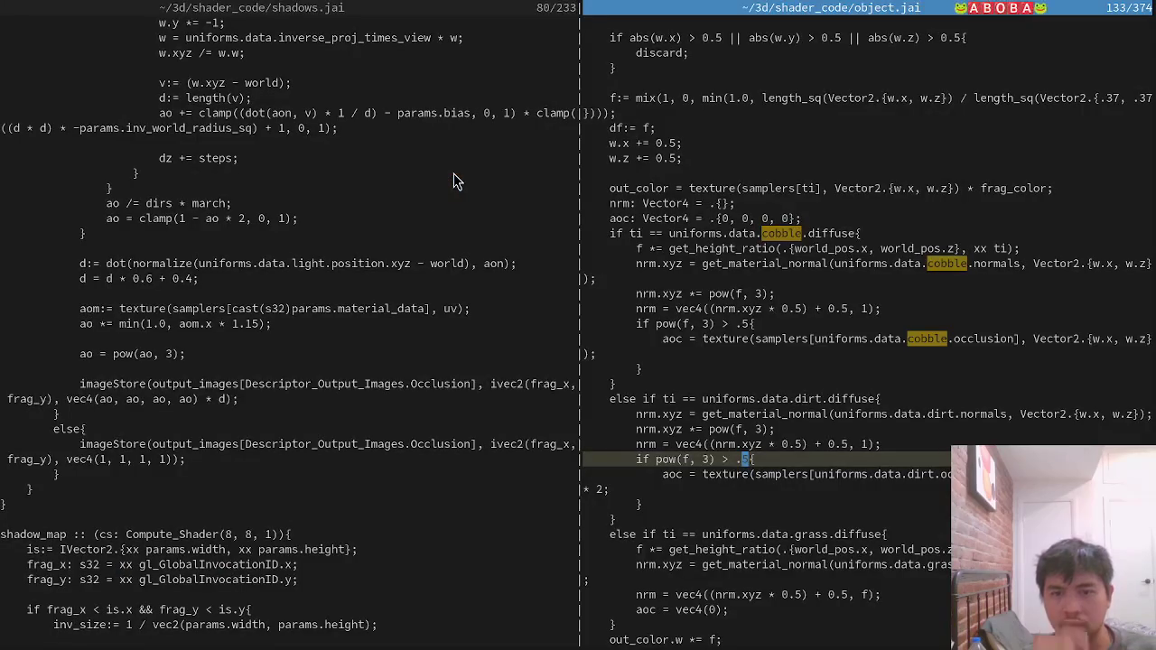
Restore the .5 threshold, append * 1.5 to the aoc line, save, and test near cracked ground.
key("Down")
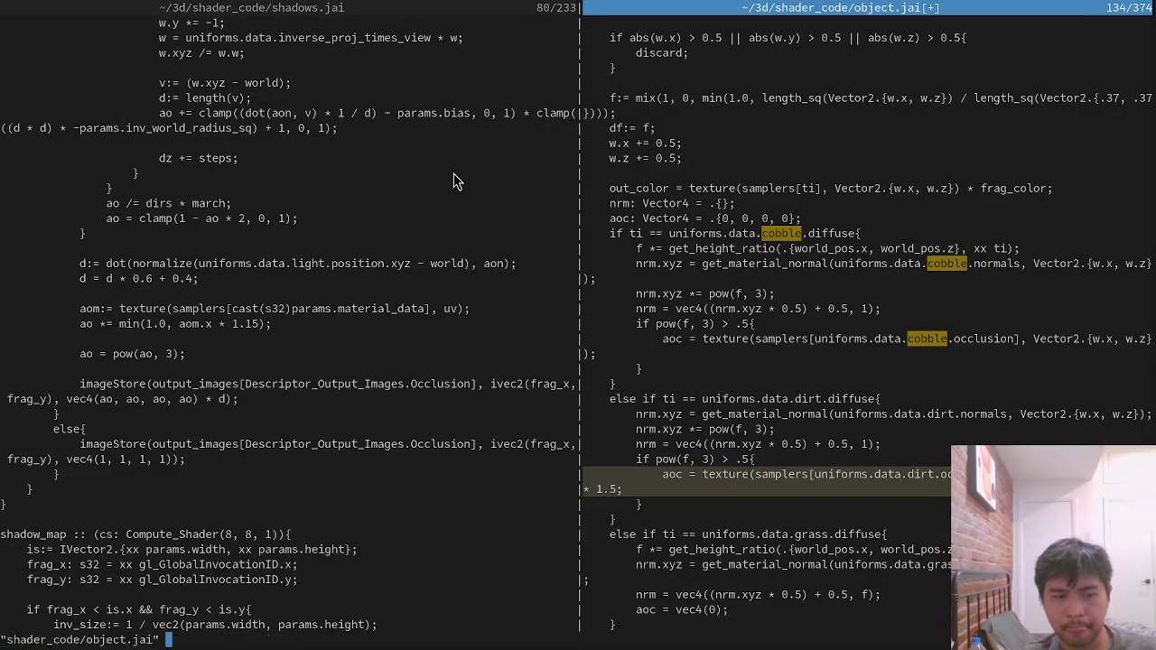
key("Return")
key("alt+Tab")
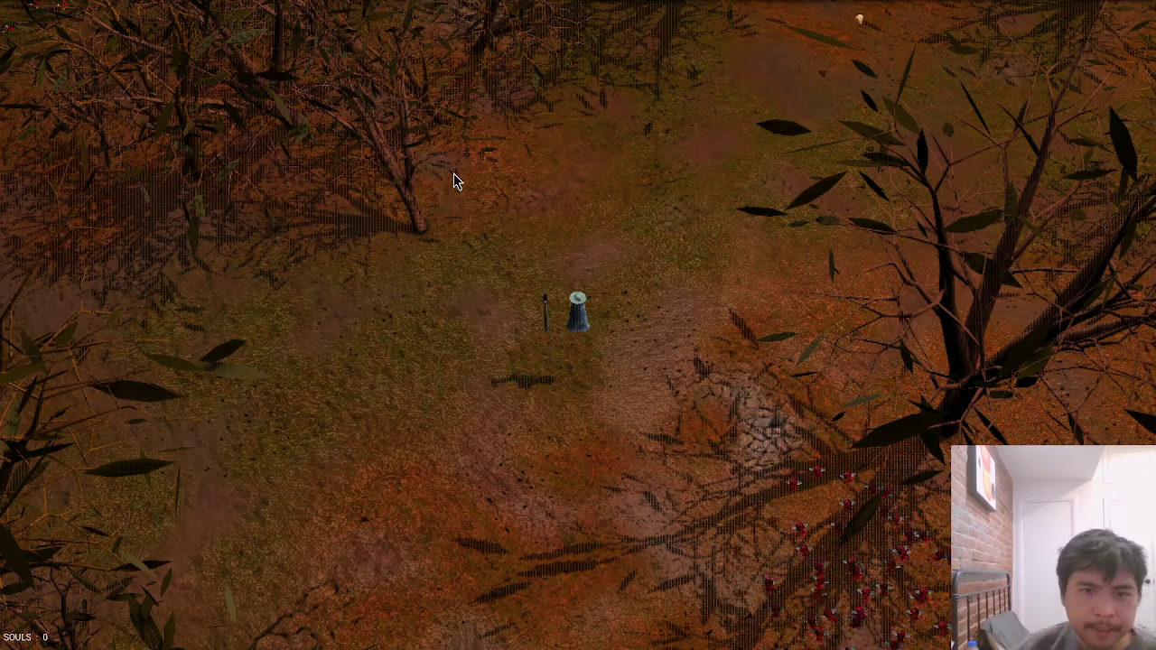
key("s+d")
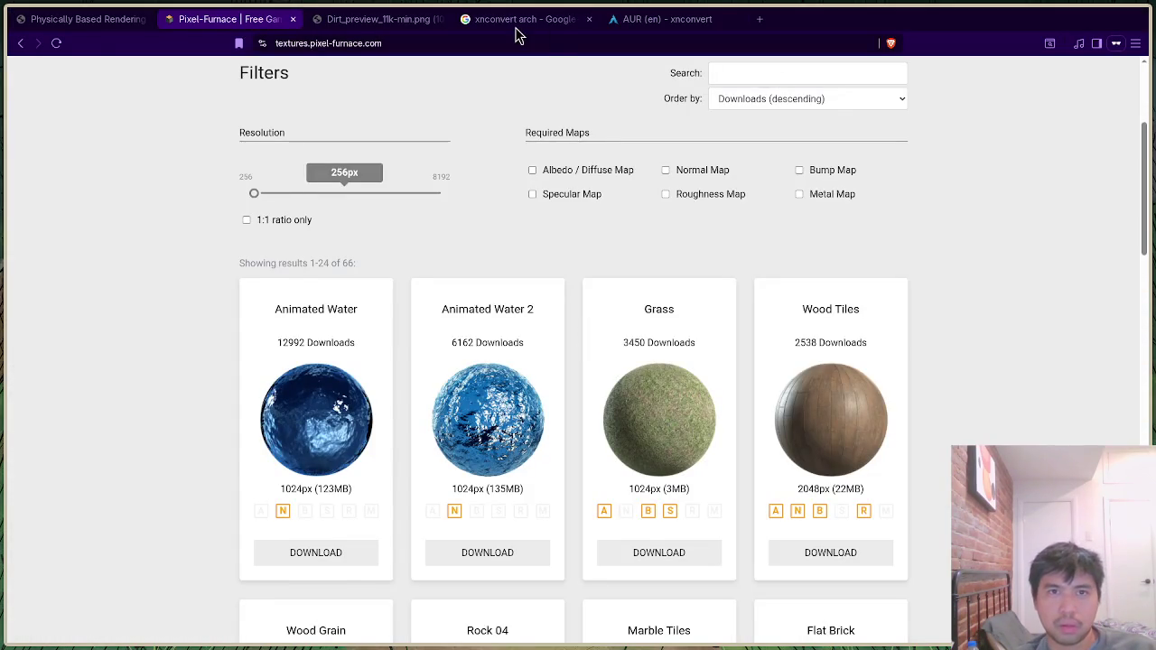
Search the web for 'how to use bump map'.
left_click(519, 21)
key("ctrl+l")
type("how to ")
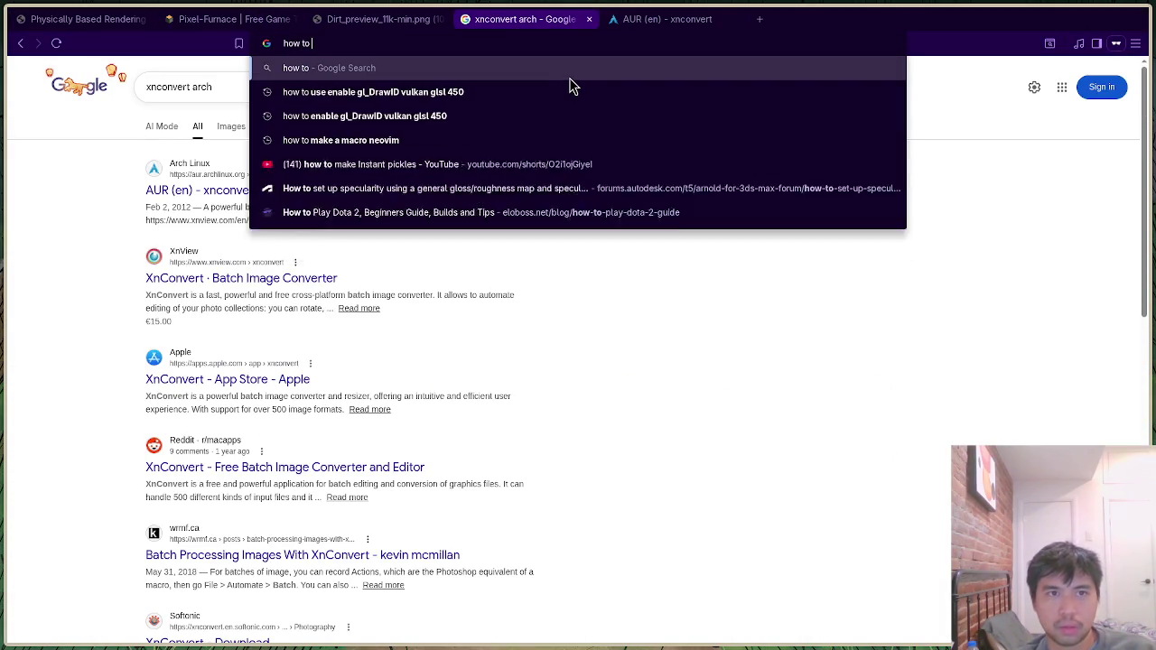
type("use bump map")
key("Return")
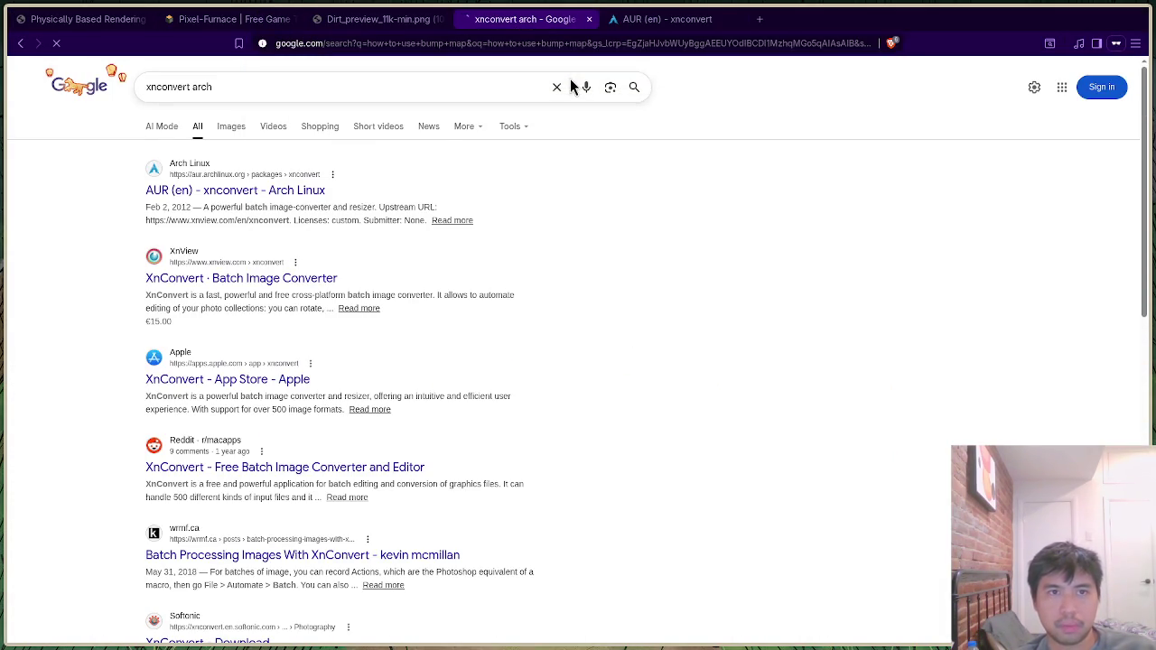
scroll(538, 325, "down", 3)
scroll(537, 325, "down", 4)
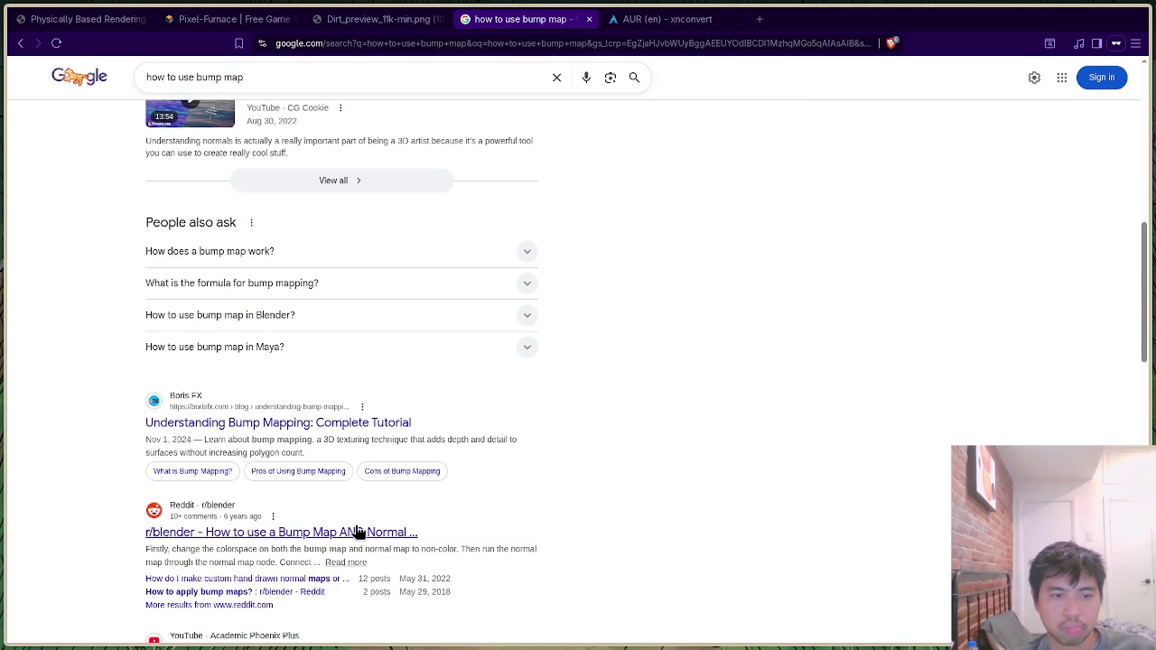
Add 'gpu' to the query and open the NVIDIA Cg Tutorial bump mapping chapter.
left_click(330, 77)
type("gpu")
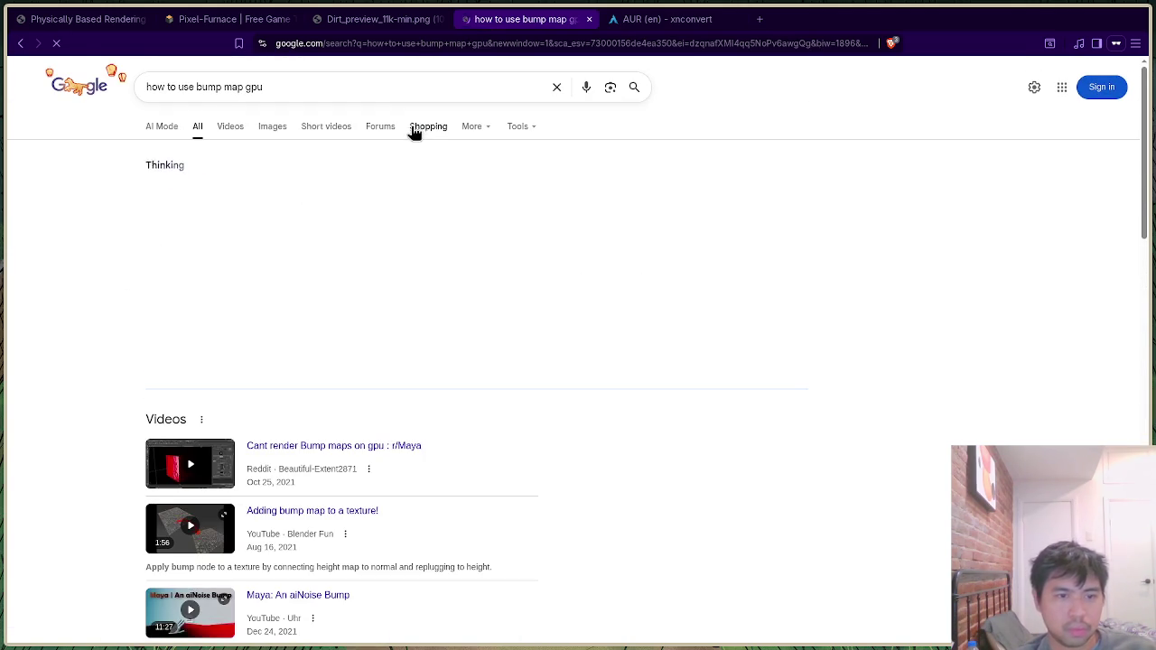
scroll(343, 361, "down", 10)
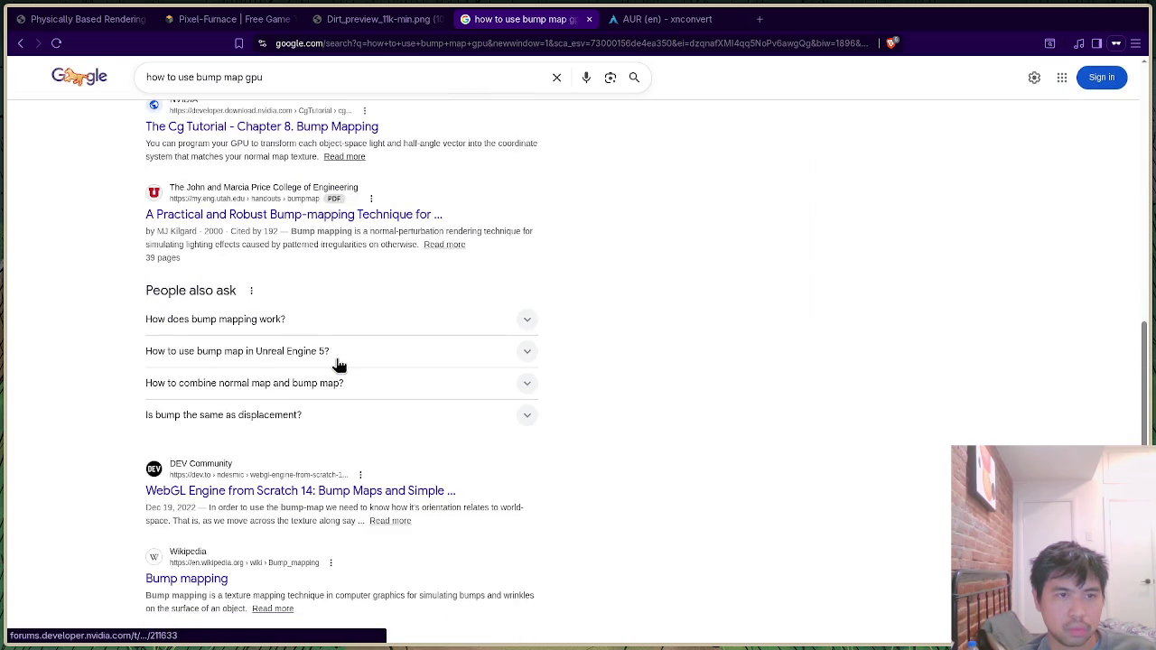
left_click(348, 200)
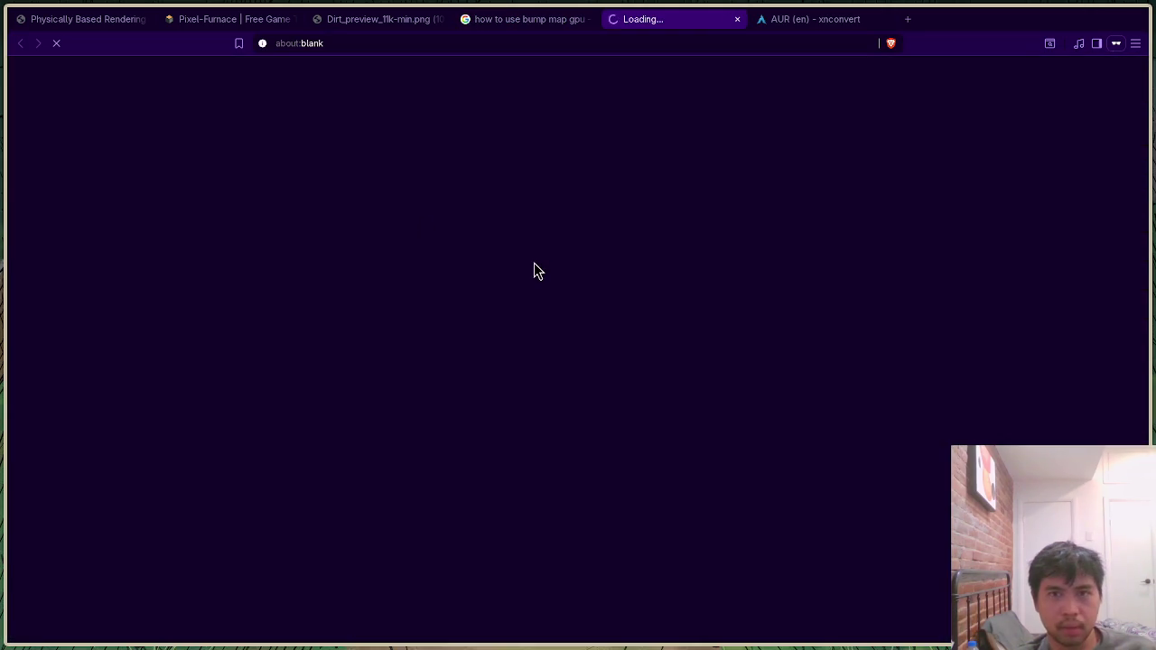
Zoom the Chapter 8 page to 175% and read sections 8.1.1–8.1.2 and the height-field figure.
scroll(579, 363, "down", 6)
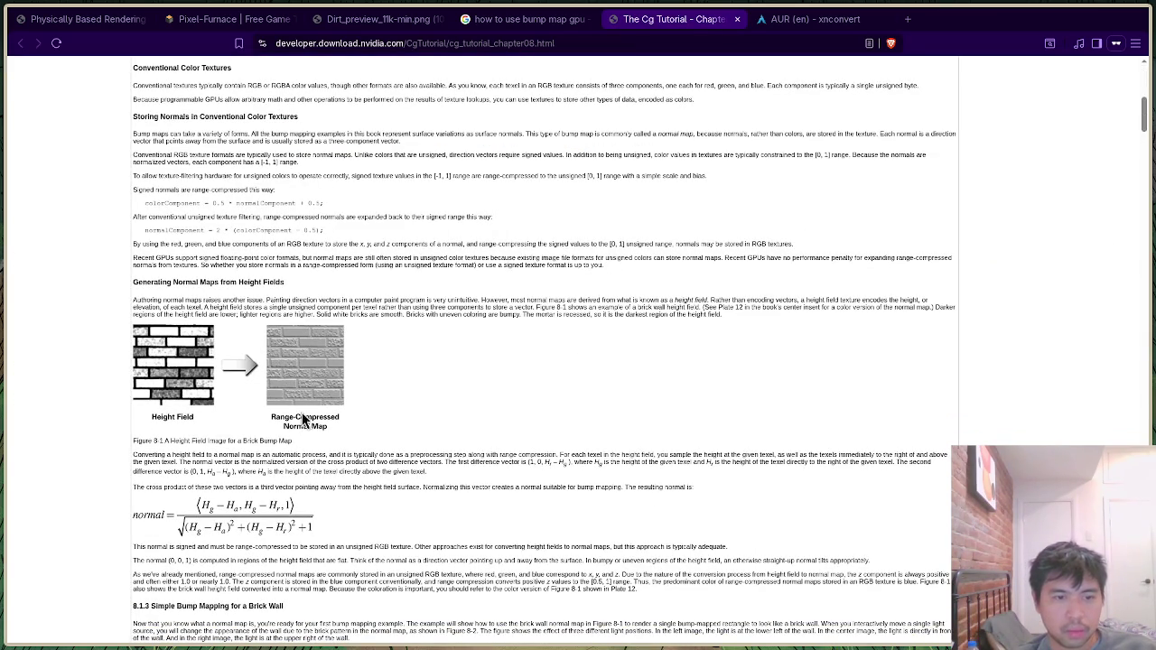
scroll(215, 433, "up", 3)
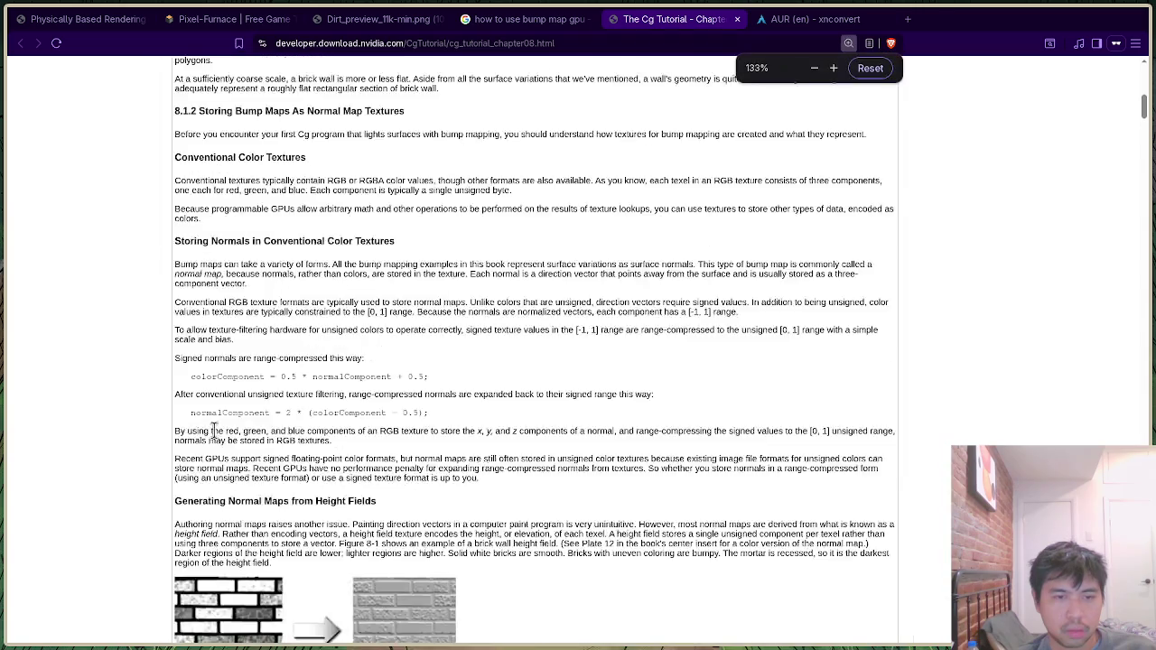
scroll(258, 451, "up", 1)
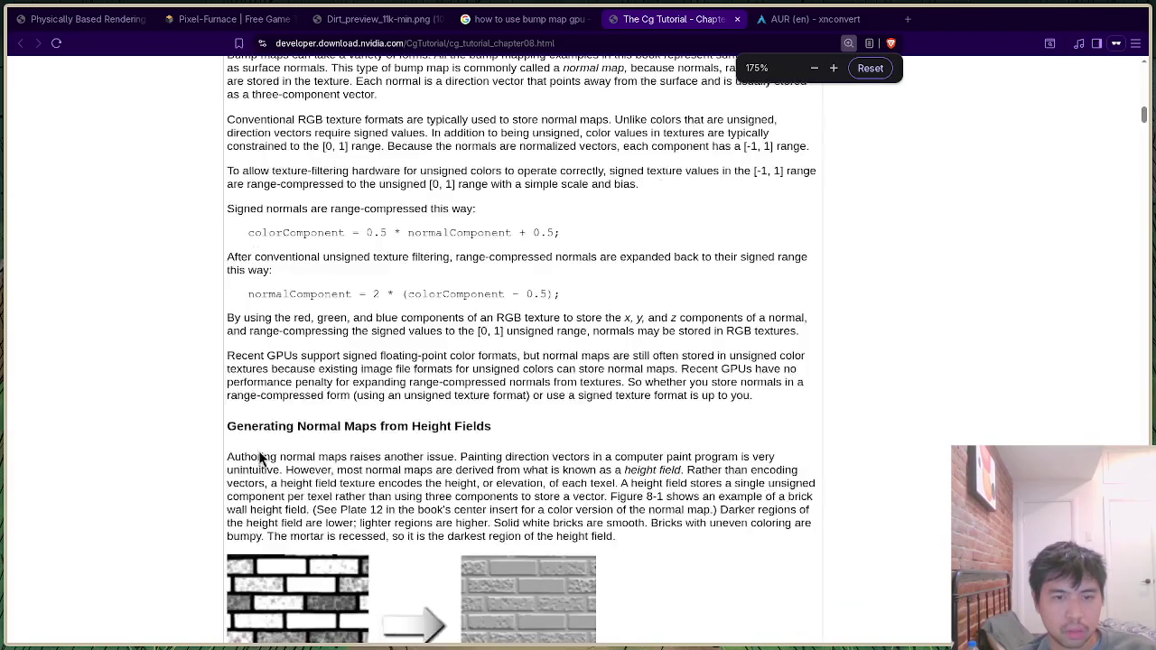
scroll(433, 488, "down", 3)
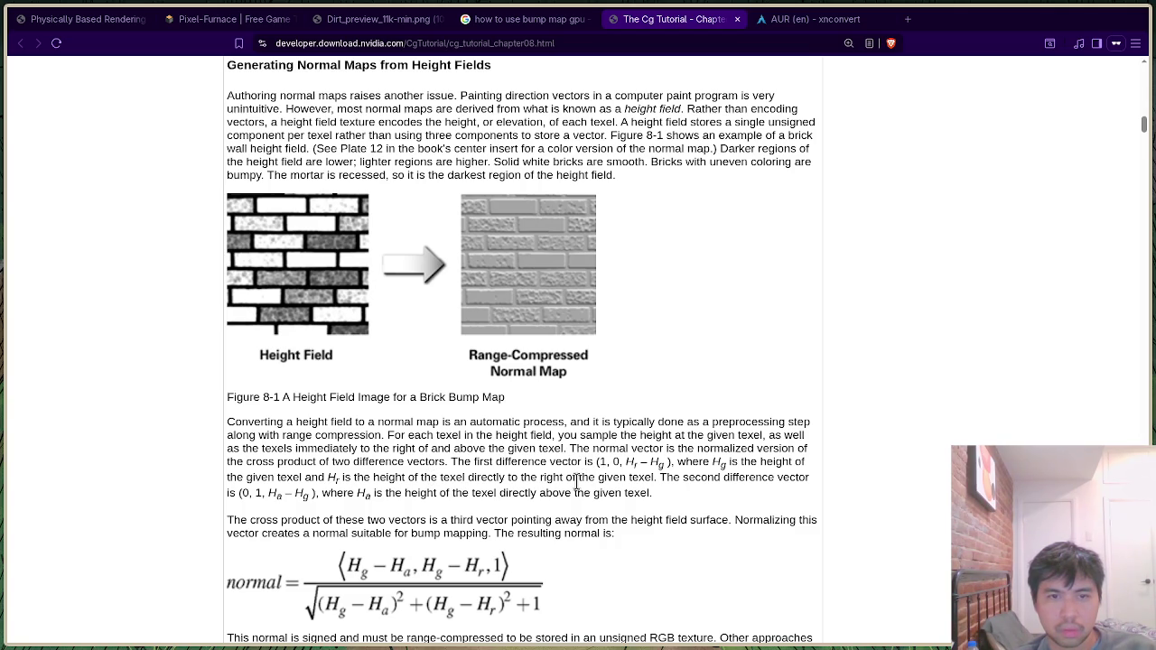
scroll(577, 481, "up", 3)
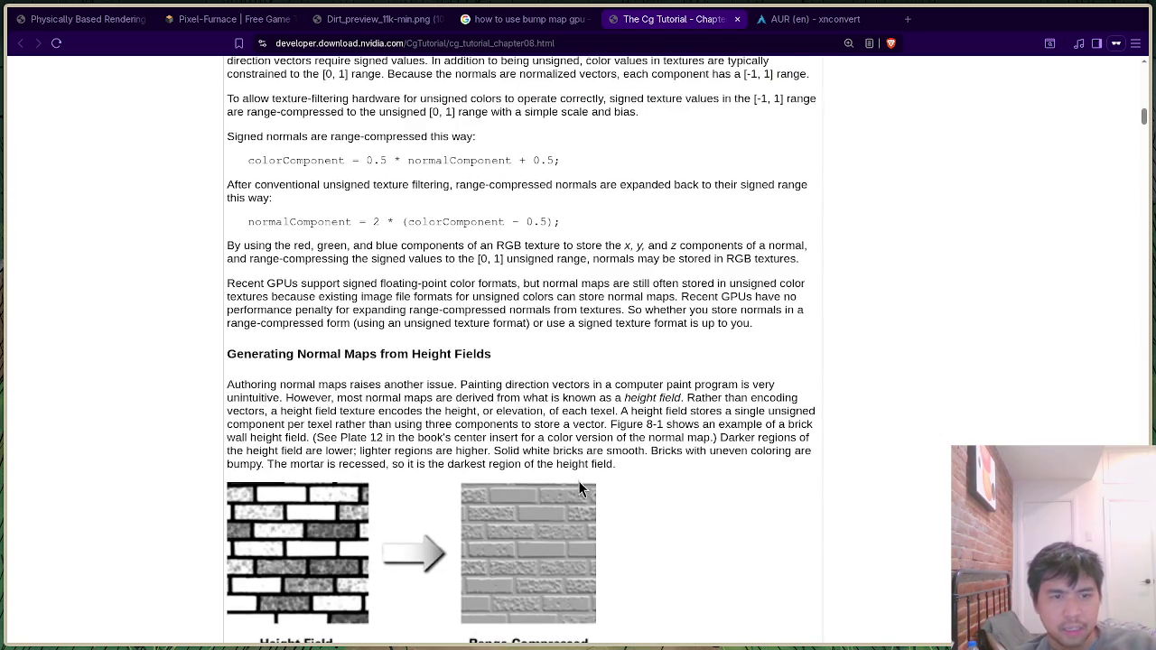
scroll(579, 488, "down", 2)
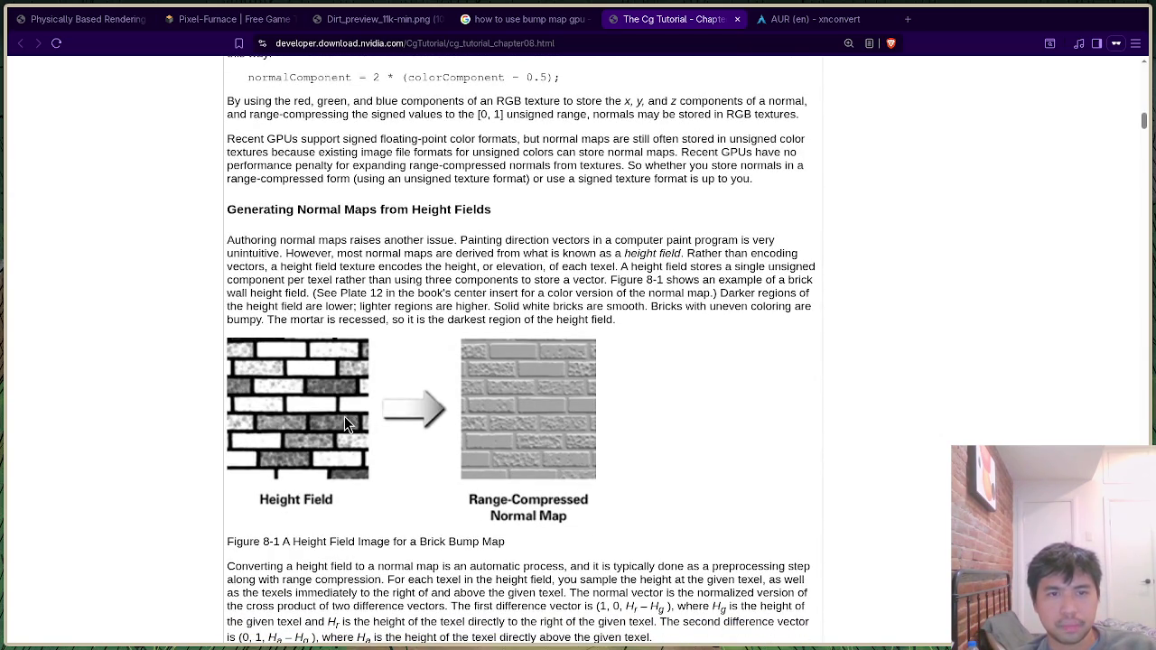
scroll(344, 418, "up", 3)
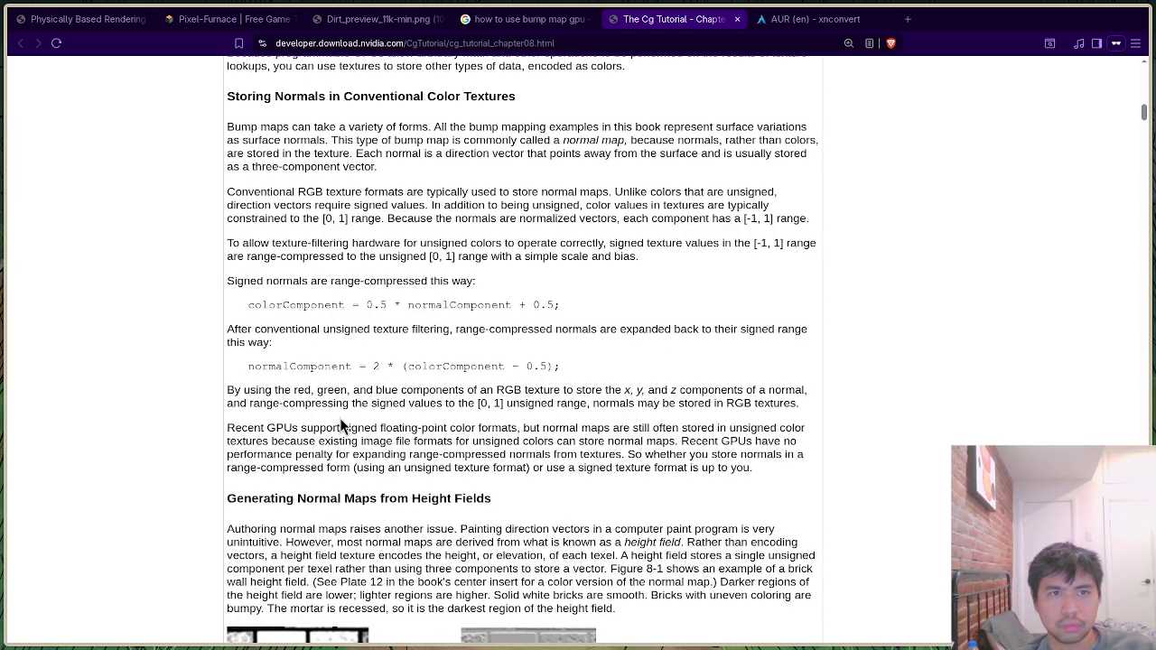
scroll(342, 424, "up", 4)
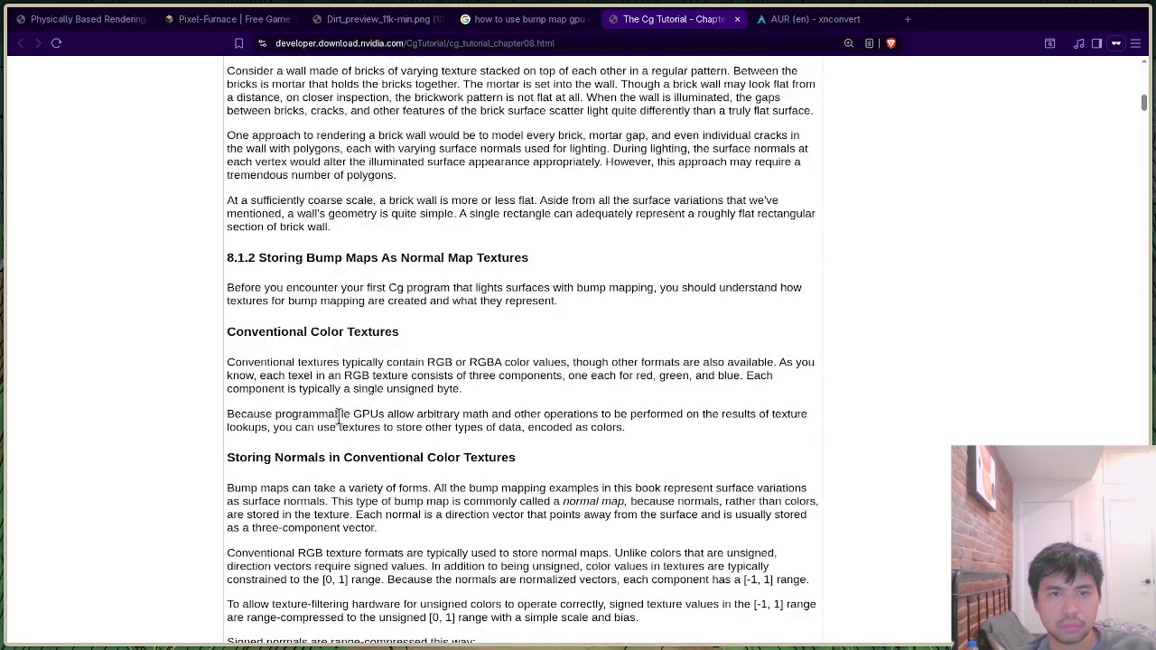
scroll(339, 417, "up", 4)
scroll(440, 432, "up", 6)
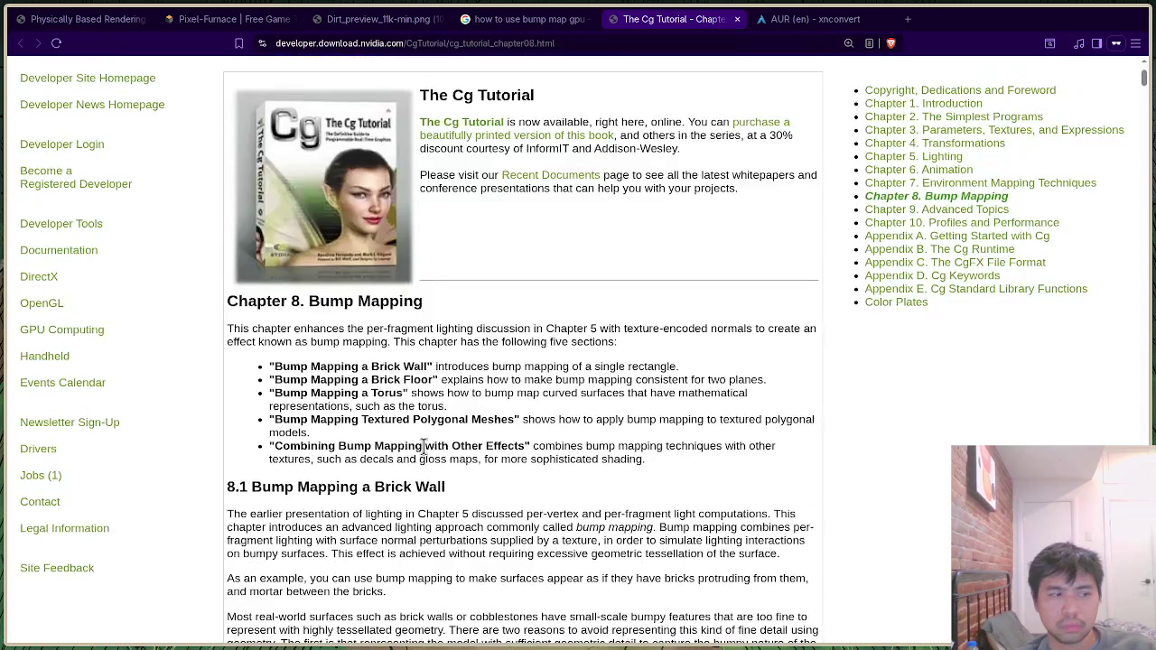
scroll(424, 448, "down", 11)
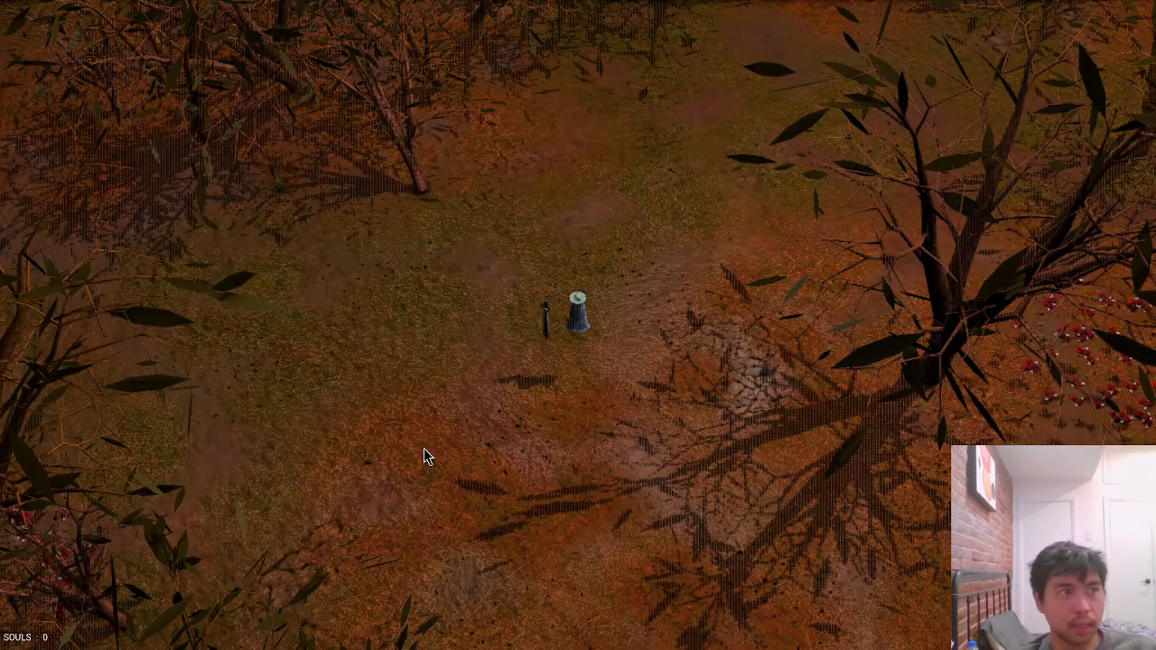
Walk the character around the forest clearing with WASD, ending near the berry tree on dirt.
key("a")
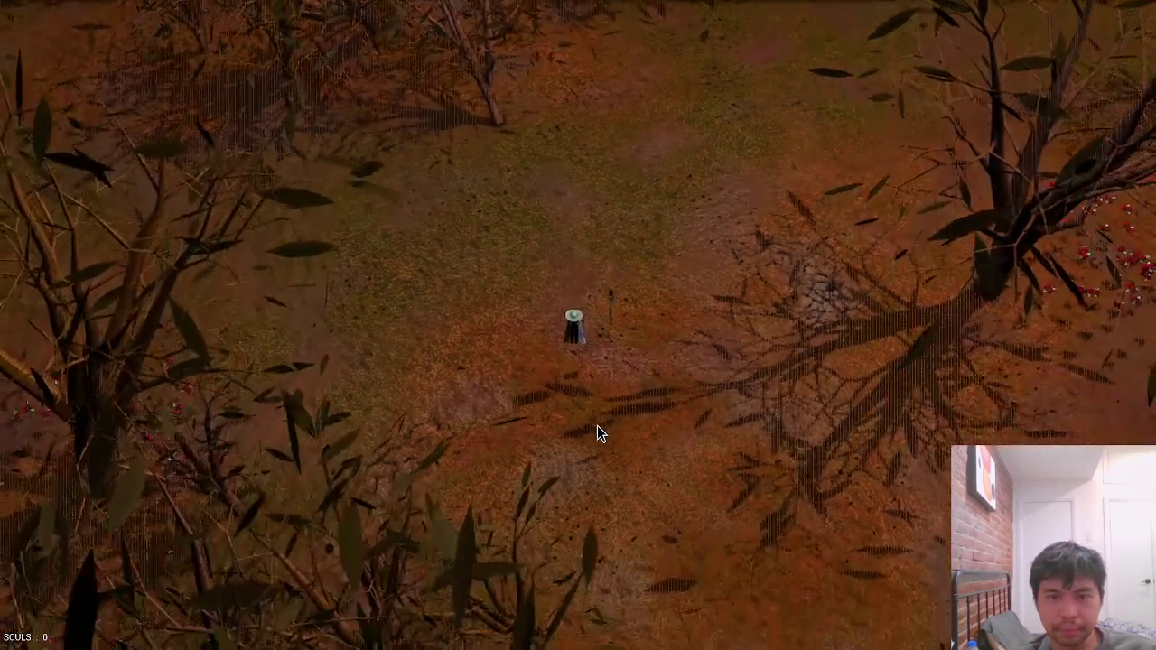
key("d")
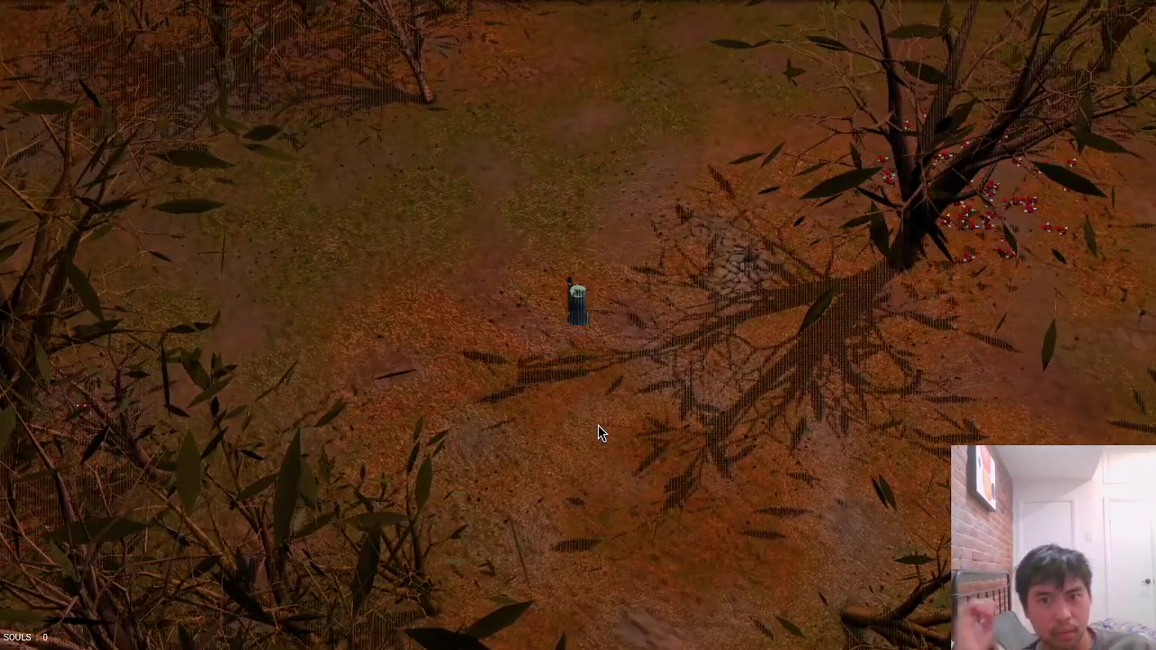
key("w")
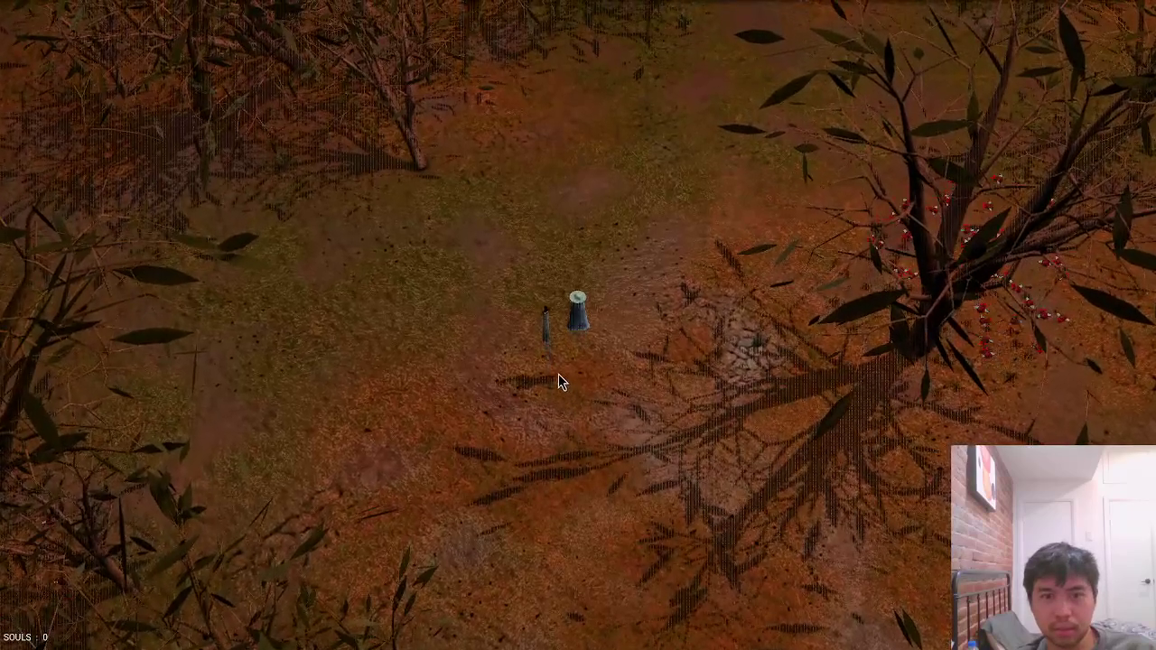
key("w")
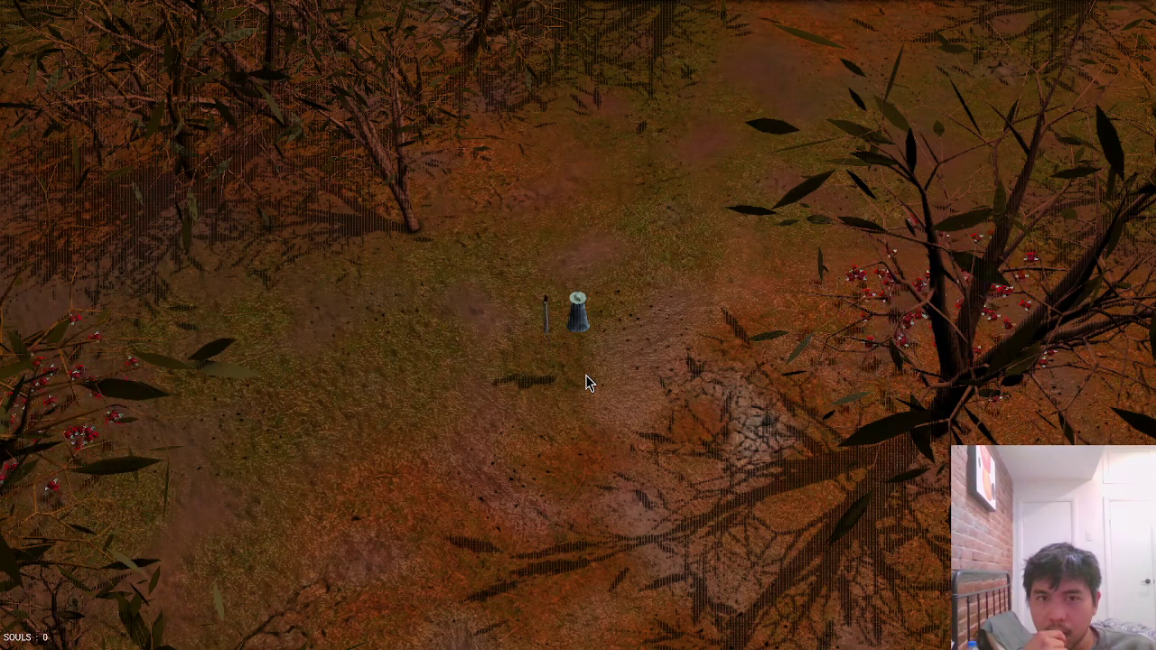
key("s")
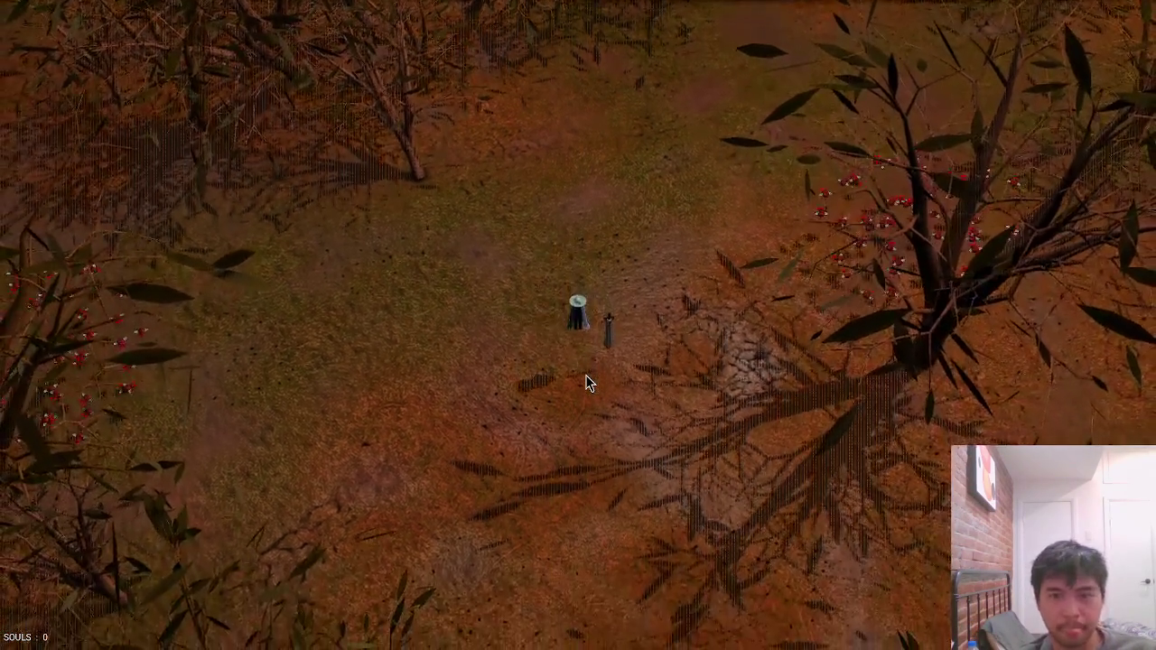
key("s")
key("s")
key("d")
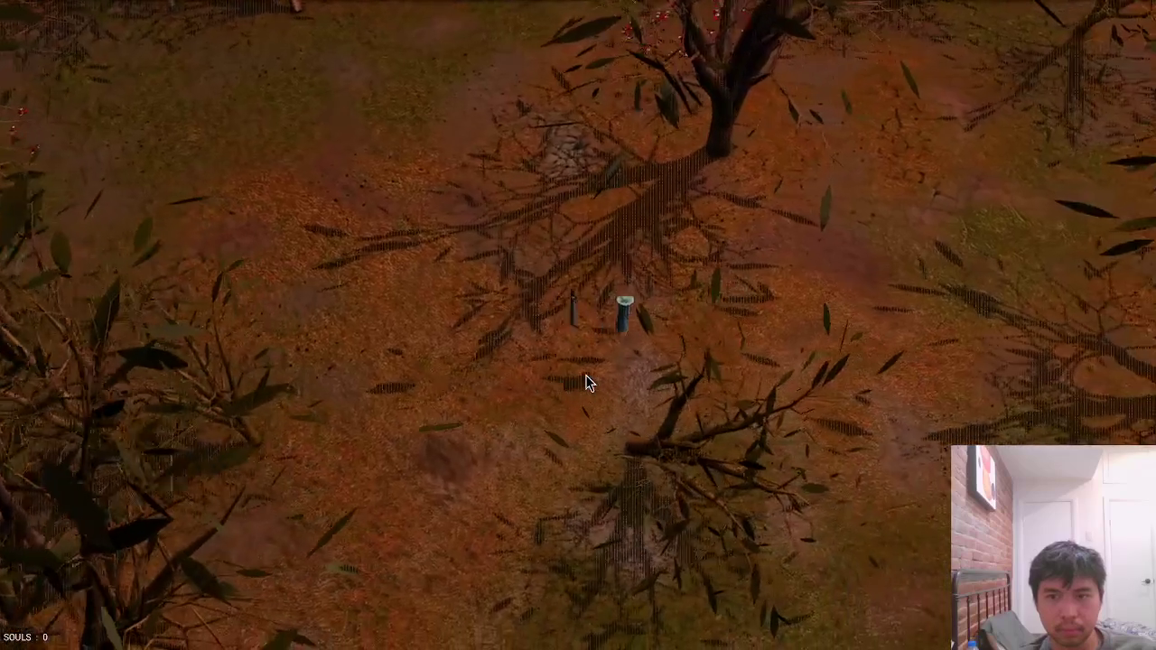
key("d")
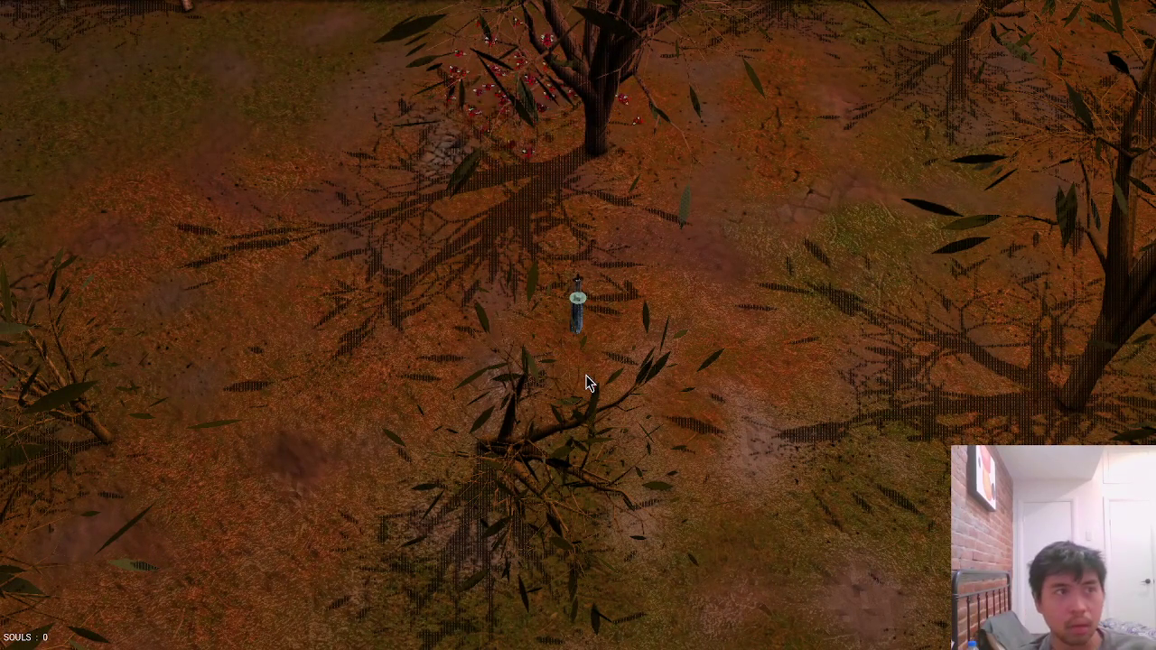
key("d")
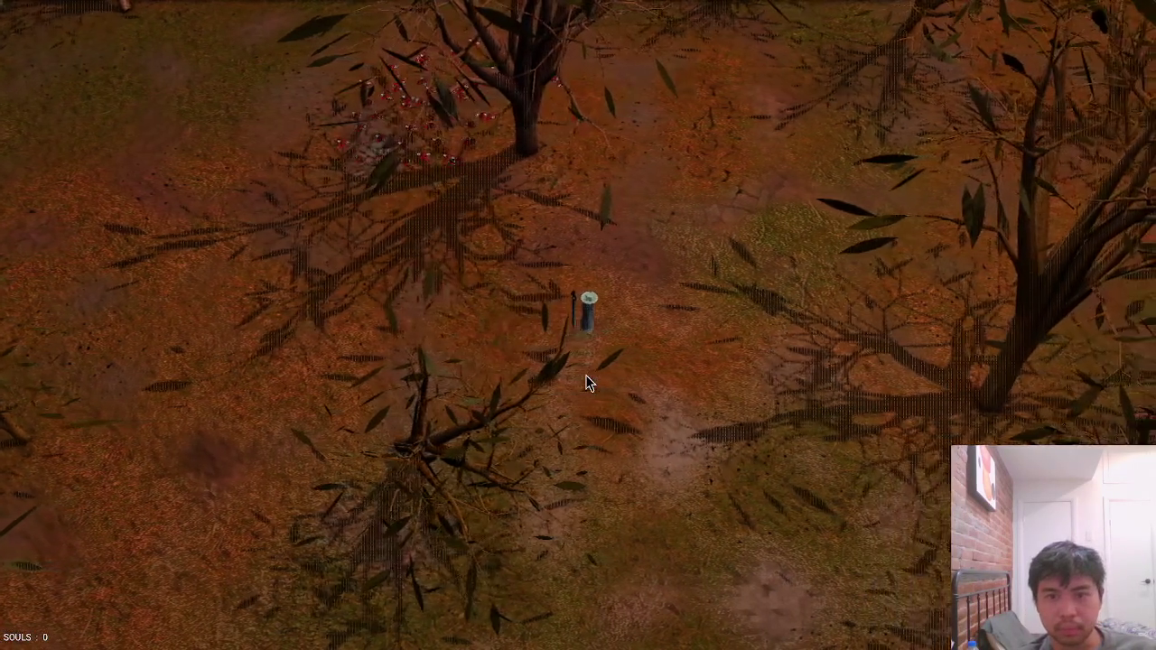
key("w")
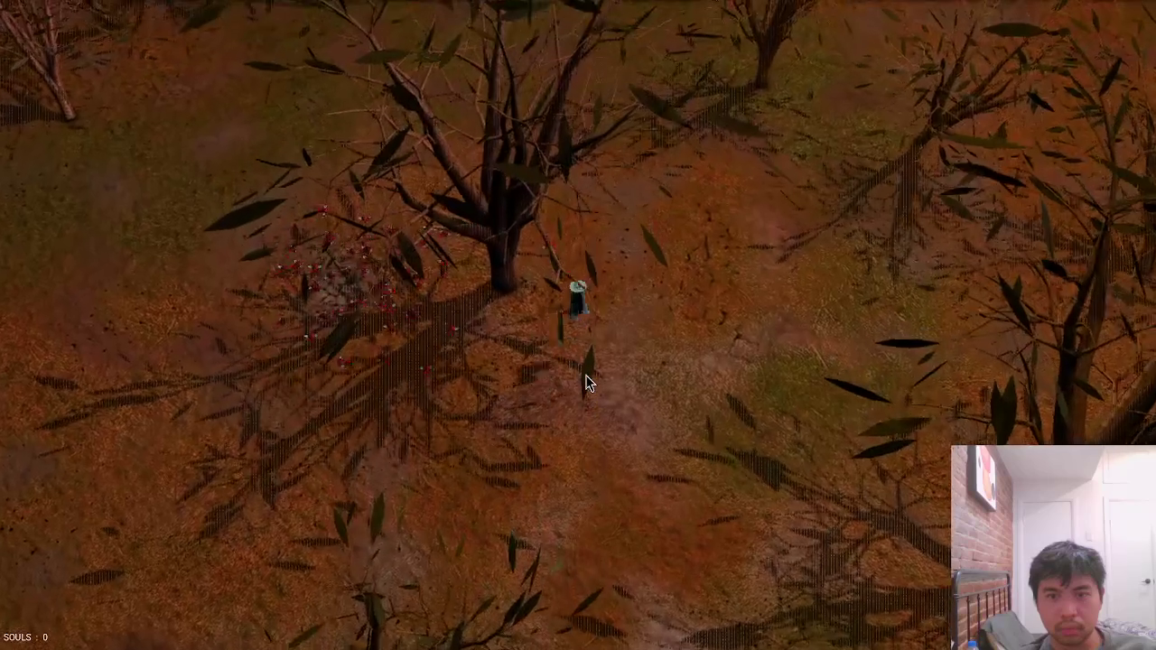
key("s")
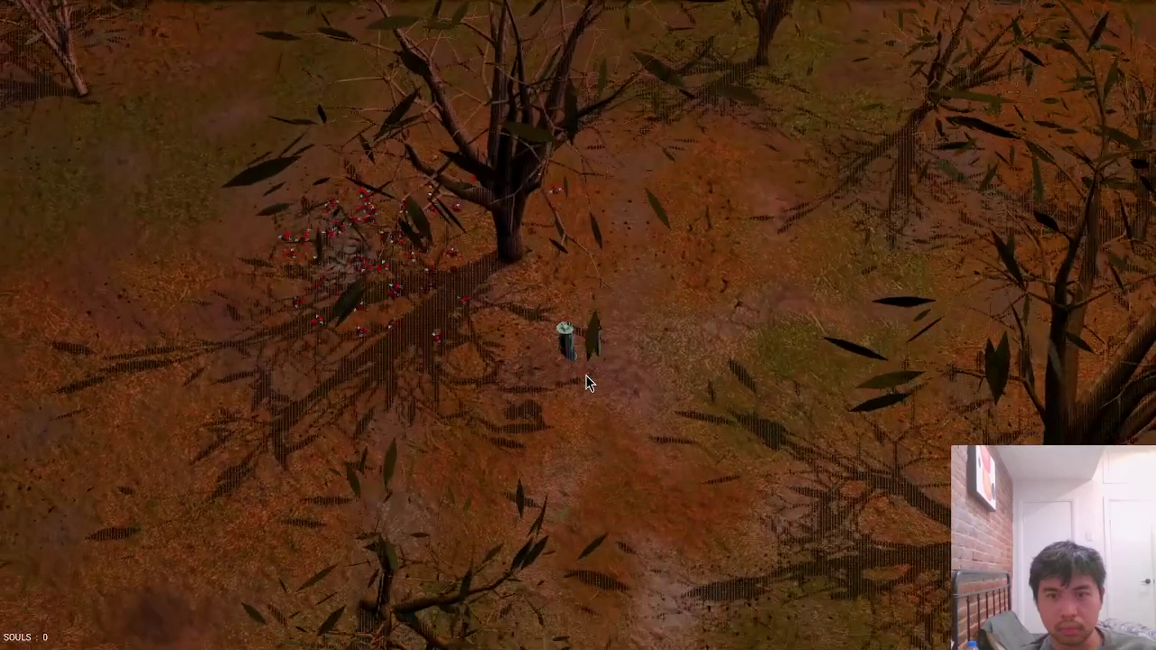
key("a")
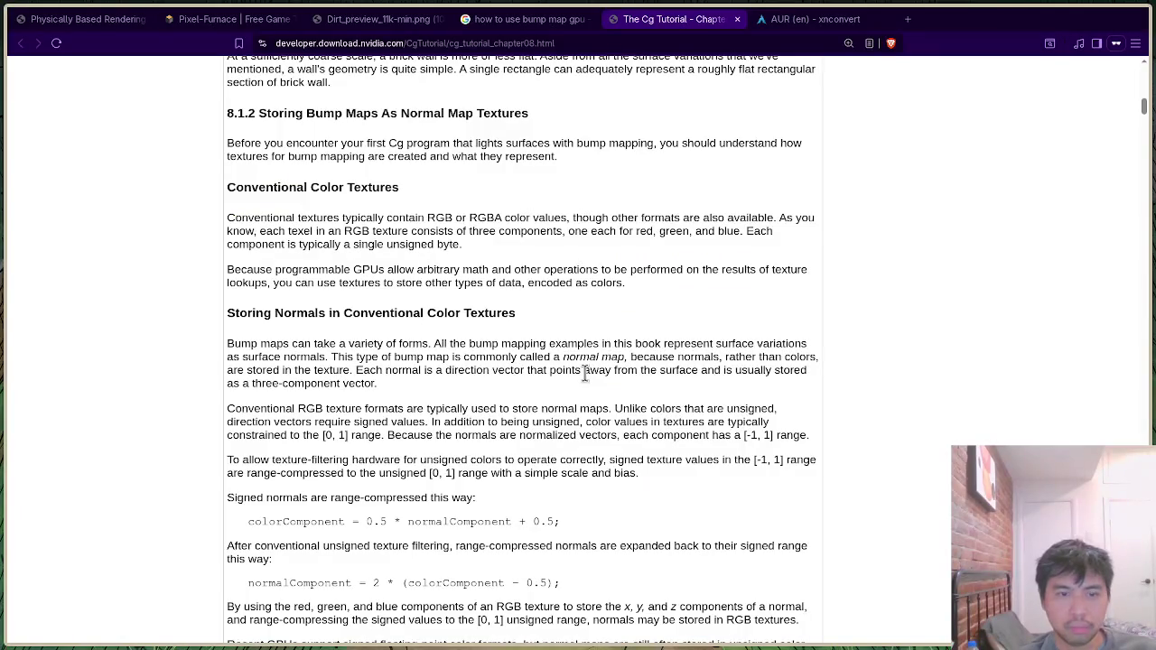
scroll(583, 374, "down", 8)
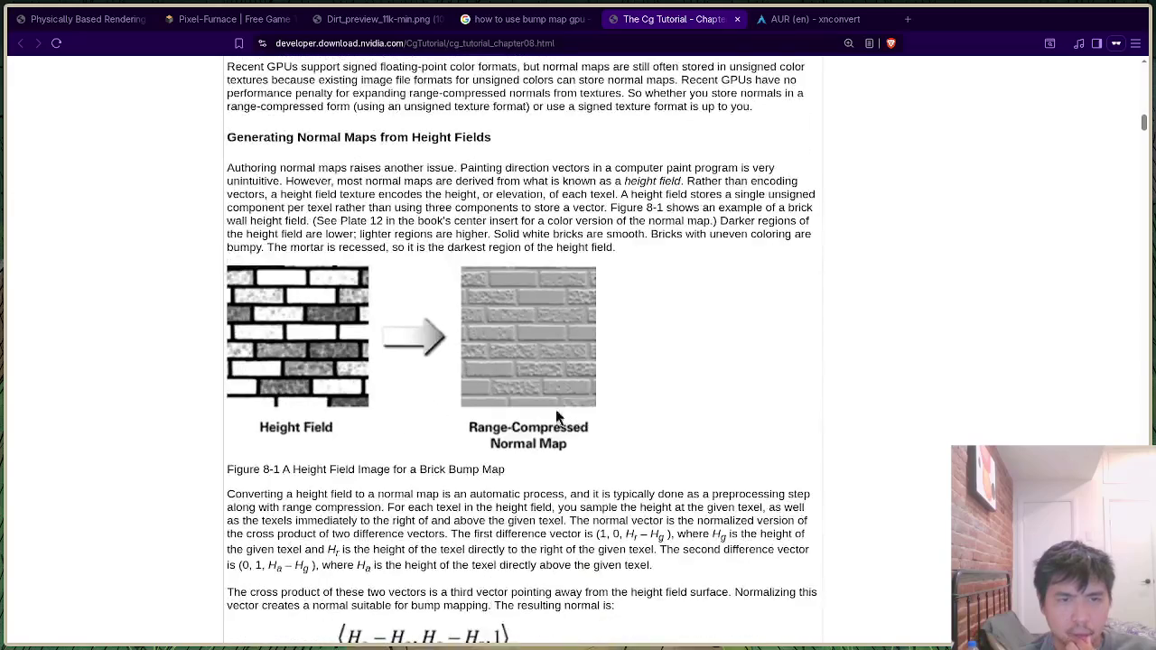
scroll(422, 324, "up", 1)
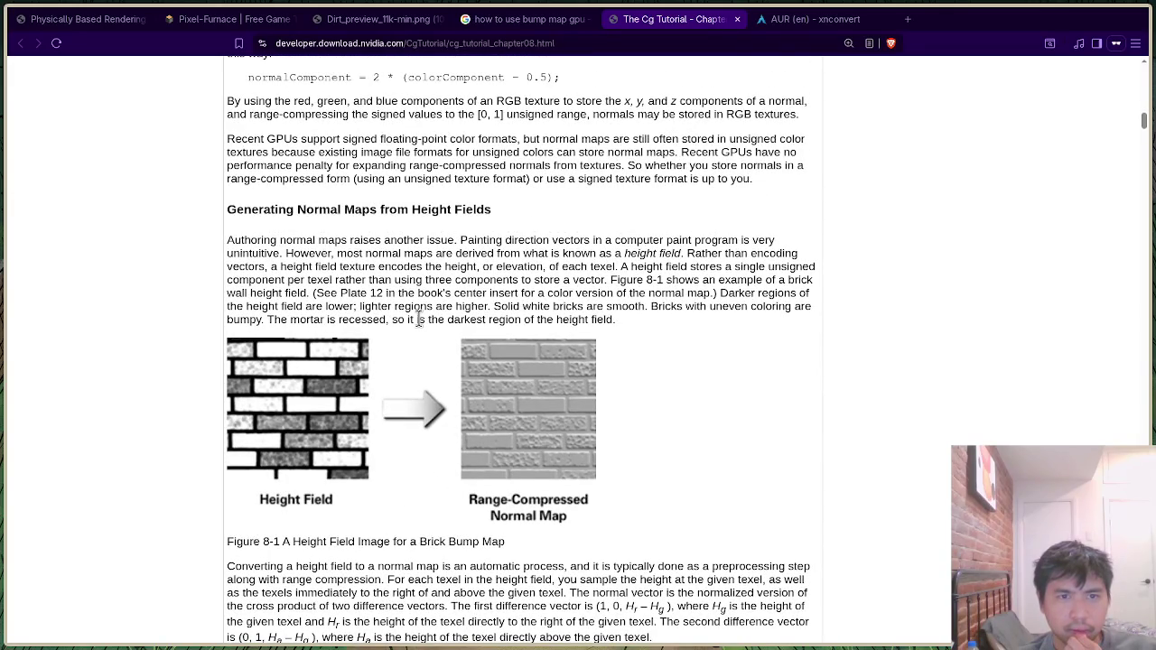
scroll(418, 319, "down", 8)
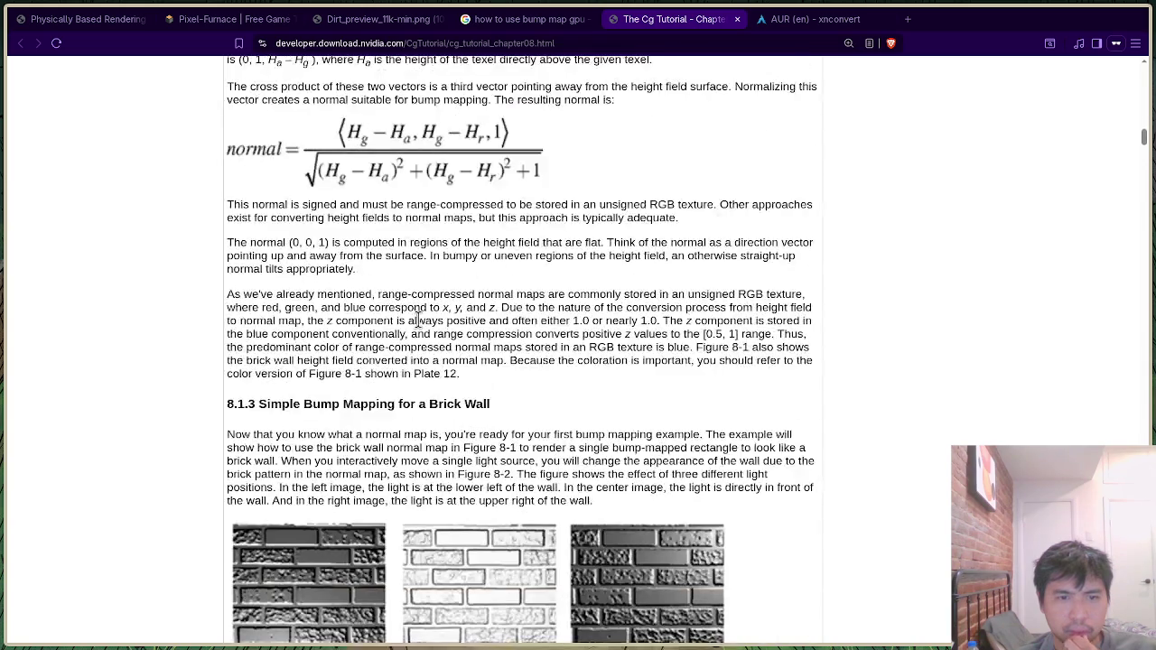
scroll(419, 320, "down", 2)
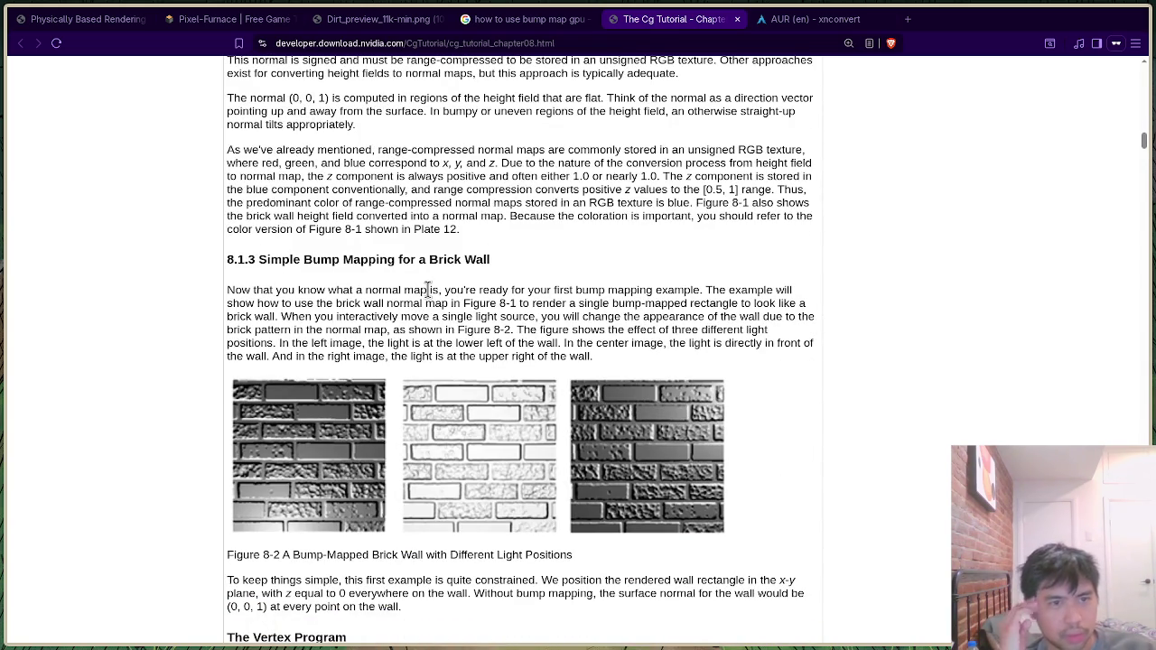
scroll(316, 339, "down", 1)
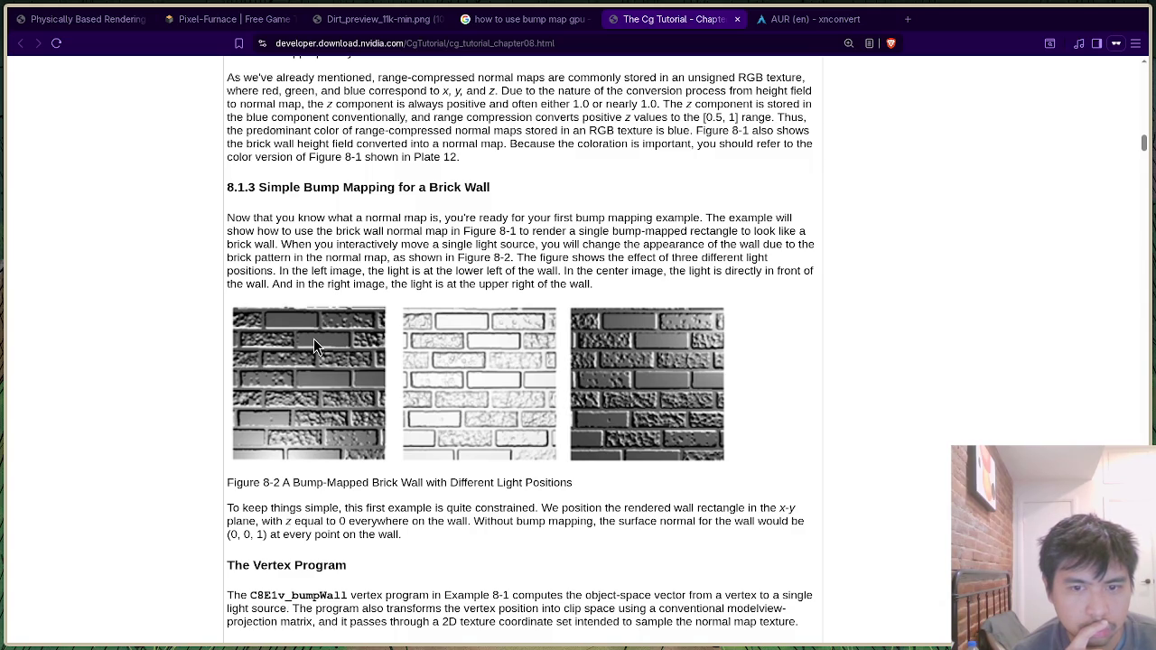
scroll(336, 346, "down", 3)
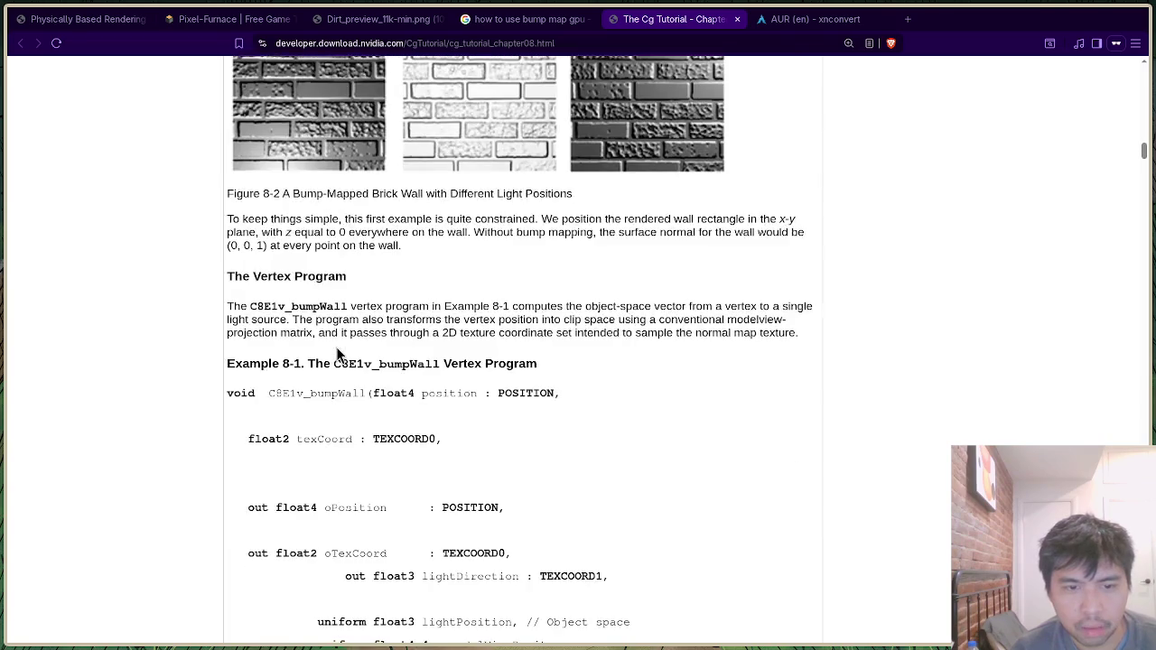
scroll(336, 349, "down", 4)
scroll(336, 352, "up", 2)
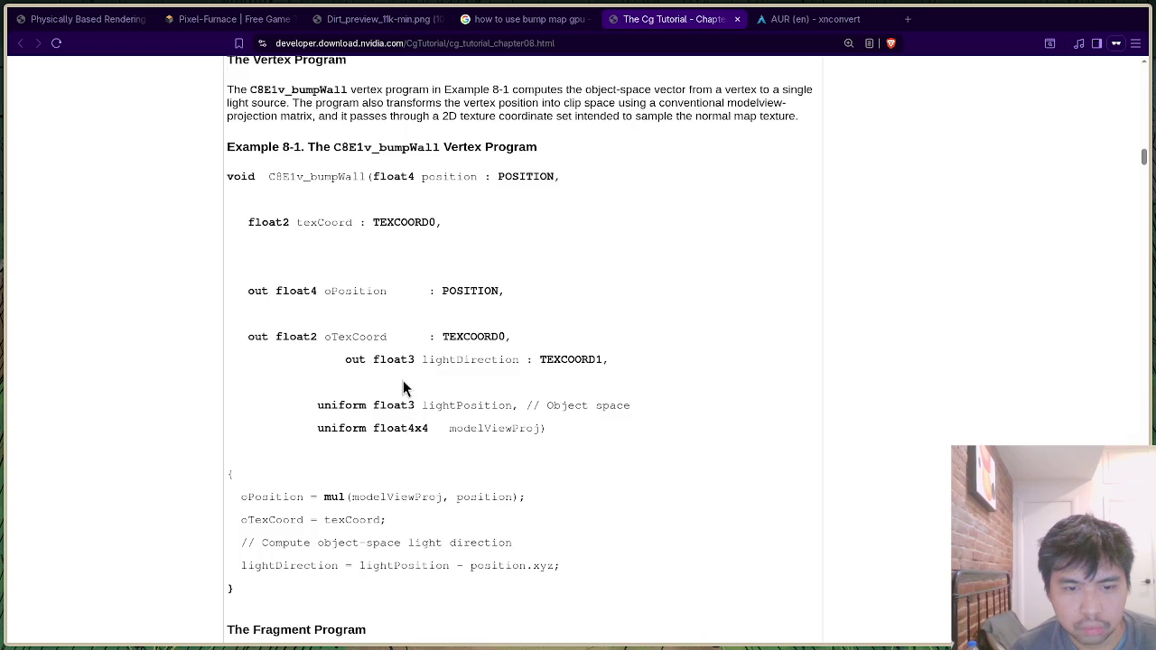
scroll(402, 388, "down", 4)
scroll(402, 381, "down", 3)
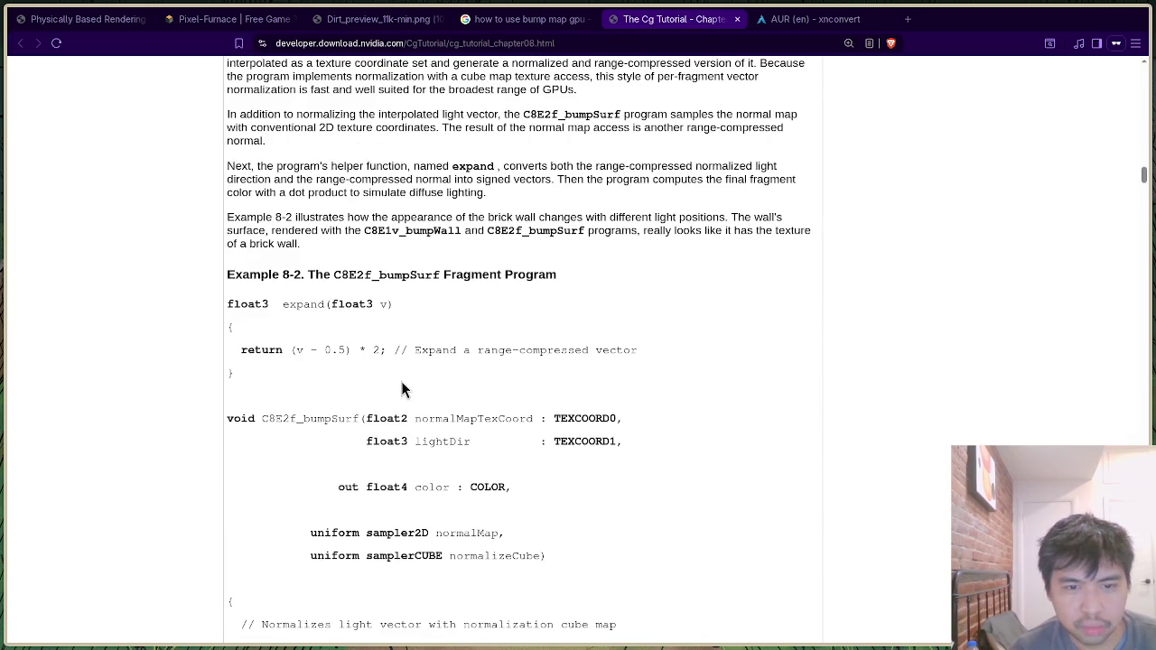
scroll(402, 381, "down", 2)
scroll(411, 376, "down", 2)
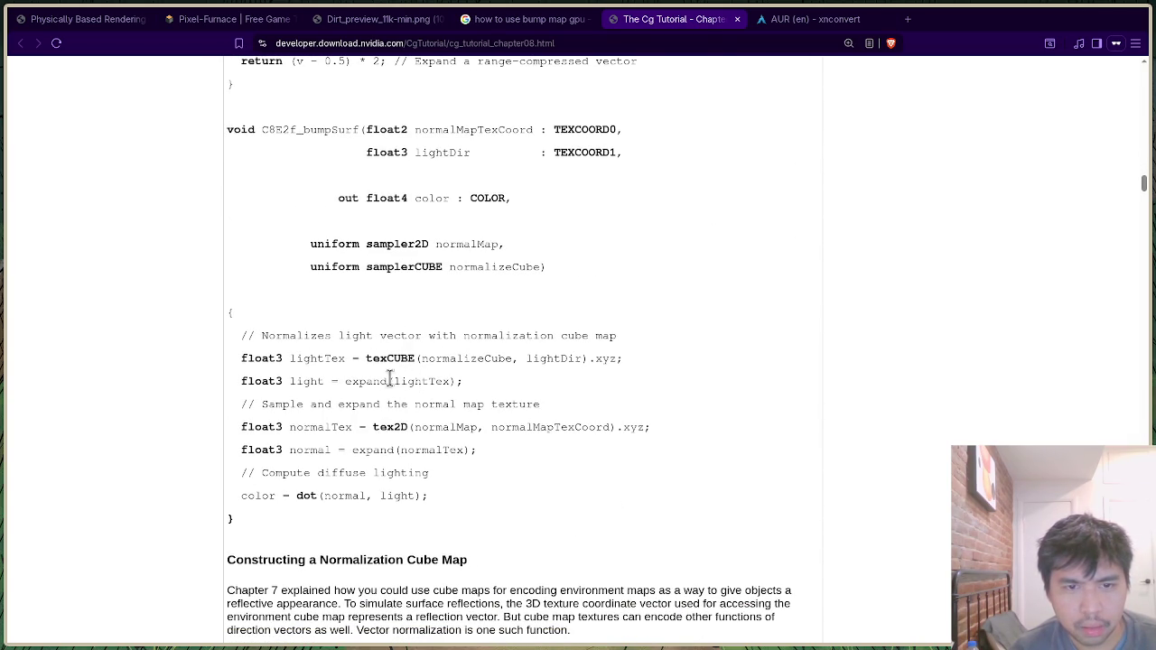
scroll(343, 371, "up", 10)
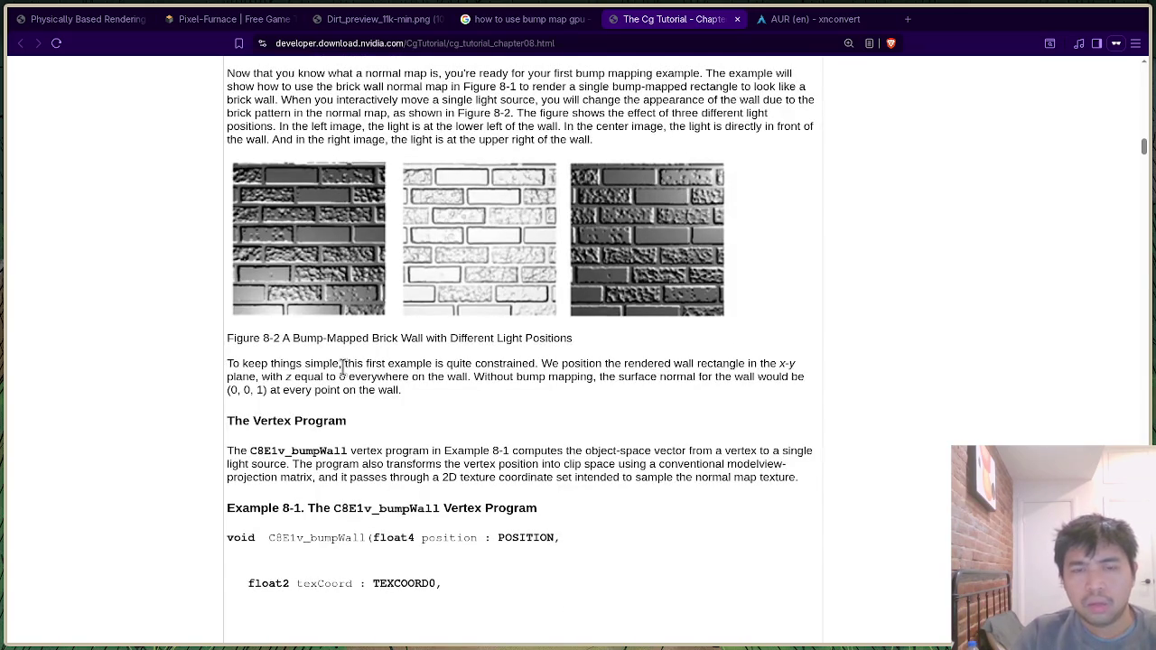
scroll(343, 370, "up", 2)
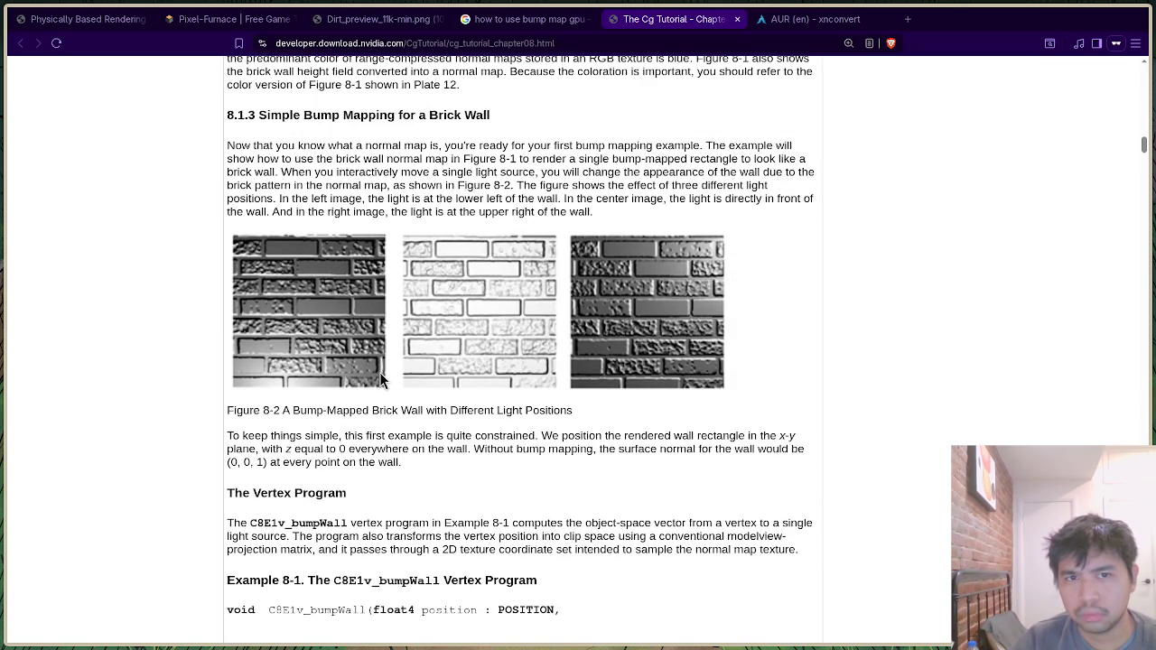
scroll(378, 379, "up", 5)
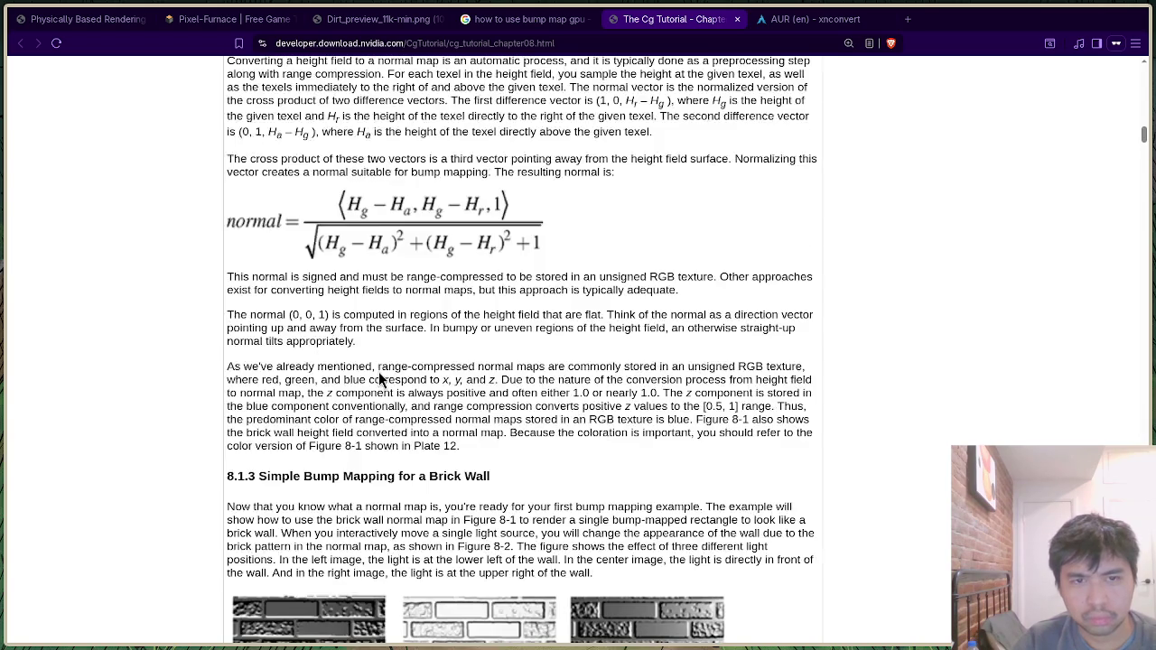
scroll(401, 386, "down", 2)
scroll(402, 387, "down", 20)
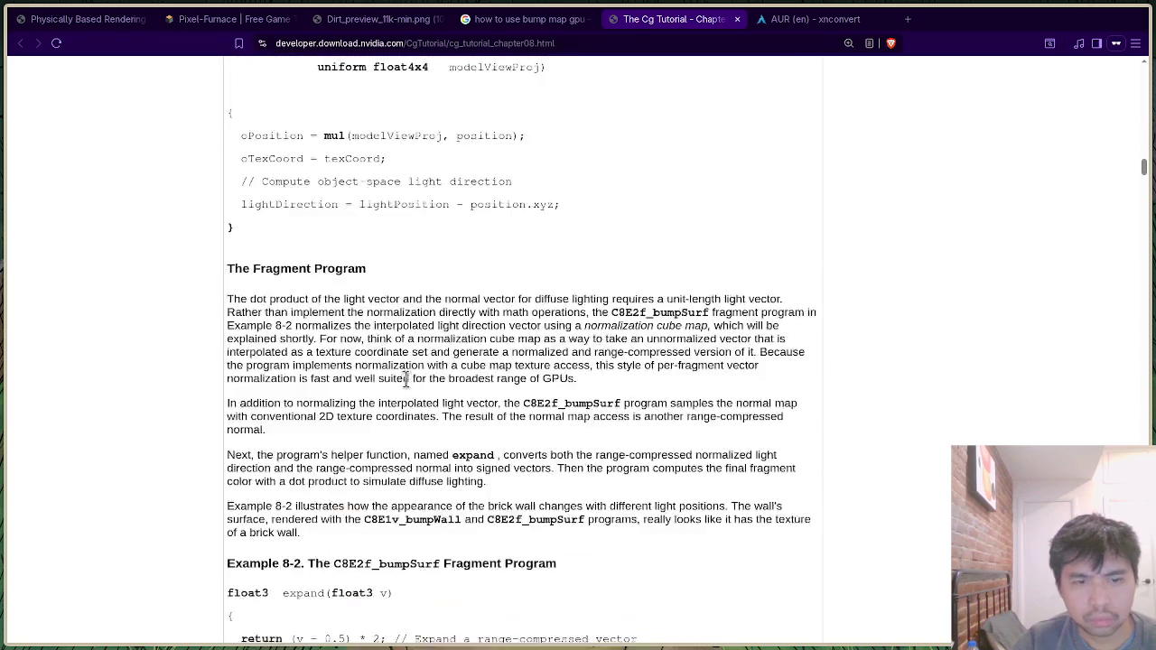
scroll(409, 386, "down", 7)
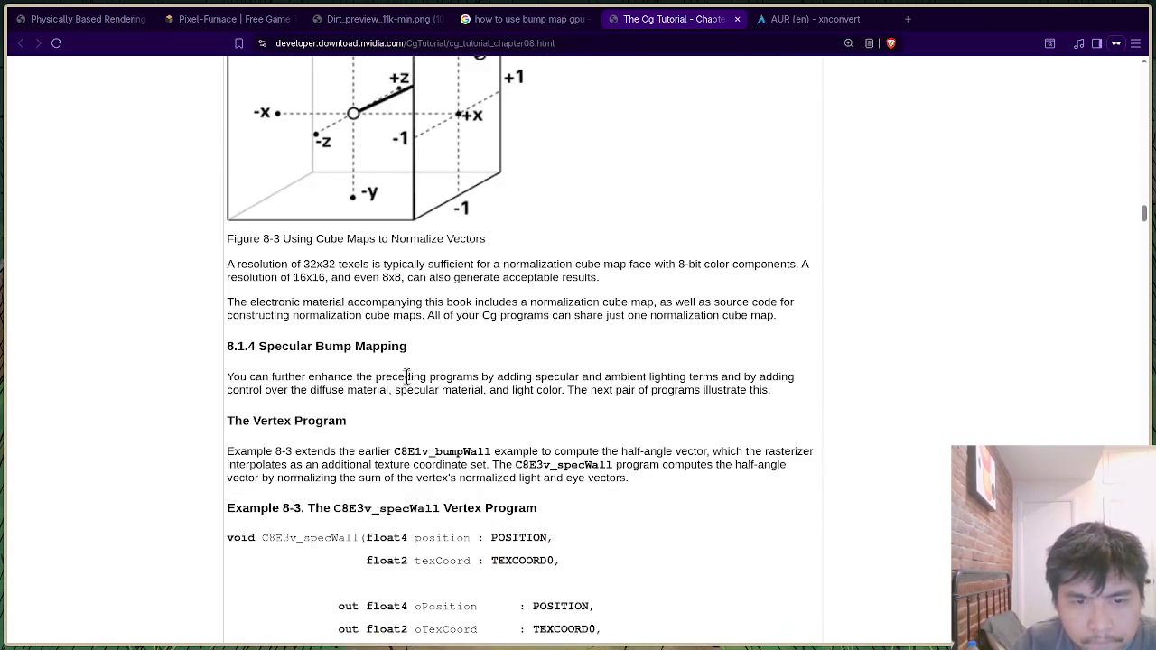
scroll(407, 376, "down", 2)
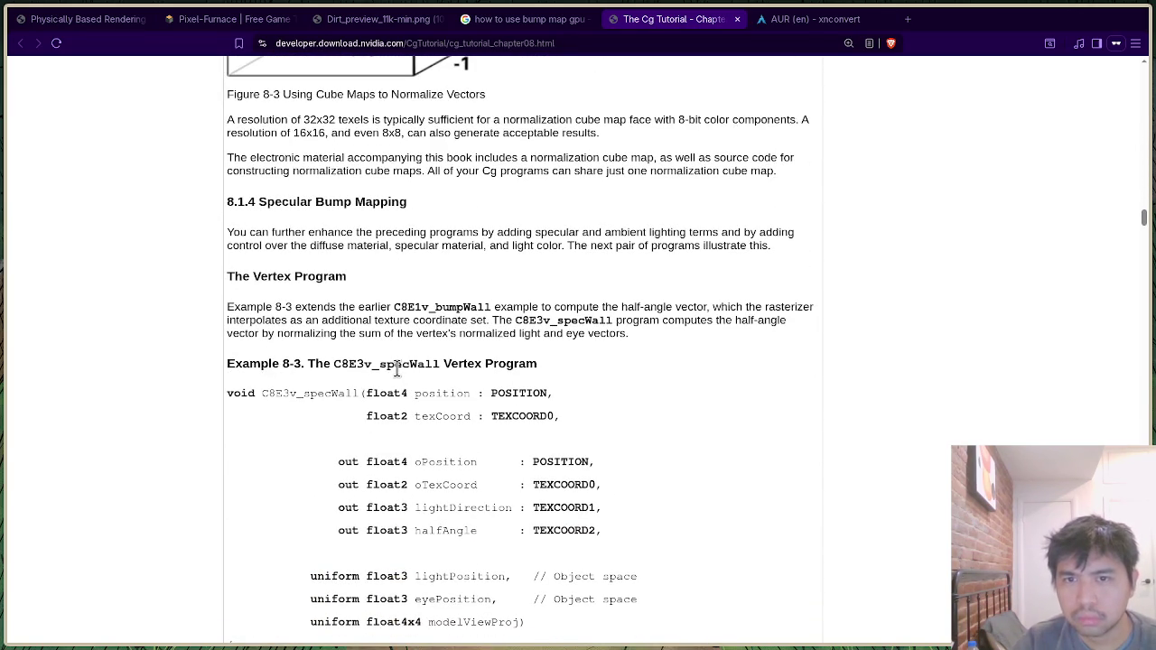
scroll(394, 371, "down", 6)
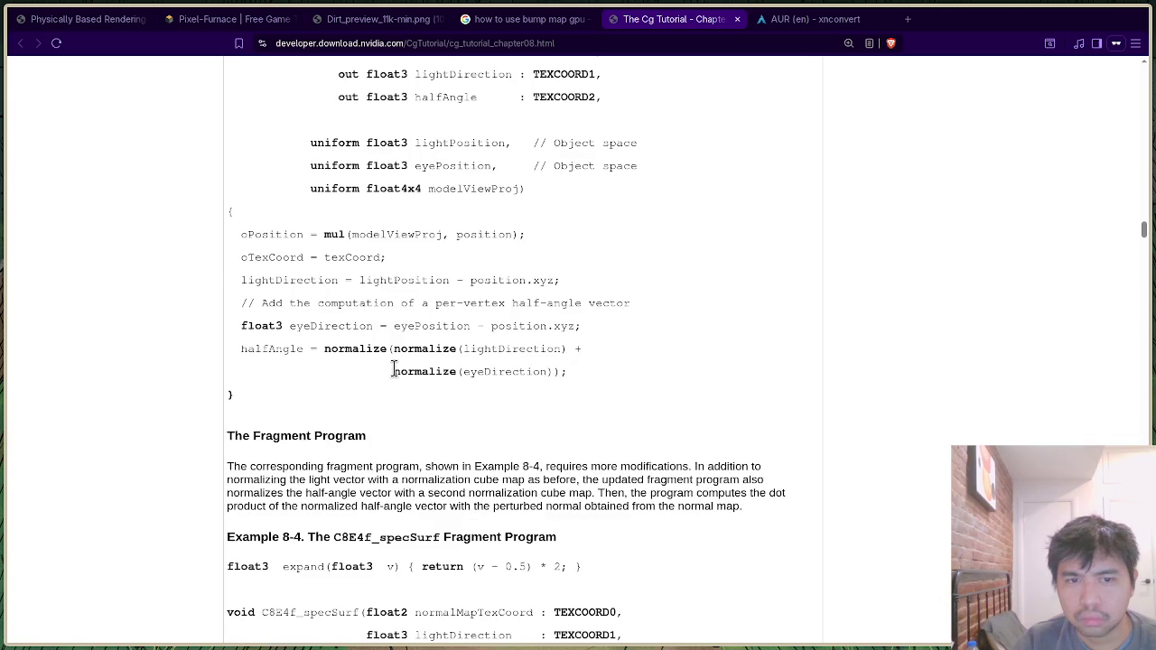
scroll(393, 370, "down", 3)
scroll(400, 375, "up", 6)
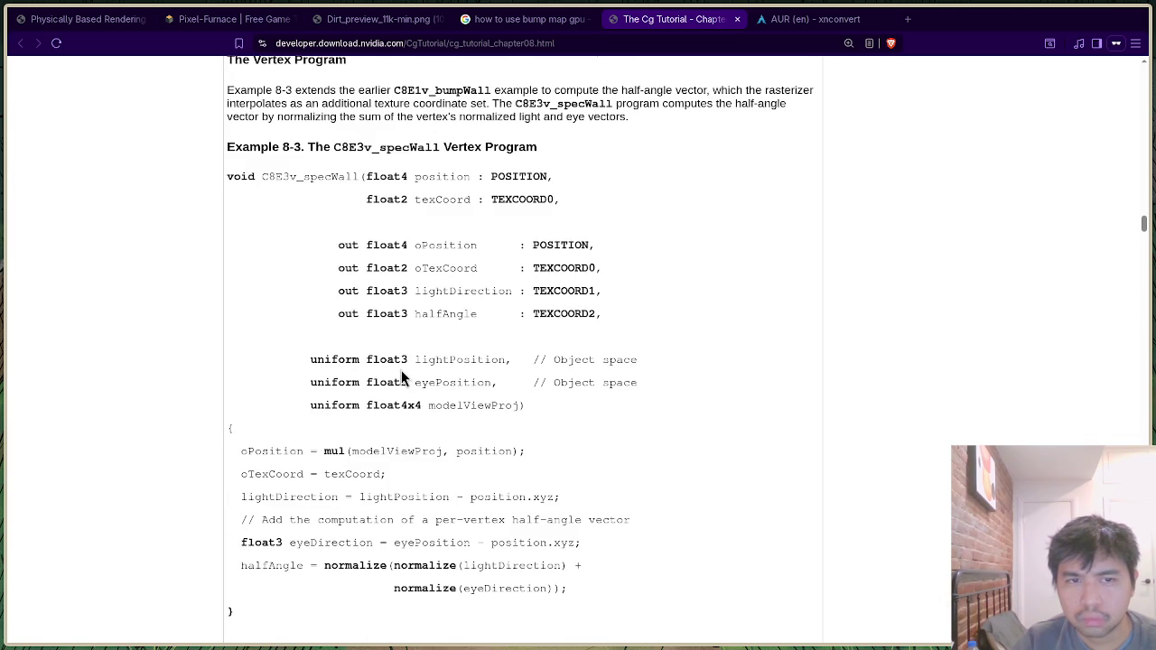
scroll(694, 327, "up", 2)
scroll(649, 349, "down", 3)
scroll(649, 343, "up", 20)
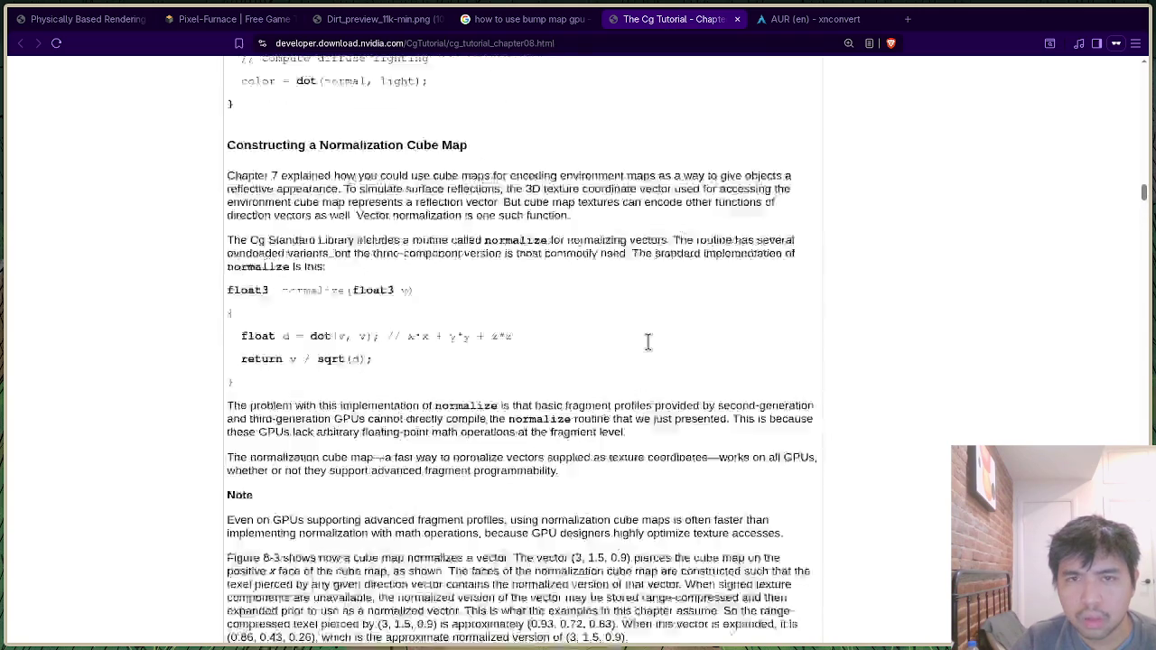
scroll(648, 343, "up", 2)
scroll(648, 343, "up", 5)
scroll(648, 343, "down", 7)
scroll(648, 336, "down", 3)
scroll(649, 338, "up", 17)
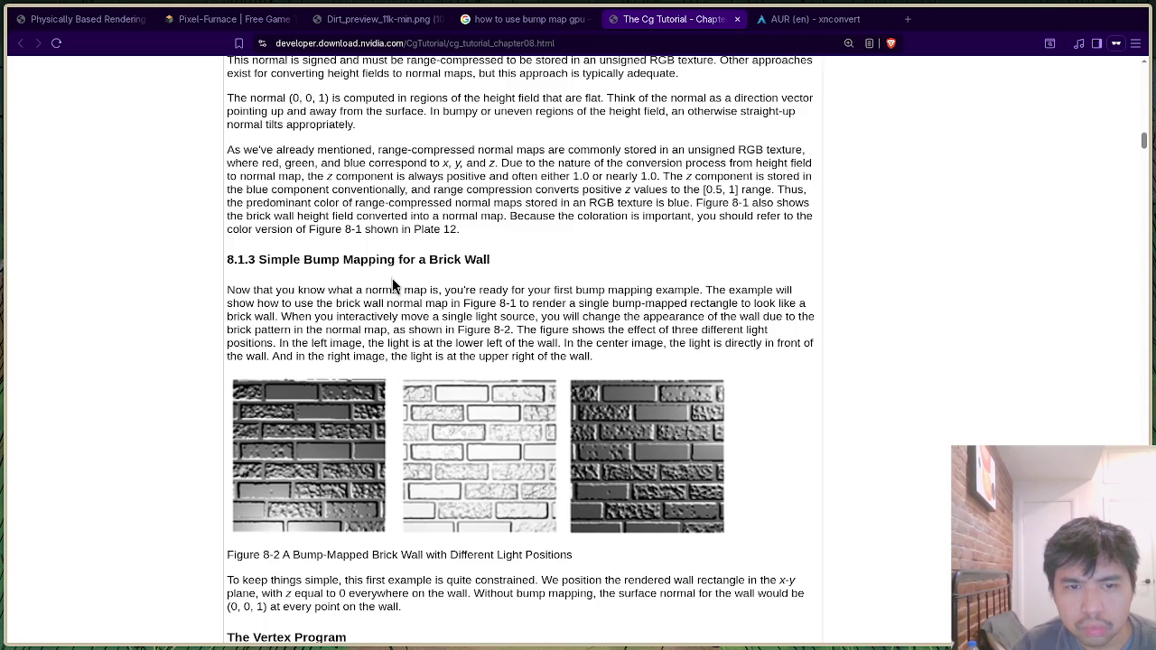
Scroll through the brick-wall bump mapping example, then bring up GIMP's open-image dialog.
scroll(378, 325, "down", 1)
scroll(378, 325, "down", 4)
scroll(378, 325, "up", 1)
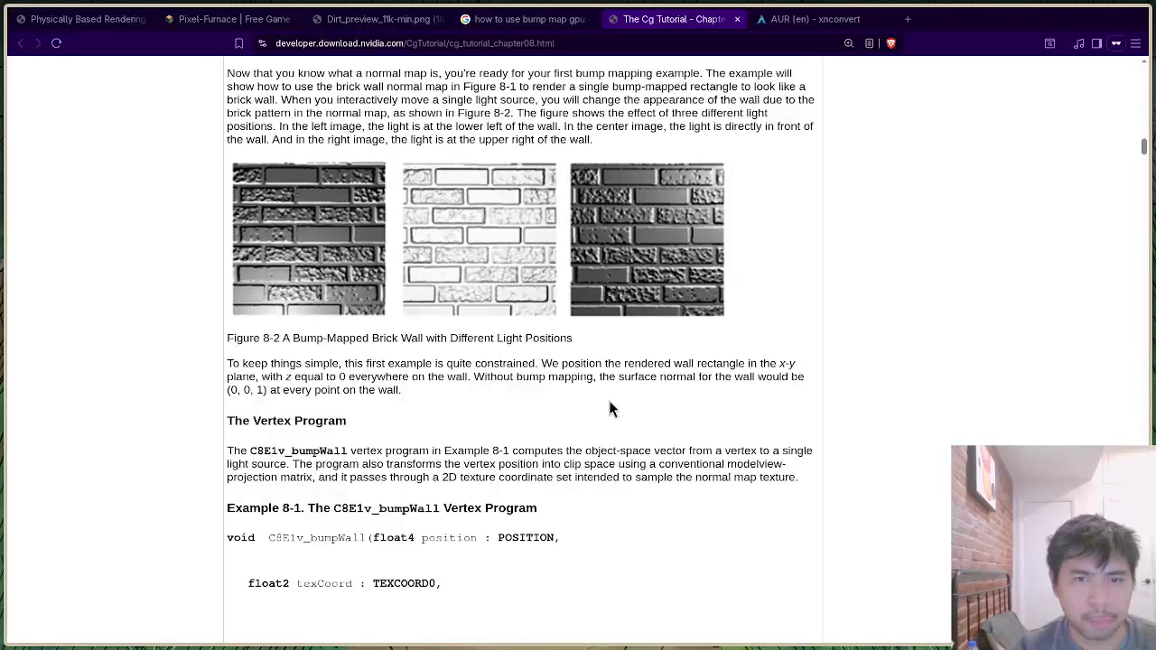
scroll(560, 357, "down", 3)
scroll(561, 361, "down", 3)
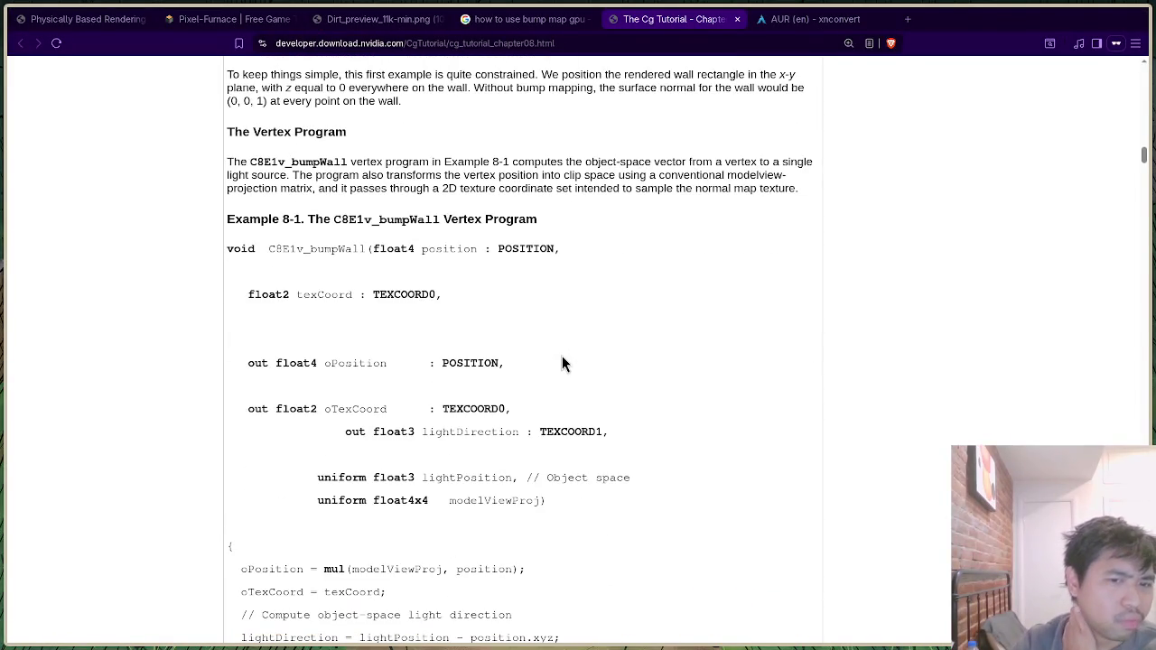
scroll(562, 356, "up", 6)
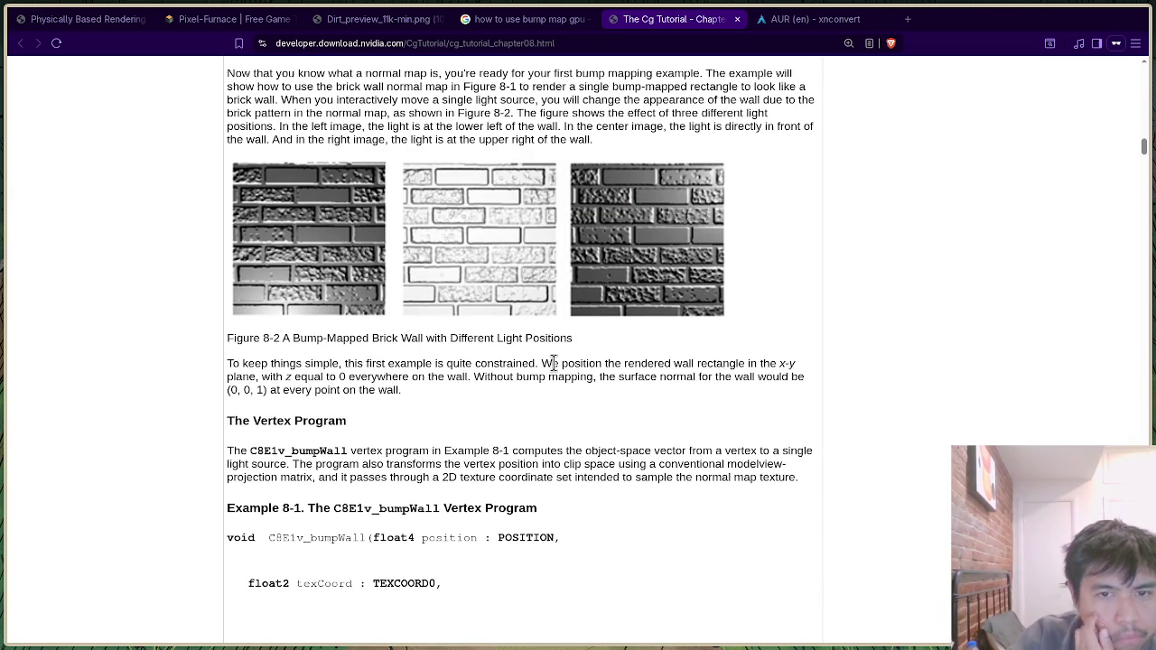
scroll(553, 363, "up", 2)
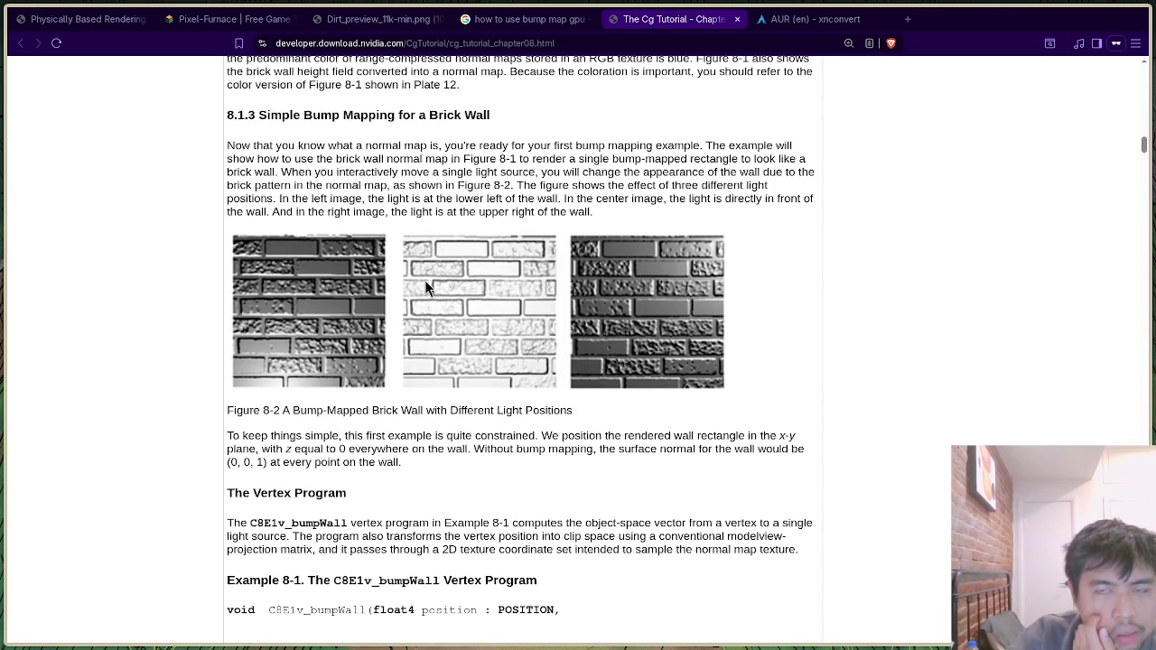
scroll(425, 280, "up", 2)
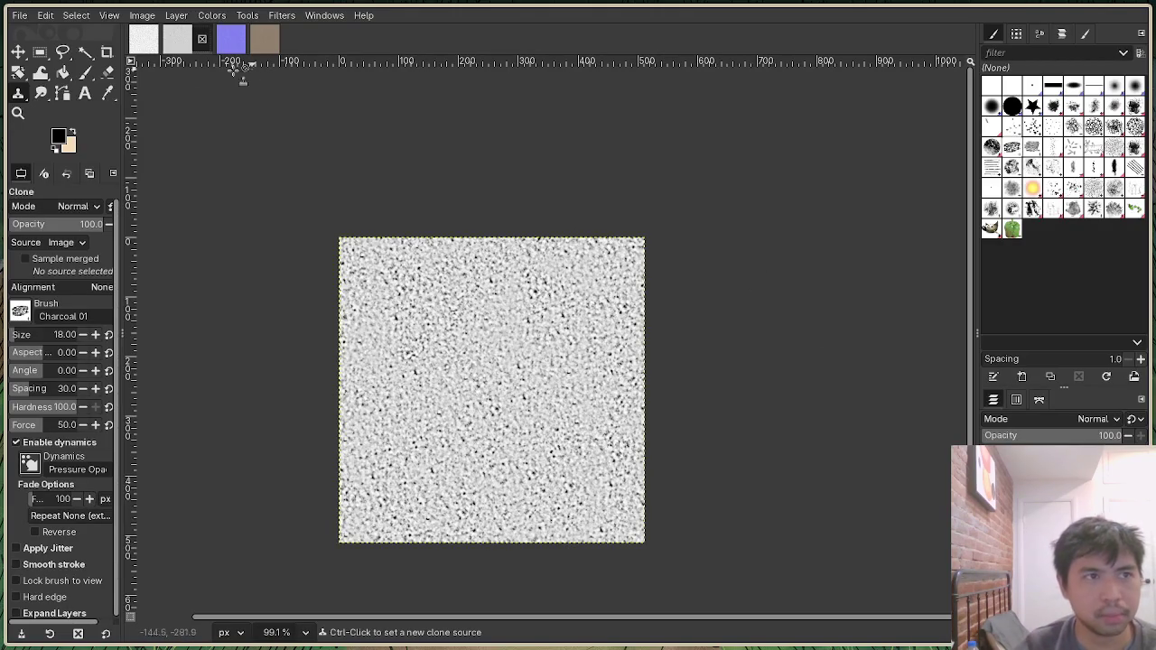
left_click(18, 16)
Open Dirt_DISP.jpg from Downloads in GIMP, then return to the Cg Tutorial brick-wall figures.
left_click(53, 72)
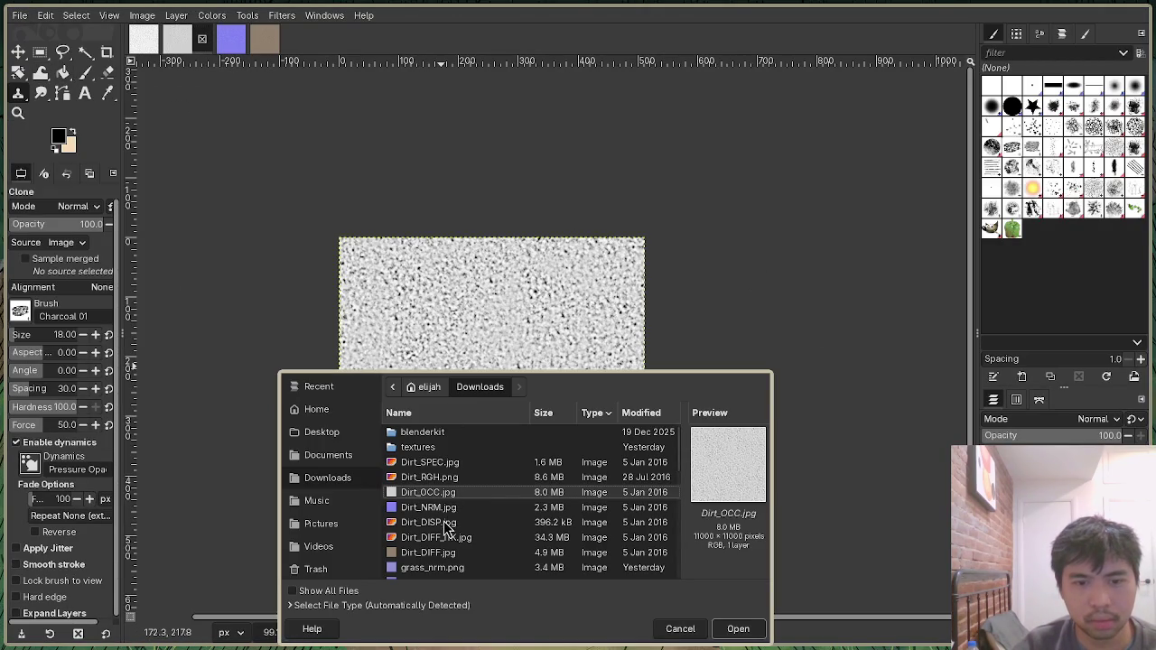
left_click(445, 523)
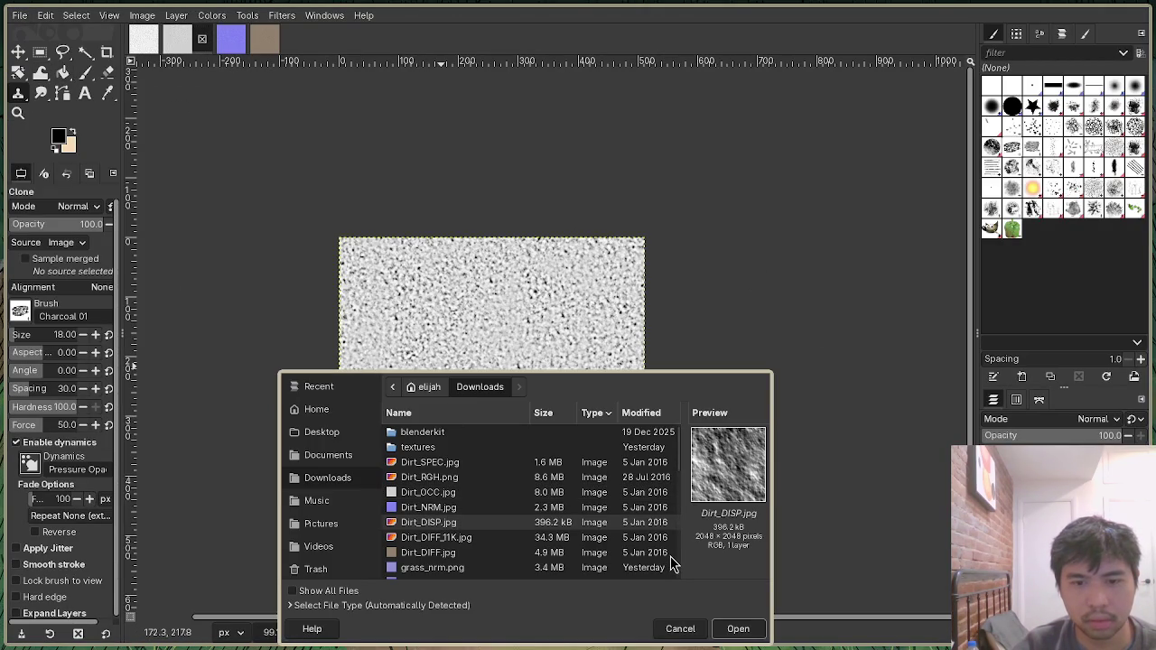
left_click(738, 628)
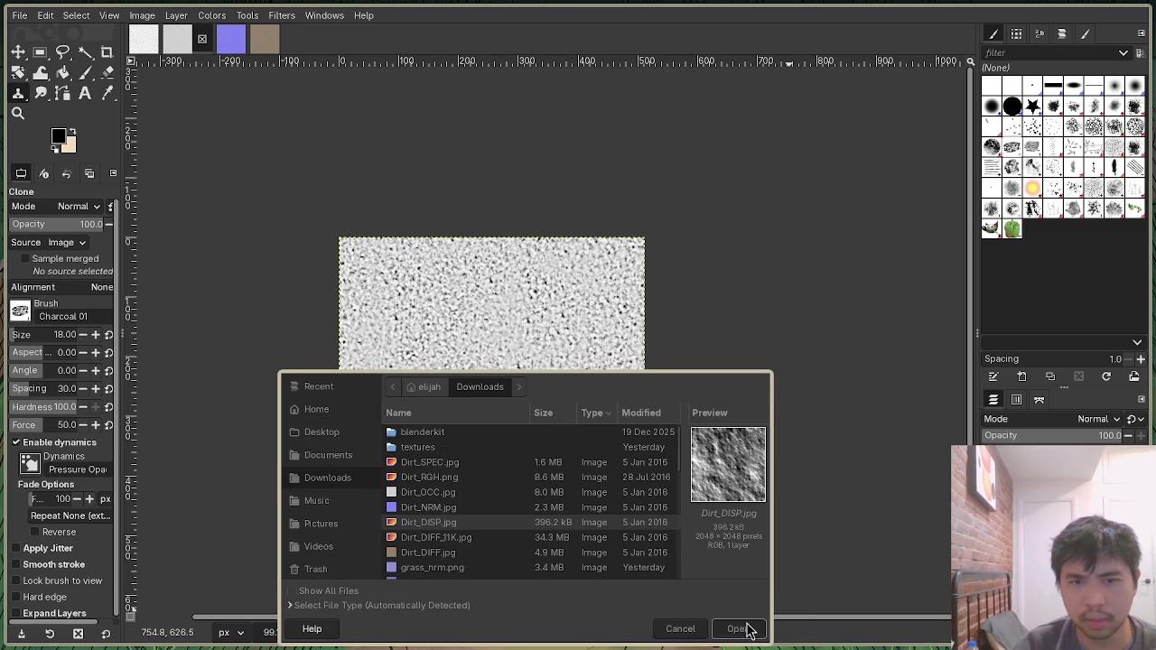
scroll(664, 442, "up", 1)
scroll(632, 424, "down", 3)
scroll(617, 417, "up", 2)
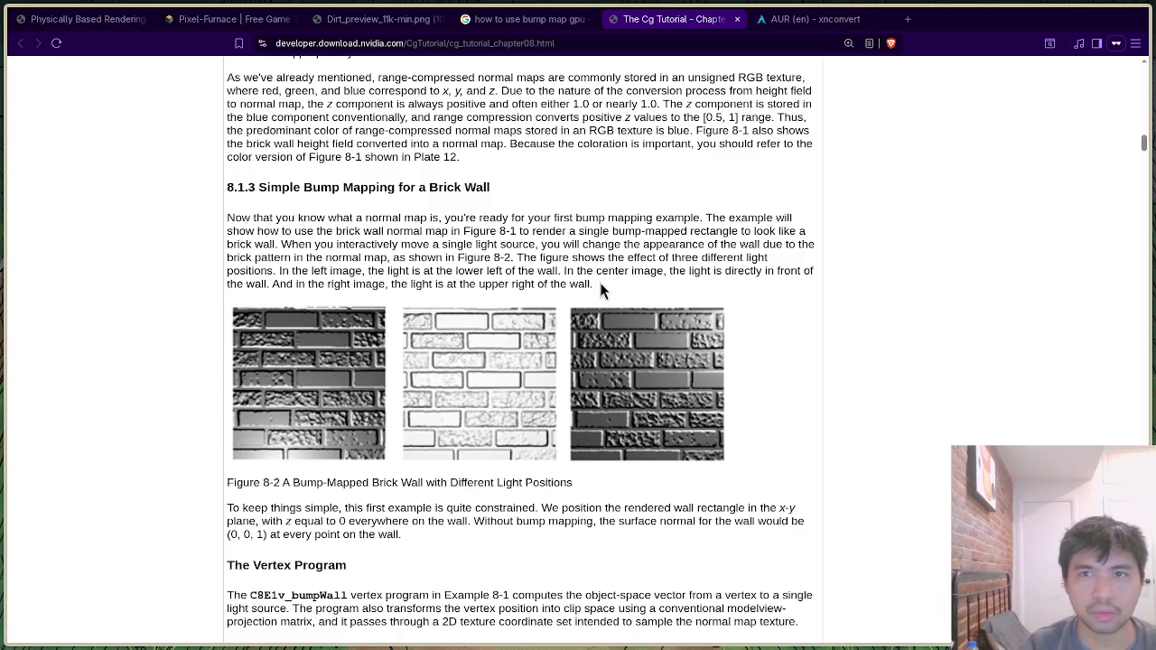
Change the search query to 'how to use displacement map gpu' and run it.
left_click(568, 19)
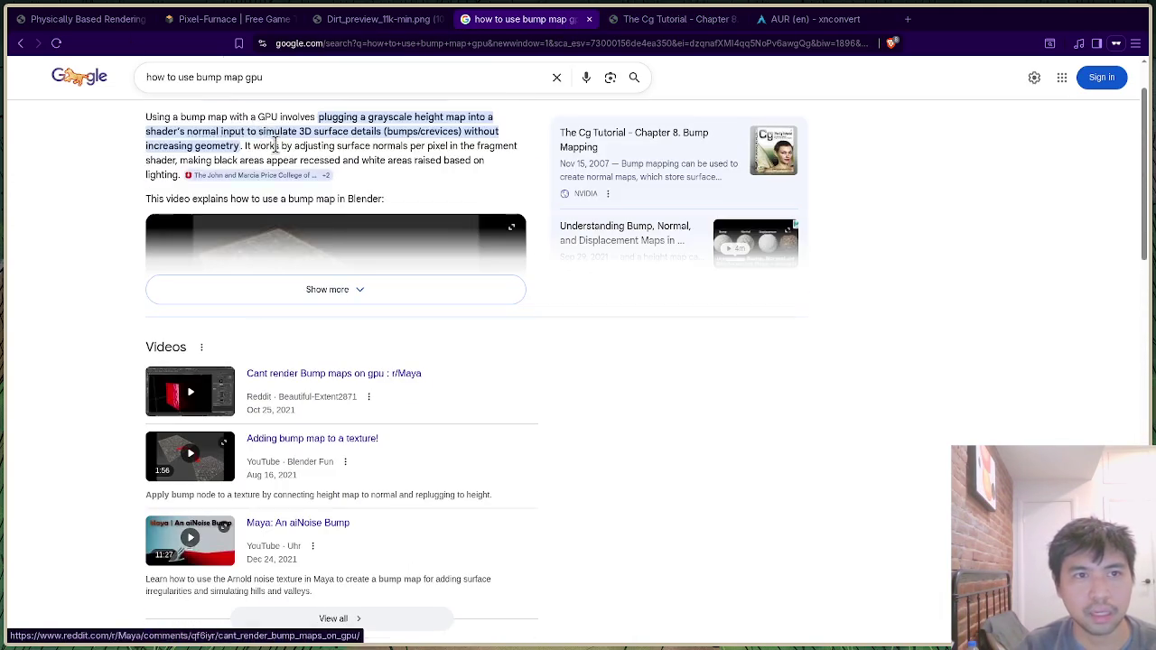
double_click(253, 78)
triple_click(210, 78)
double_click(209, 77)
type("display")
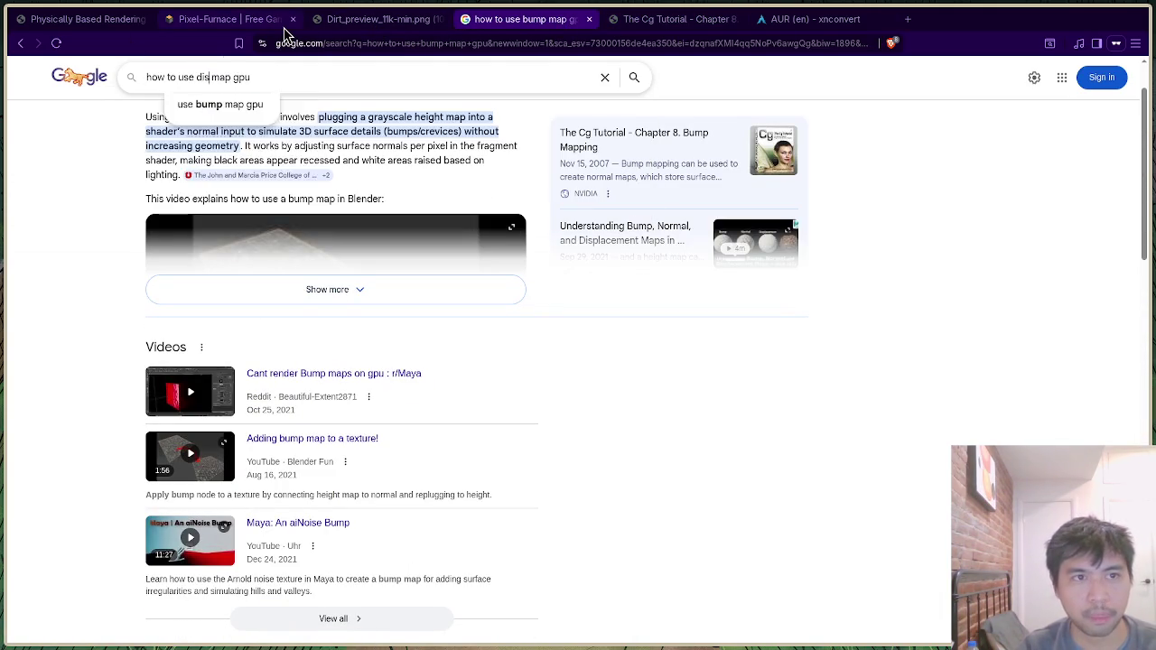
key("Return")
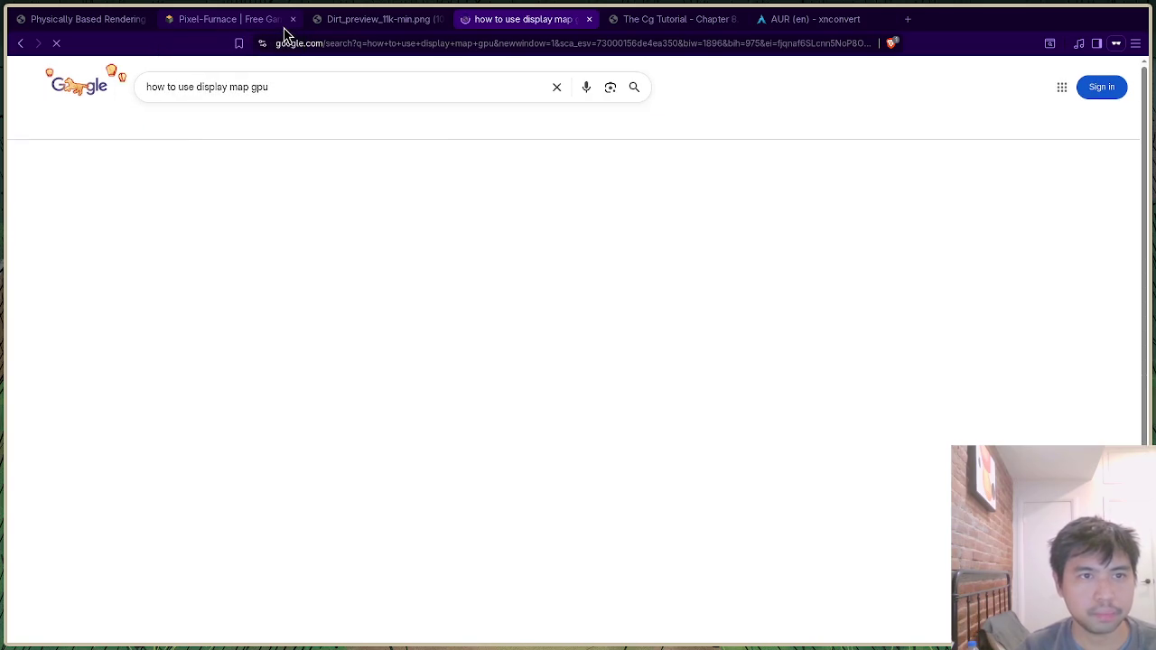
left_click(229, 87)
key("BackSpace")
type("cement")
key("Return")
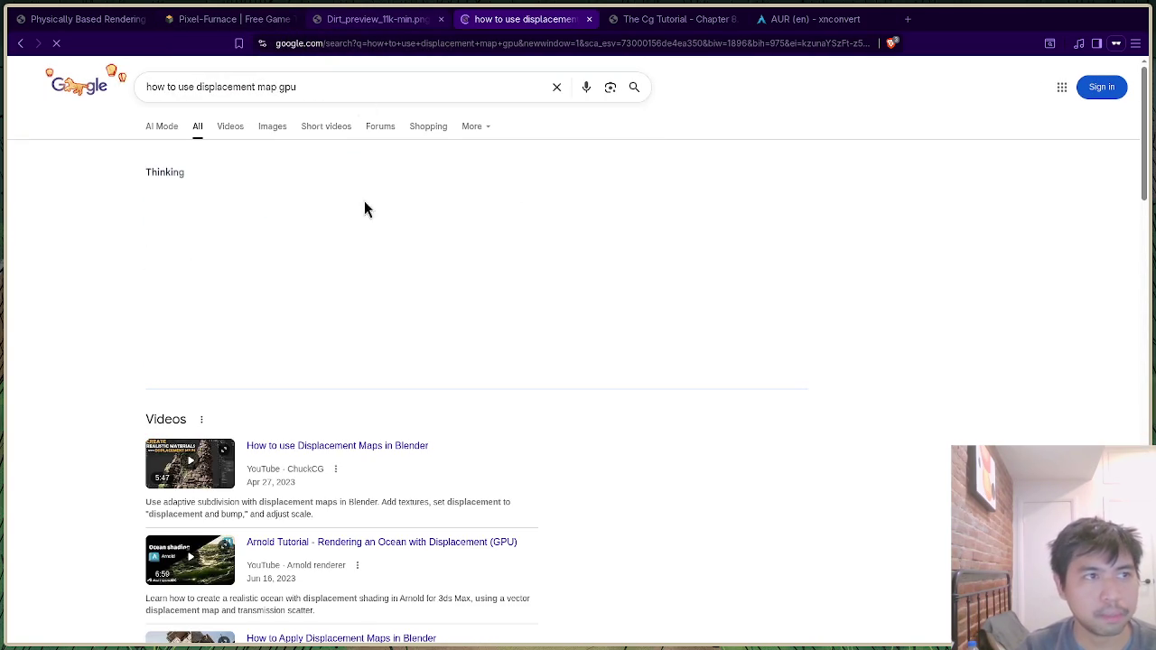
Open the GPU Gems 2 per-pixel displacement mapping chapter, skim it, and close the tab.
scroll(368, 252, "down", 8)
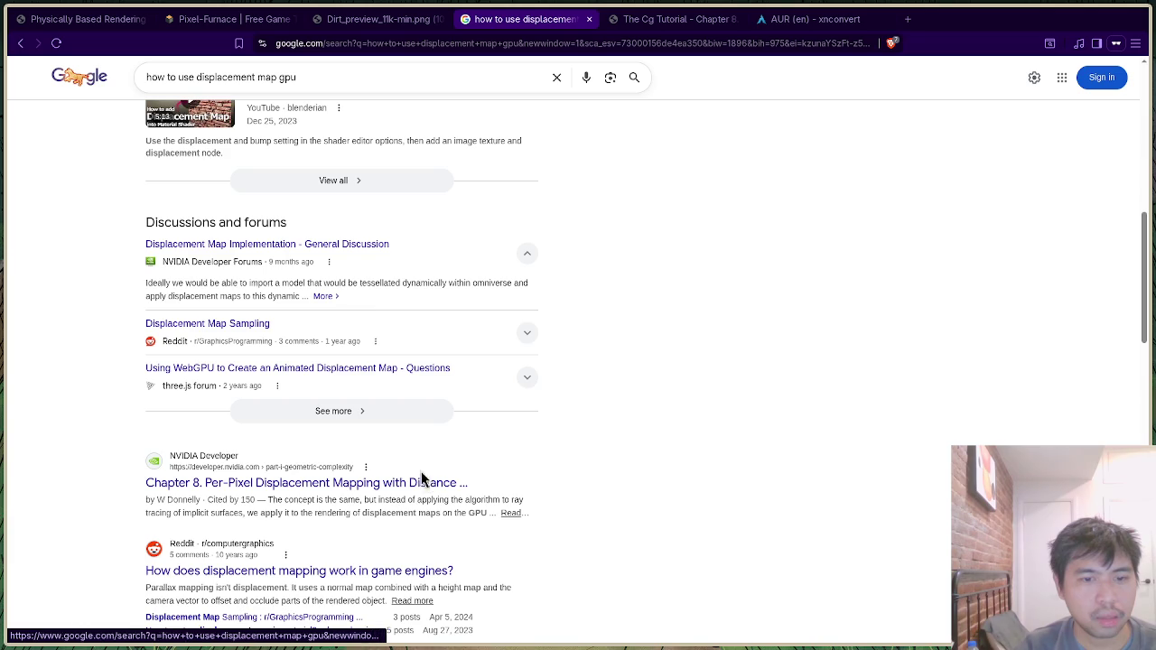
left_click(426, 484)
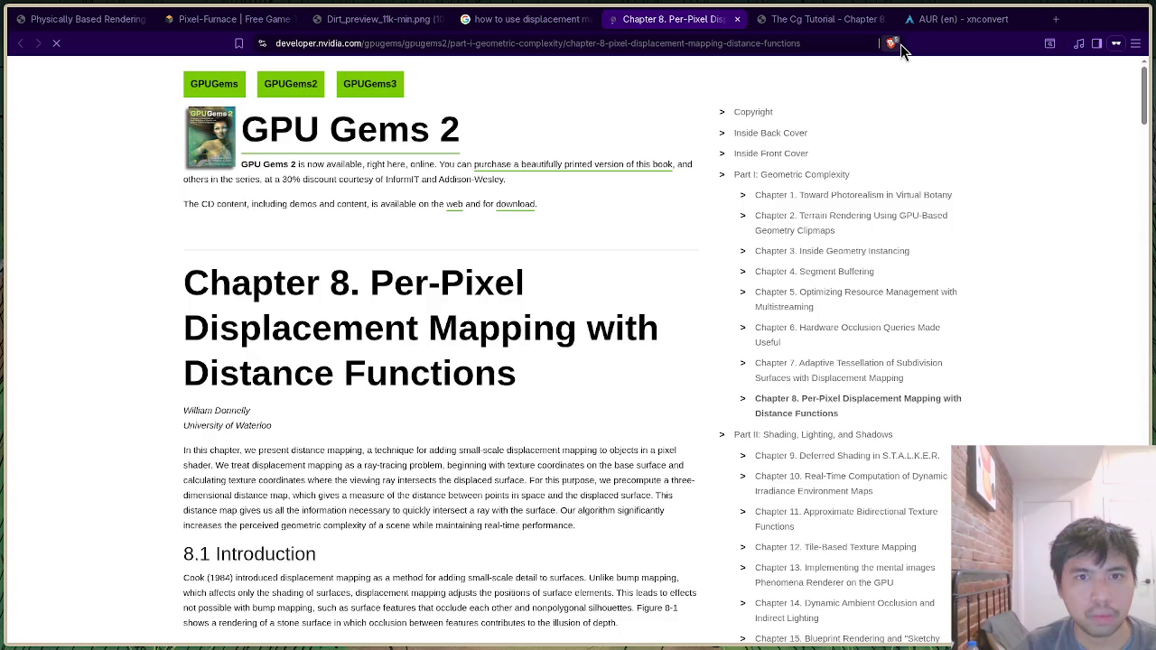
scroll(660, 302, "down", 5)
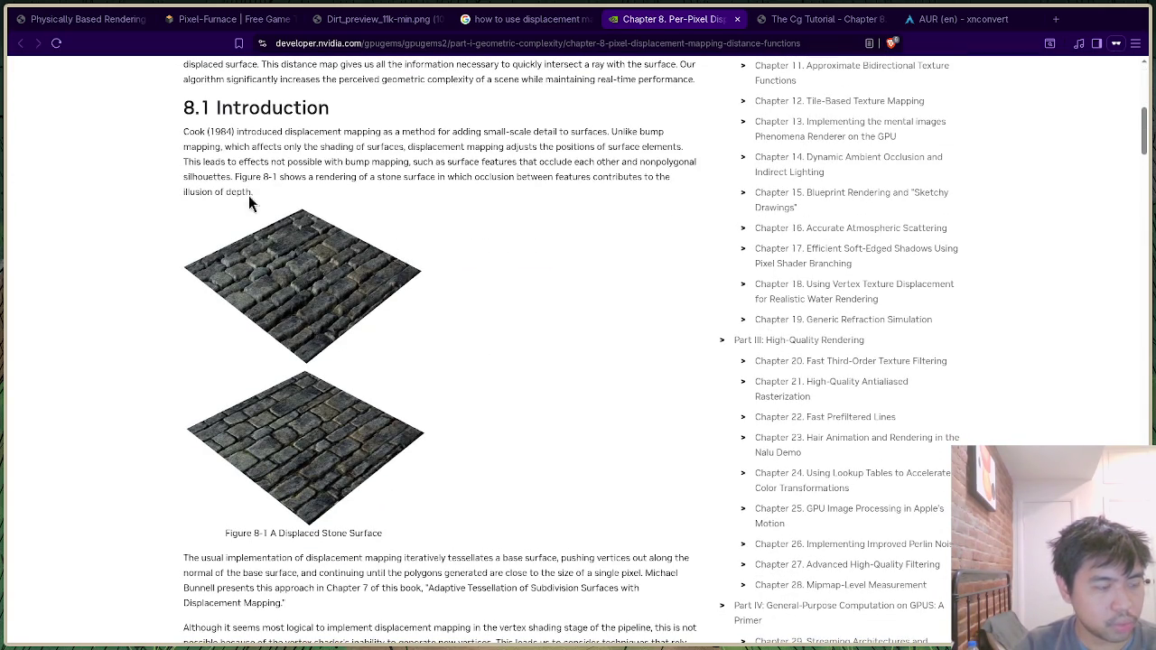
left_click(737, 19)
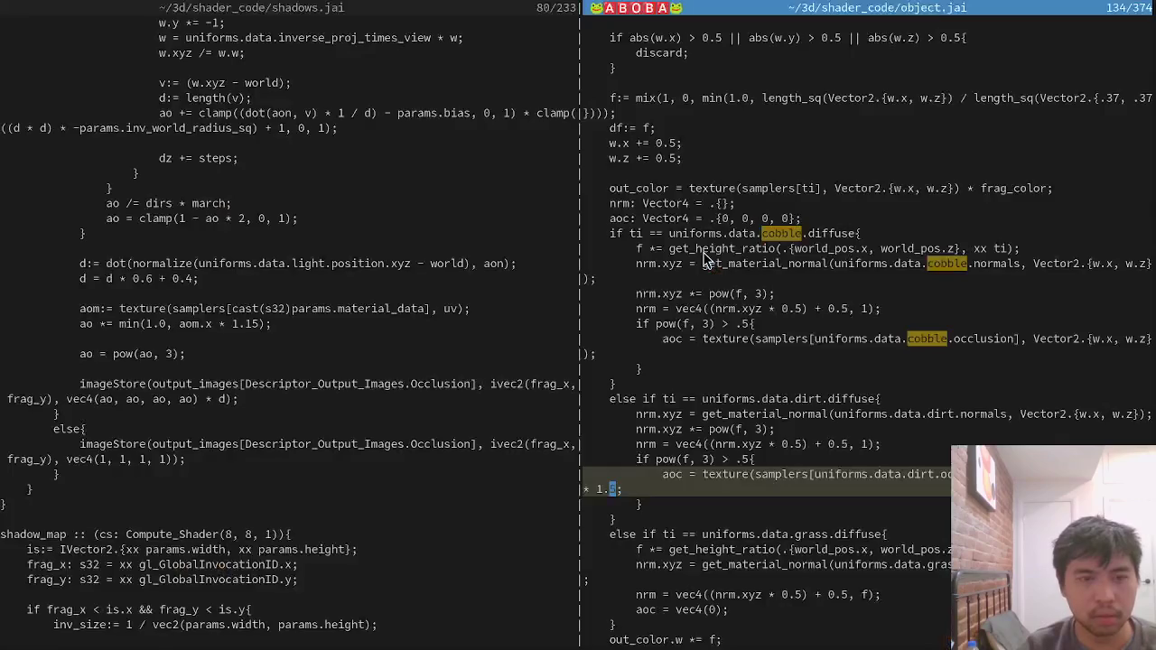
Close the shadows.jai split so object.jai fills the window, then place the caret on the cobble normal line.
key("ctrl+comma")
key("ctrl+w")
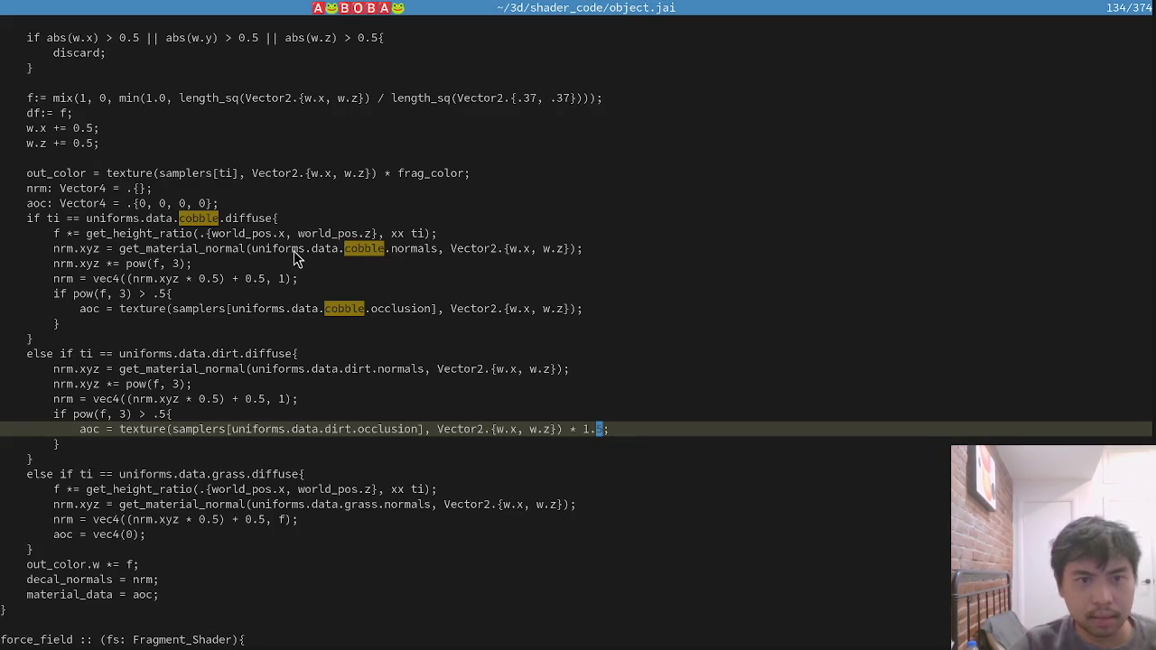
mouse_move(167, 225)
left_mouse_down()
mouse_move(209, 224)
mouse_move(222, 237)
mouse_move(219, 263)
mouse_move(290, 277)
left_mouse_up()
left_click(217, 257)
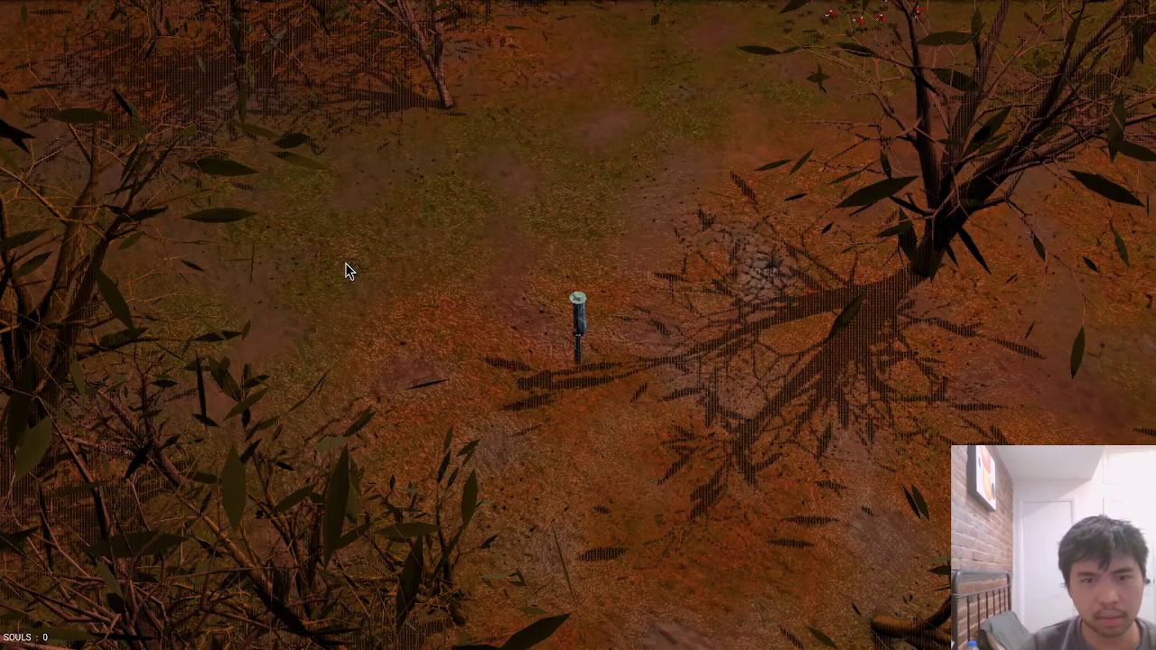
Walk the character up the dirt clearing, then view Pixel-Furnace's Dirt texture preview.
key("w")
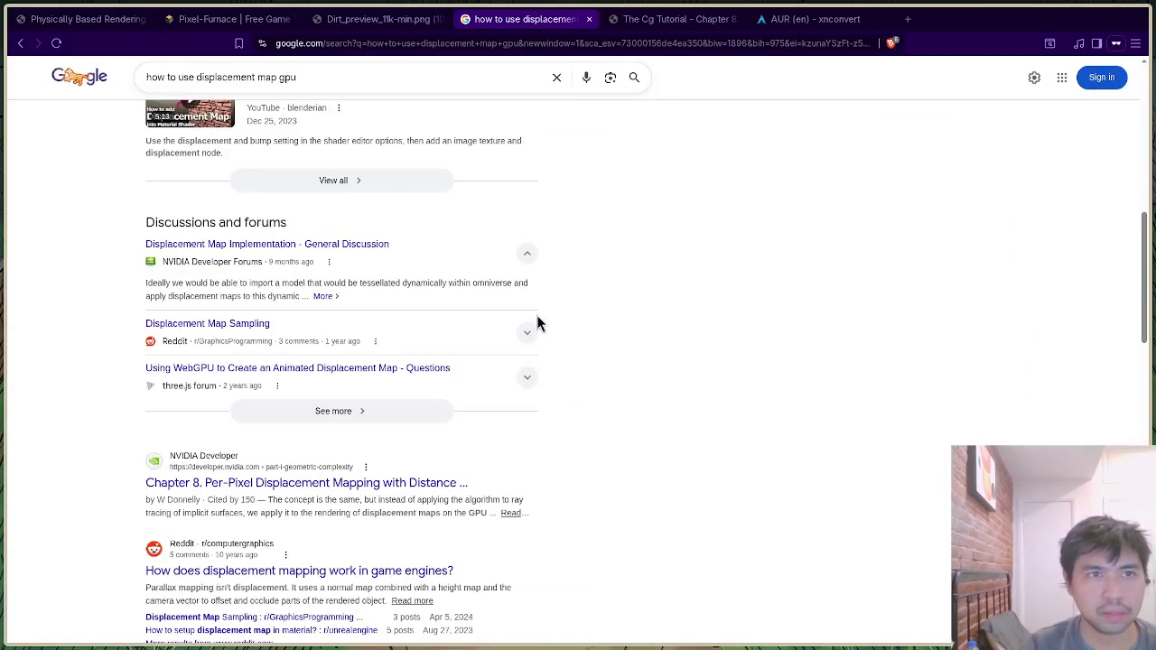
left_click(230, 18)
scroll(389, 280, "down", 7)
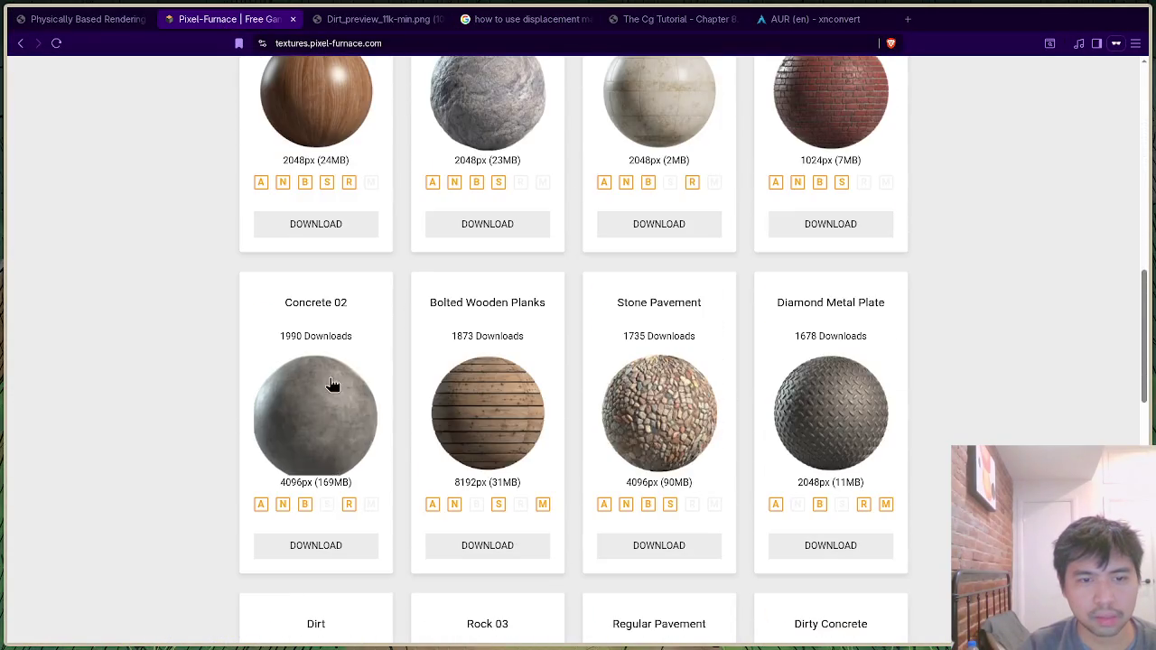
scroll(331, 384, "down", 3)
left_click(332, 415)
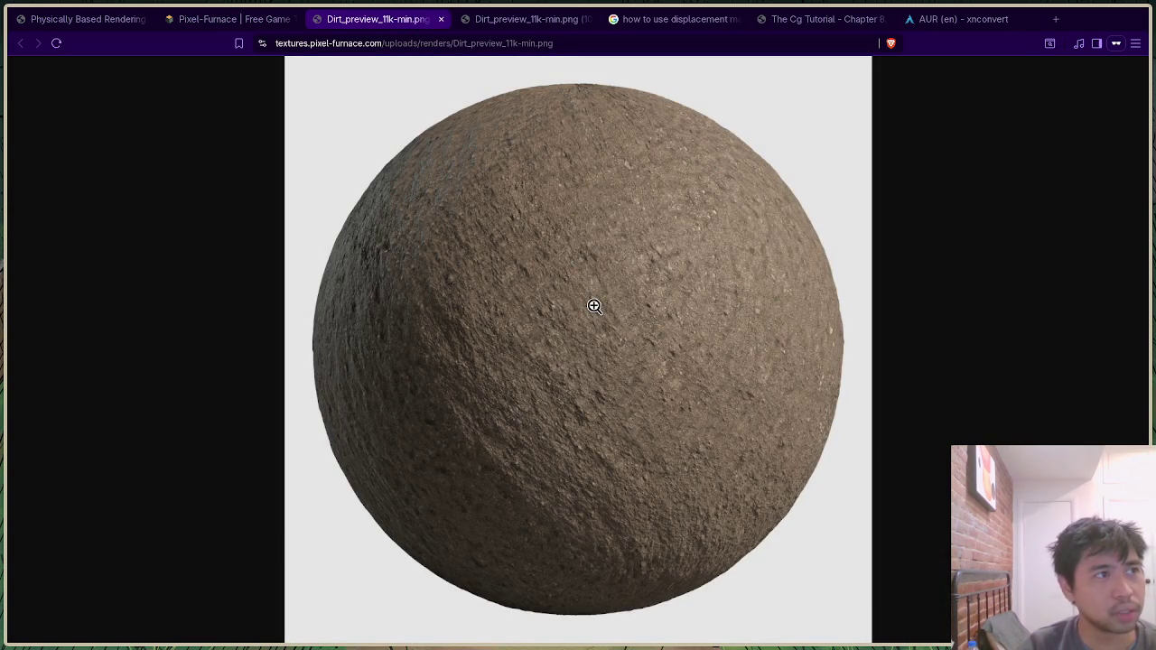
Back in the game, zoom the camera on the forest floor, then return to object.jai.
key("alt+Tab")
key("alt+Tab")
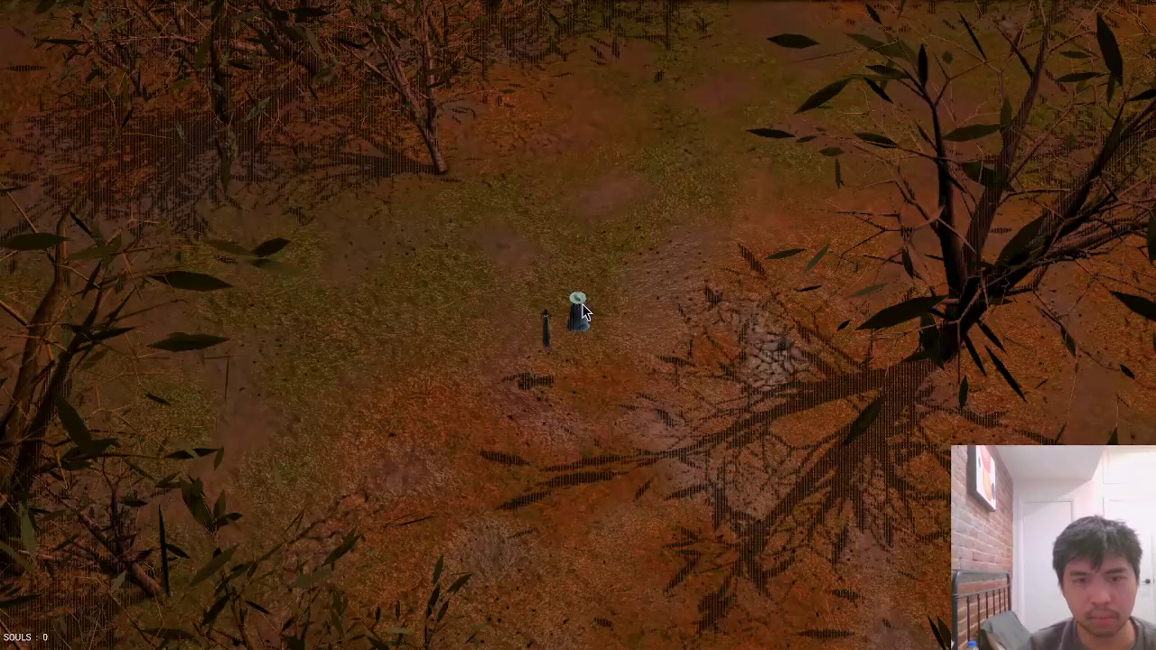
scroll(596, 317, "up", 5)
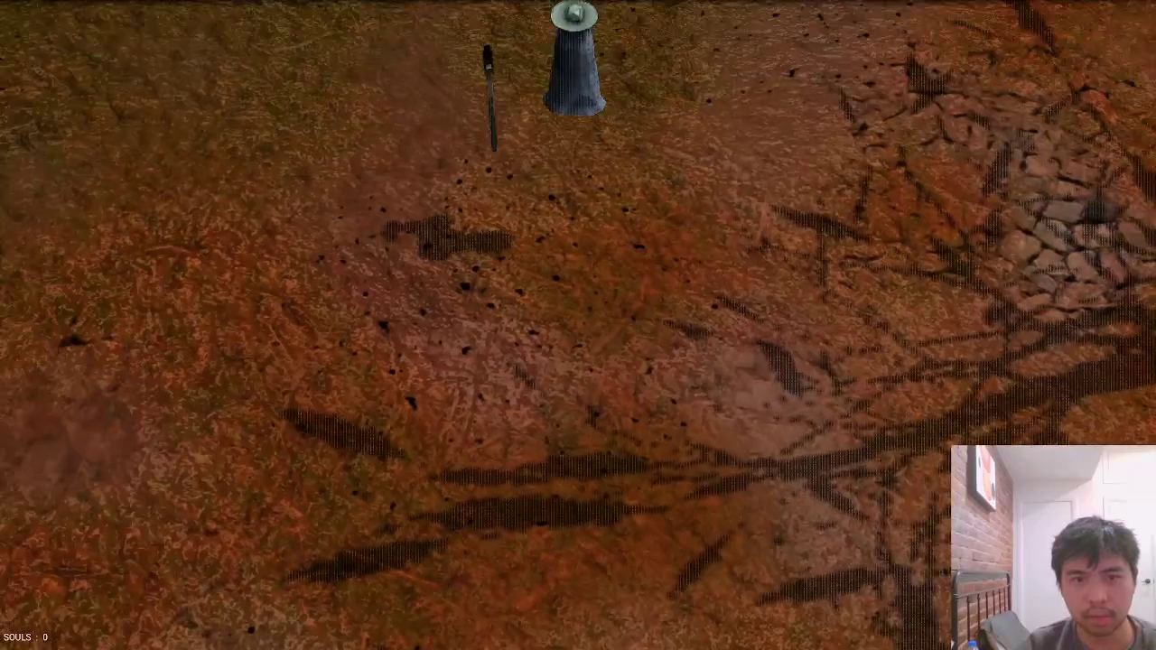
scroll(578, 325, "down", 3)
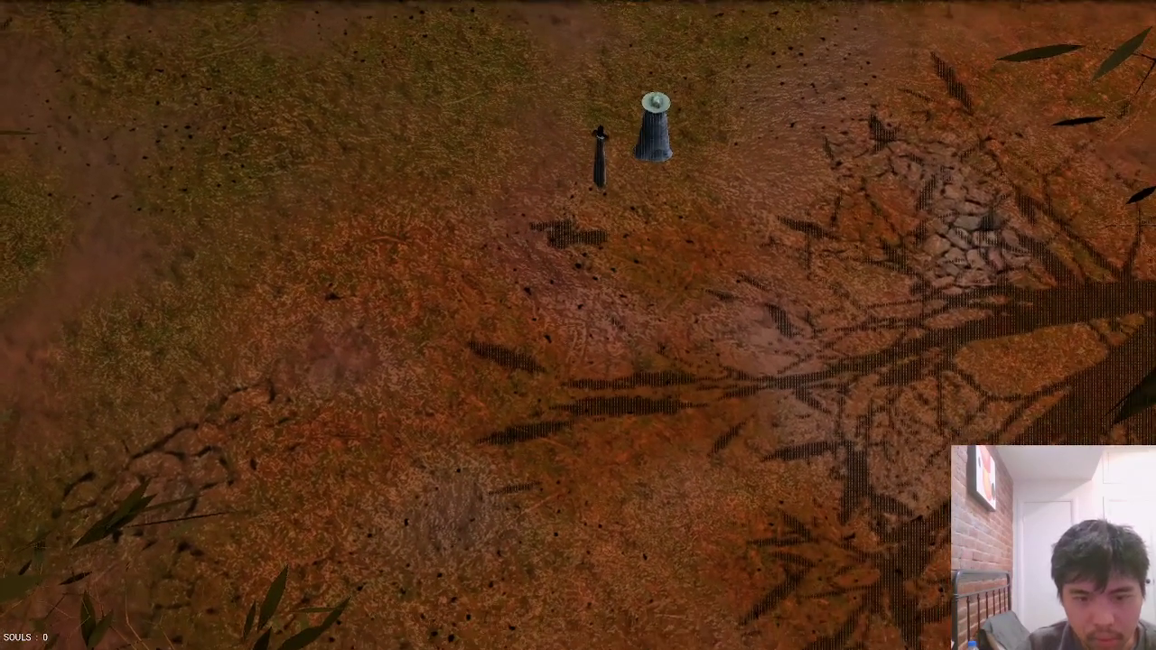
scroll(568, 335, "up", 3)
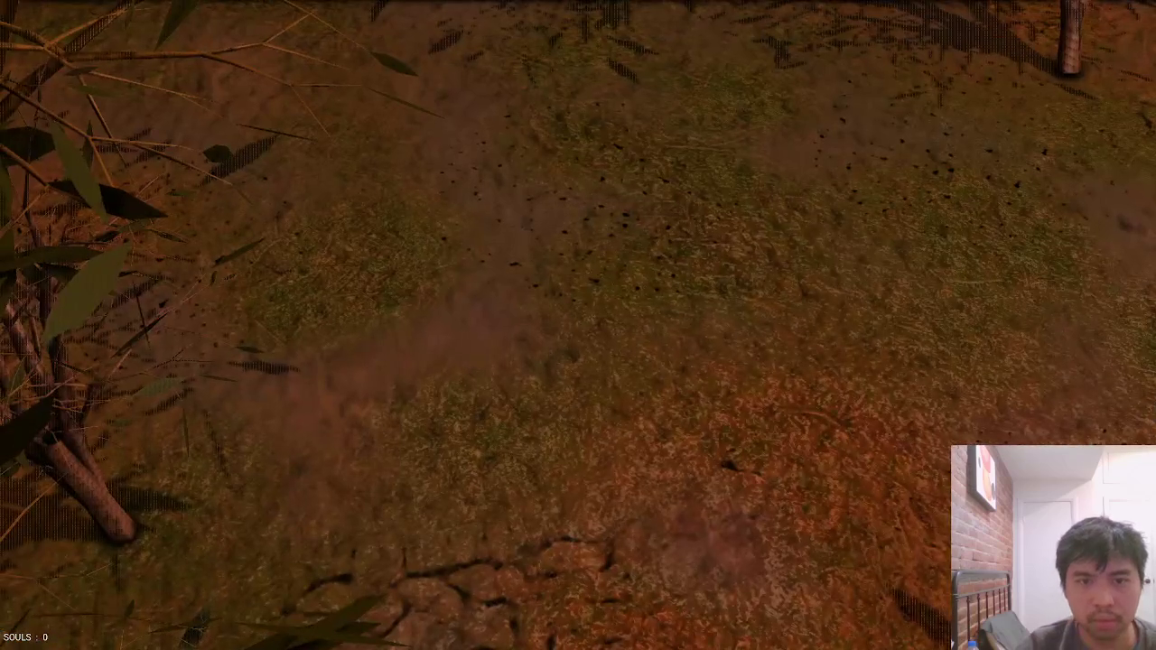
key("Escape")
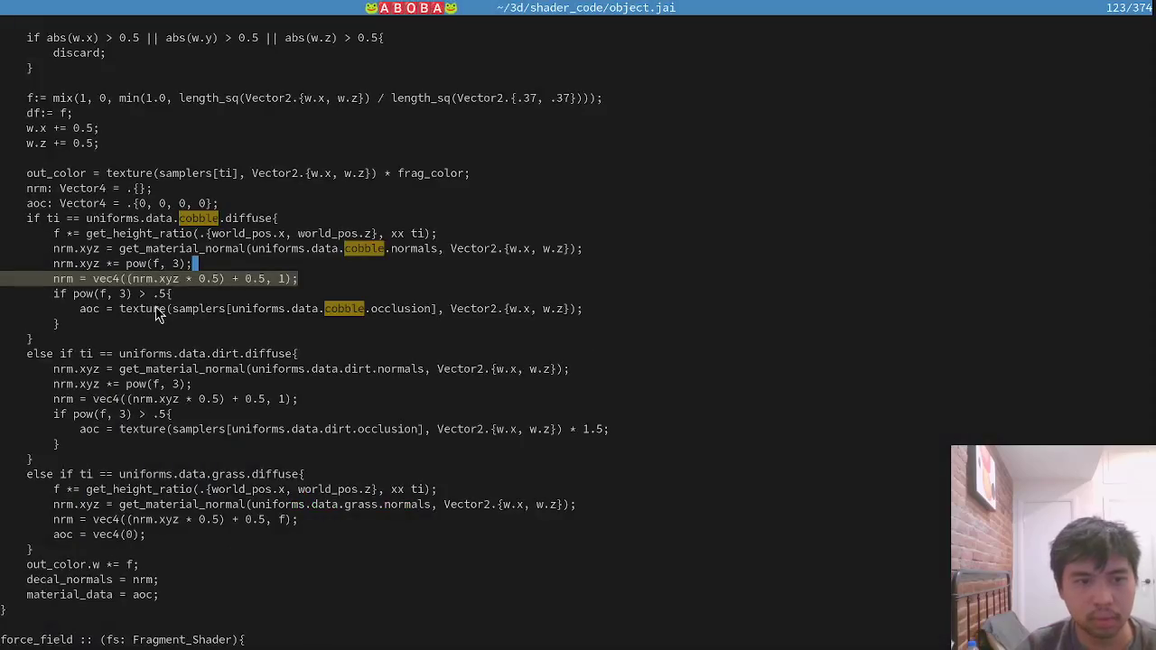
Put the caret on the dirt branch's pow check and rebuild and launch the game with F5.
left_click(52, 294)
key("Down")
key("Down")
key("Down")
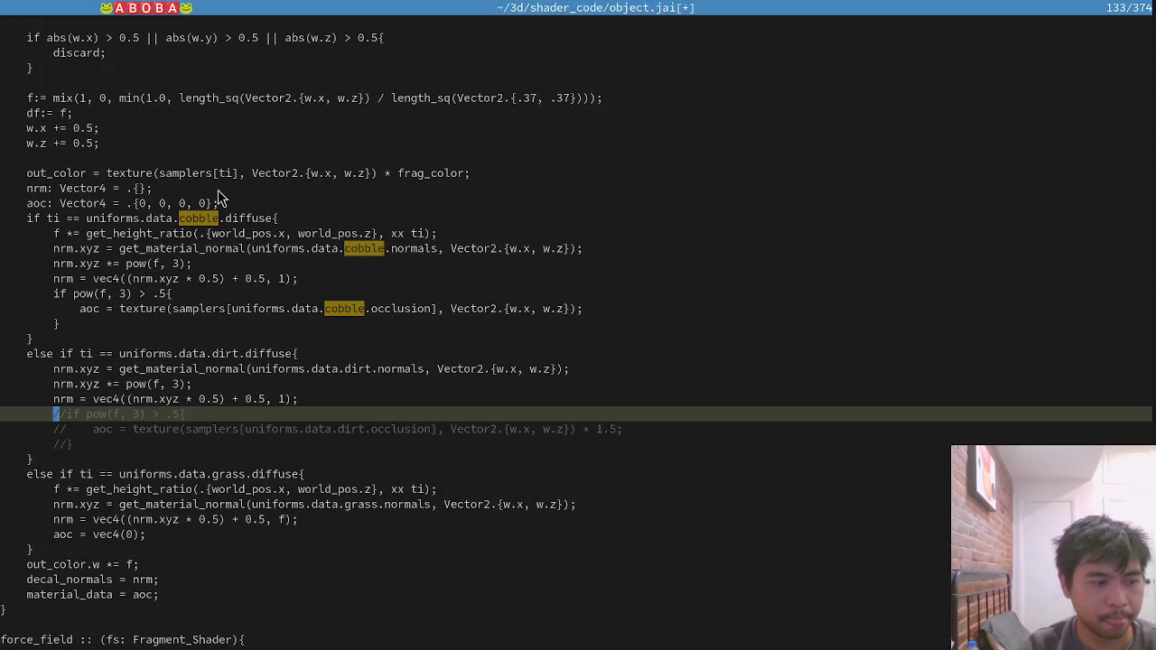
key("F5")
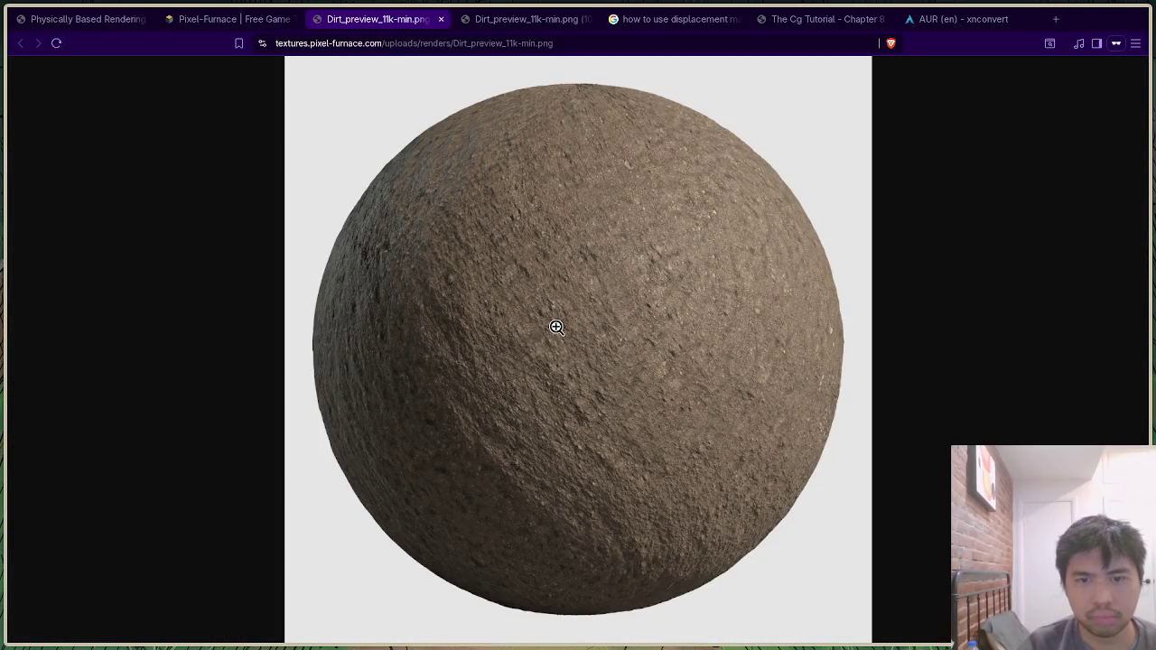
From the displacement-map results, read the Reddit thread 'How does displacement mapping work in game engines?'.
left_click(676, 20)
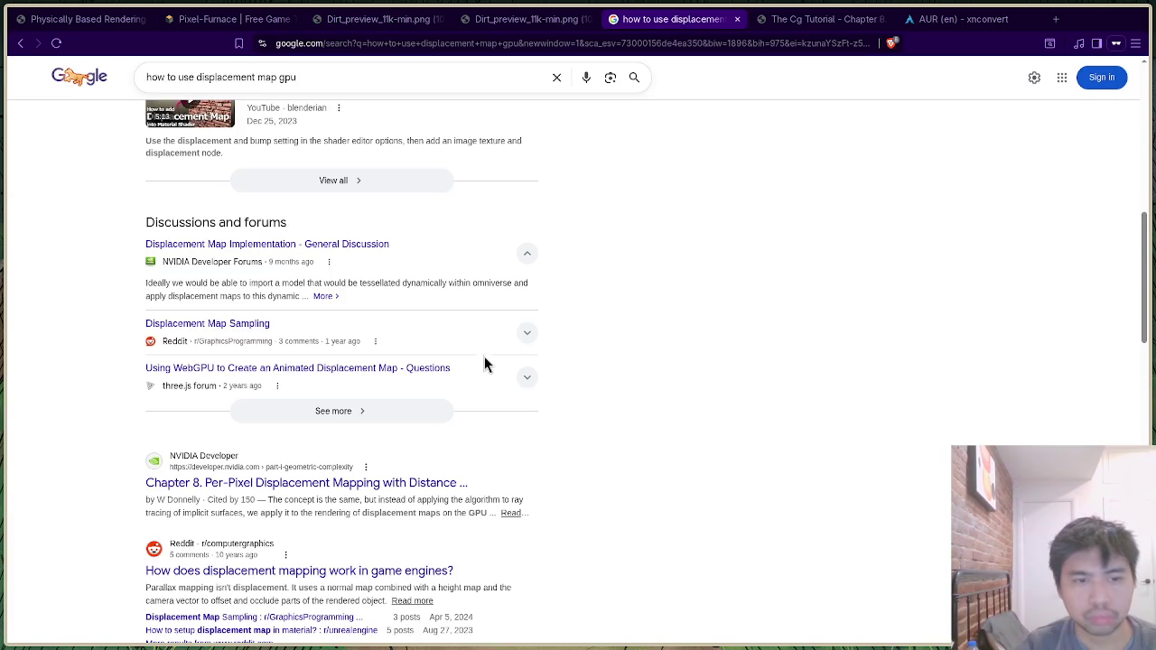
scroll(483, 367, "down", 1)
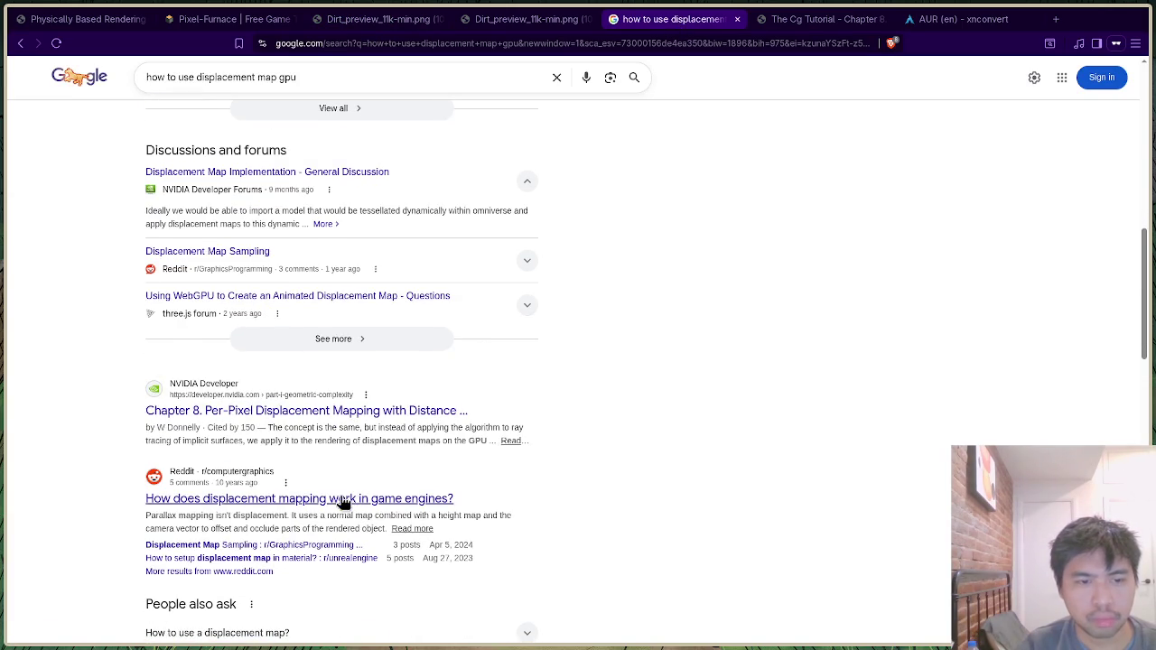
left_click(343, 497)
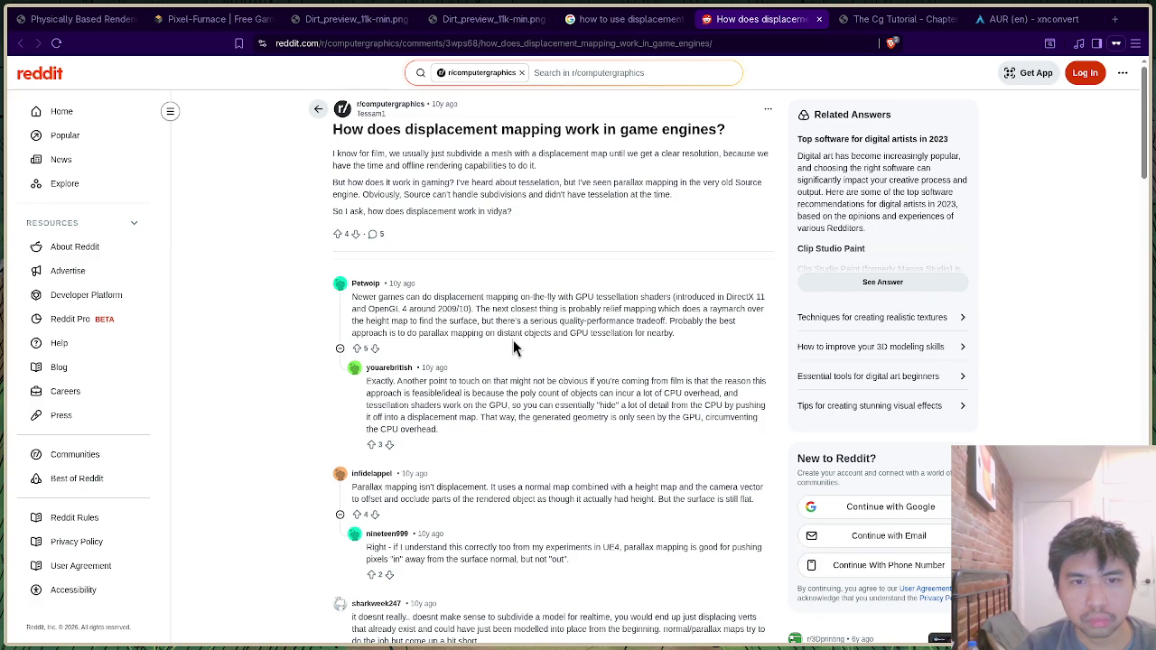
scroll(513, 347, "down", 2)
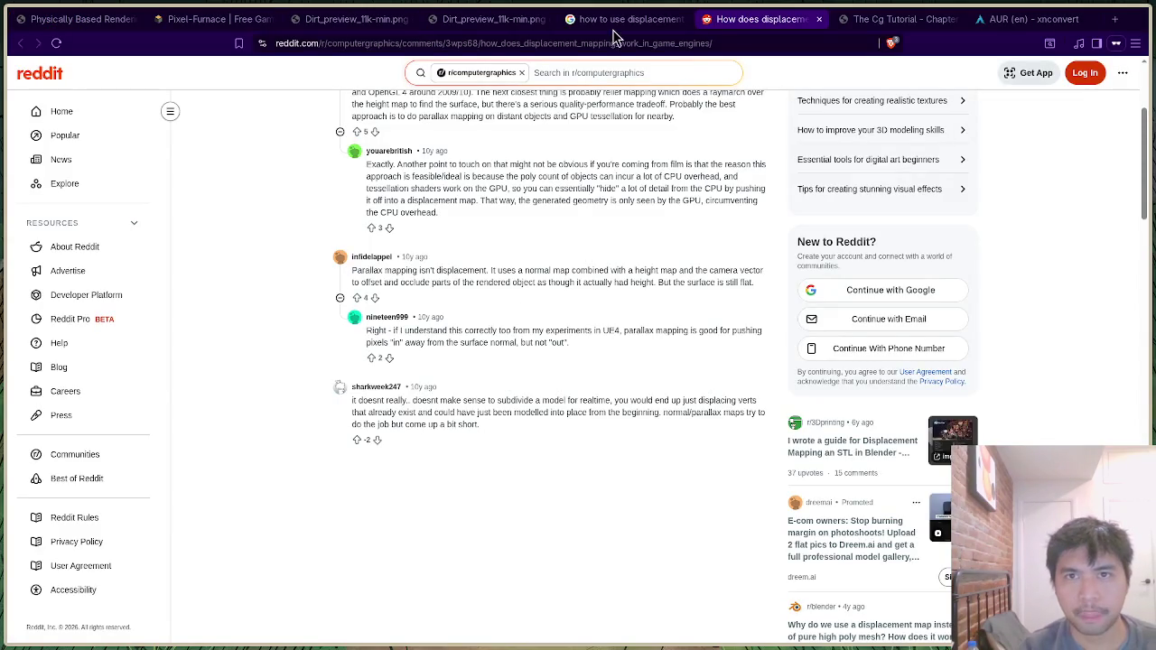
left_click(629, 22)
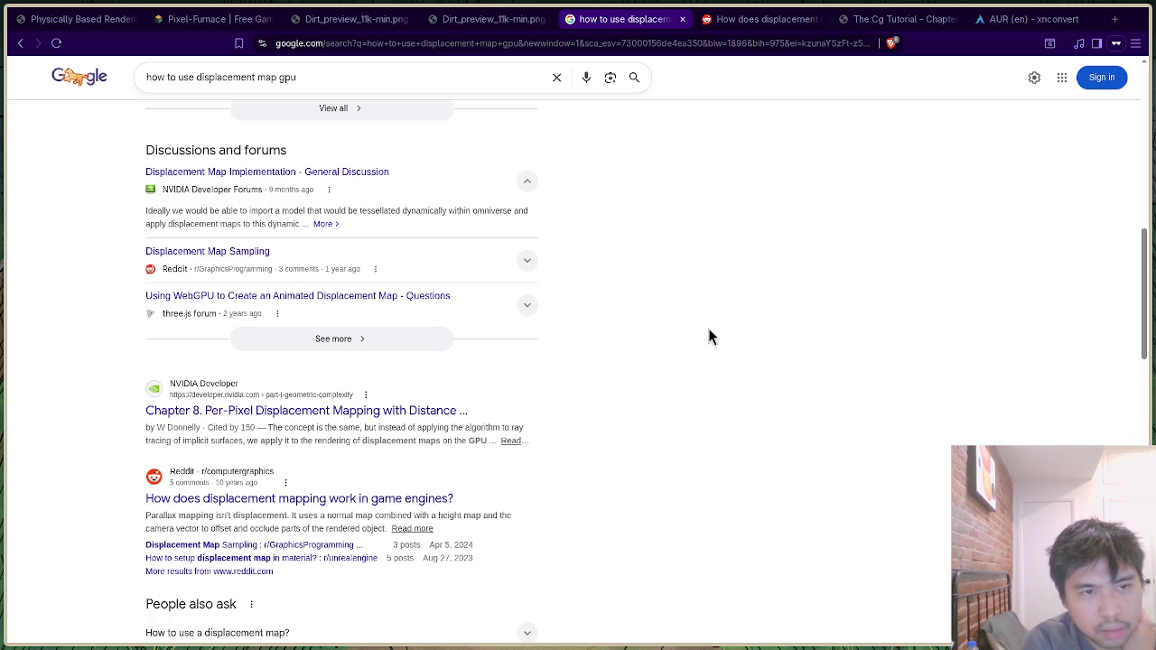
Open the r/GraphicsProgramming 'Displacement Map Sampling' thread from the results, then return to object.jai.
scroll(700, 336, "up", 8)
scroll(700, 336, "down", 3)
scroll(697, 329, "down", 3)
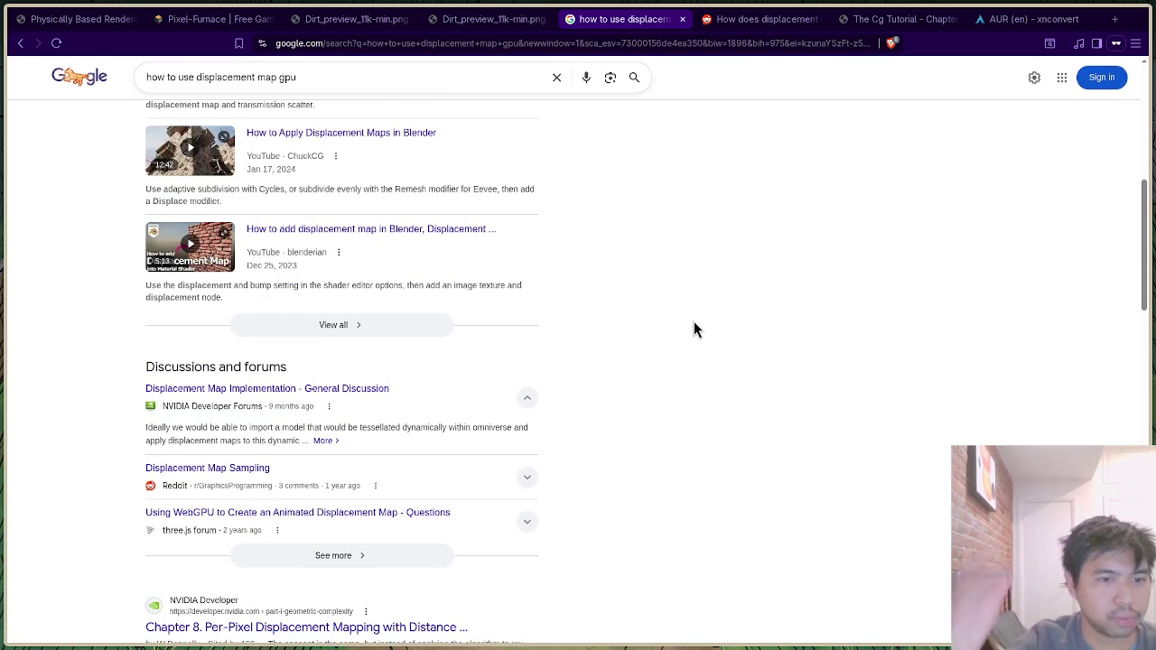
scroll(679, 339, "down", 4)
left_click_drag(1147, 321, 1147, 336)
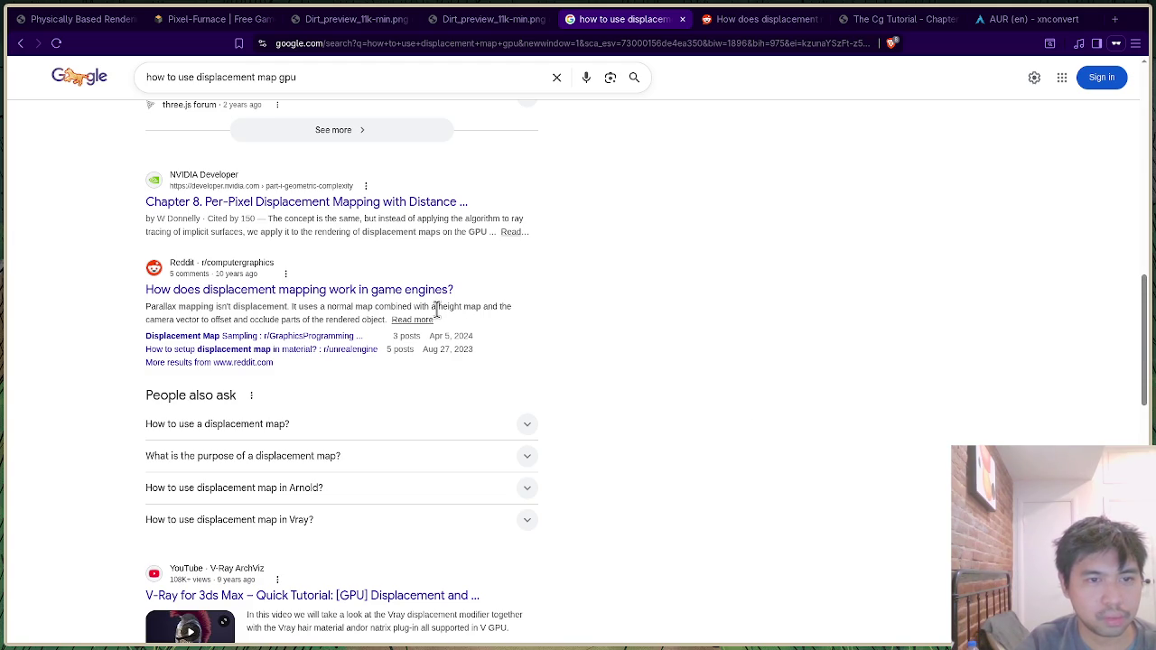
left_click(331, 337)
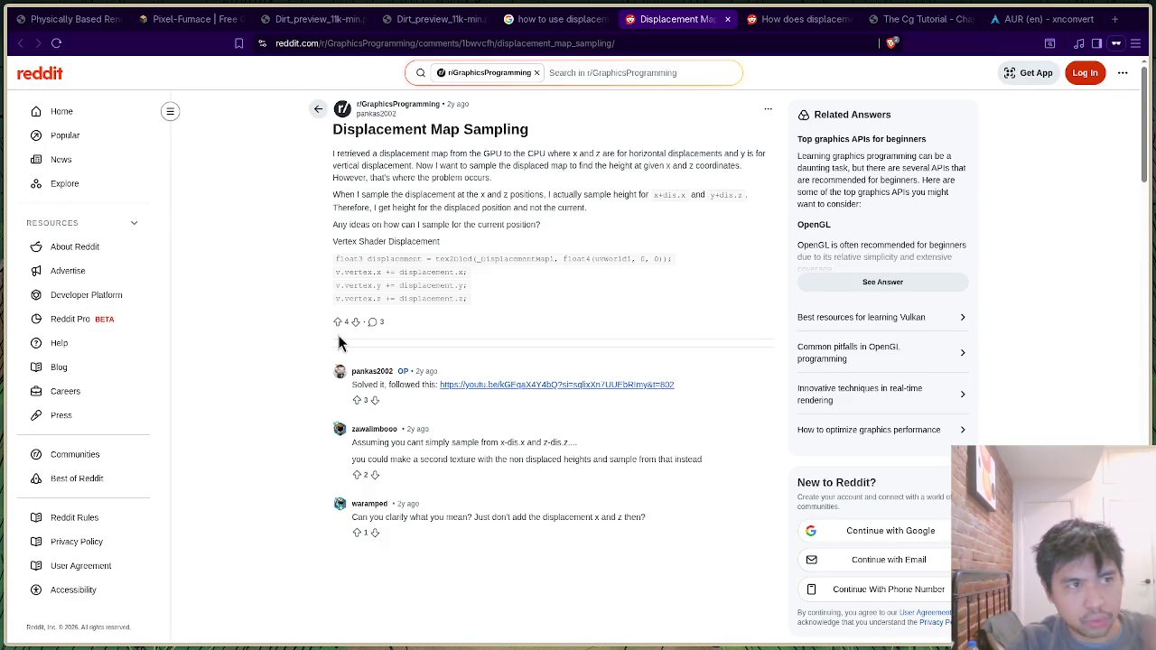
key("alt+Tab")
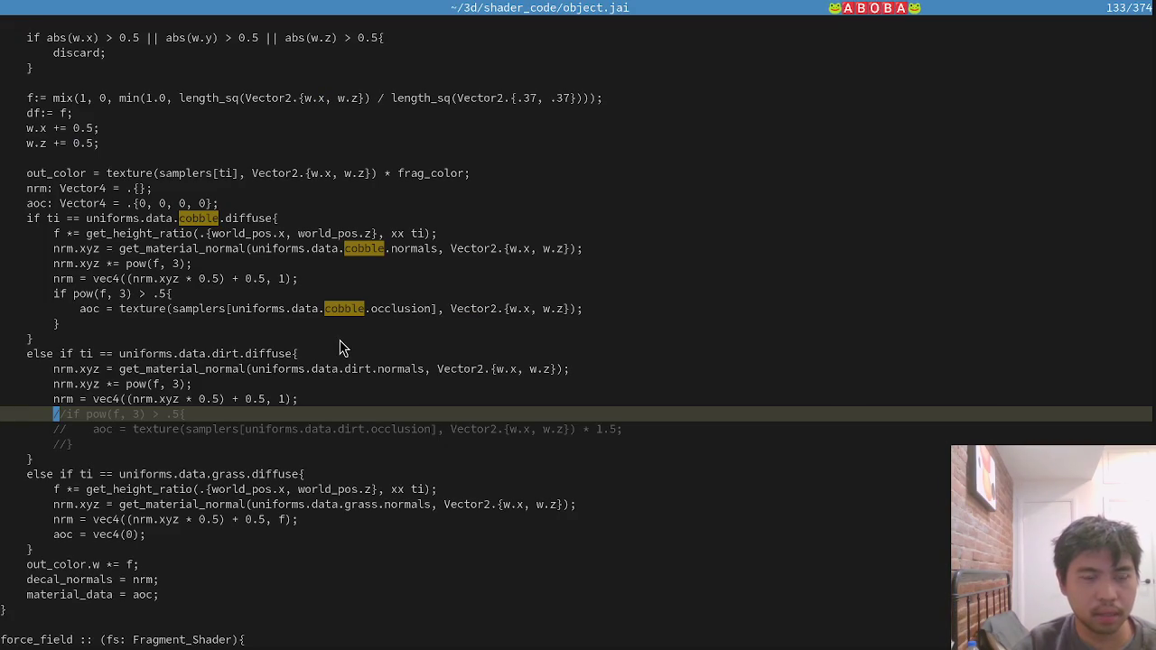
Check the captured frame's colour attachment in RenderDoc, then bring up Dirt_DISP in GIMP.
key("alt+Tab")
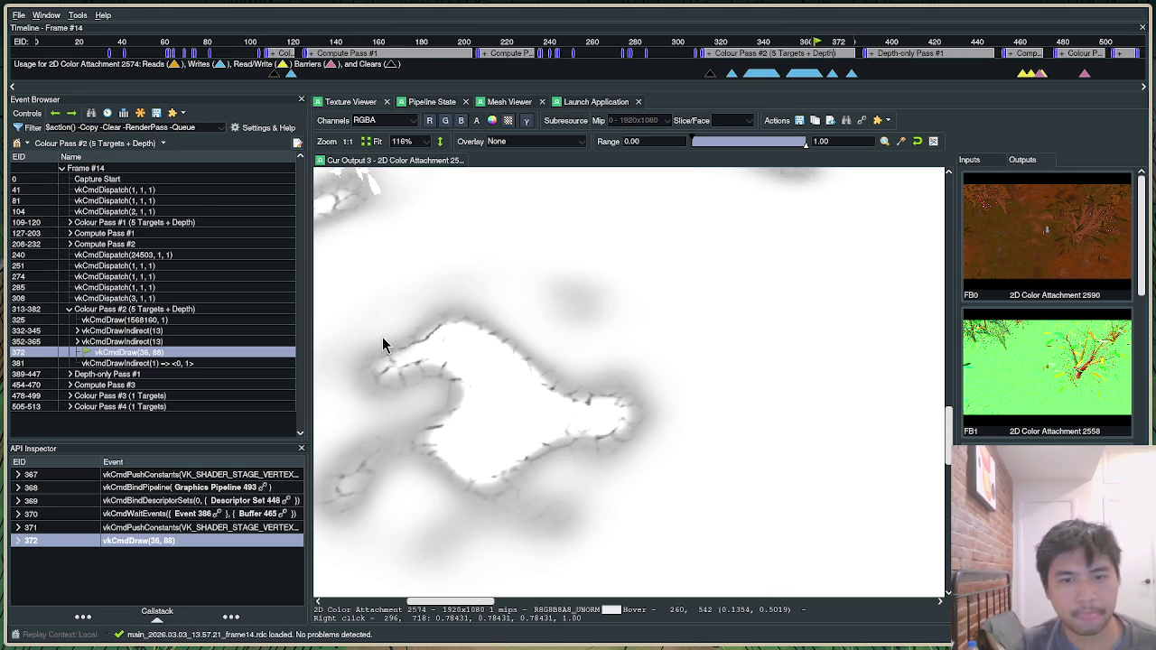
key("super+2")
key("super+3")
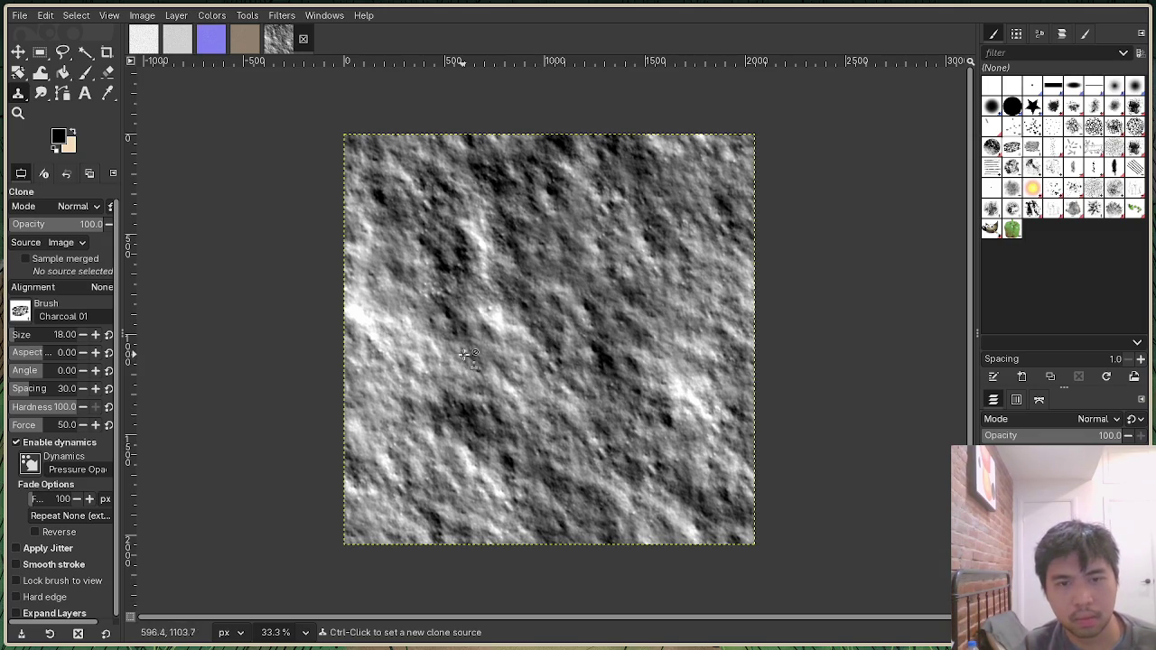
scroll(497, 345, "up", 2)
Zoom in and out over the grayscale dirt displacement texture and show GIMP's Image menu.
scroll(497, 345, "down", 20)
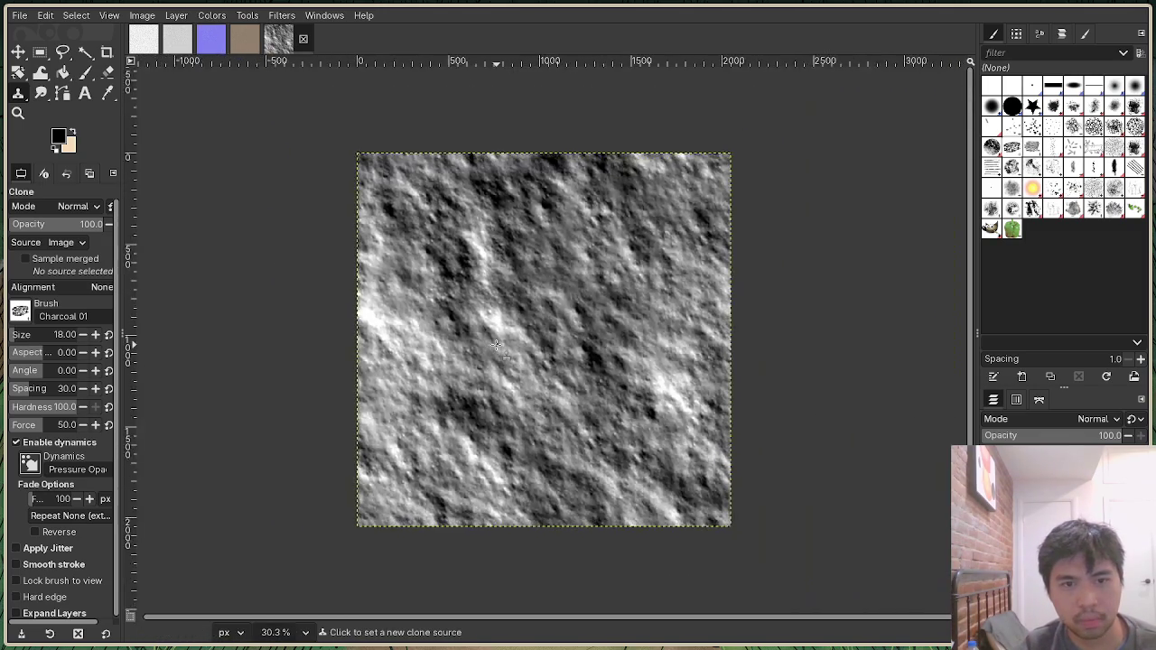
scroll(511, 348, "down", 2)
scroll(511, 347, "up", 6)
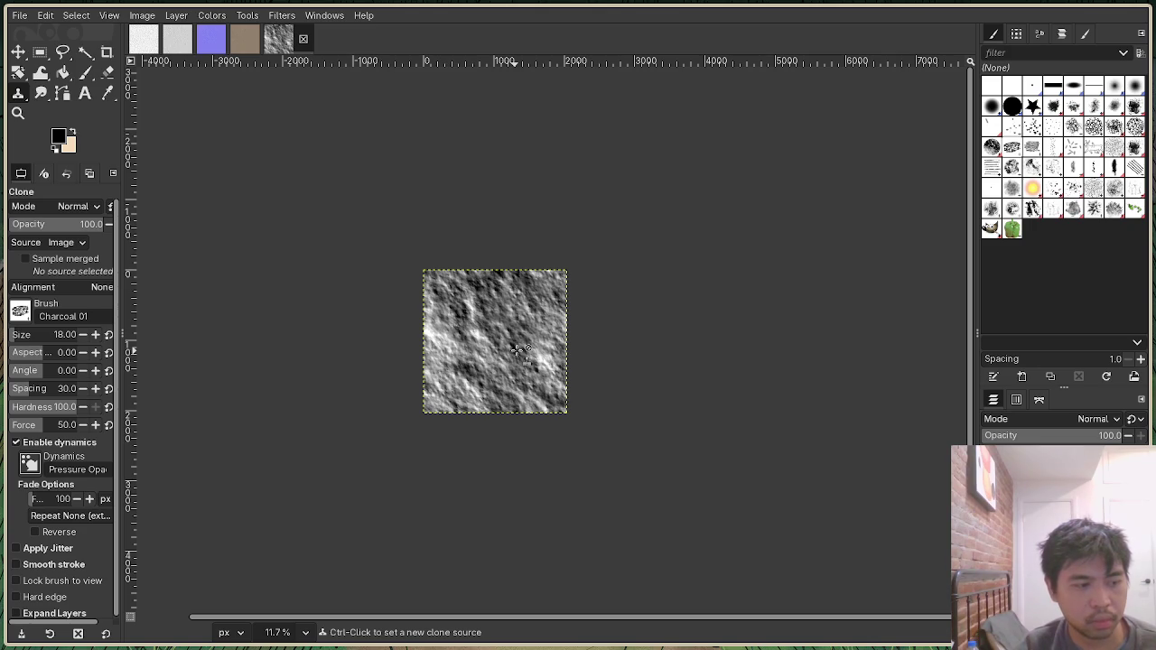
scroll(516, 349, "up", 5)
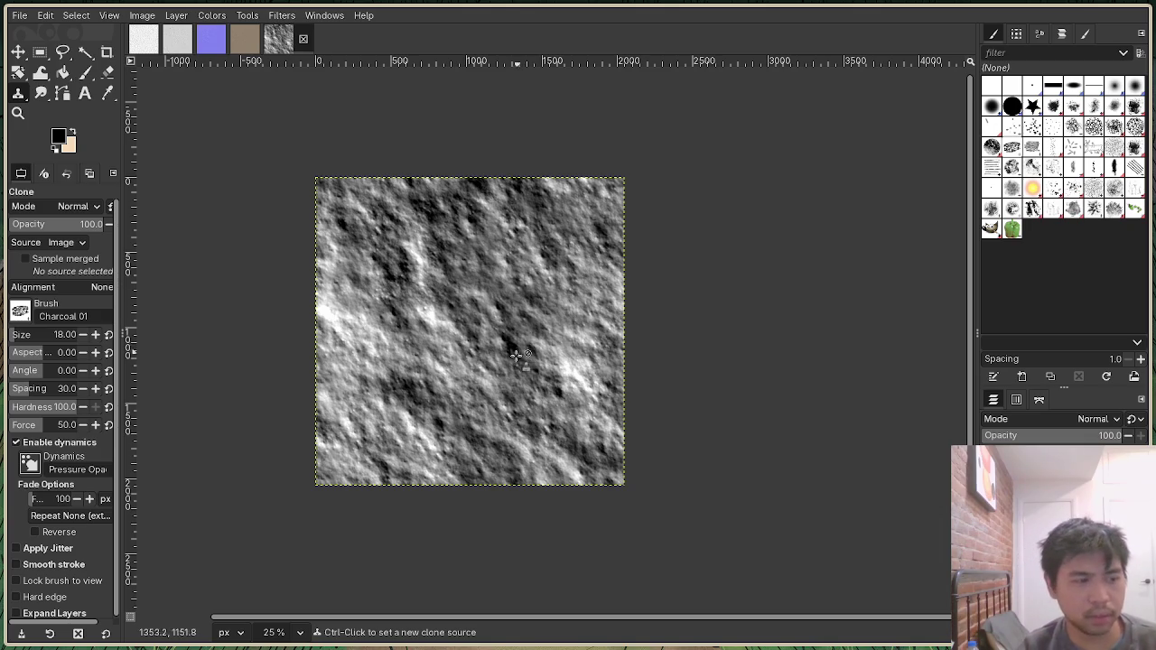
left_click(472, 343, "ctrl")
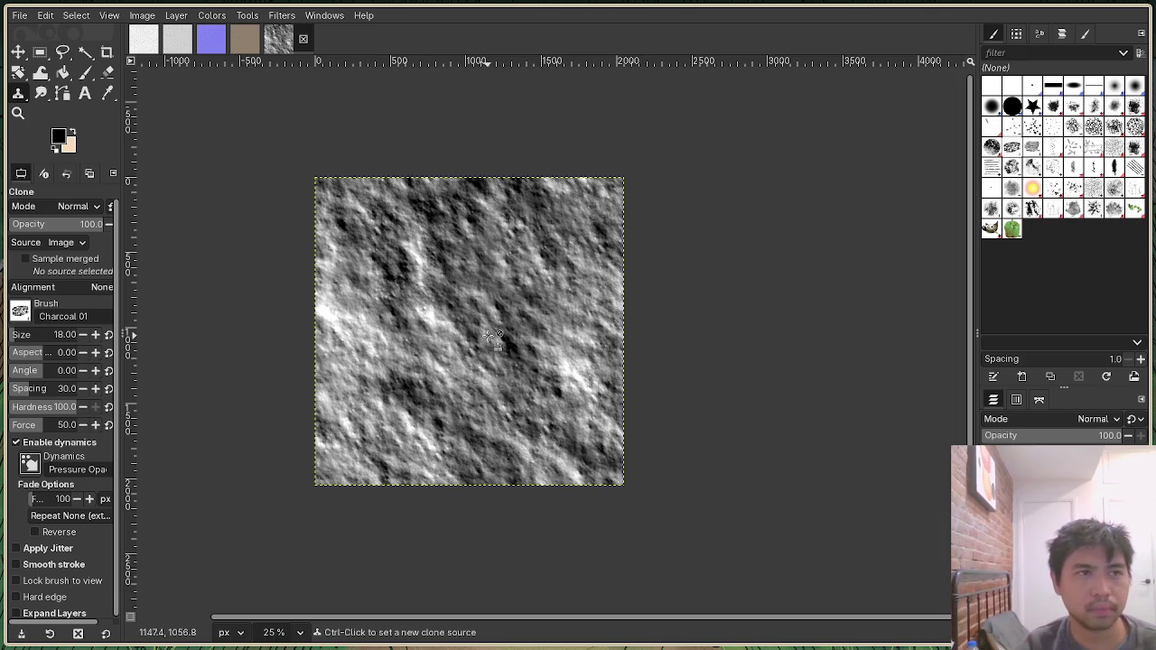
scroll(489, 339, "up", 1)
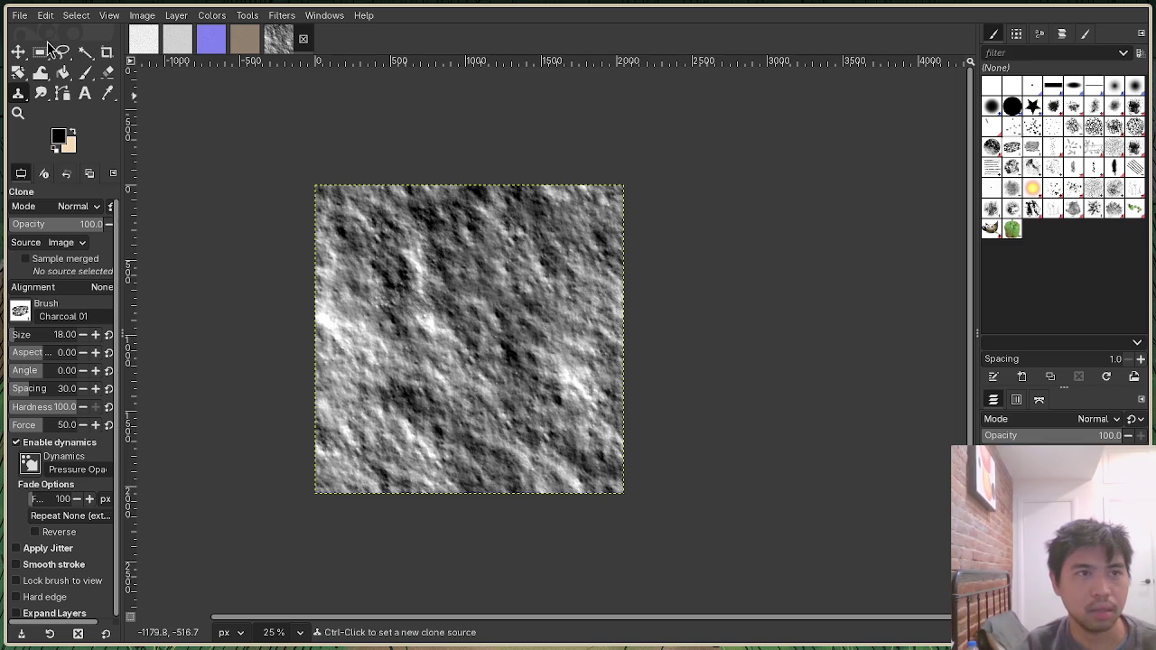
left_click(20, 15)
key("Escape")
left_click(142, 15)
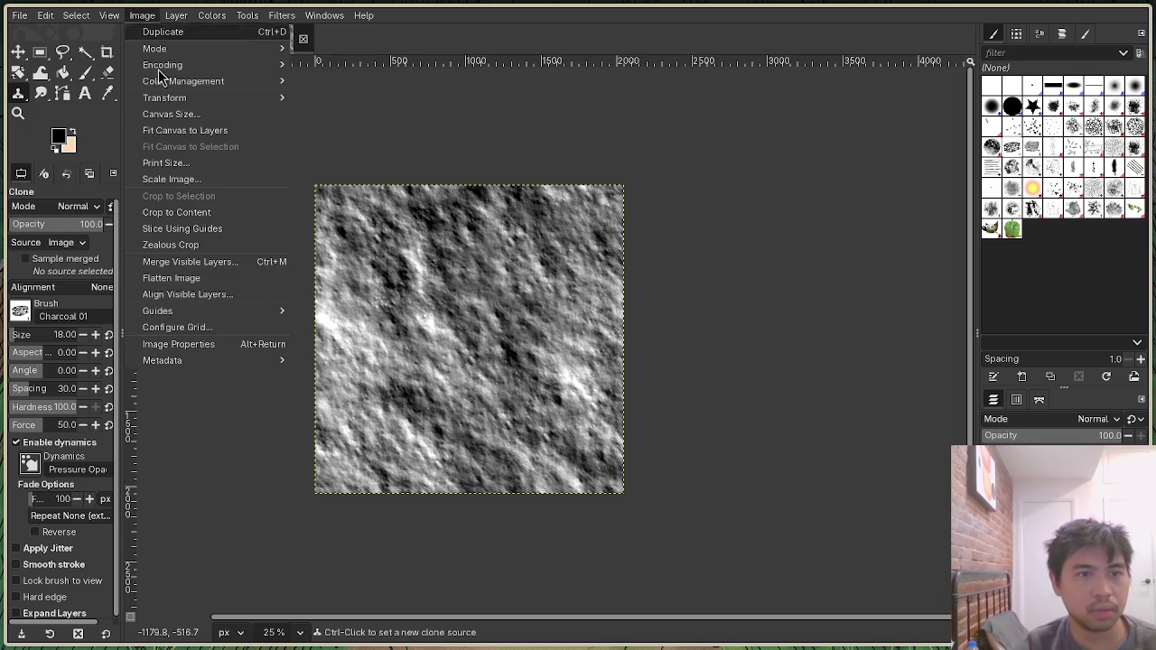
Scale the dirt displacement texture from 2048 down to 512 pixels wide.
left_click(172, 179)
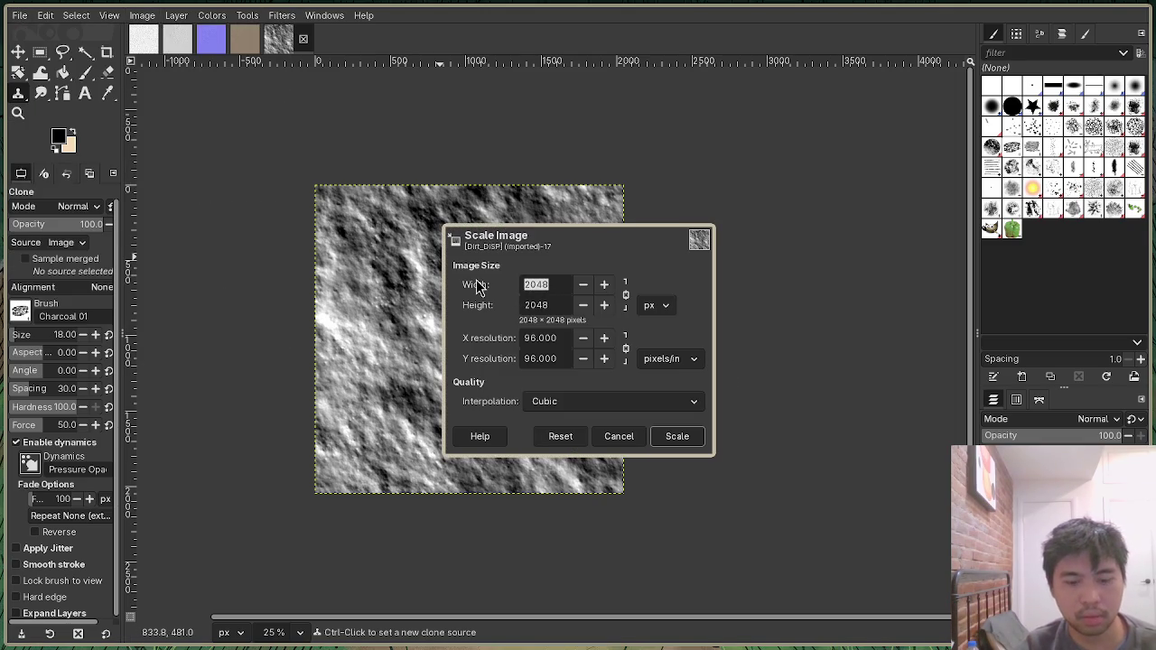
type("2")
left_click(677, 436)
scroll(493, 345, "up", 1)
scroll(488, 342, "up", 4)
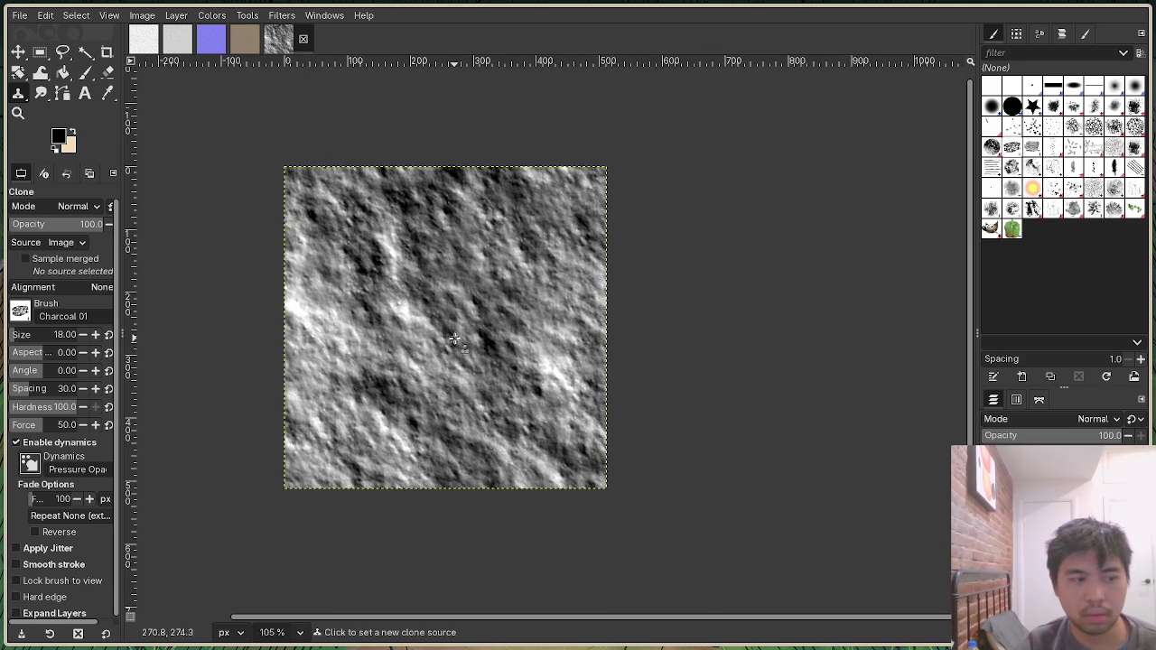
scroll(454, 339, "up", 1)
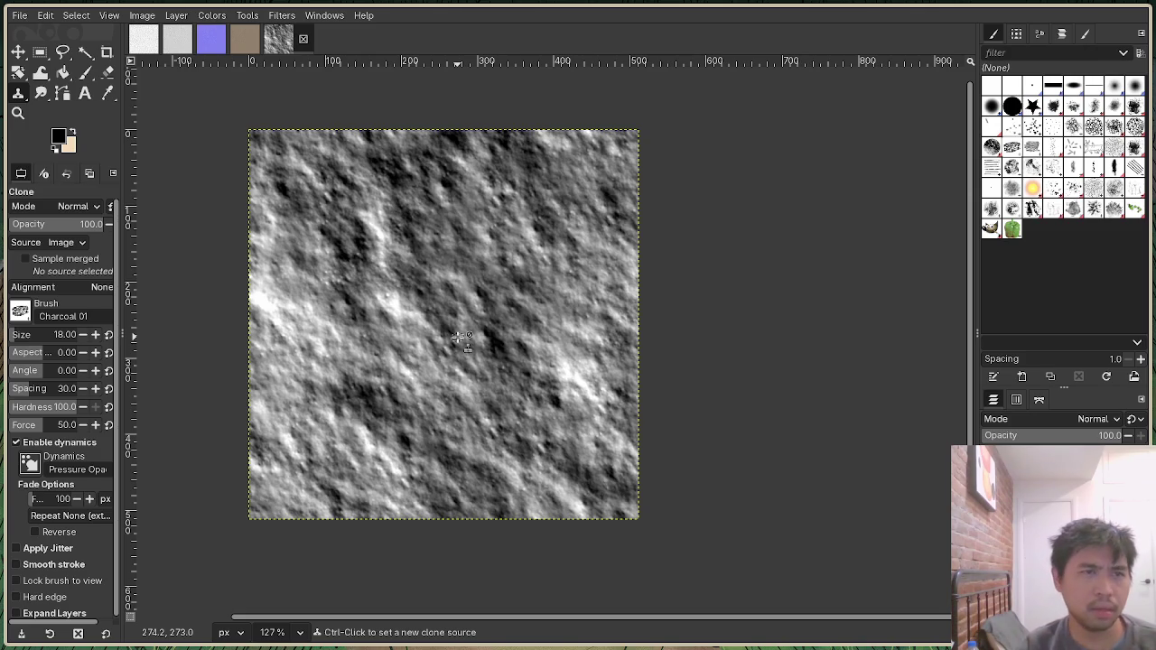
Start Export As and browse into the project's 3d/res folder.
left_click(19, 15)
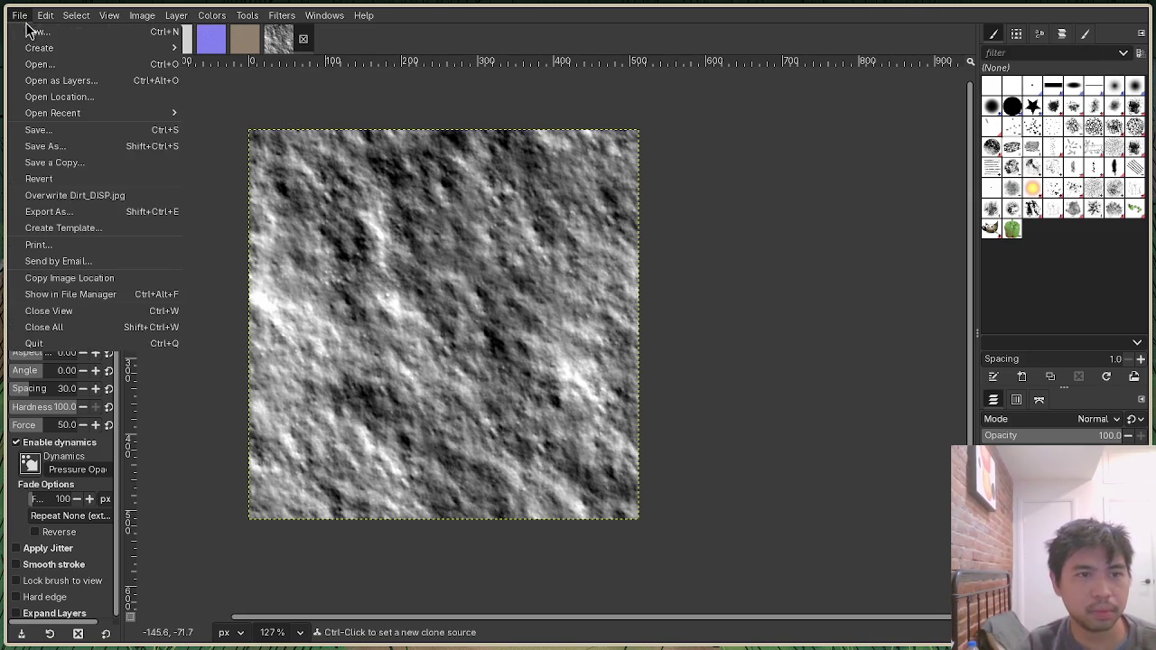
left_click(125, 215)
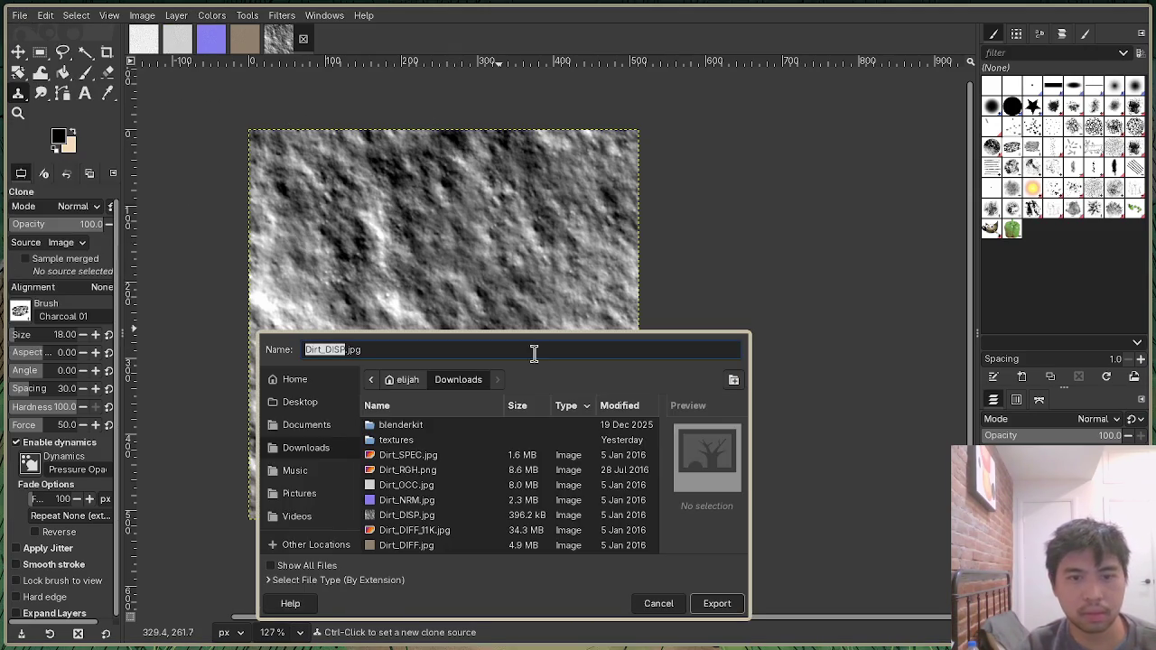
left_click(321, 383)
scroll(413, 515, "down", 5)
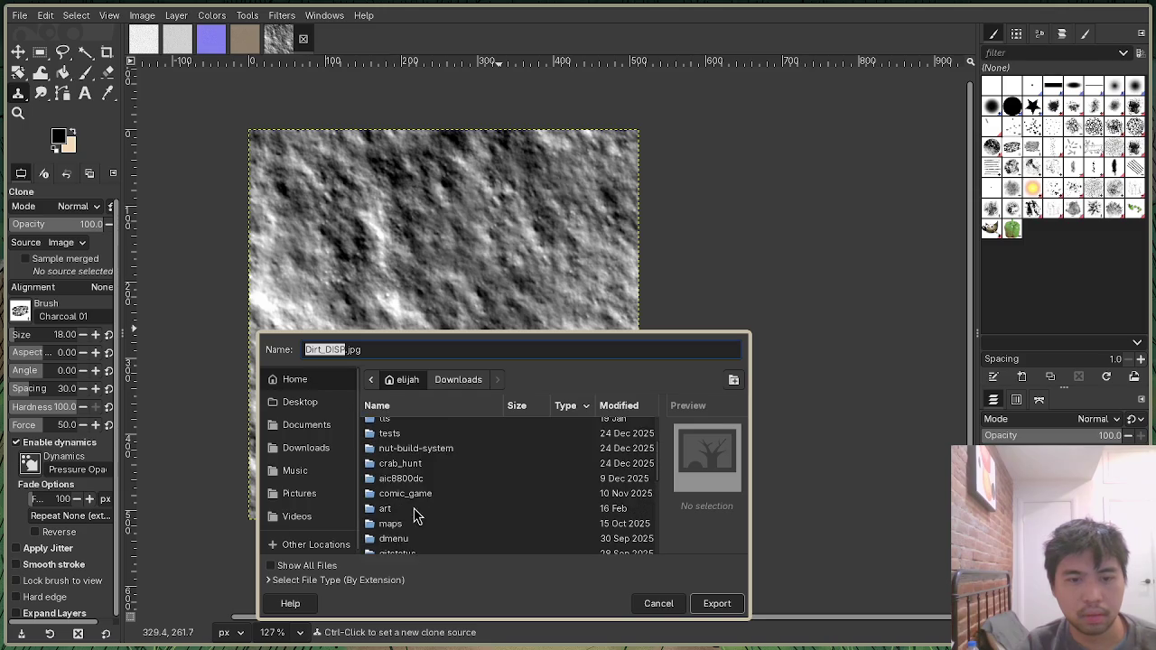
scroll(400, 509, "down", 2)
double_click(397, 477)
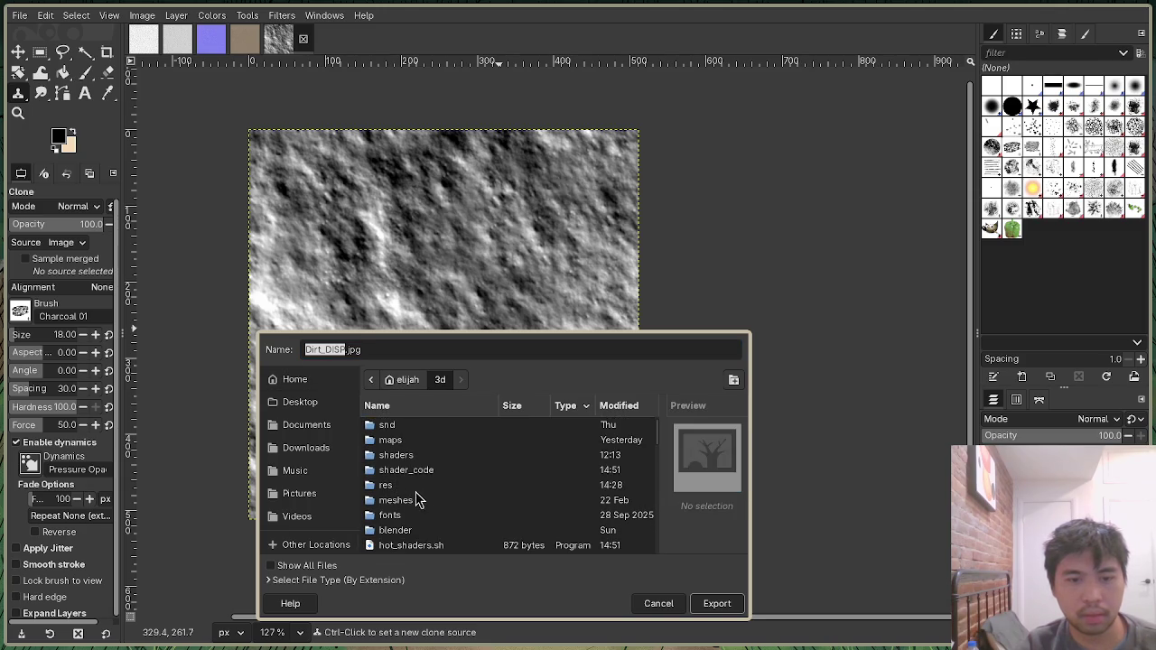
double_click(407, 487)
scroll(415, 495, "down", 5)
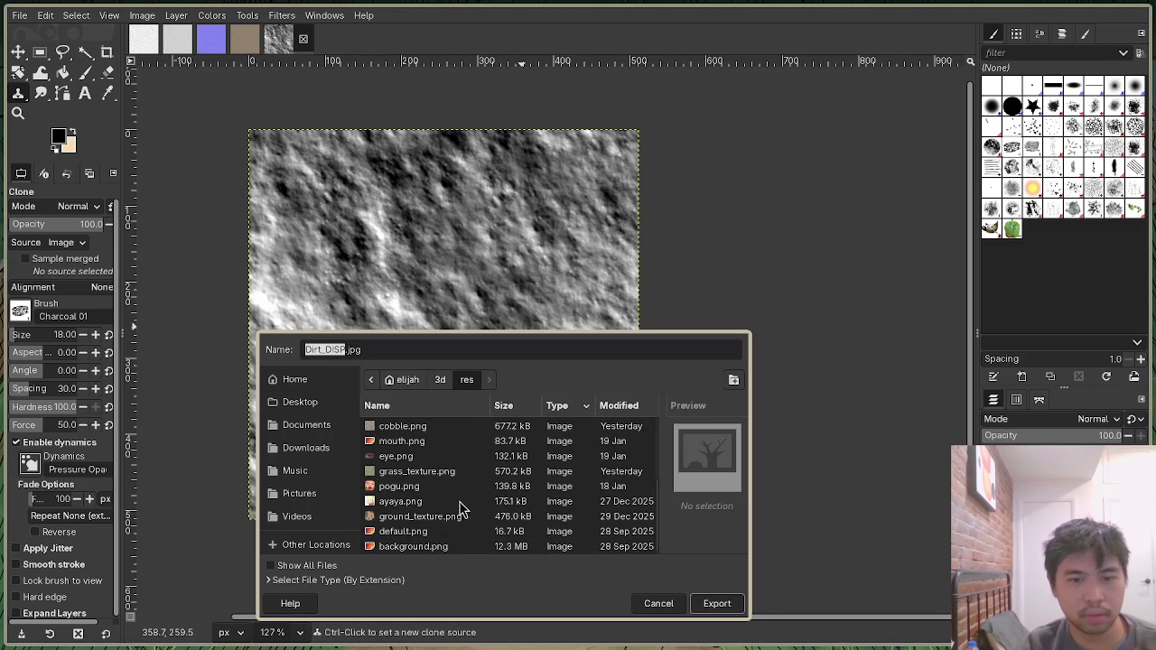
scroll(438, 500, "up", 1)
Export the texture as dirt_disp.png in res, then go back to the shader's dirt normals line.
double_click(314, 350)
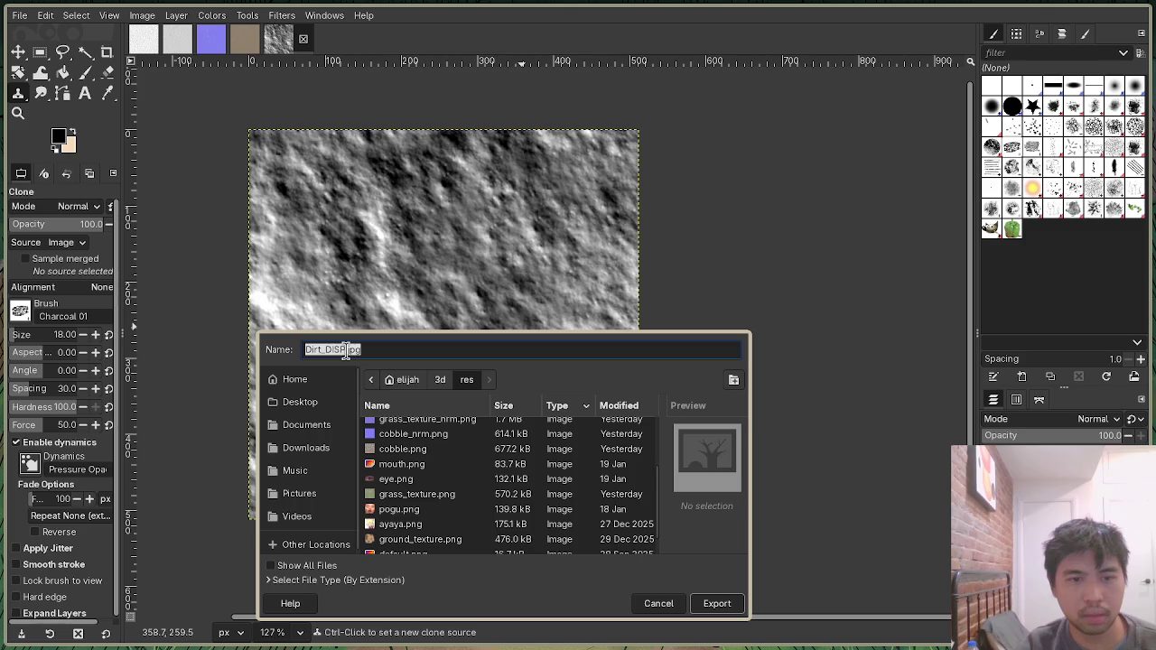
key("ctrl+a")
type("di")
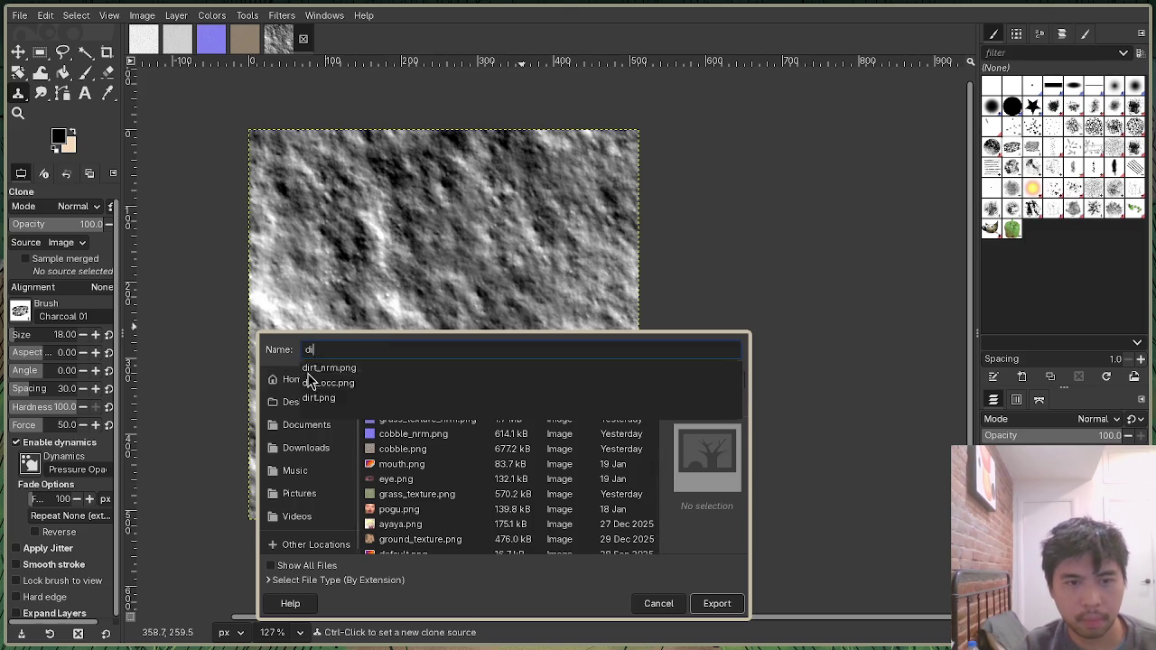
type("rst_disp.png")
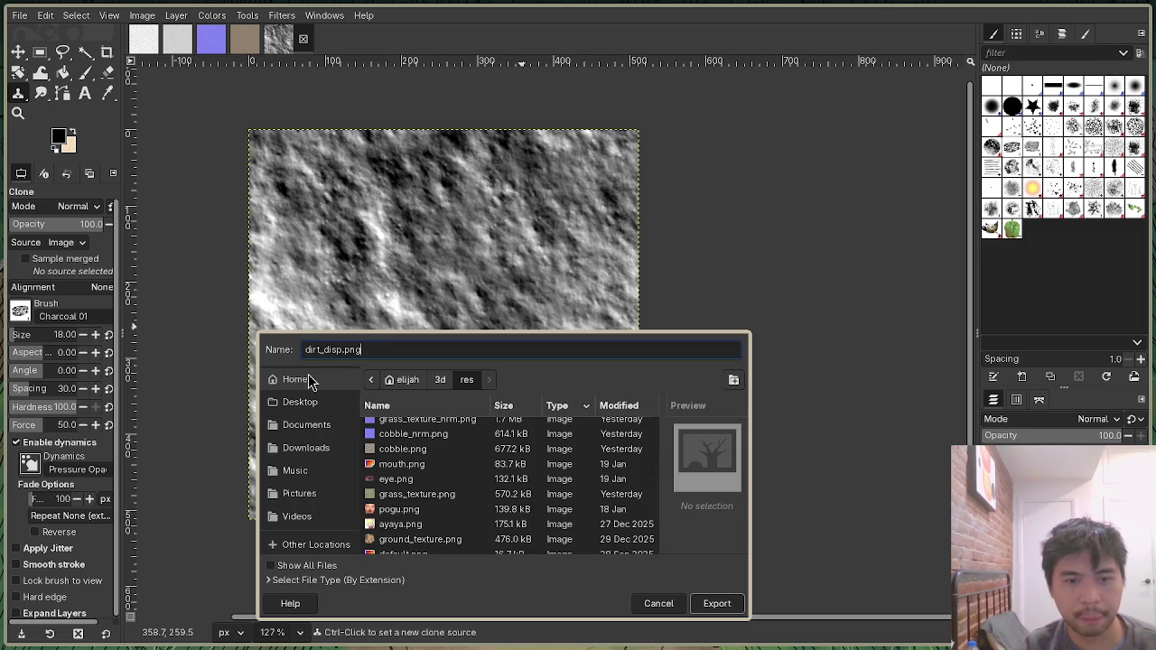
key("Return")
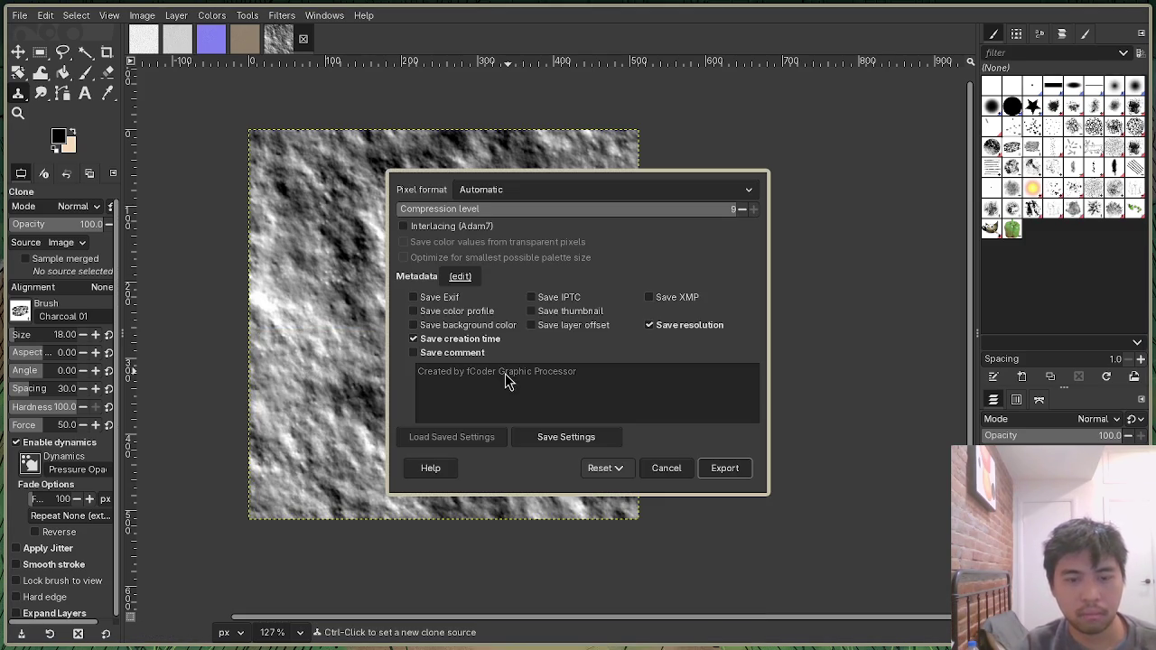
left_click(725, 468)
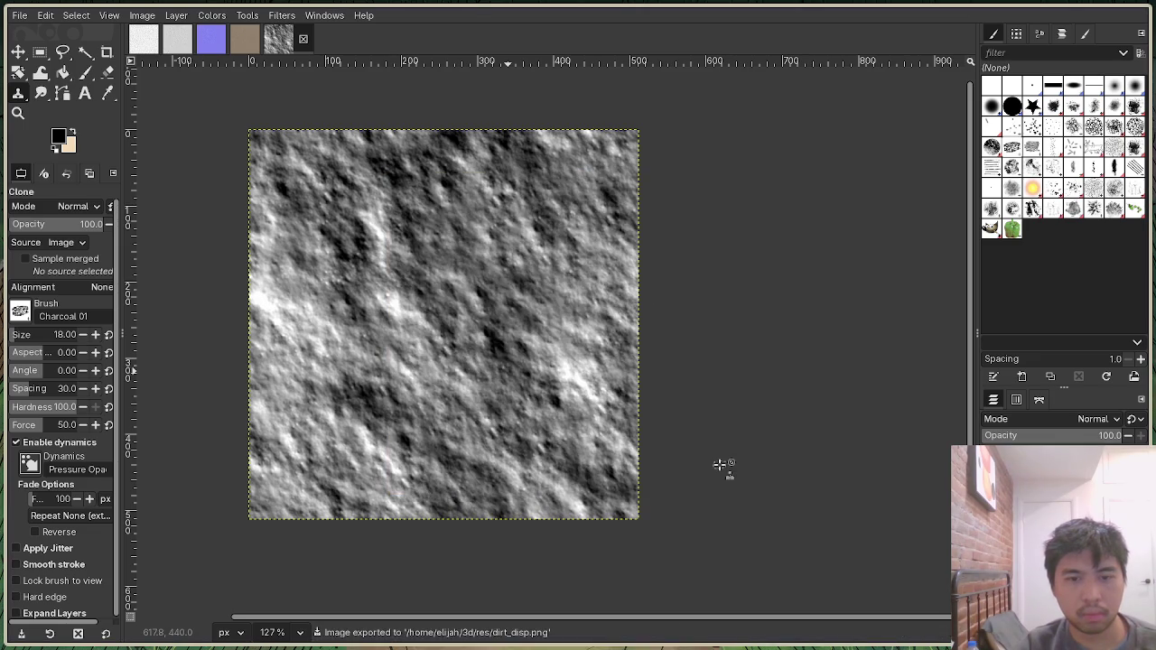
key("alt+Tab")
left_click(710, 374)
Split the editor vertically and open common.jai in the left pane.
key("ctrl+w")
key("v")
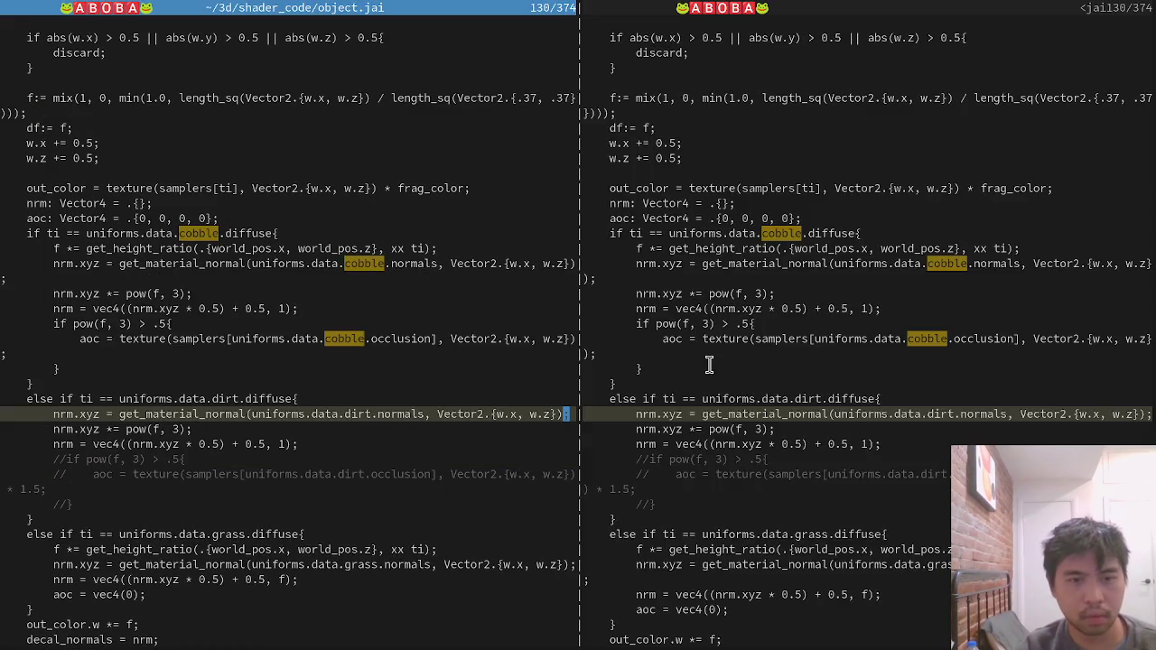
key("ctrl+p")
type("co")
key("Up")
key("Return")
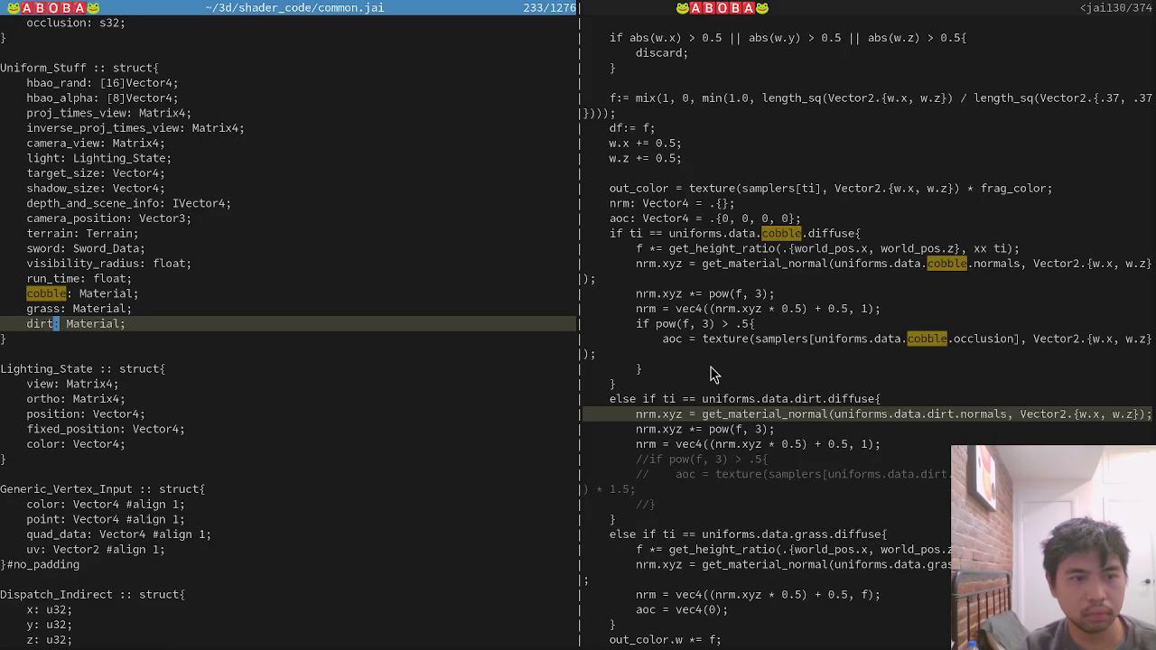
Add a displacement: s32 field after occlusion in the Material struct and save common.jai.
type("/Material ::")
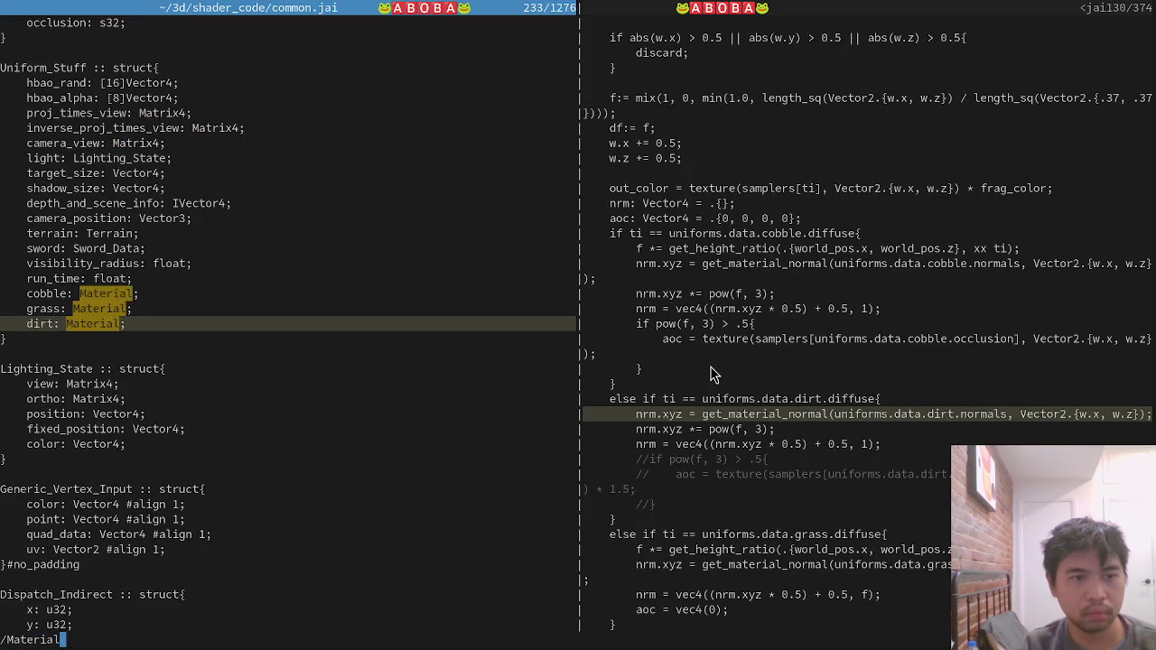
key("Return")
key("j")
key("j")
key("y")
key("y")
key("p")
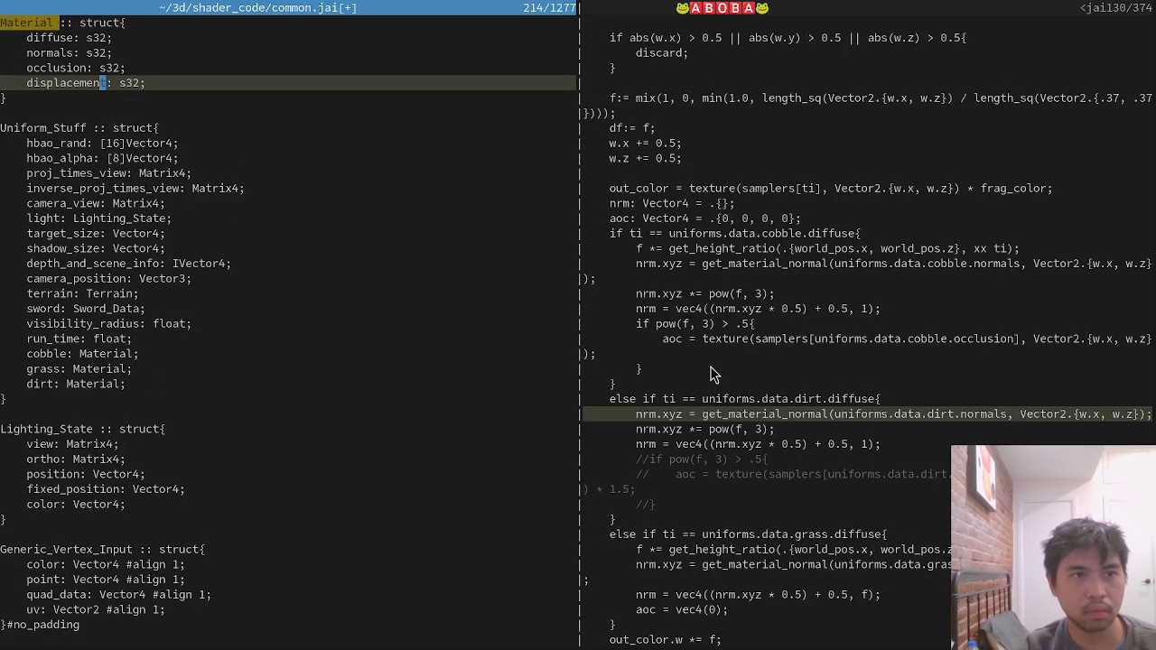
key("k")
key("k")
key("k")
key("j")
key("j")
key("j")
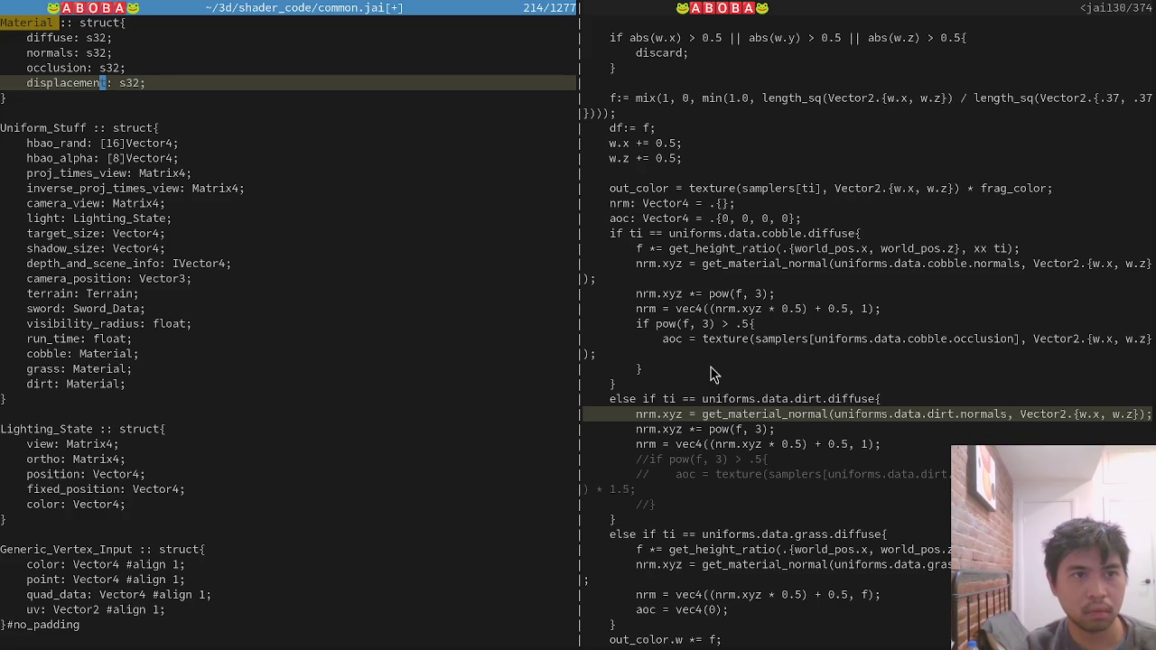
type(":wa")
key("Return")
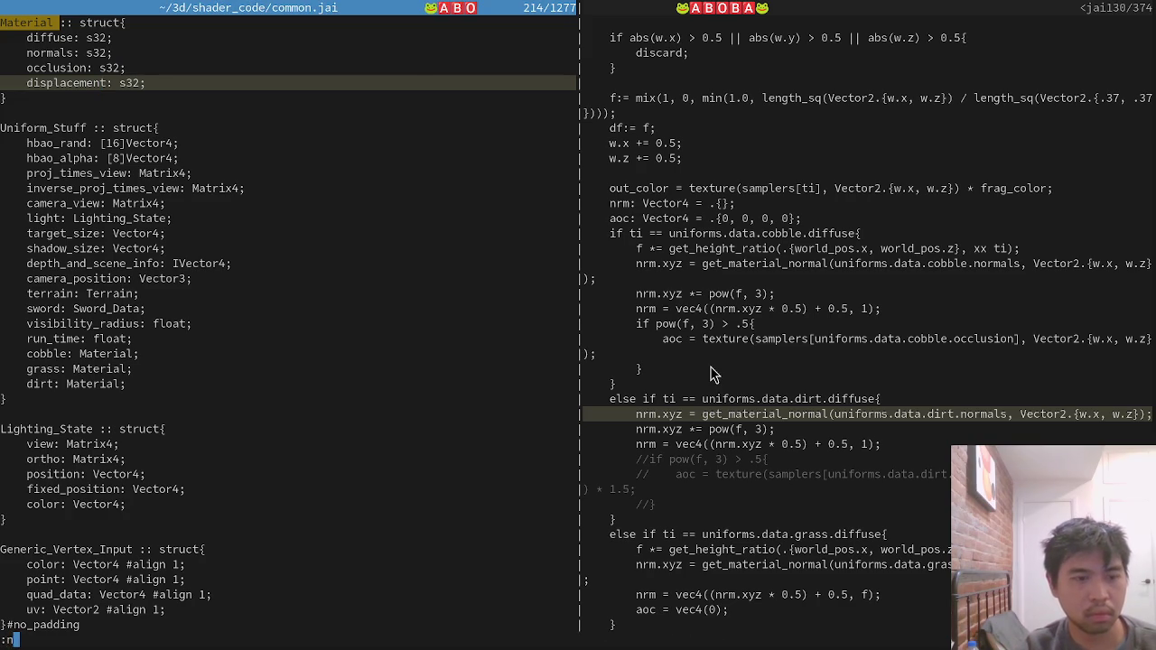
key("ctrl+p")
In main.jai, duplicate the dirt_occ load line as dirt_disp loading res/dirt_disp.png.
type("main")
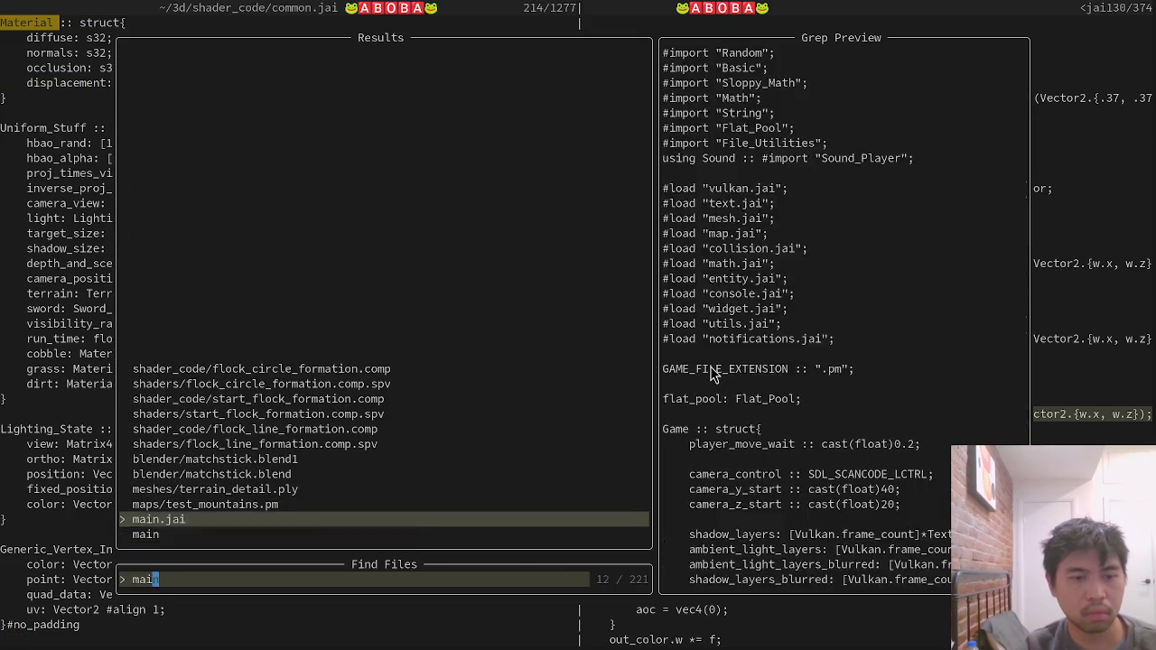
key("Return")
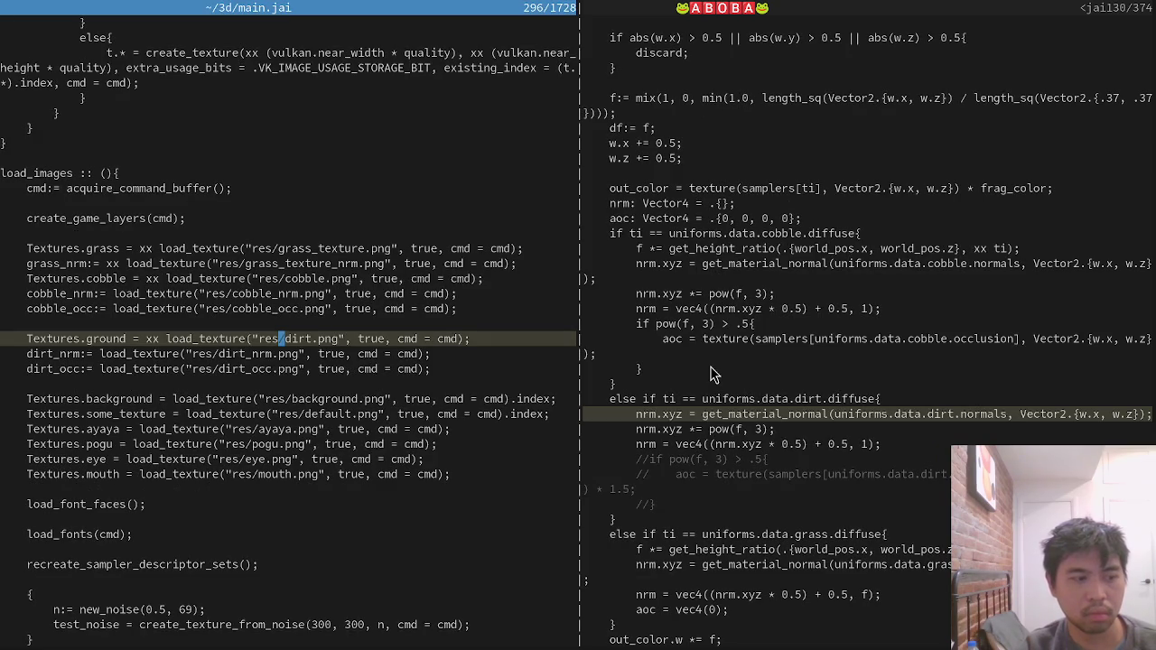
key("j")
key("j")
key("y")
key("y")
type("pf_lcwdi")
type("st")
key("Escape")
type("f.F_lcw")
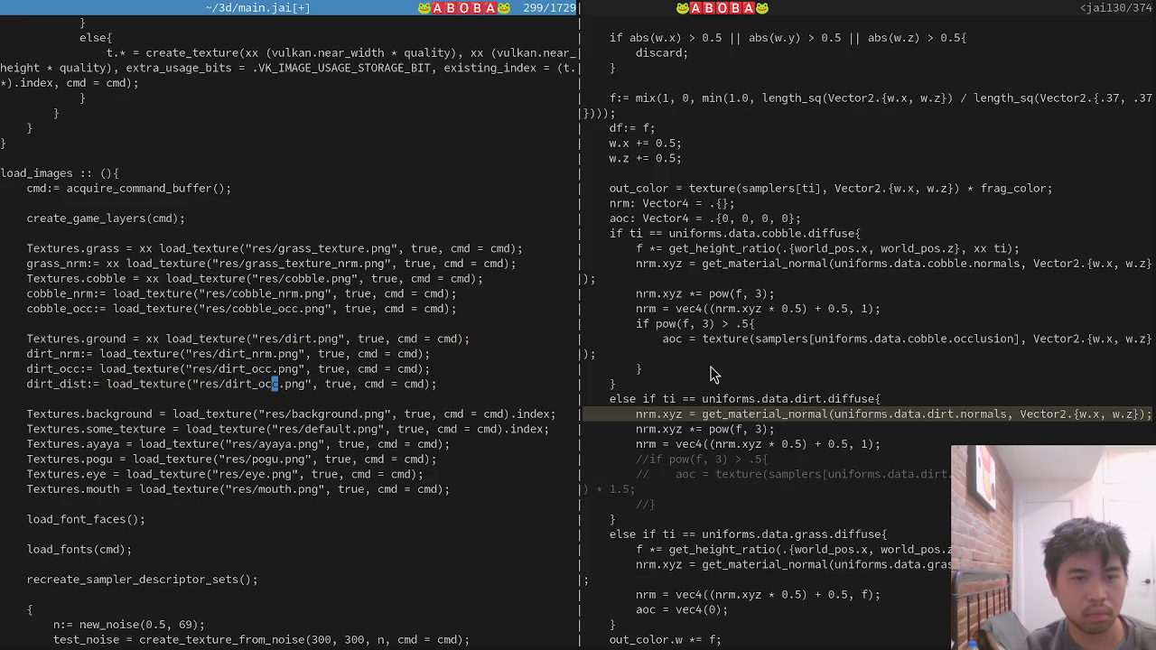
type("dist")
key("Escape")
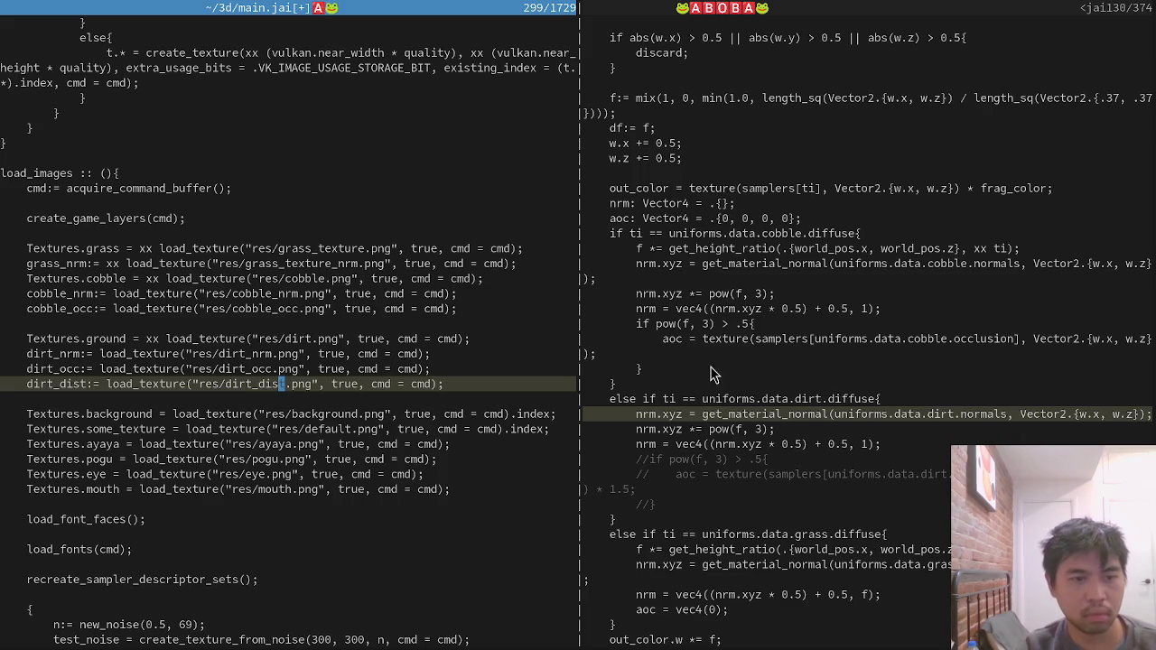
key("r")
key("p")
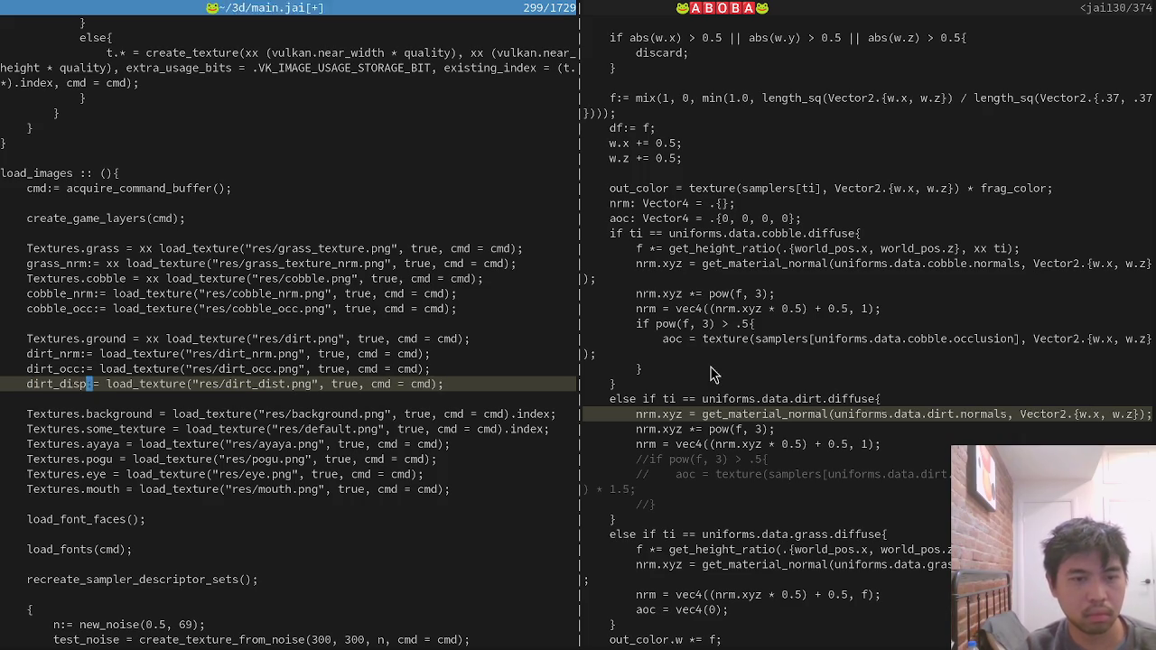
key("f")
key("i")
type("es")
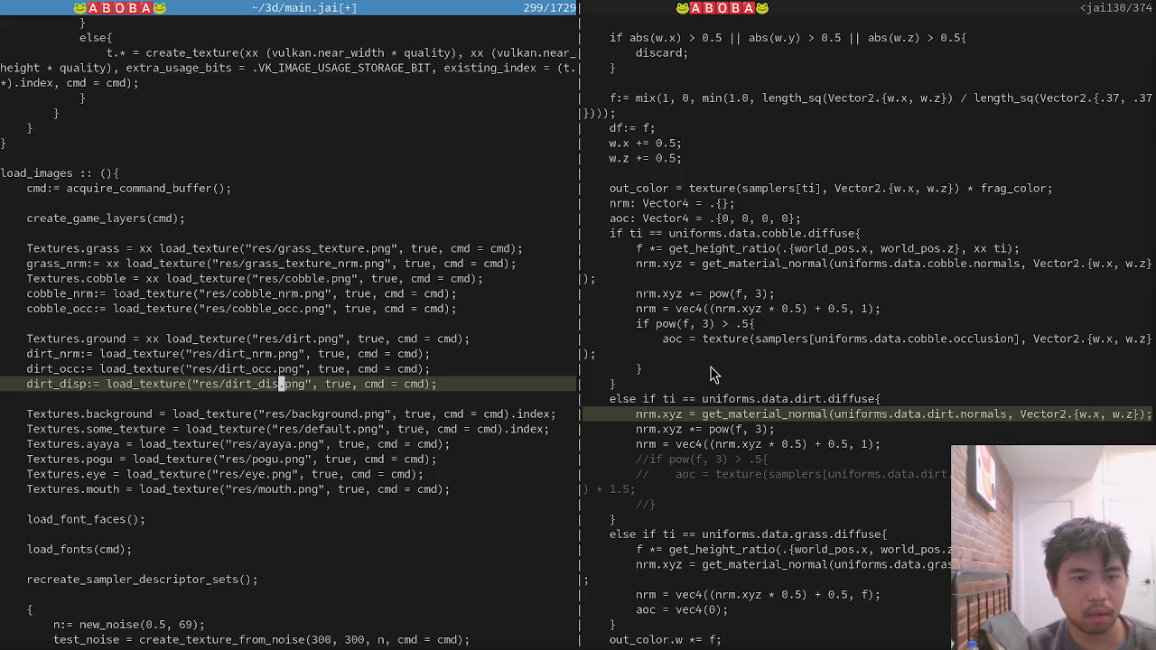
type("p")
key("Escape")
Add dirt_material.displacement = dirt_disp.bindless_index and save main.jai.
key("ctrl+d")
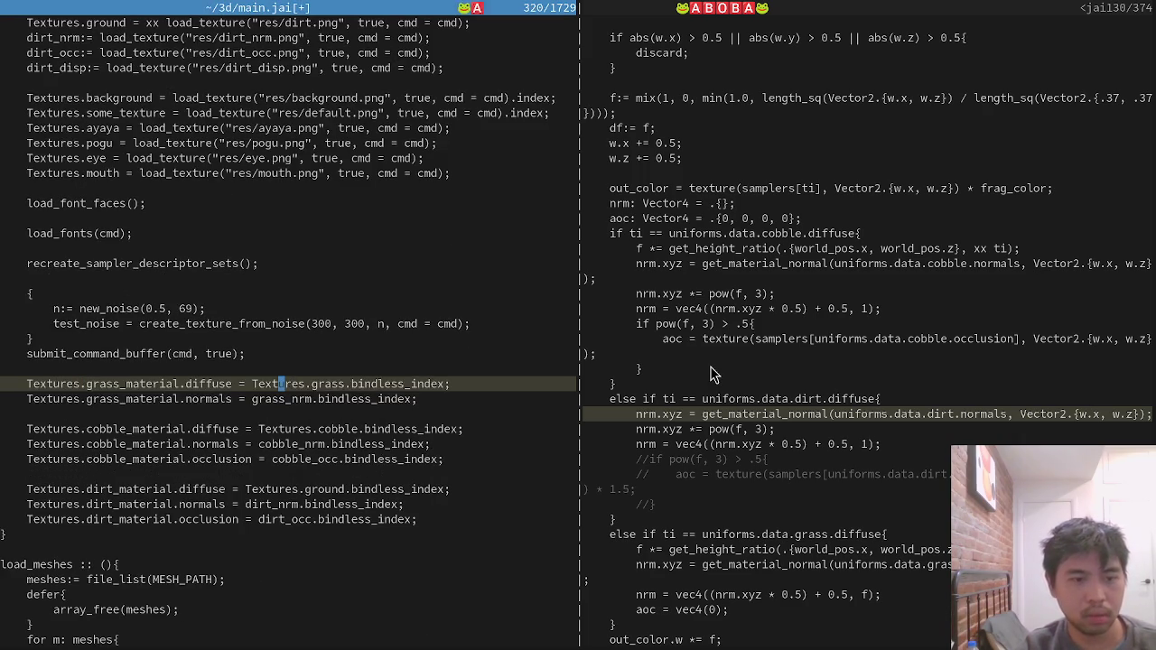
key("j")
key("j")
key("j")
key("j")
key("y")
key("y")
key("p")
key("w")
key("w")
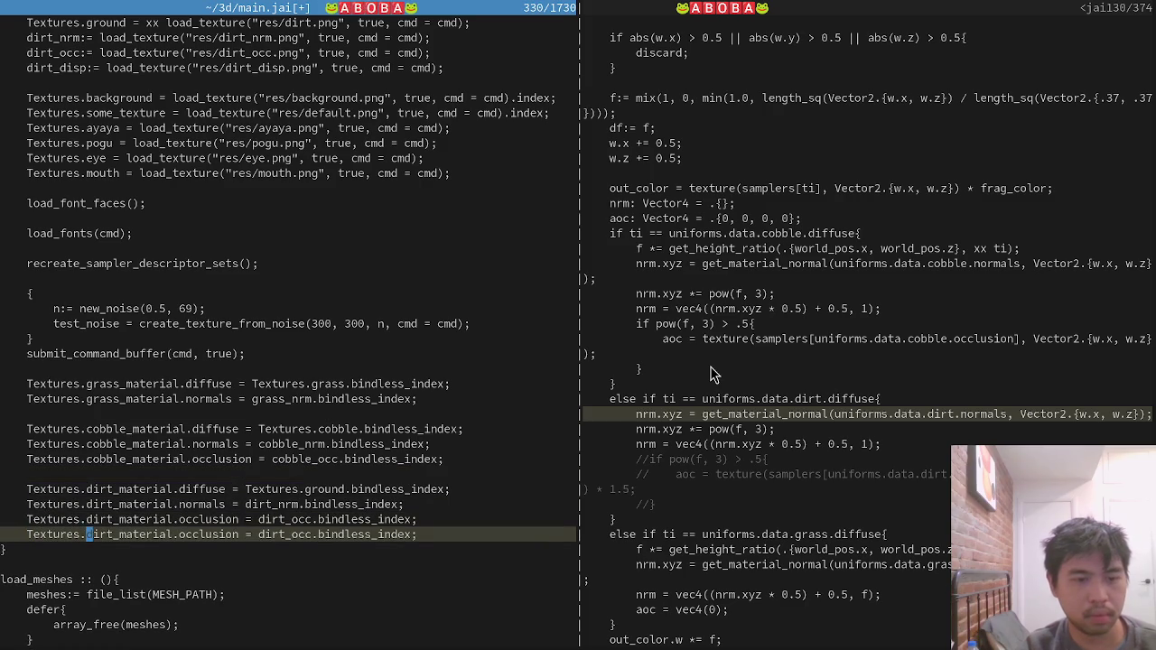
type("cwdisplaceme")
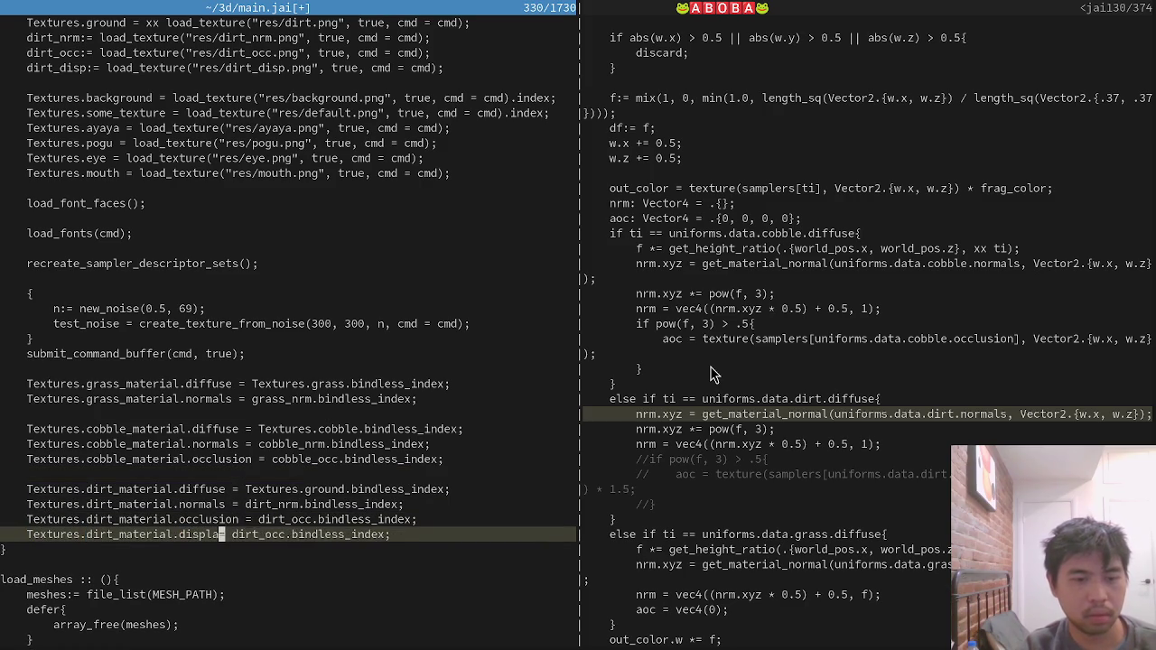
type("nt")
key("Escape")
key("$")
key("h")
key("h")
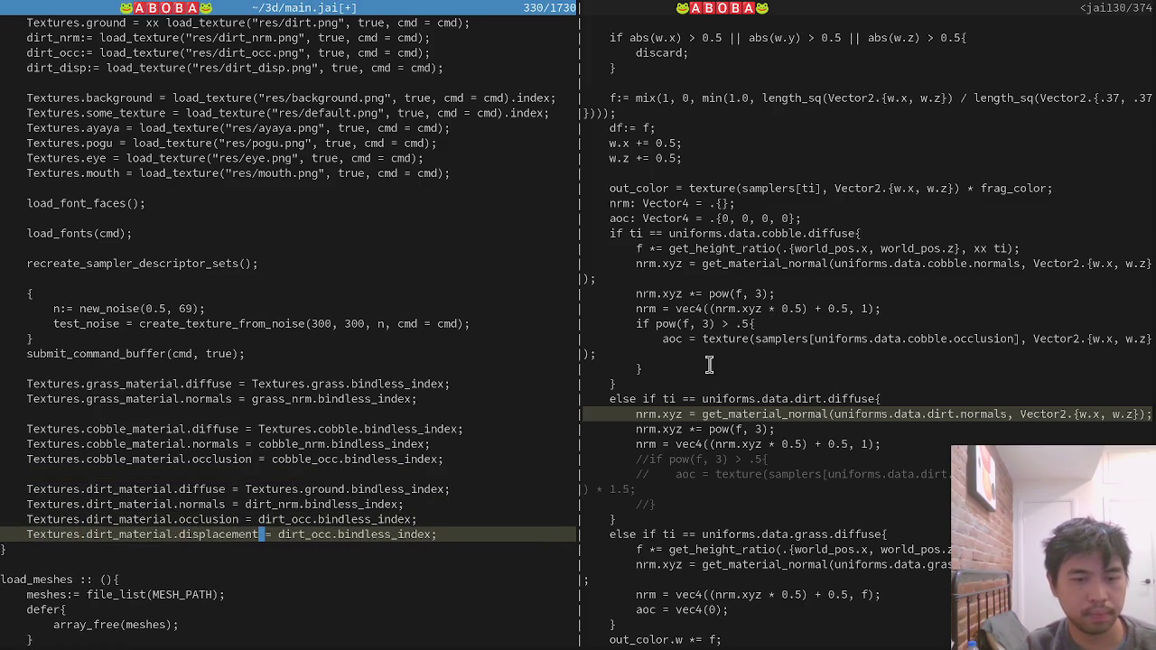
type("Fcciwdirt_dist")
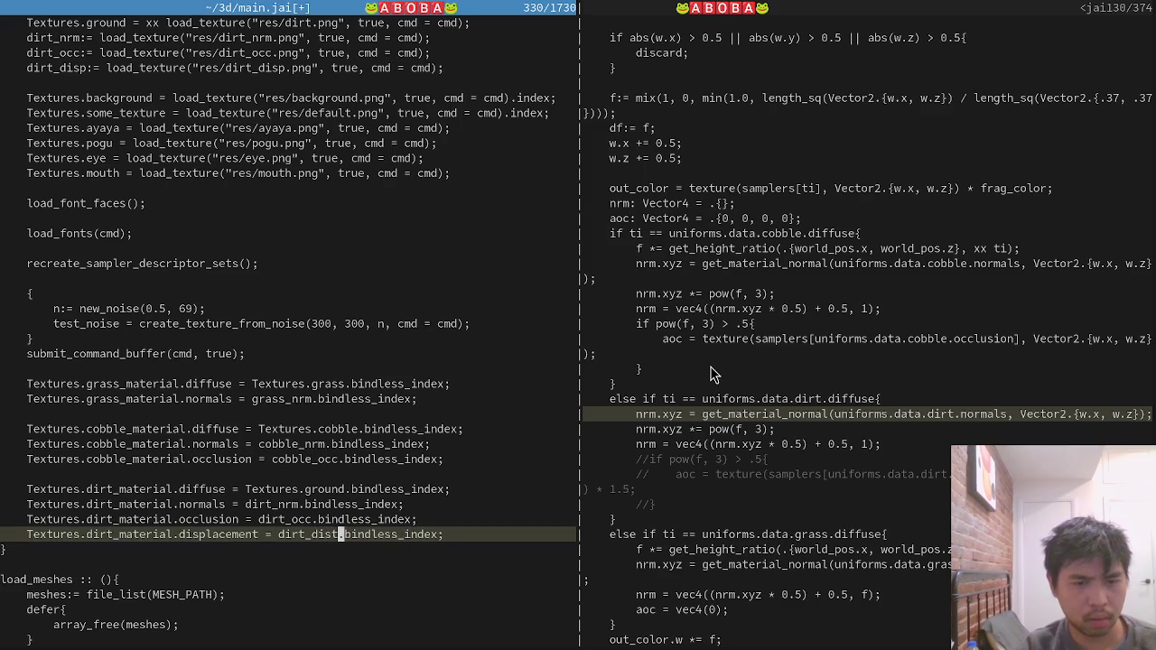
key("Escape")
type(":w")
key("Return")
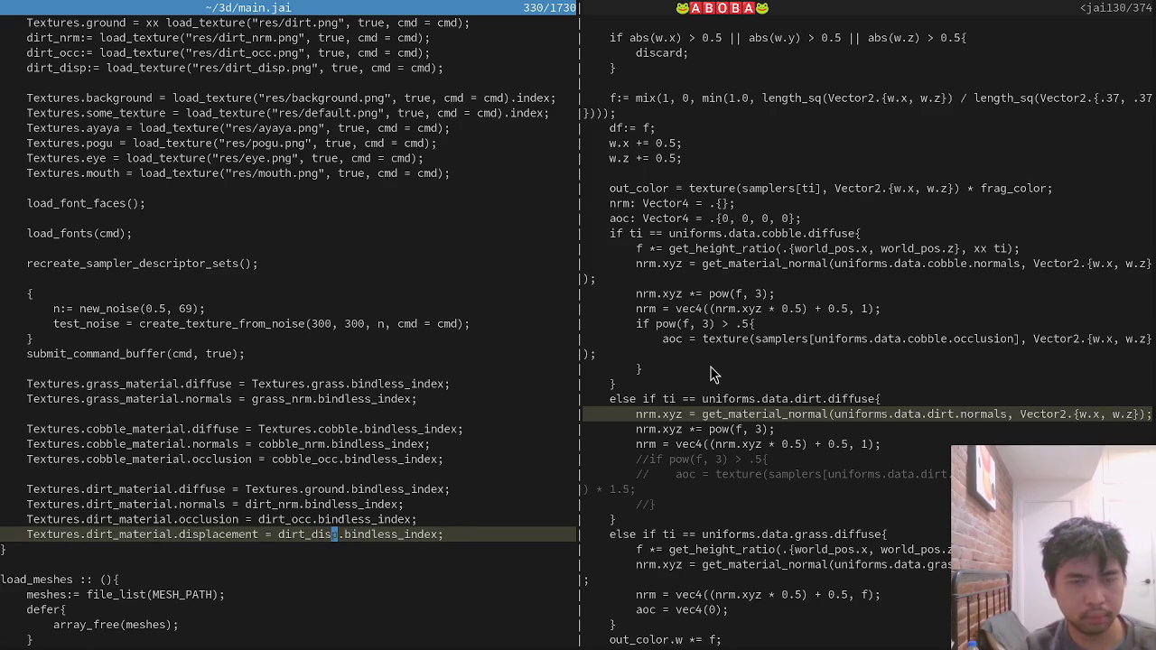
key("ctrl+p")
type("main")
key("Escape")
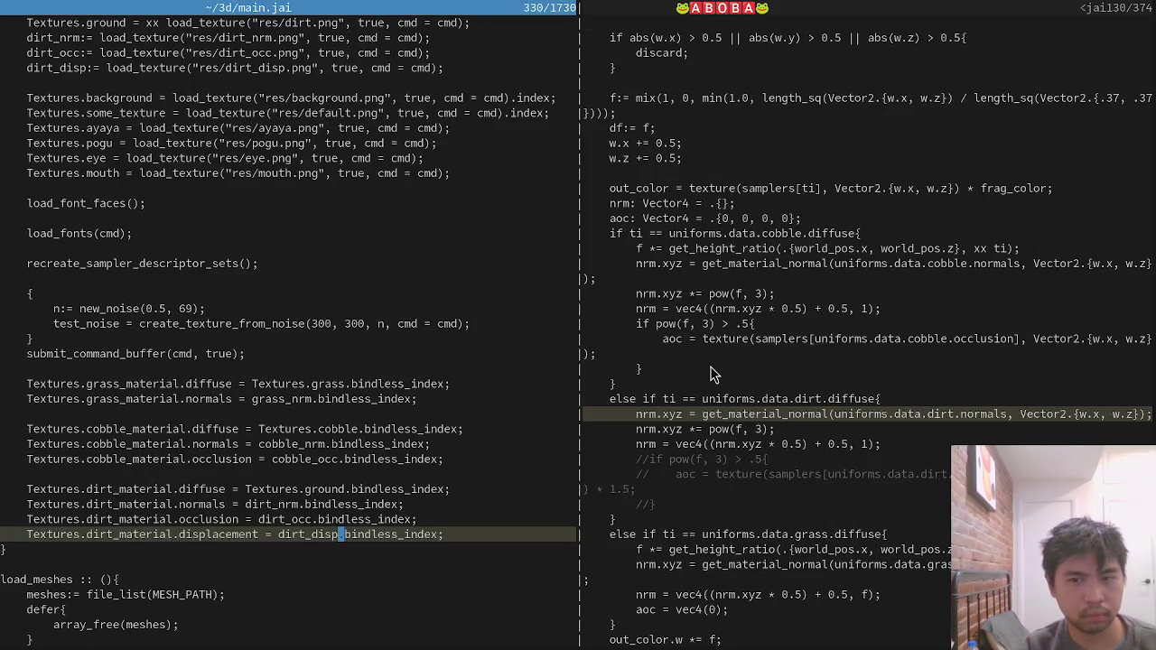
key("ctrl+p")
Open object.jai and uncomment the dirt if/aoc sampling block.
type("ob")
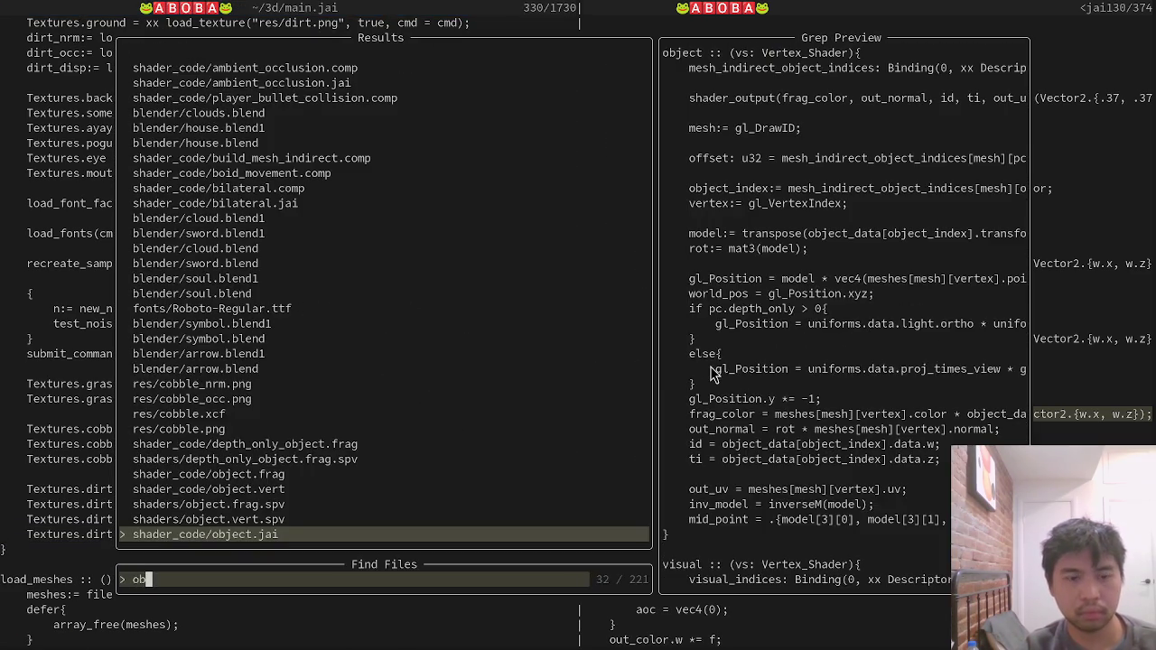
key("Return")
key("ctrl+w")
key("o")
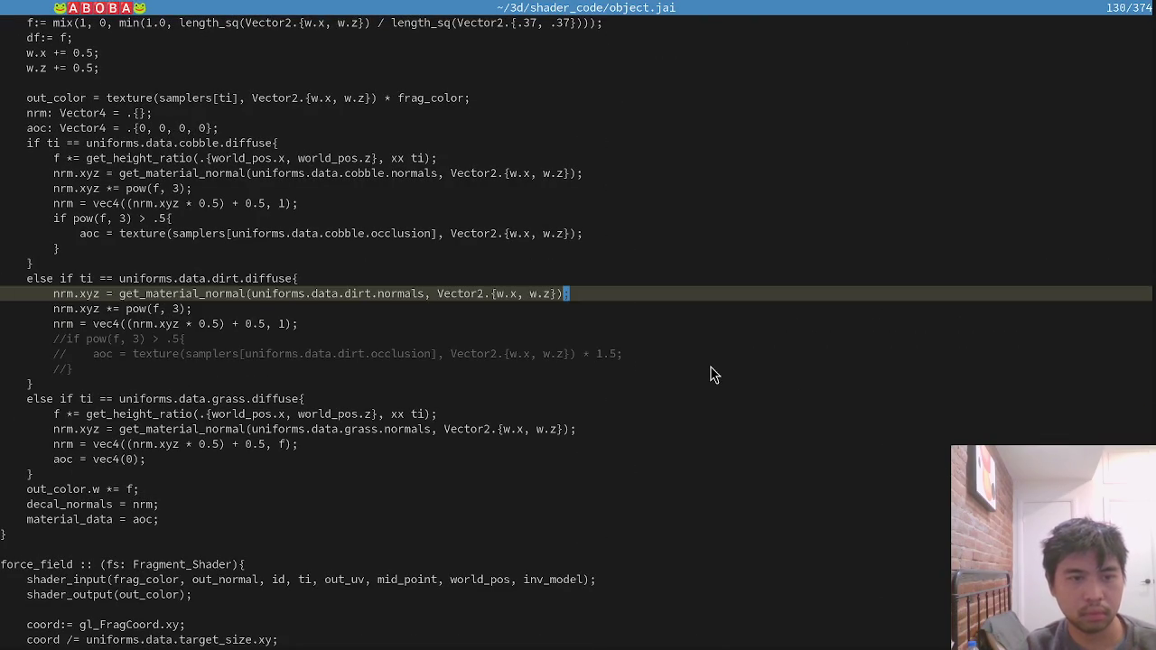
key("j")
key("j")
key("j")
key("asciicircum")
key("ctrl+v")
key("j")
key("j")
key("l")
key("d")
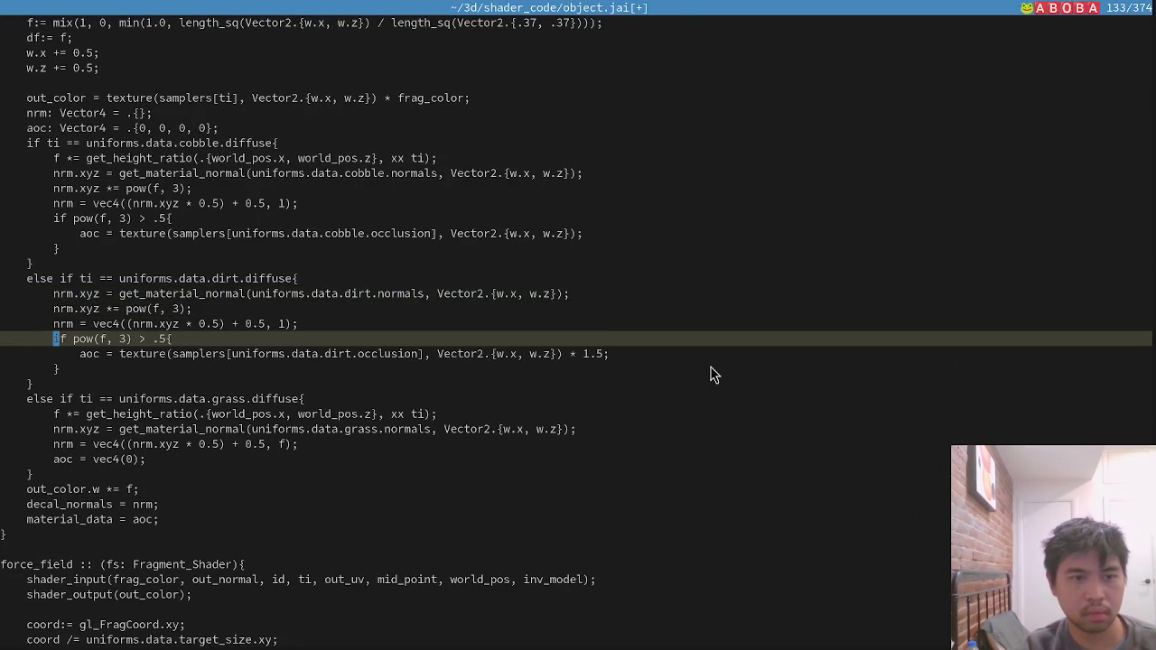
key("j")
Make the dirt branch sample displacement instead of occlusion, drop ' * 1.5', and save all files.
key("w")
key("w")
key("w")
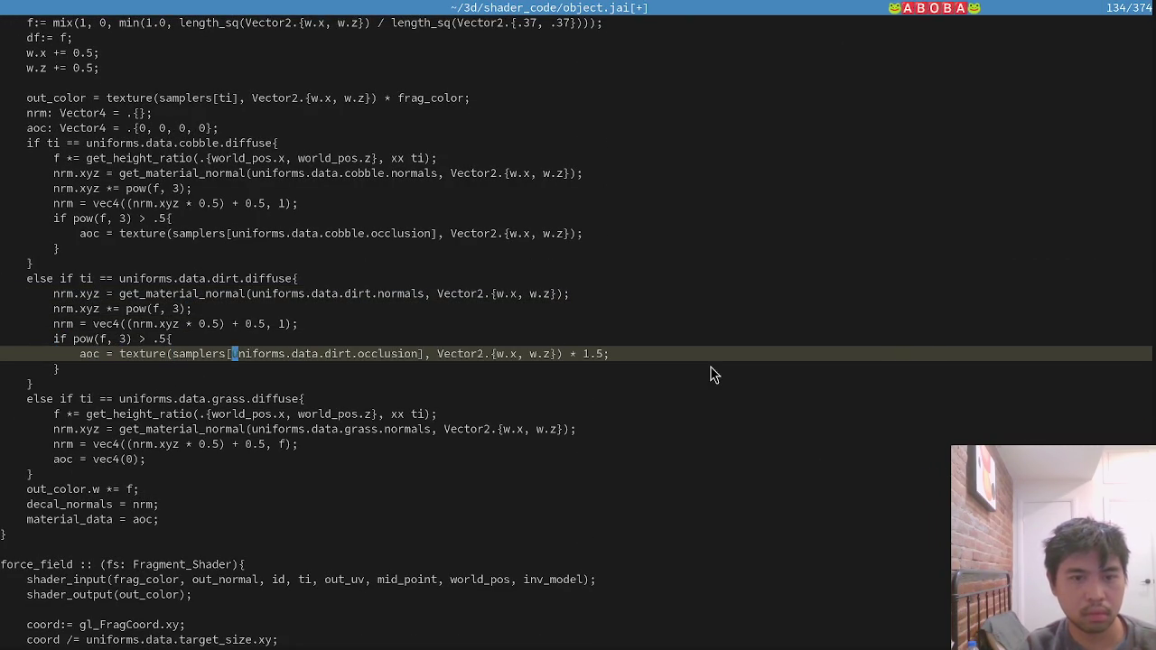
key("w")
key("w")
key("w")
type("cwdispl")
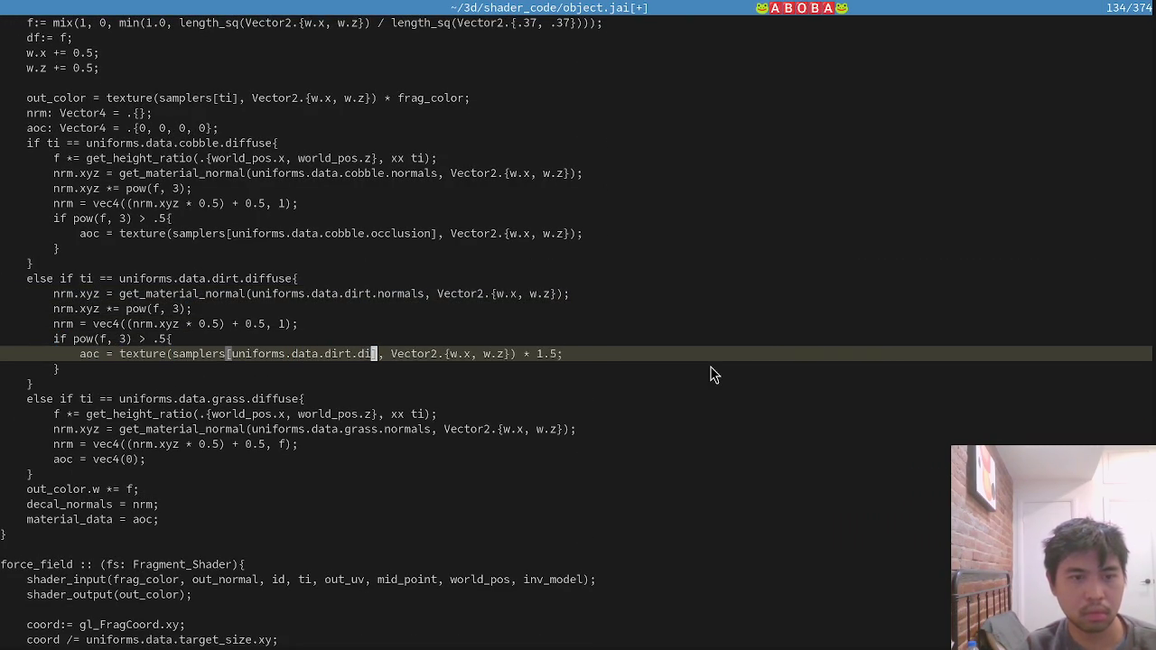
type("acement")
key("Escape")
key("f")
key("1")
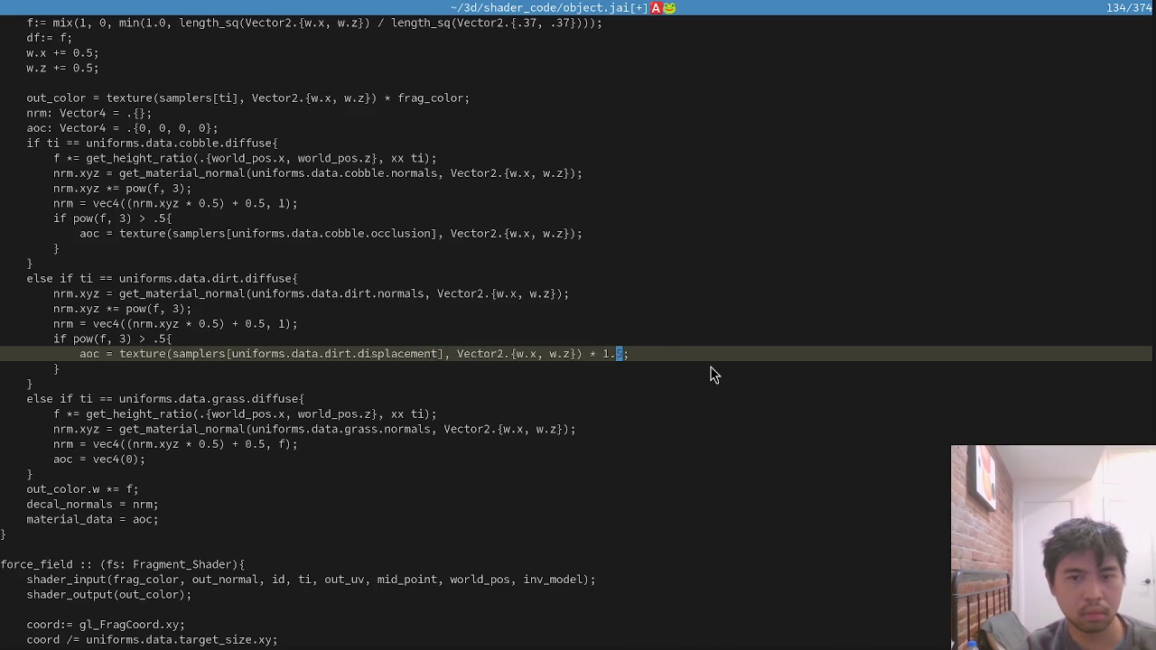
type("d")
type(":wa")
key("Return")
Rerun the last build command in the terminal to rebuild the game.
key("alt+Tab")
key("Up")
key("Return")
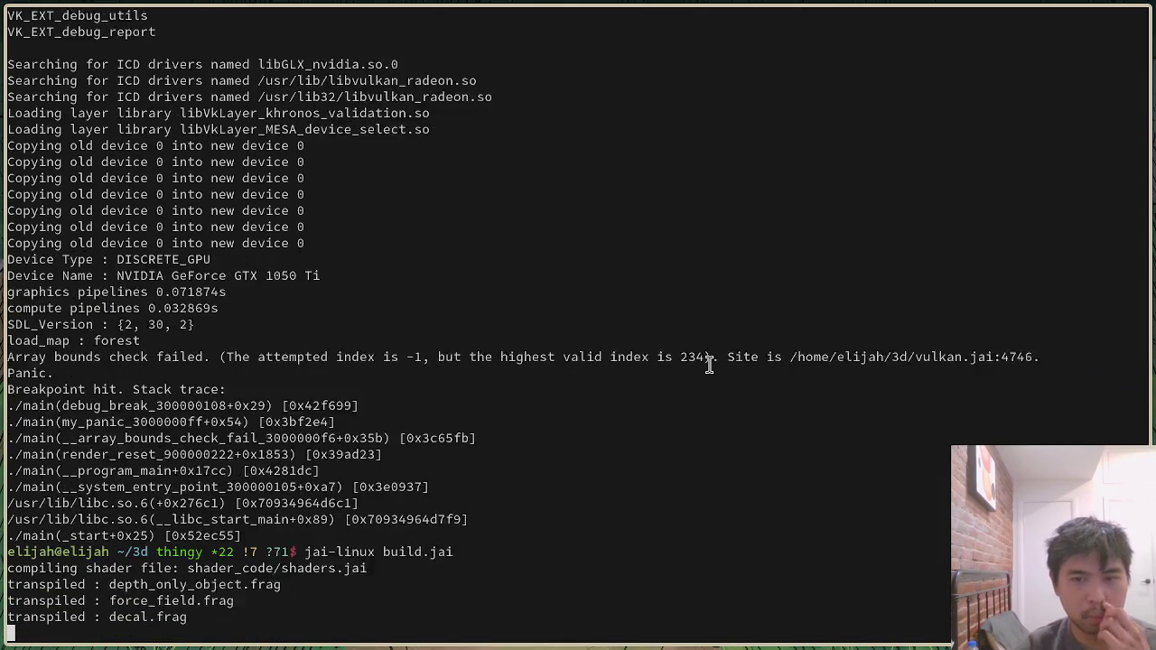
Scroll the jai-linux build.jai output to confirm shader transpiling finished at gaussian.comp.
scroll(729, 371, "up", 10)
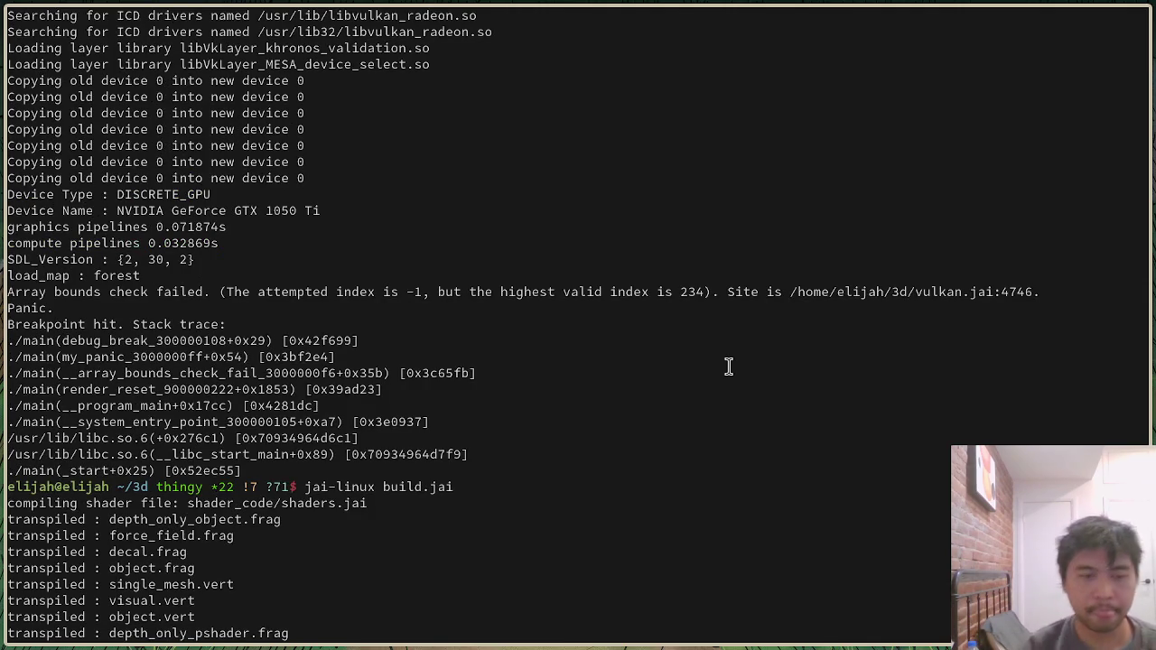
scroll(740, 470, "down", 13)
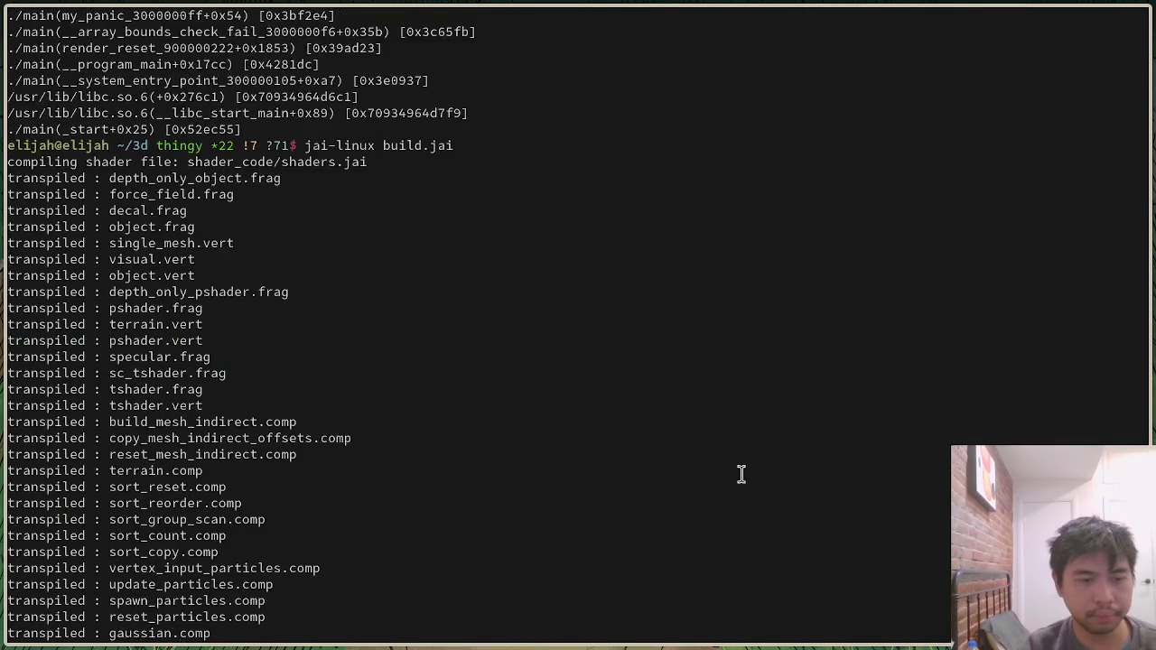
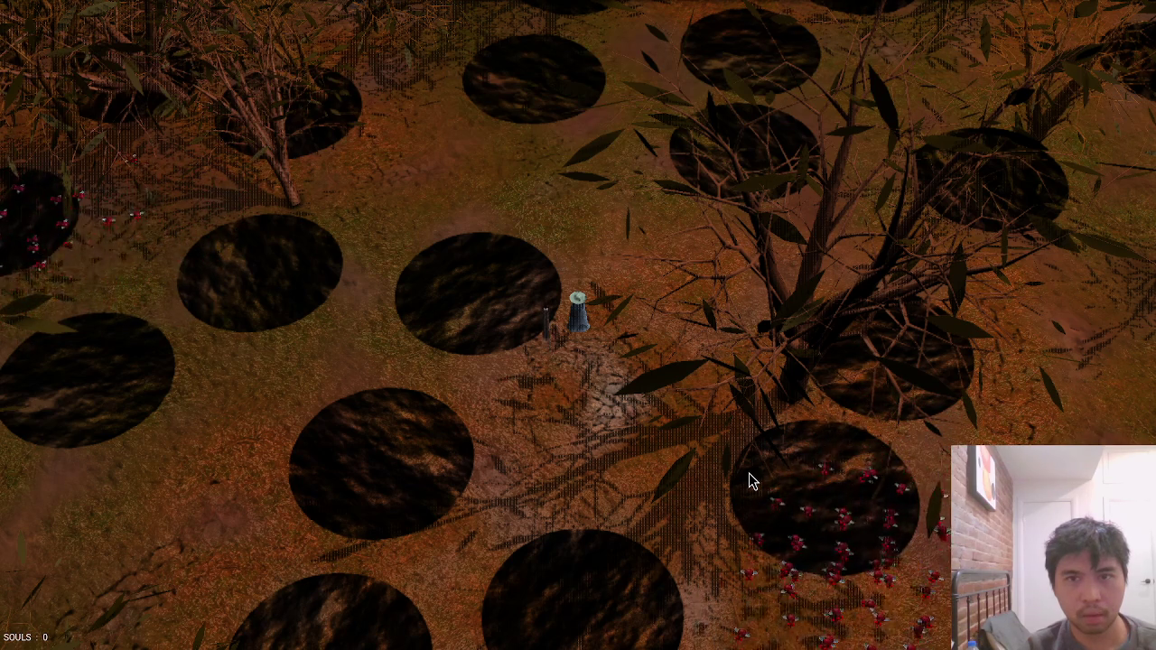
Close the texture call, replace pow(f, 3) with df in the dirt condition, and save.
key("alt+Tab")
type(")")
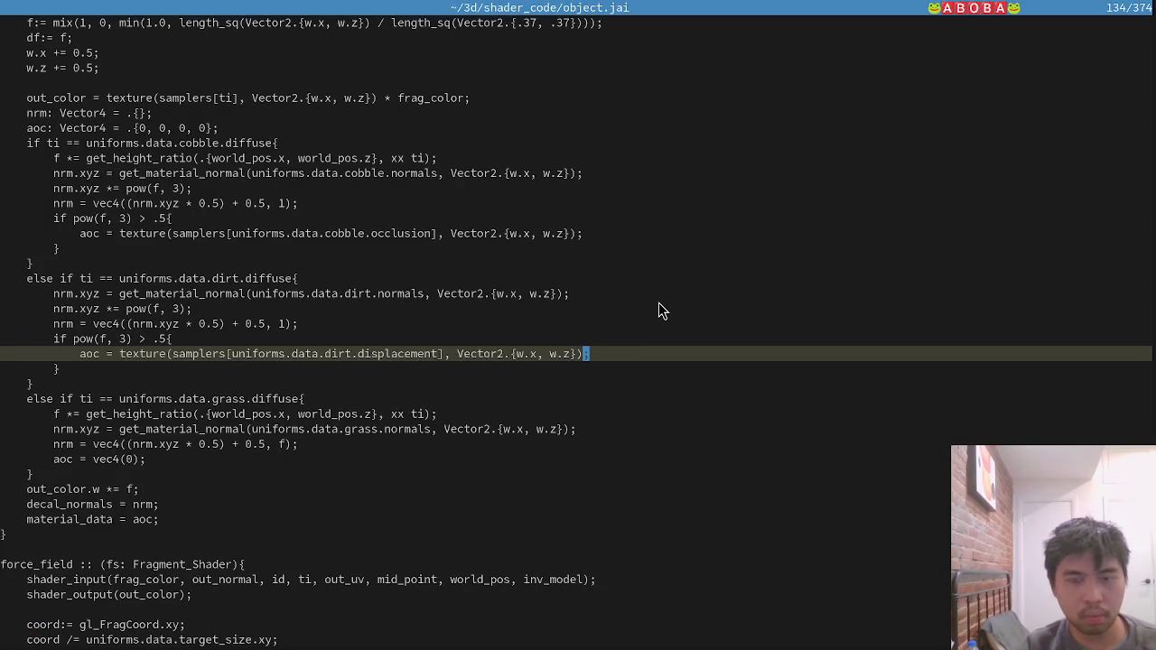
key("Up")
key("Home")
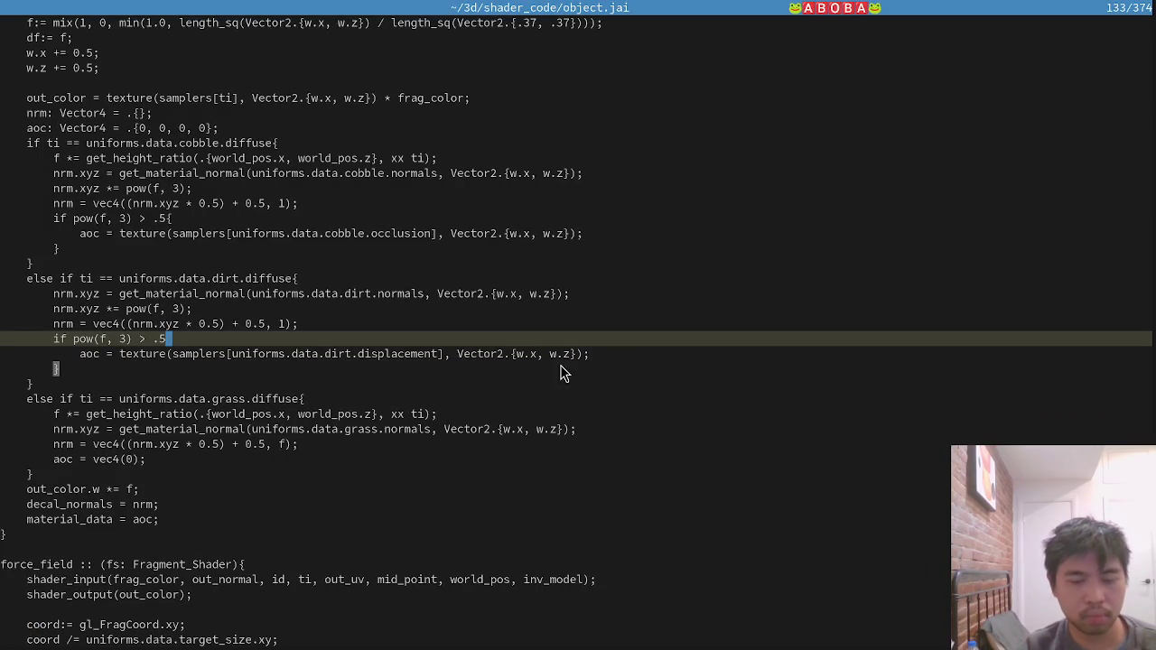
key("Right")
key("Right")
key("Right")
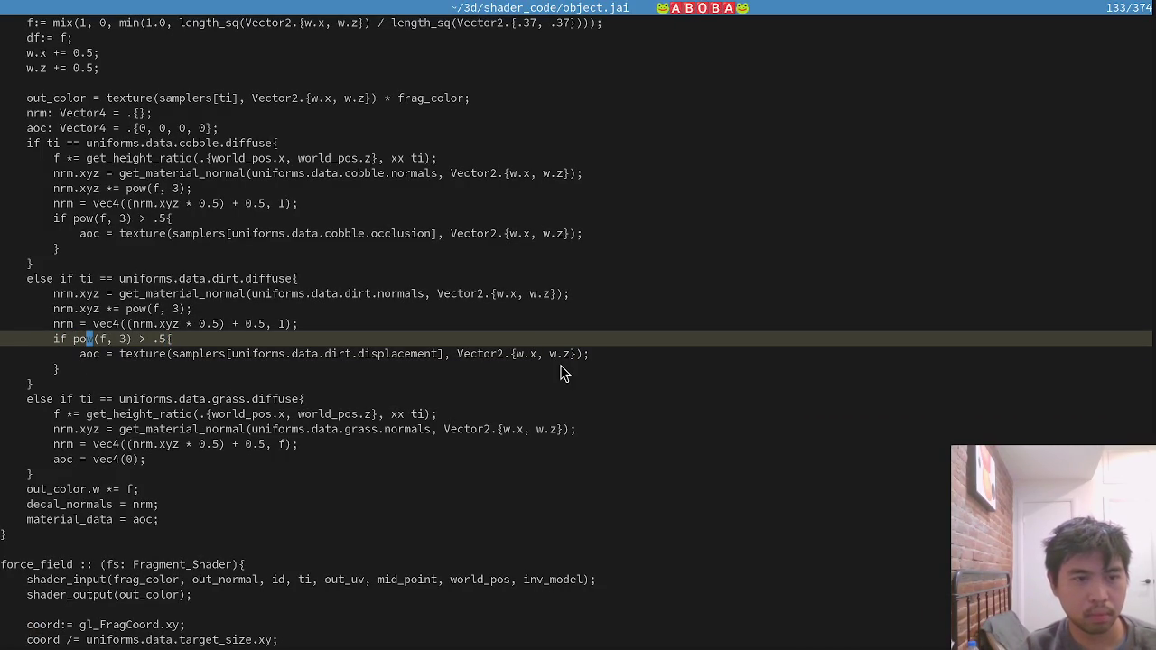
key("Left")
key("Left")
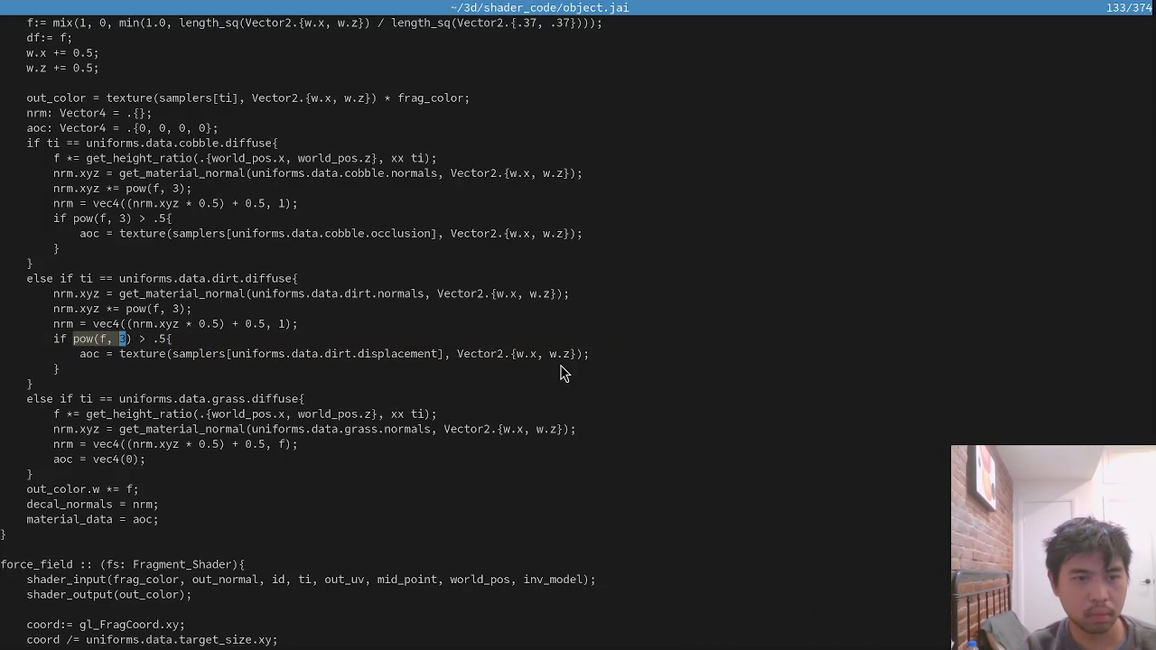
key("d")
key("Escape")
type("jk:w")
key("Return")
key("alt+Tab")
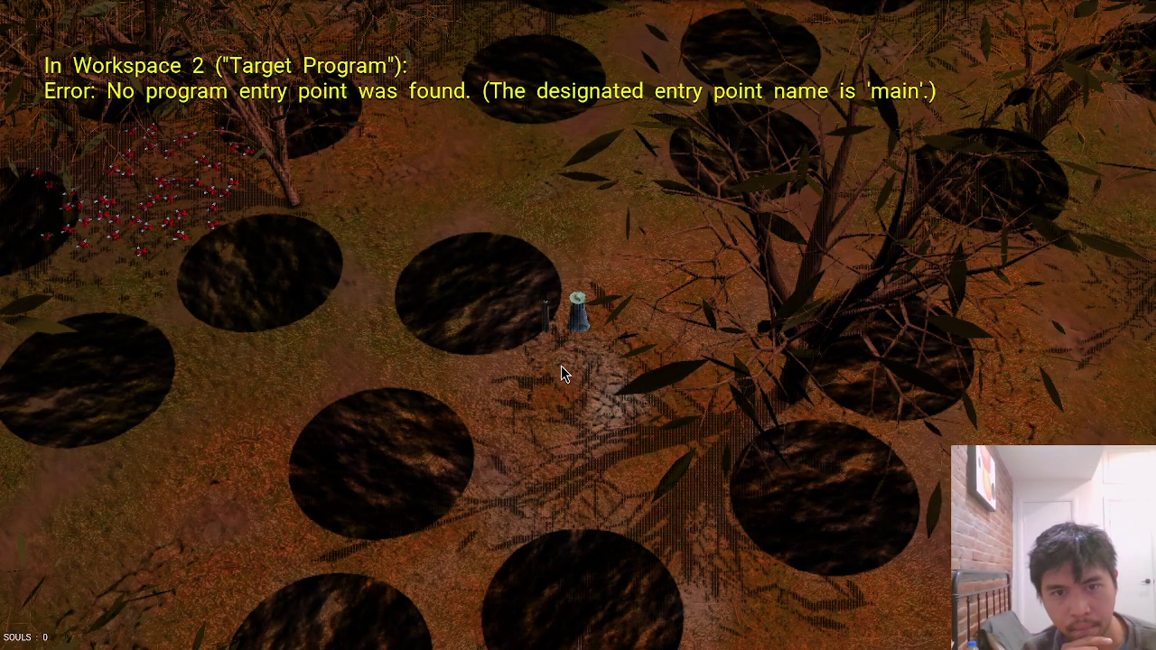
Append '* 2' to the displacement line, save, and view the ground in the game.
key("alt+Tab")
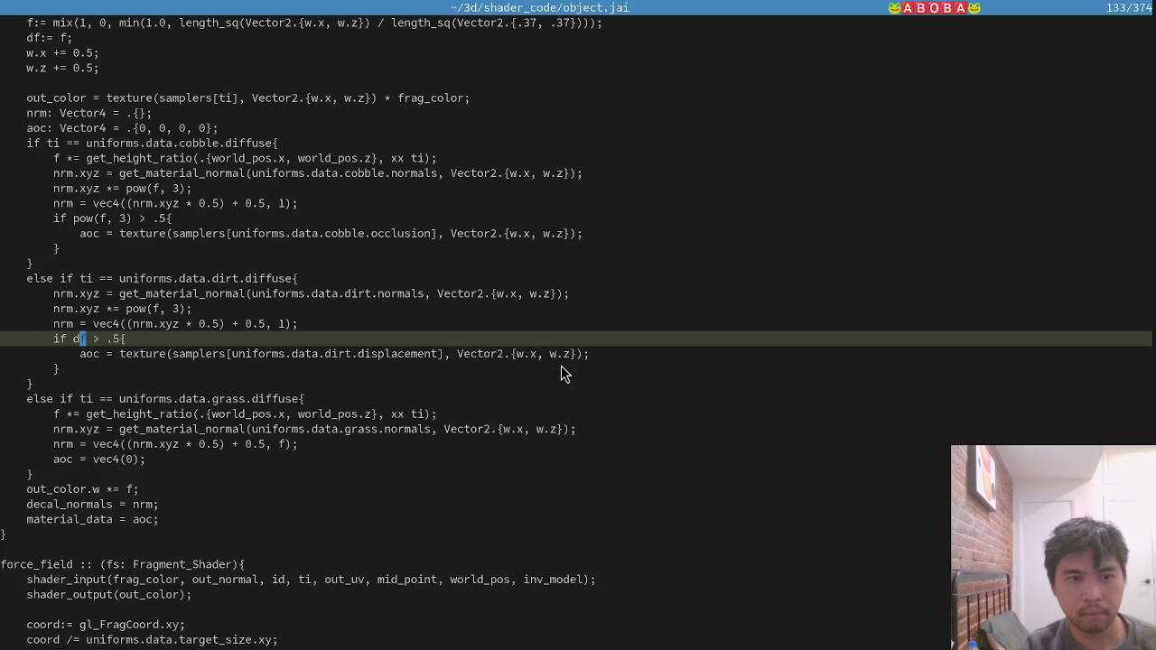
key("Down")
key("End")
type("* 2")
key("Escape")
type(":w")
key("Return")
key("alt+Tab")
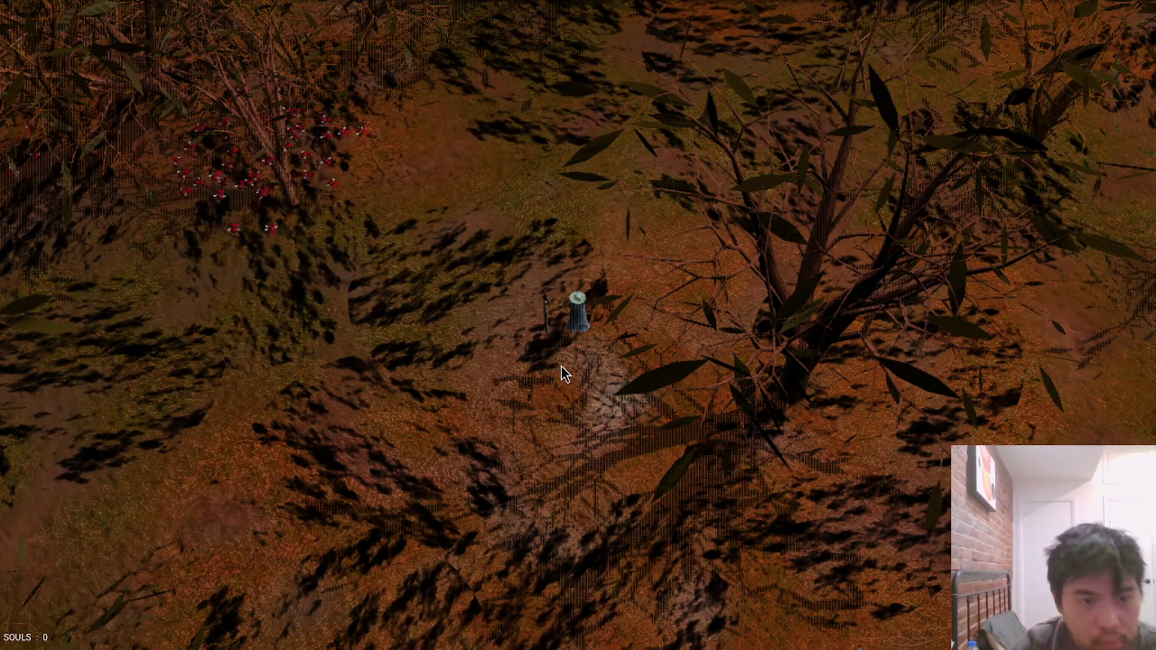
Try a displacement multiplier of 1 in the game, then change it to 1.5.
key("alt+Tab")
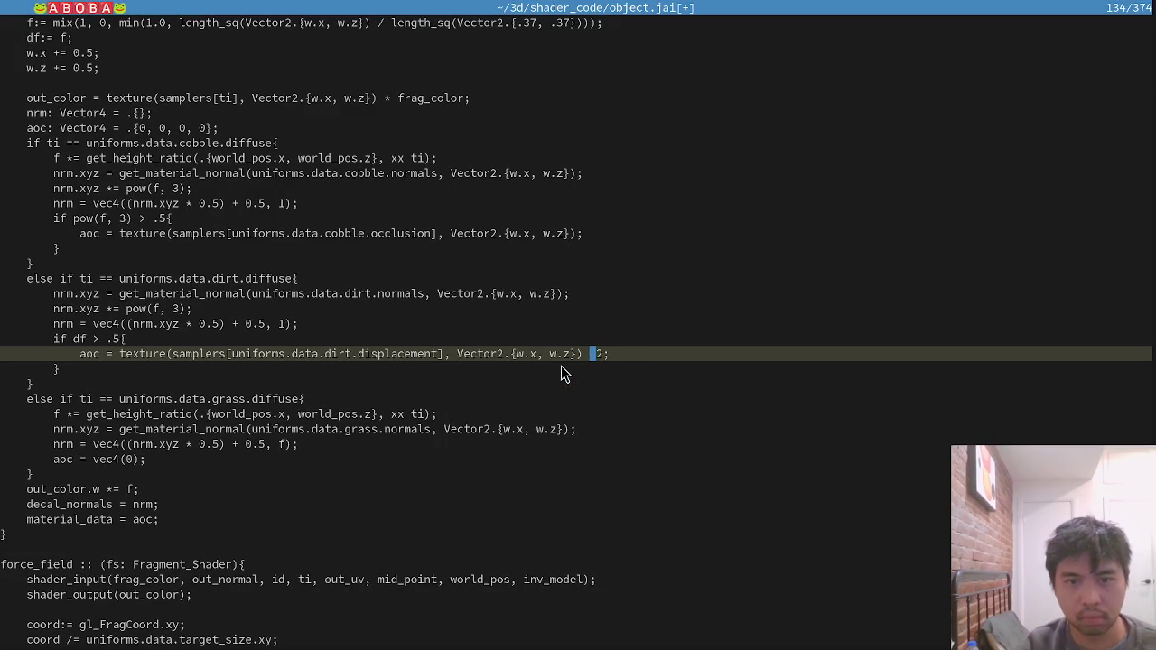
type("* 1")
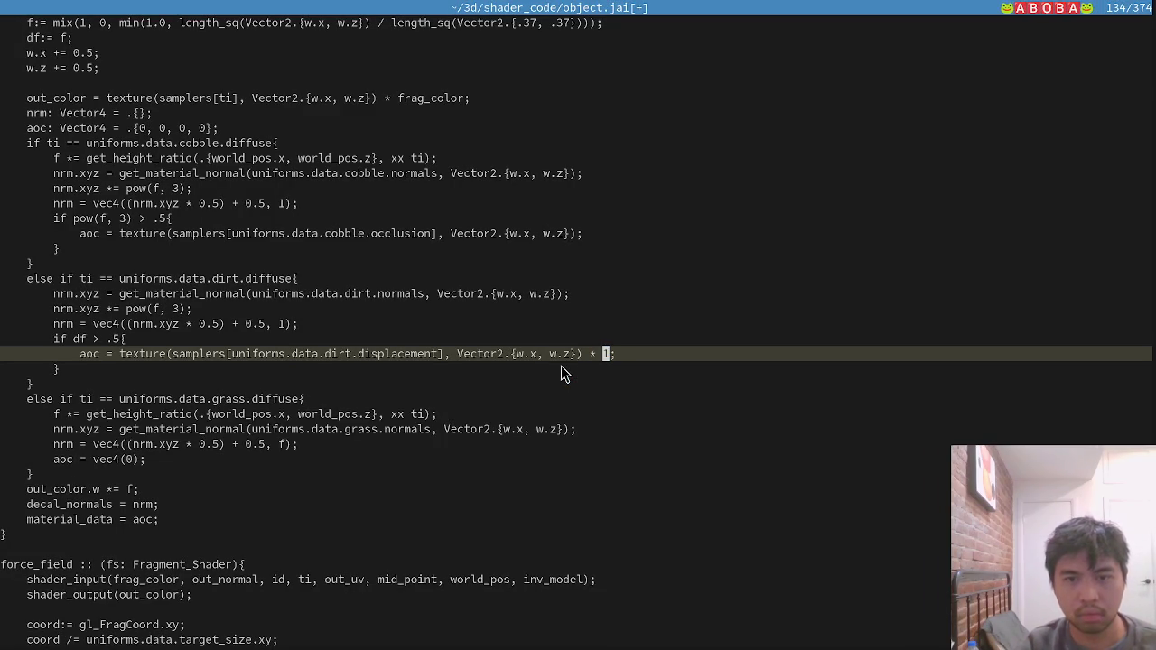
type(":wa")
key("alt+Tab")
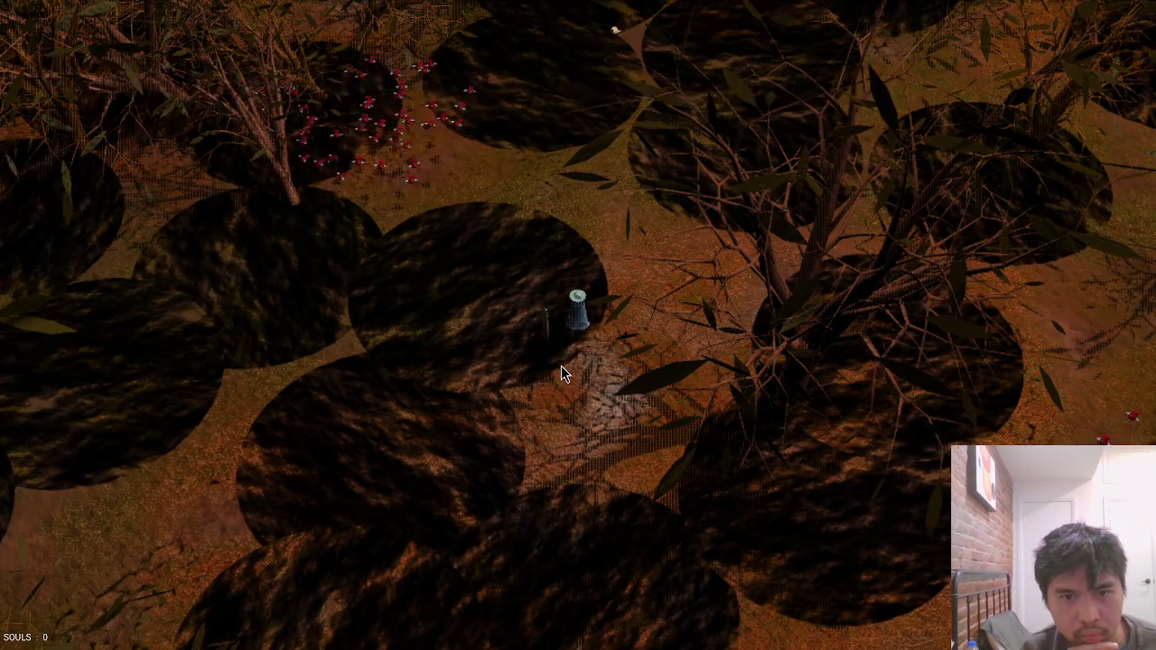
key("alt+Tab")
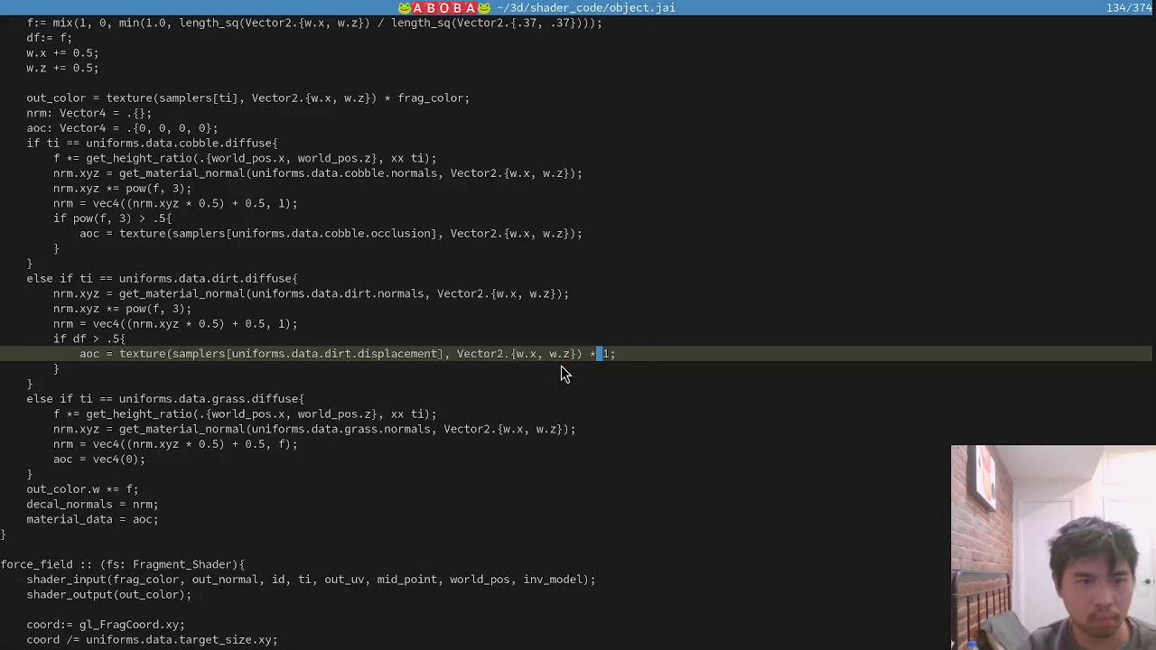
key("Home")
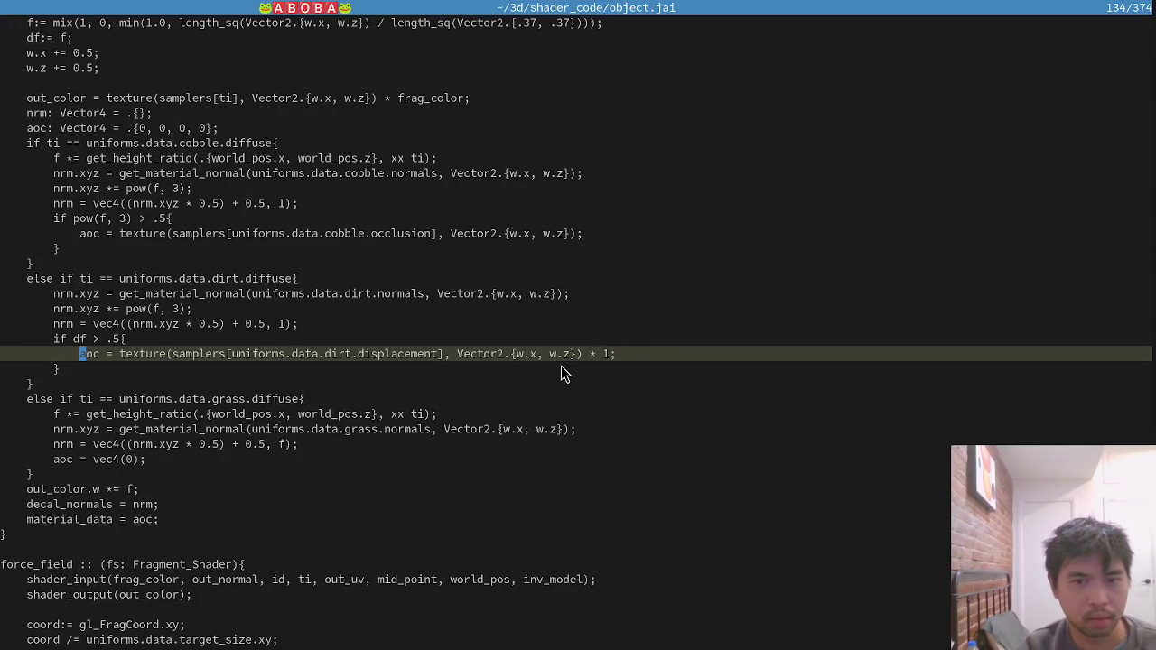
key("End")
key("Left")
type(".5")
key("ctrl+Down")
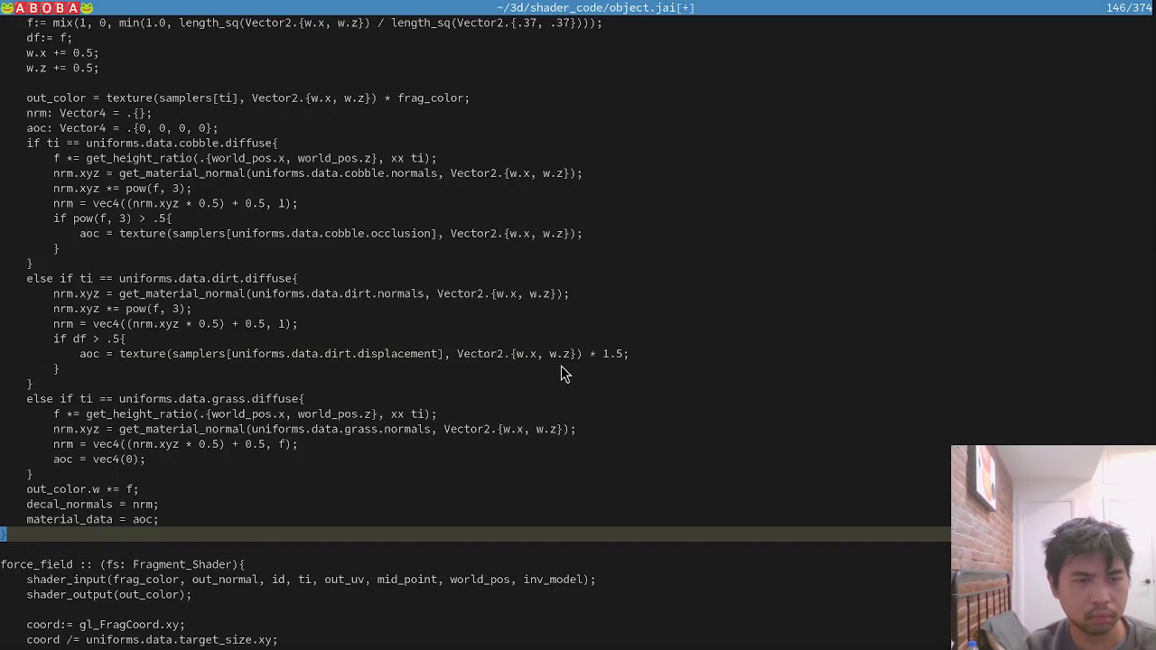
Rewrite the dirt line as out_color.xyz *= (texture(...) * 1.5).xyz and save.
key("ctrl+Up")
key("ctrl+Up")
key("ctrl+Up")
key("Left")
key("Left")
key("Left")
key("ctrl+Delete")
type("out_color.xyz ")
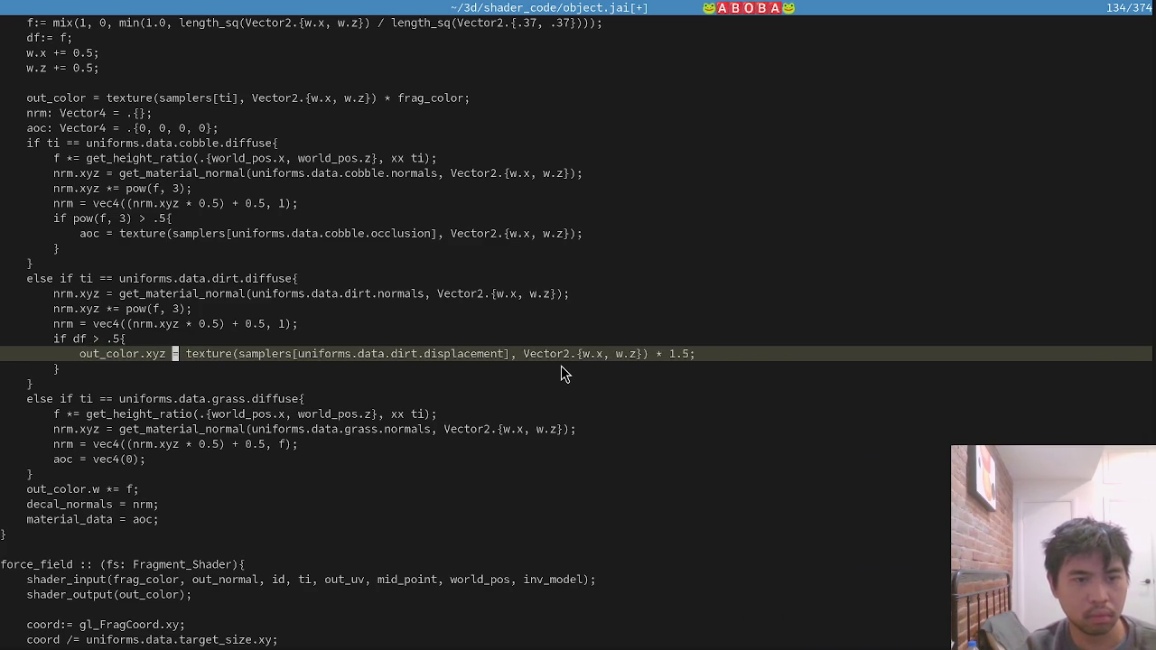
type("*= ")
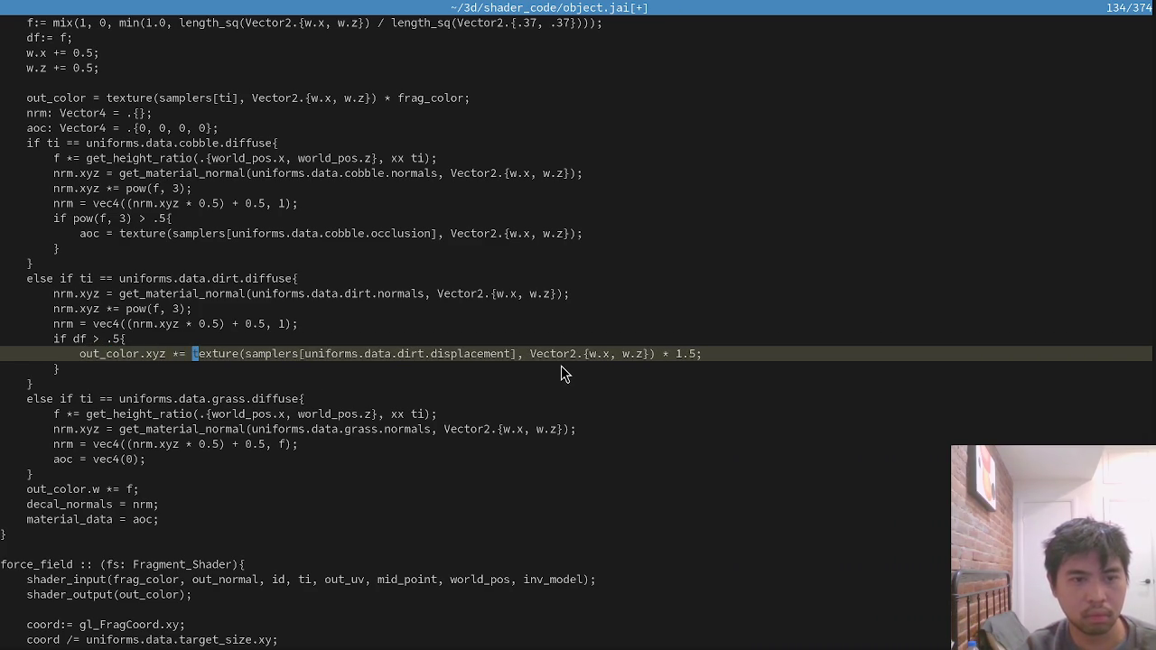
type("(")
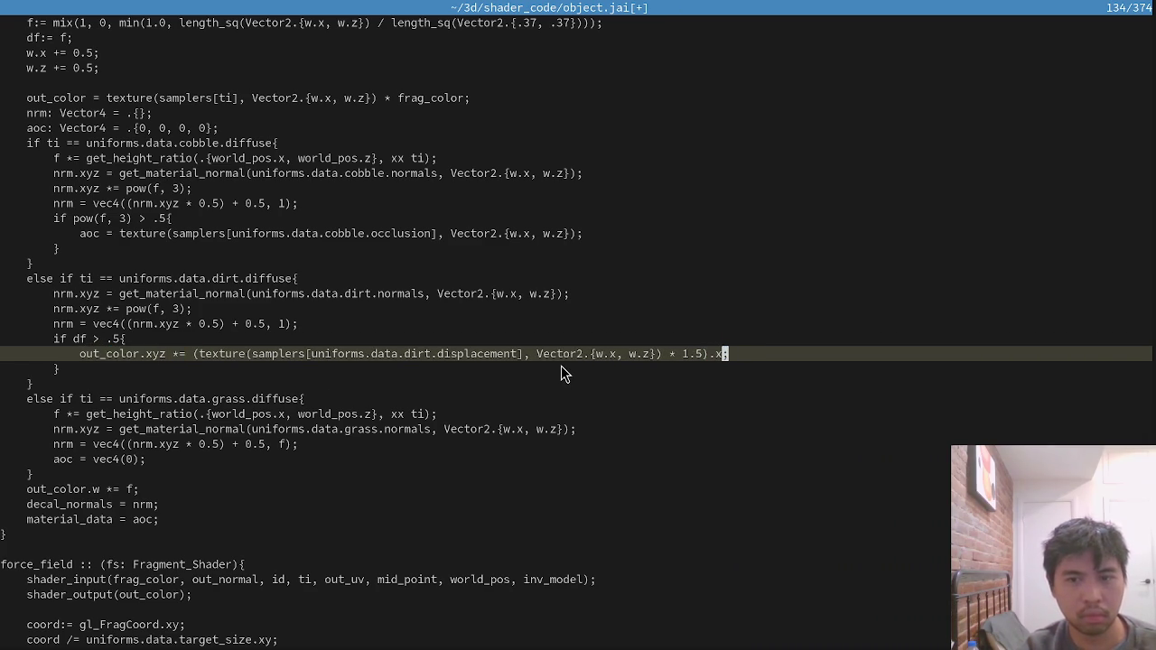
key("ctrl+s")
key("alt+Tab")
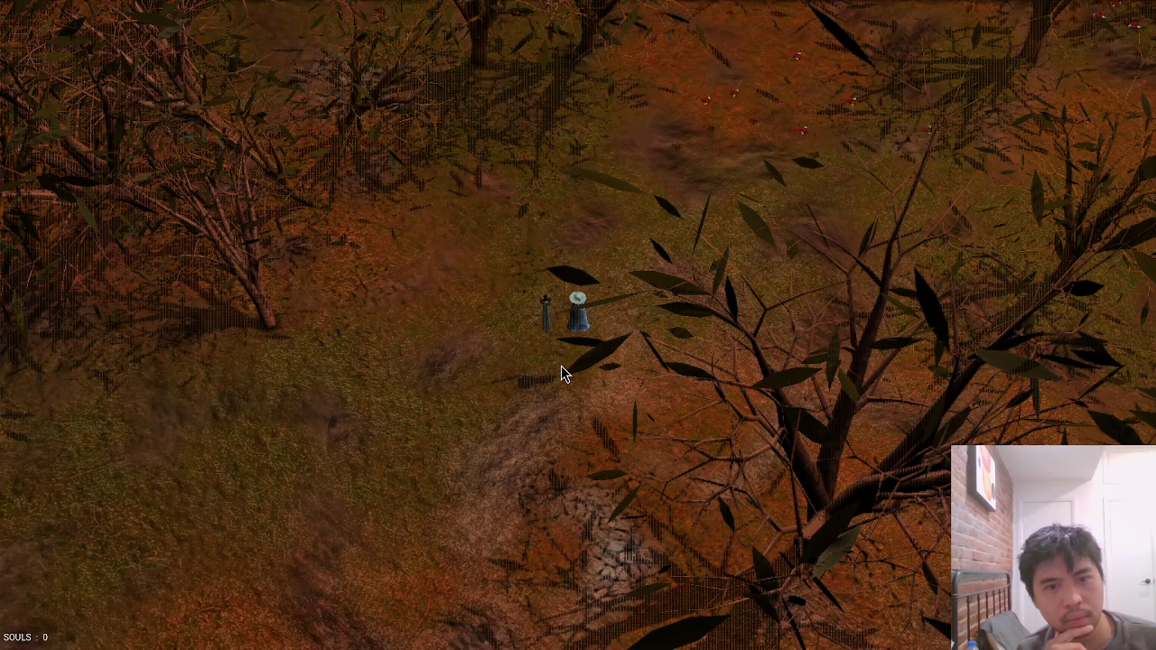
Walk the character down-left and left across the ground to inspect the dirt.
left_click(561, 367)
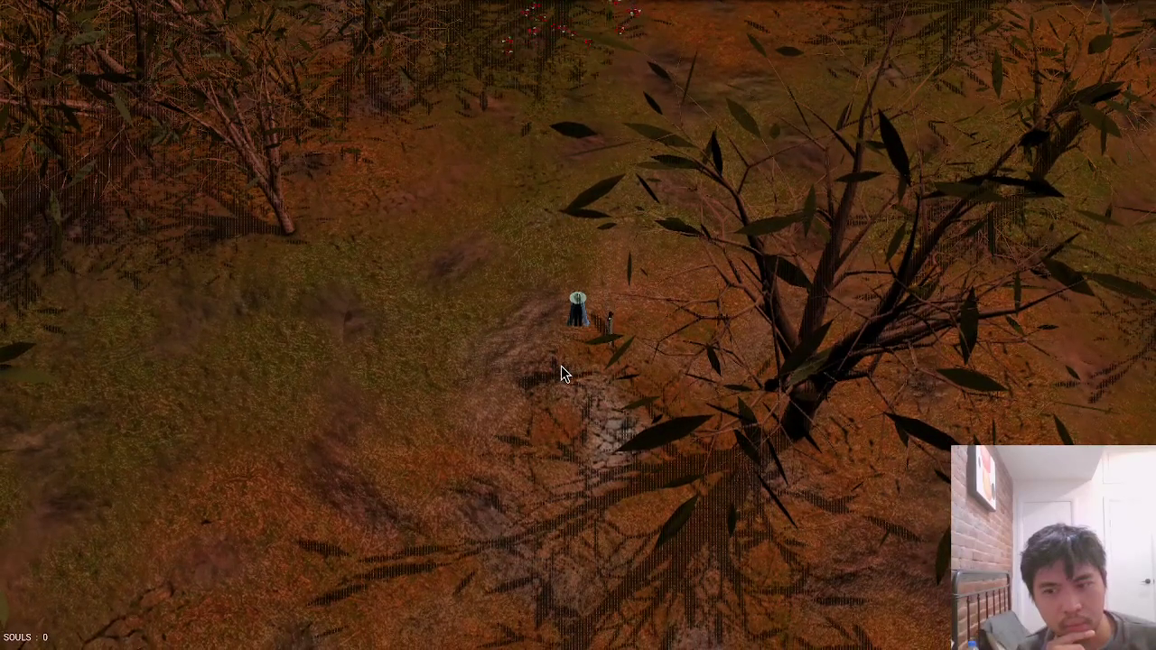
left_click(449, 522)
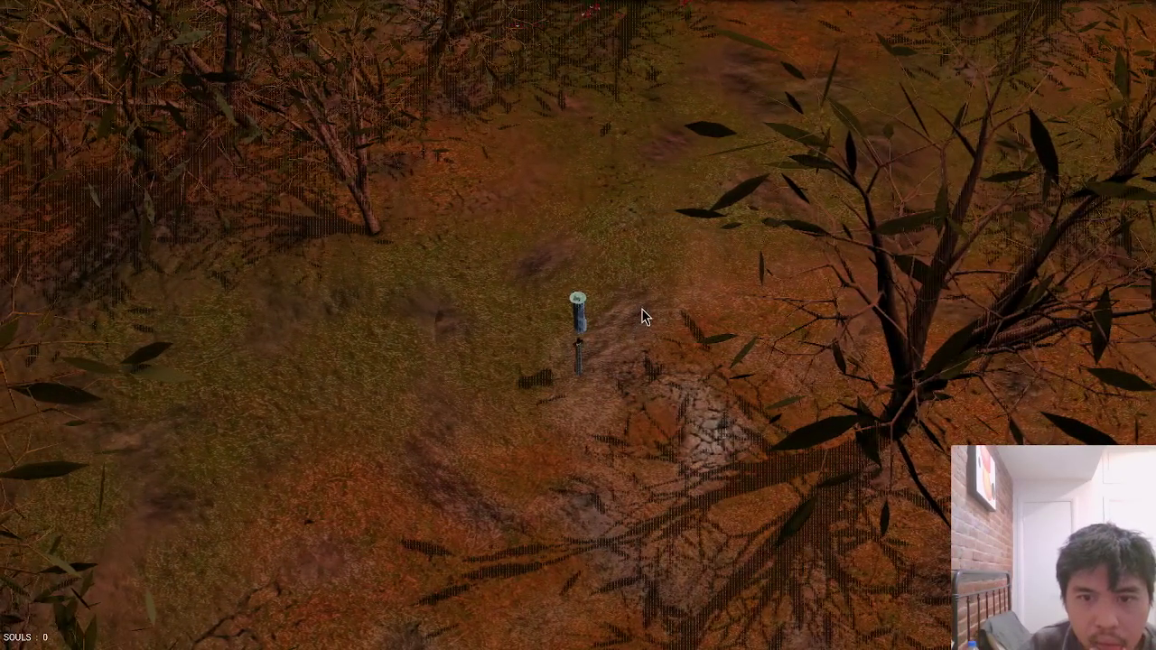
key("Escape")
Restore the dirt condition to pow(f, 3) > .5, save, and walk south in the game to check.
left_click(75, 339)
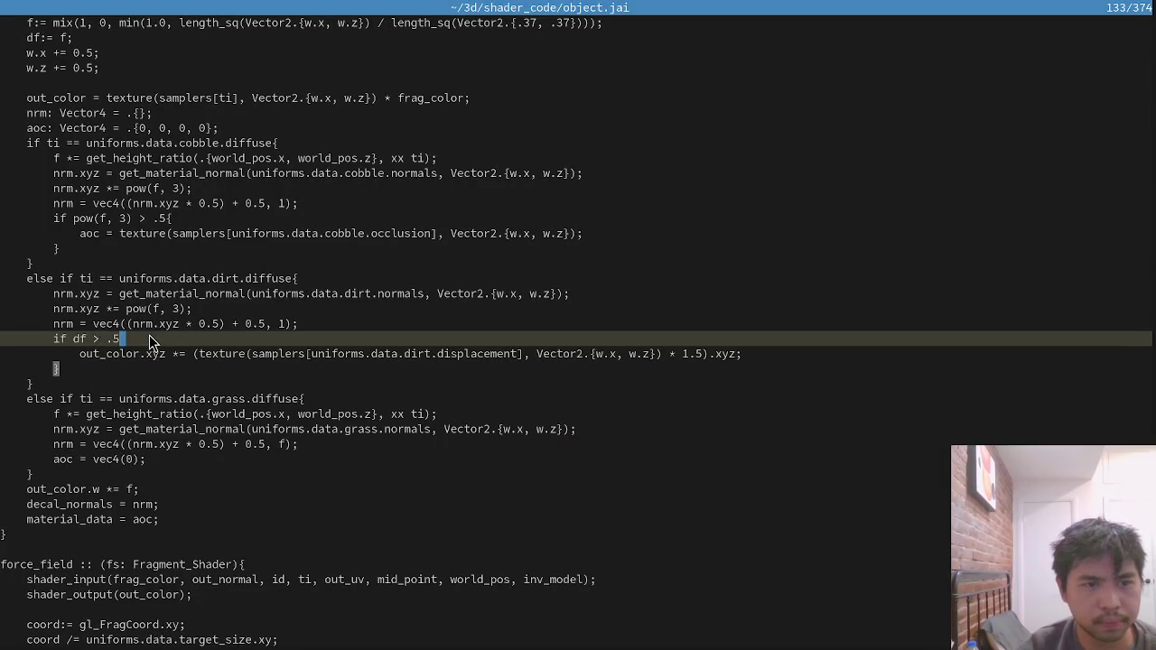
type("pow(")
key("Right")
type(", 3)")
key("ctrl+s")
key("Escape")
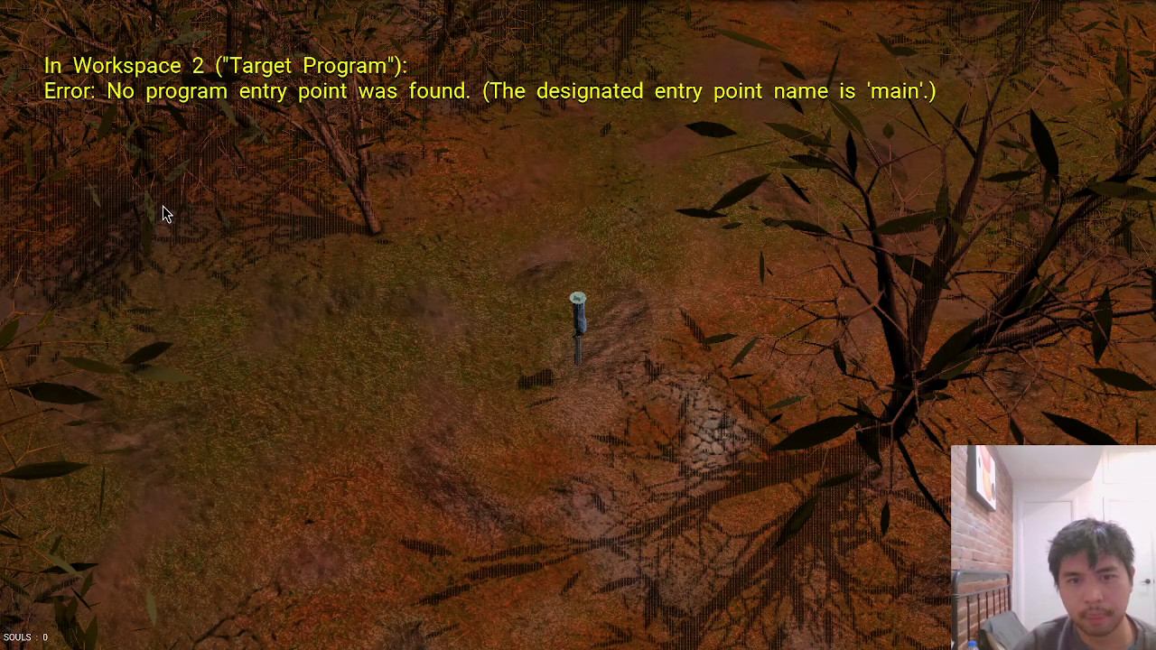
key("s")
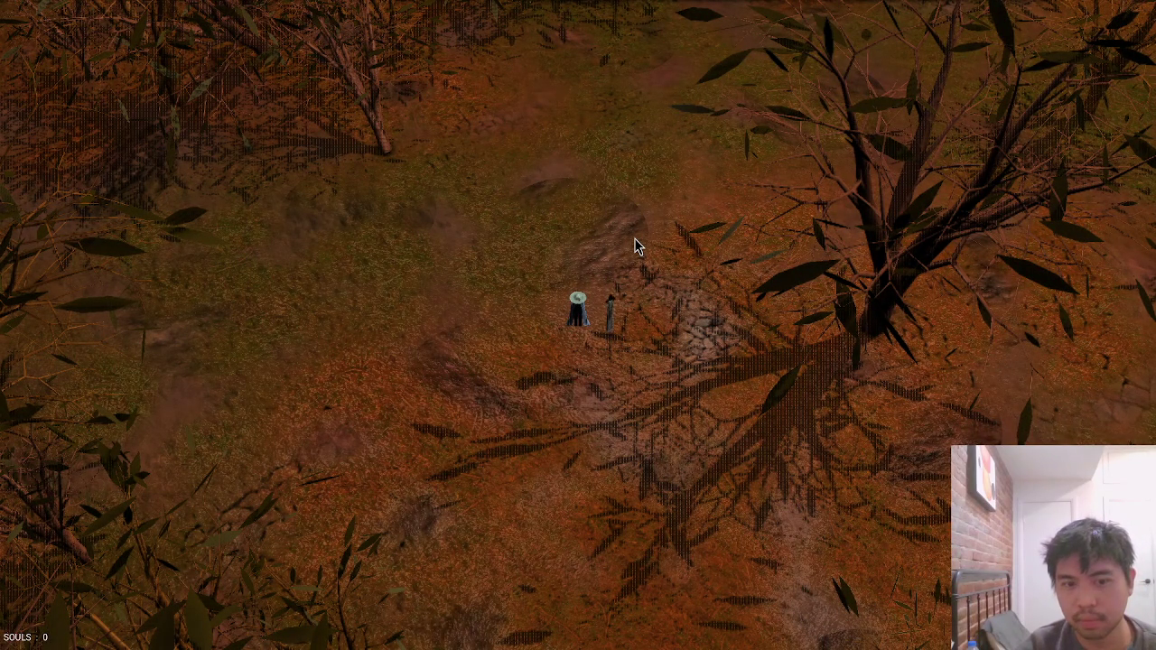
key("alt+Tab")
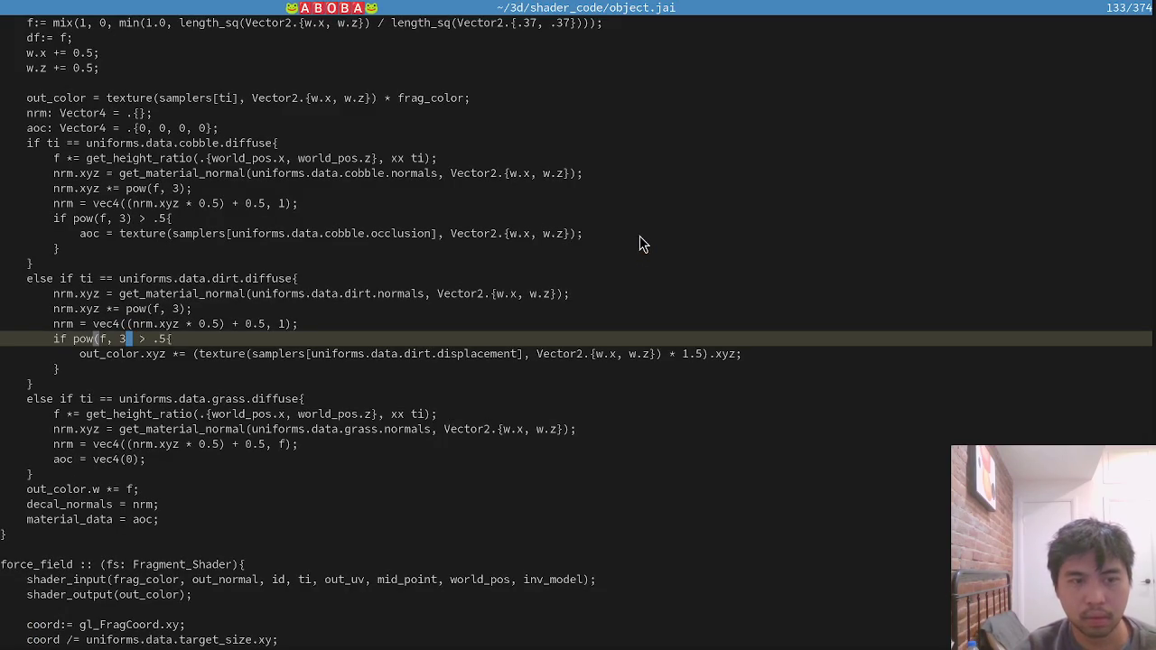
Change the dirt multiplier from 1.5 to 1.25, save, and view it in the game.
left_click(697, 353)
type("2")
key("ctrl+s")
key("alt+Tab")
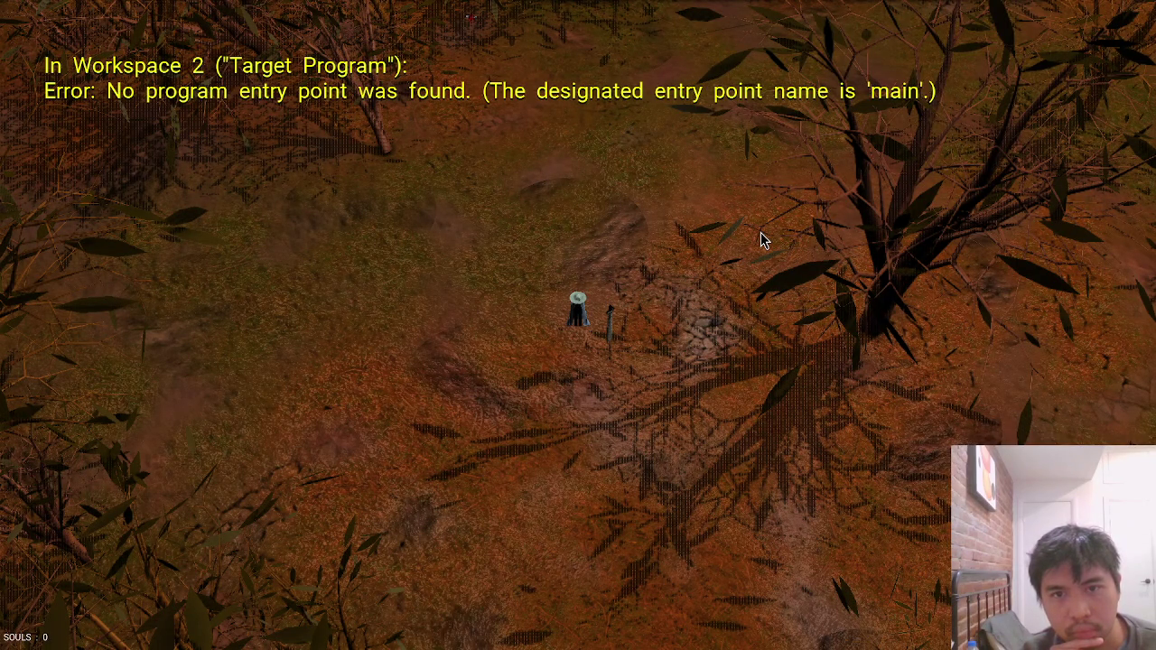
key("alt+Tab")
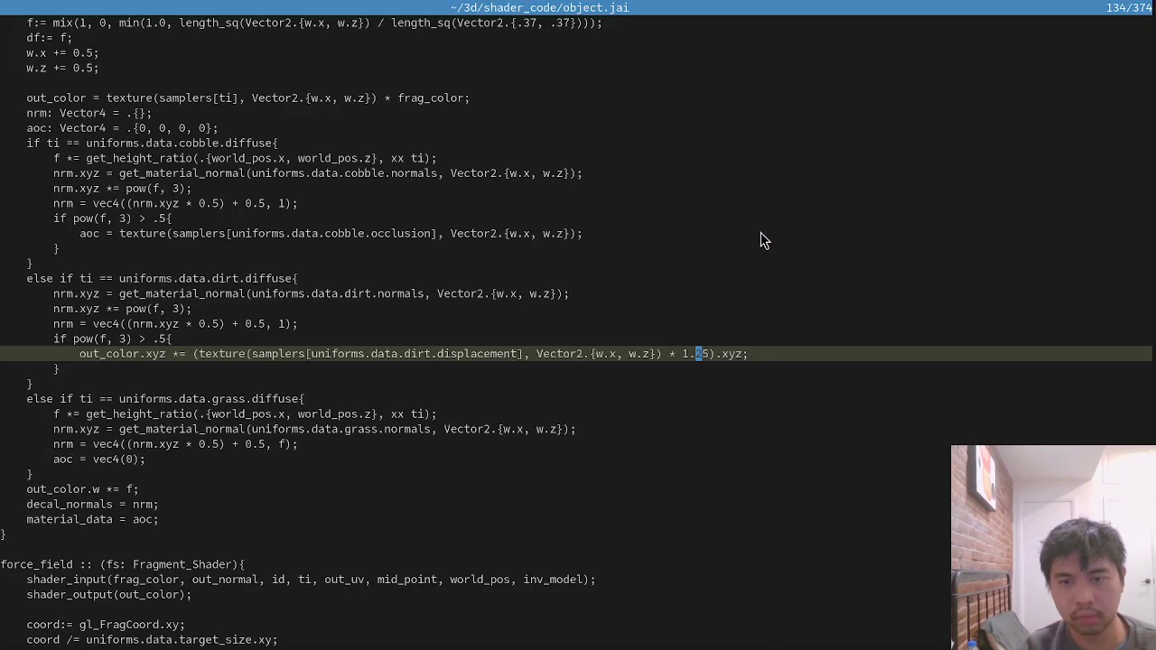
Tweak the dirt condition threshold, saving and comparing each version in the game.
key("Up")
key("ctrl+s")
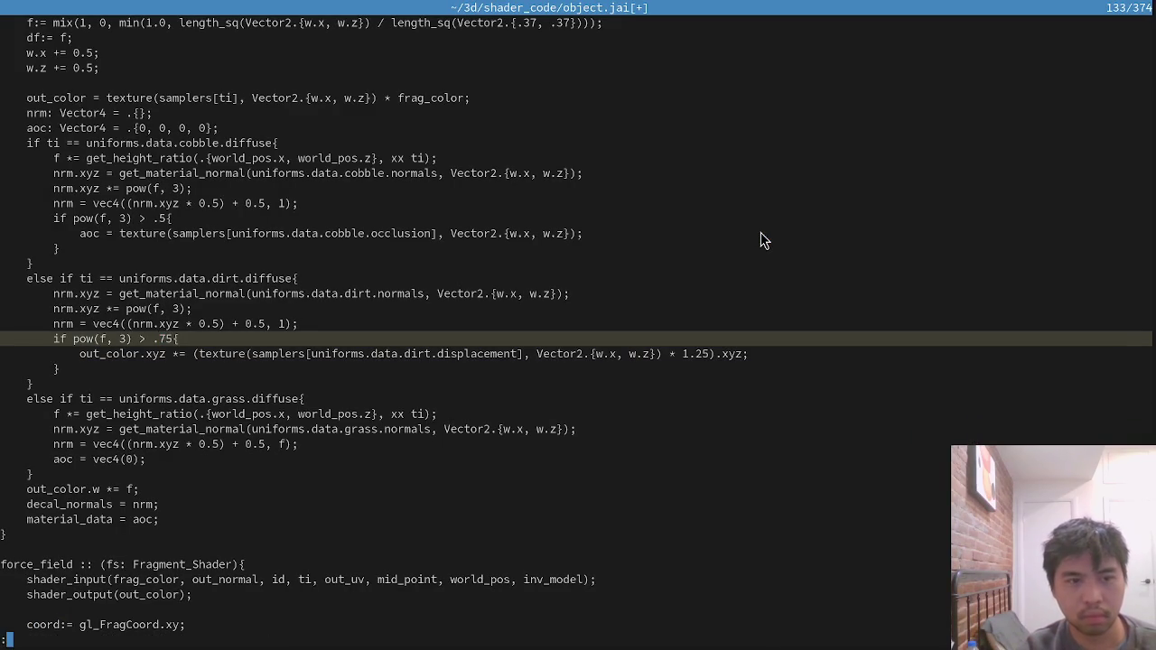
key("alt+Tab")
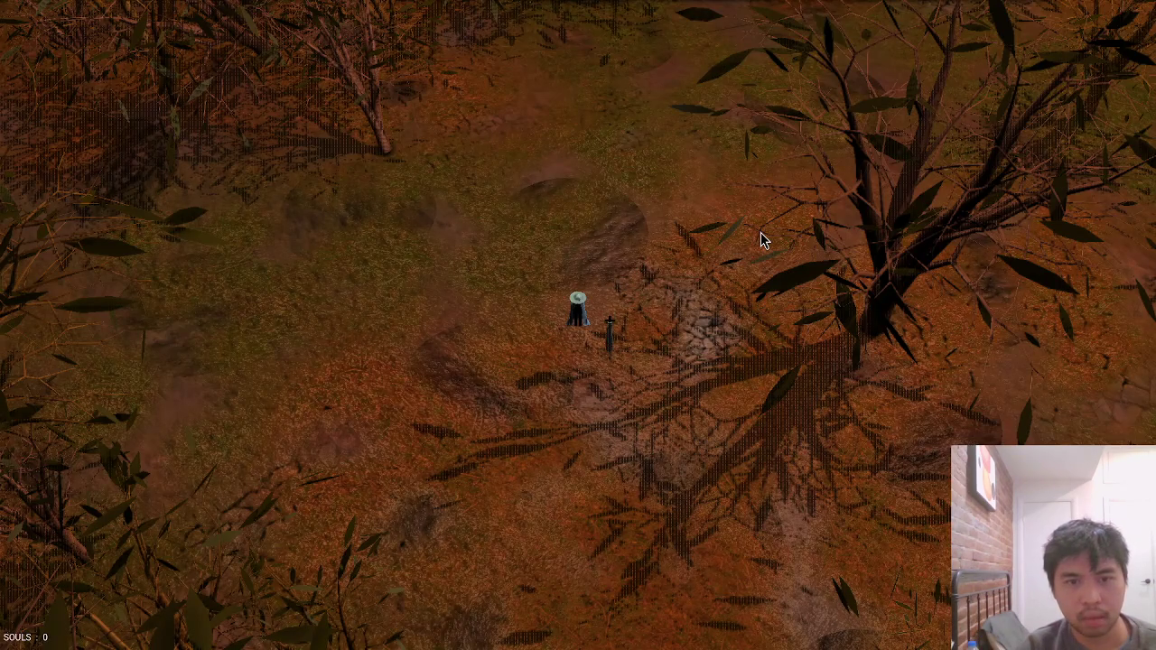
key("alt+Tab")
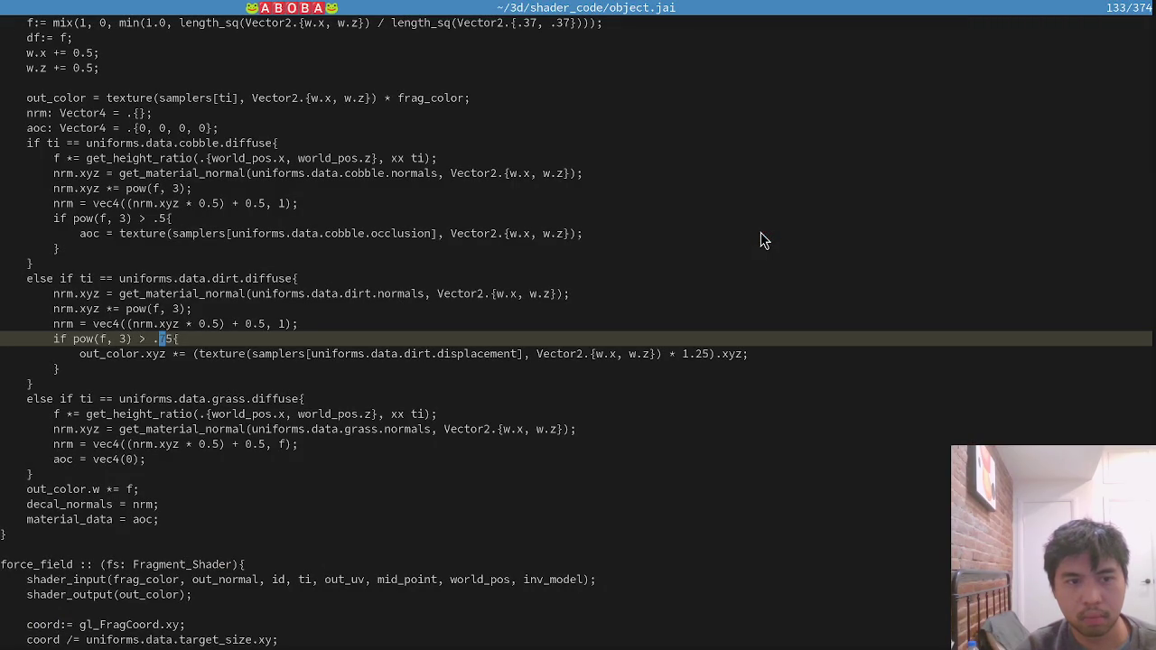
key("ctrl+s")
key("alt+Tab")
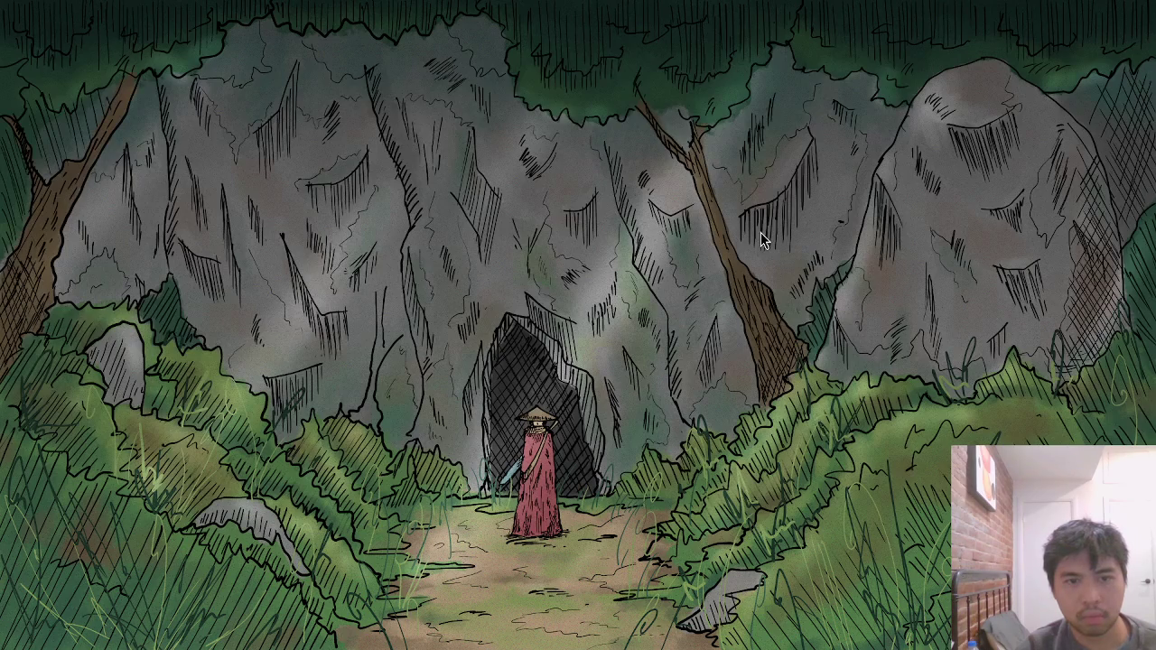
scroll(760, 232, "up", 2)
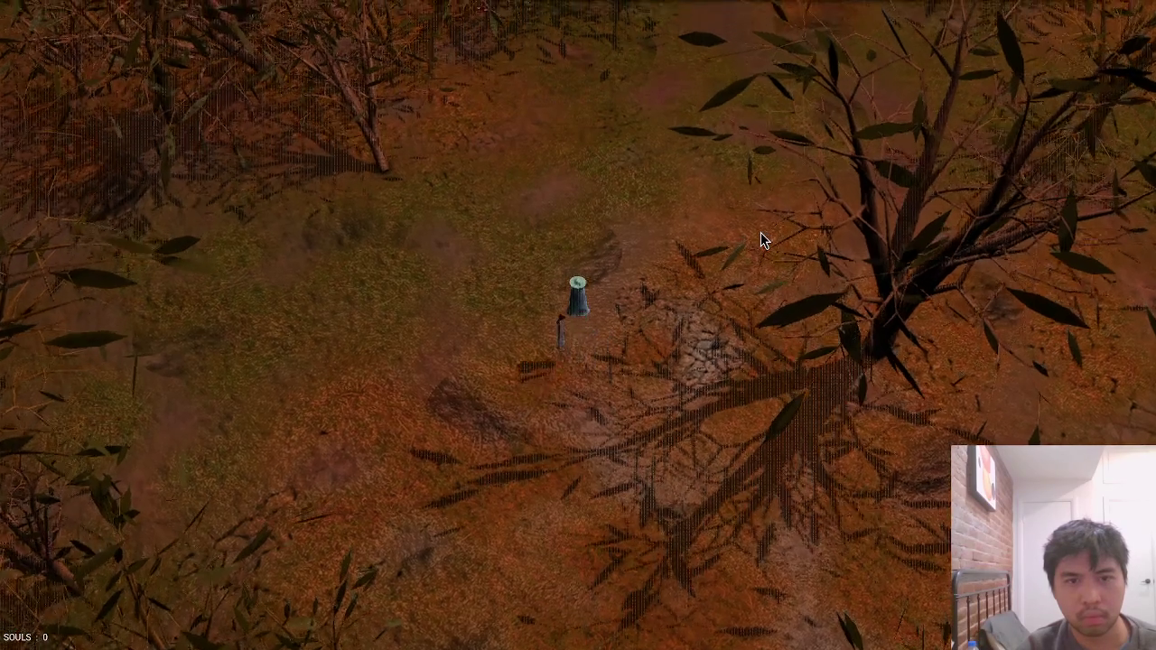
key("alt+Tab")
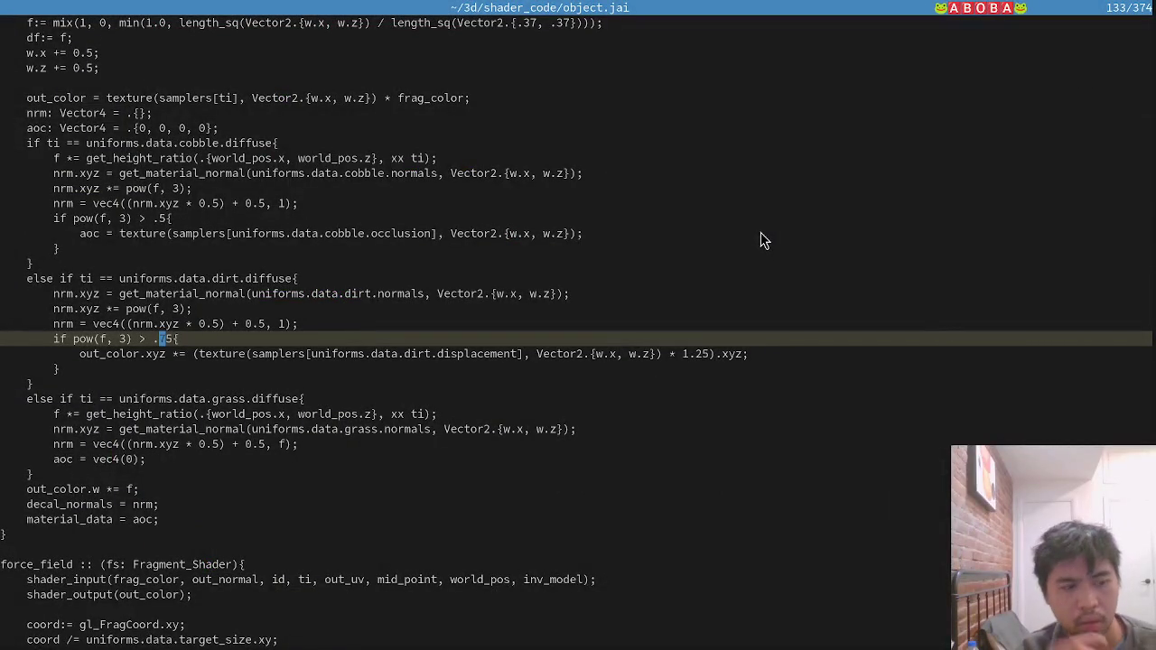
key("Delete")
key("ctrl+s")
key("alt+Tab")
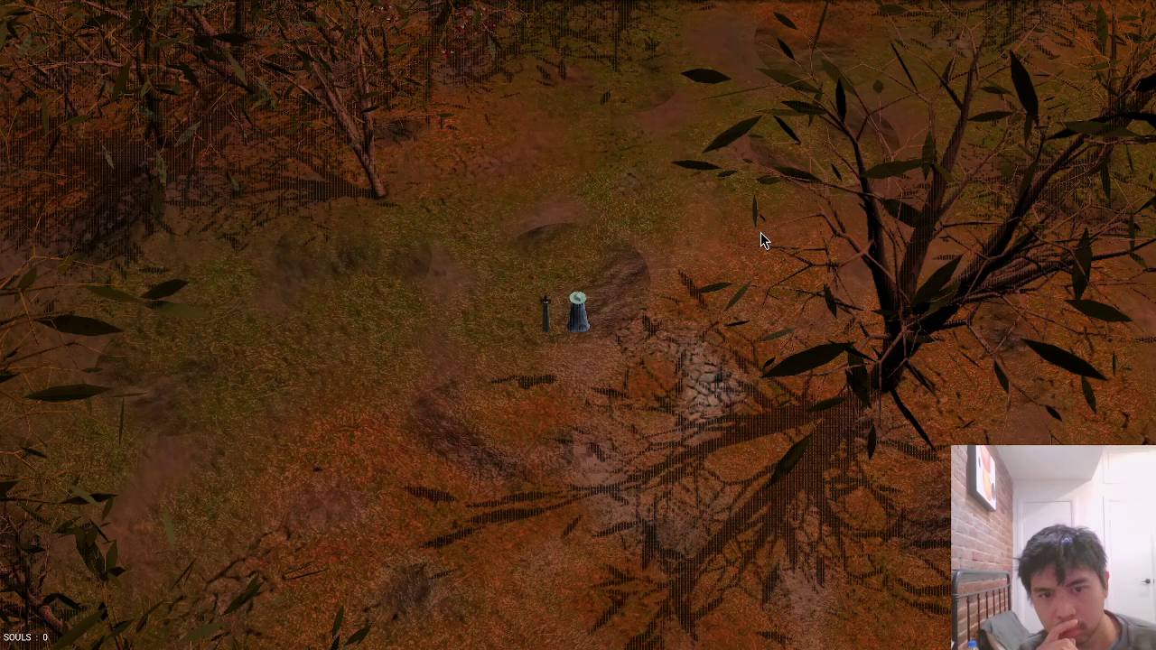
key("alt+Tab")
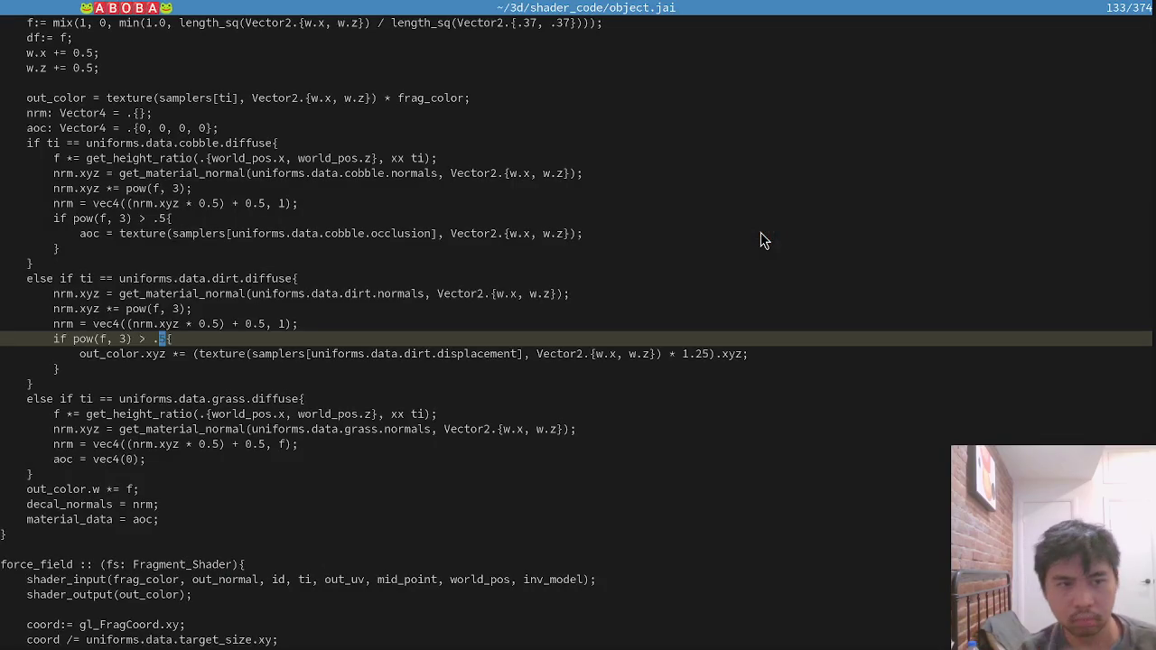
Simplify the dirt condition to f > .5 by removing the pow call, and save.
key("Right")
key("Right")
key("Delete")
key("Delete")
key("Delete")
key("Right")
key("Delete")
key("Delete")
key("Delete")
type(":w")
key("Return")
key("alt+Tab")
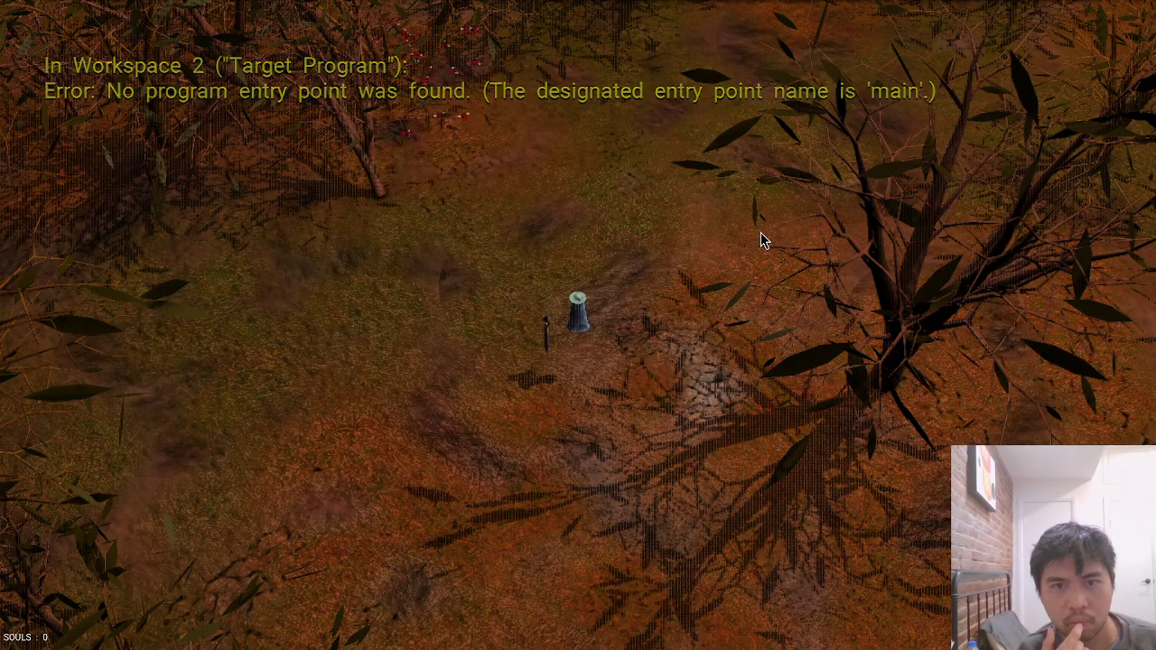
Walk the character around the forest with WASD toward the red flowers and cobbles.
key("w")
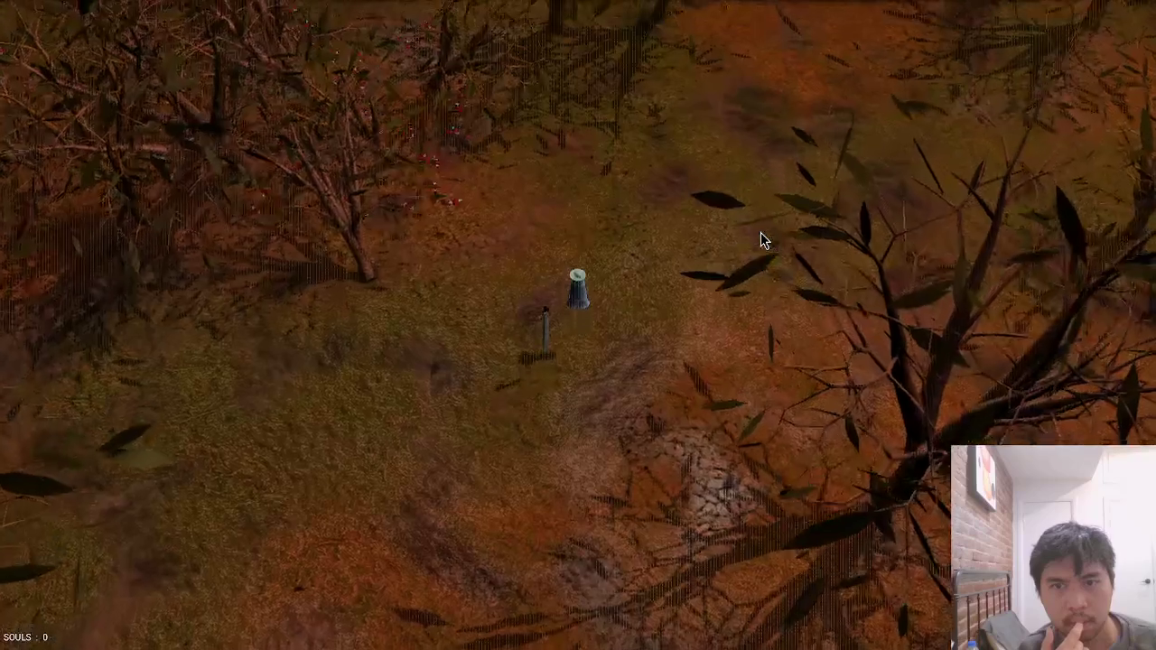
key("w")
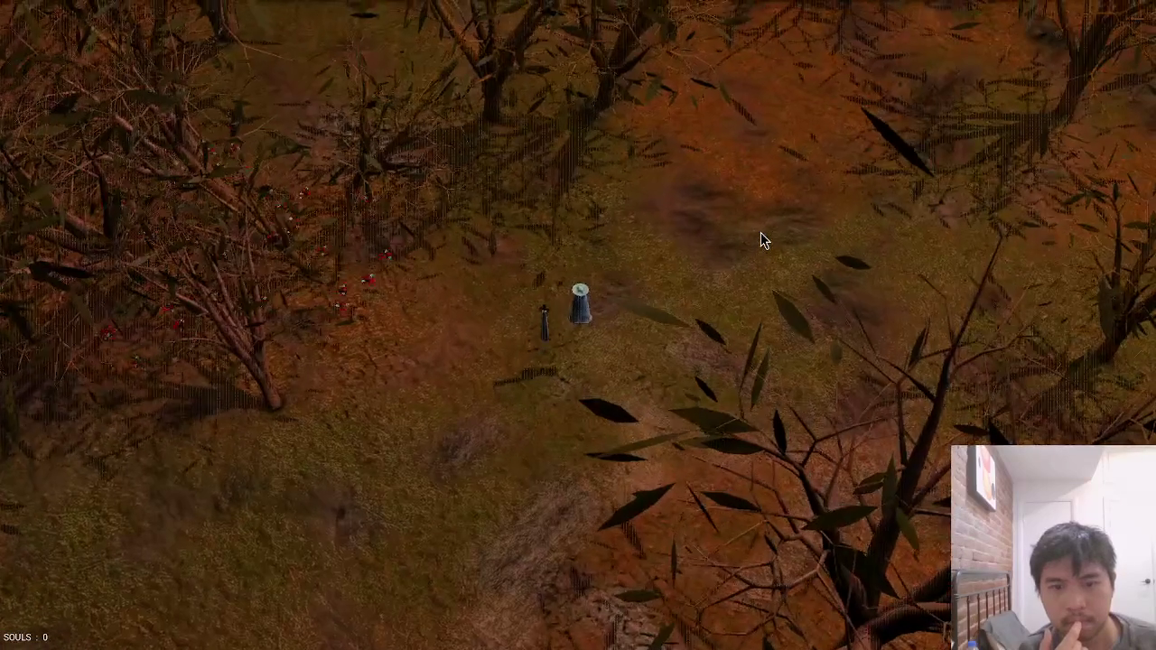
key("s")
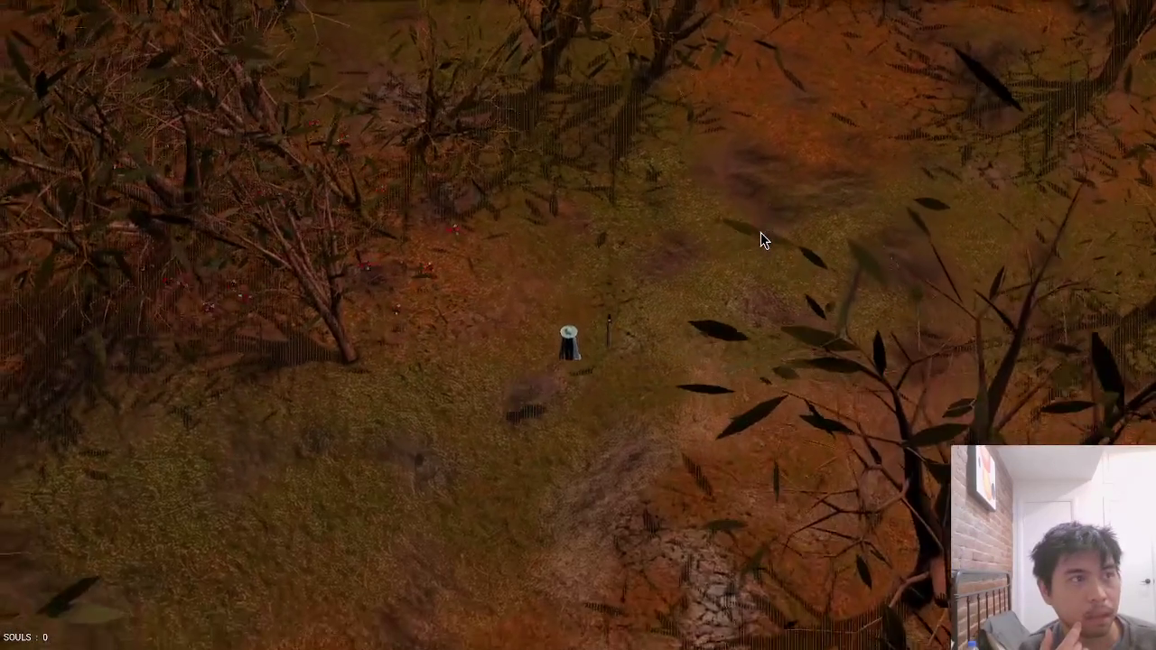
key("s")
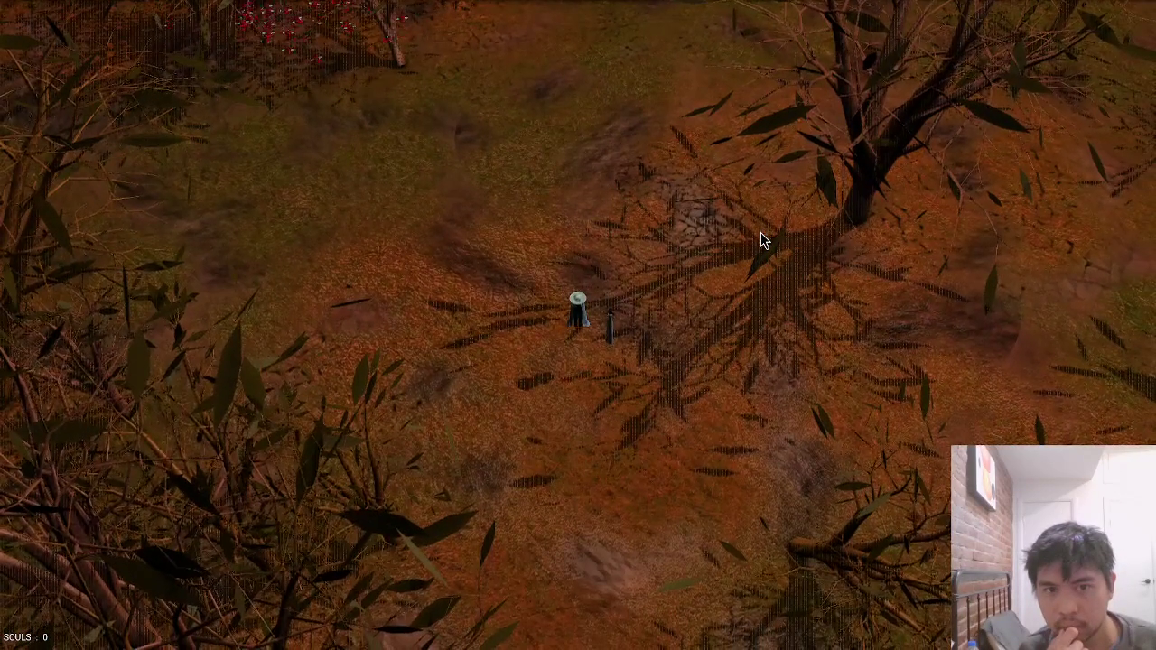
key("w")
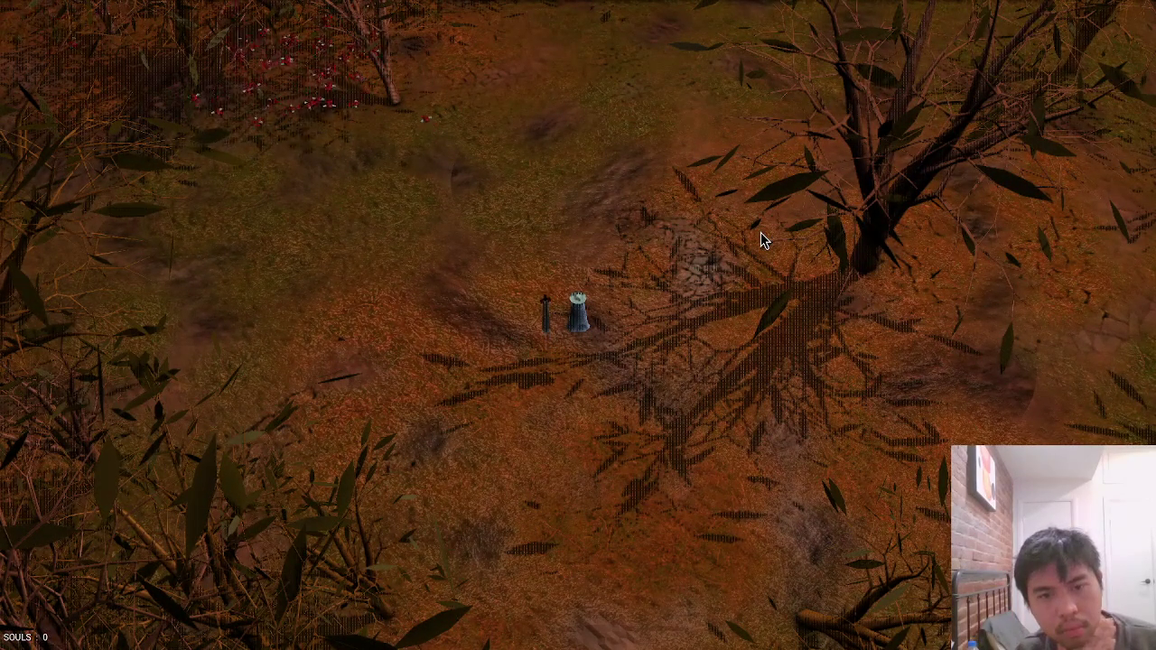
key("d")
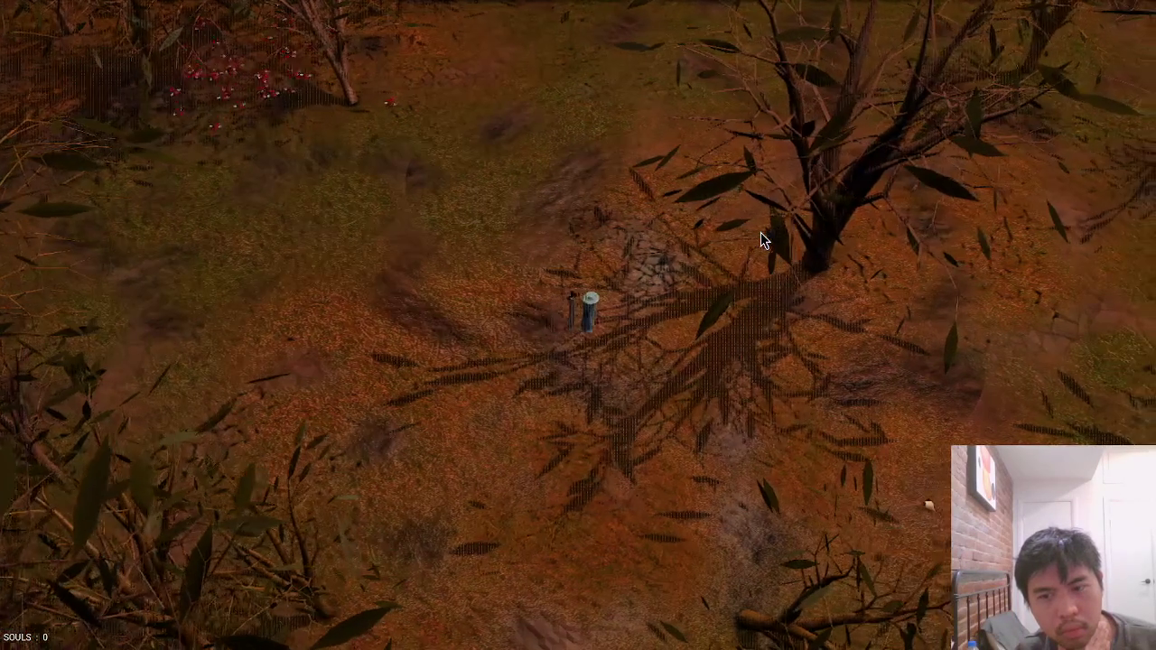
key("a")
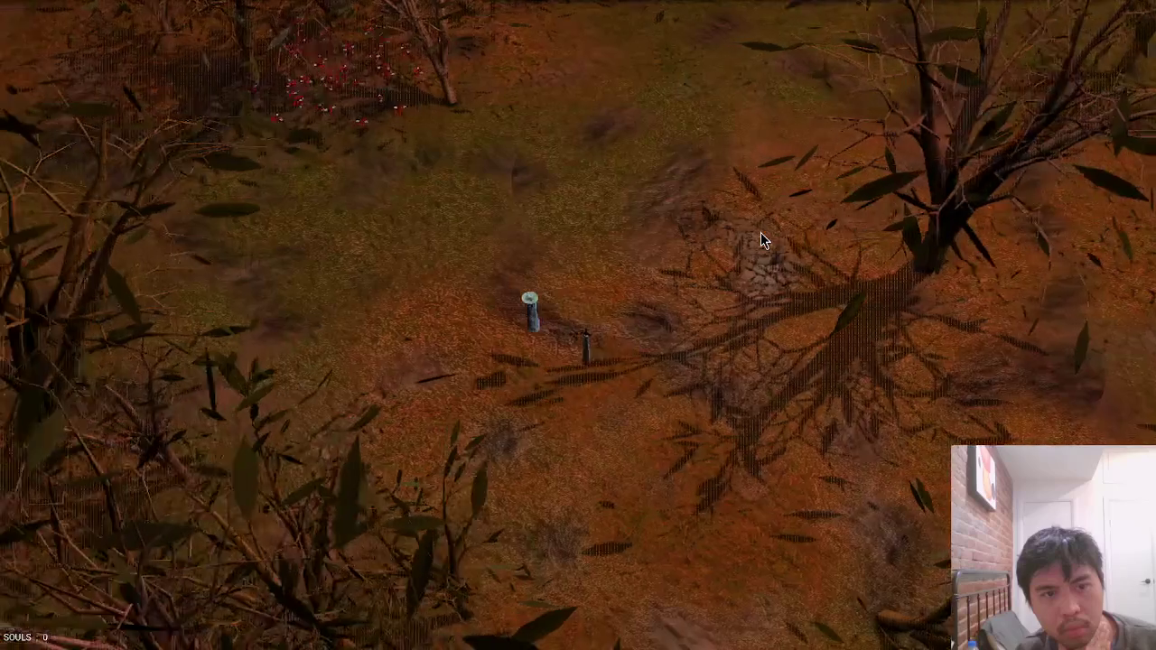
key("w")
key("a")
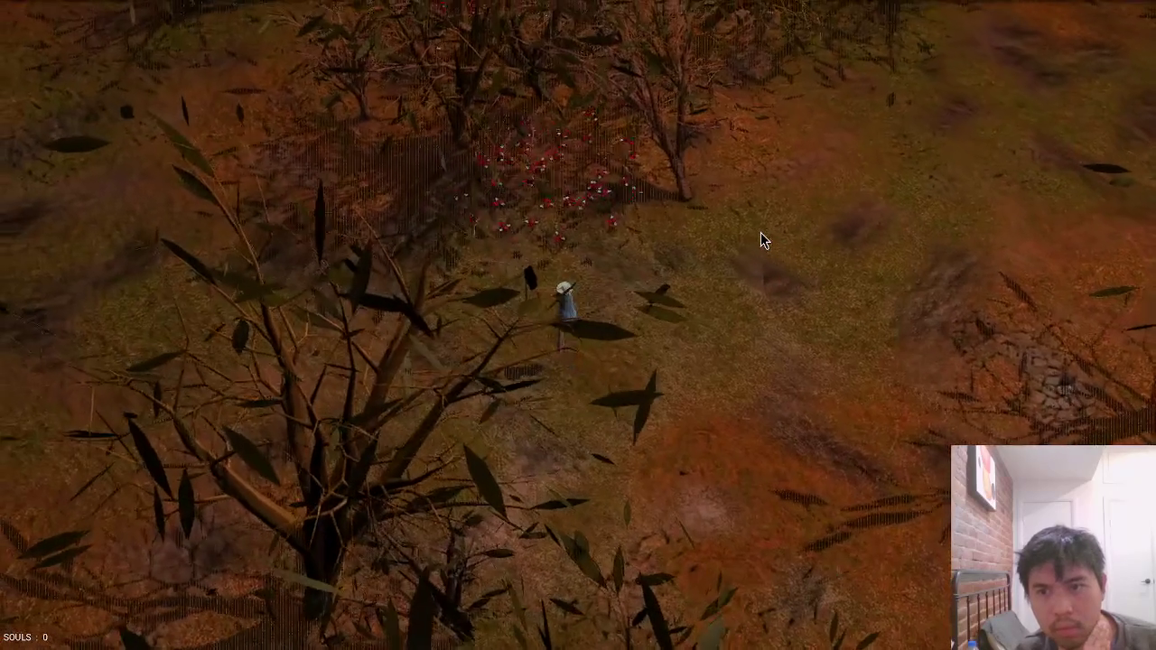
key("a")
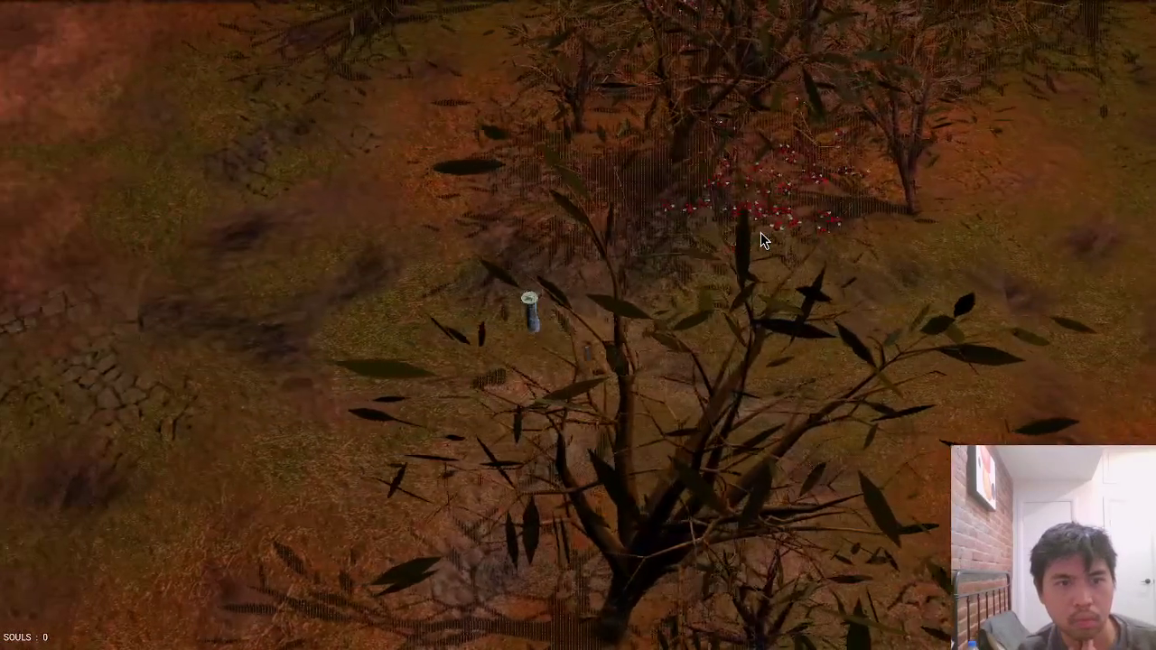
key("a")
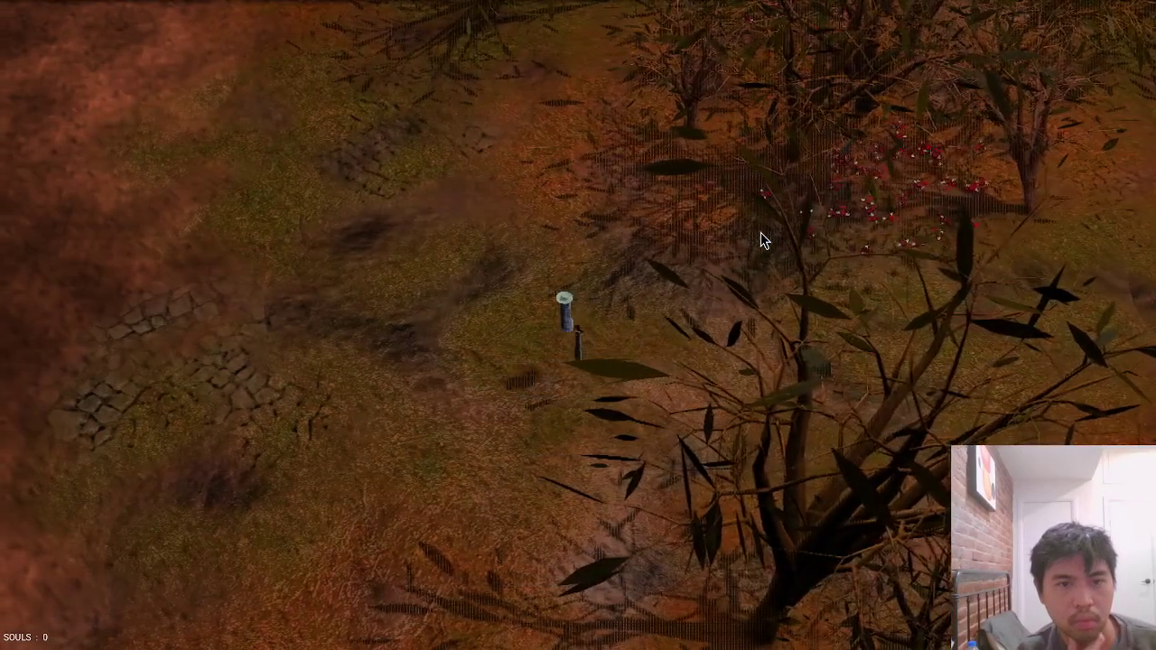
key("w")
key("a")
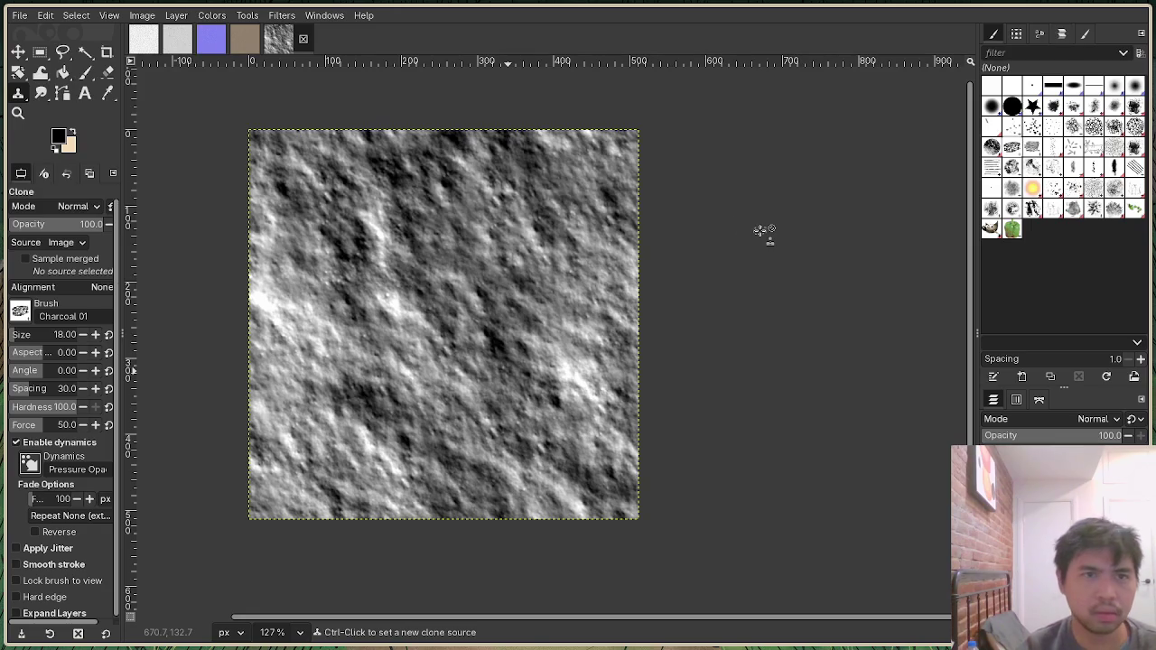
Browse Downloads and the textures folder, previewing Dirty_Grass_DISP.jpg and the forest ground displacement map.
left_click(20, 16)
left_click(27, 80)
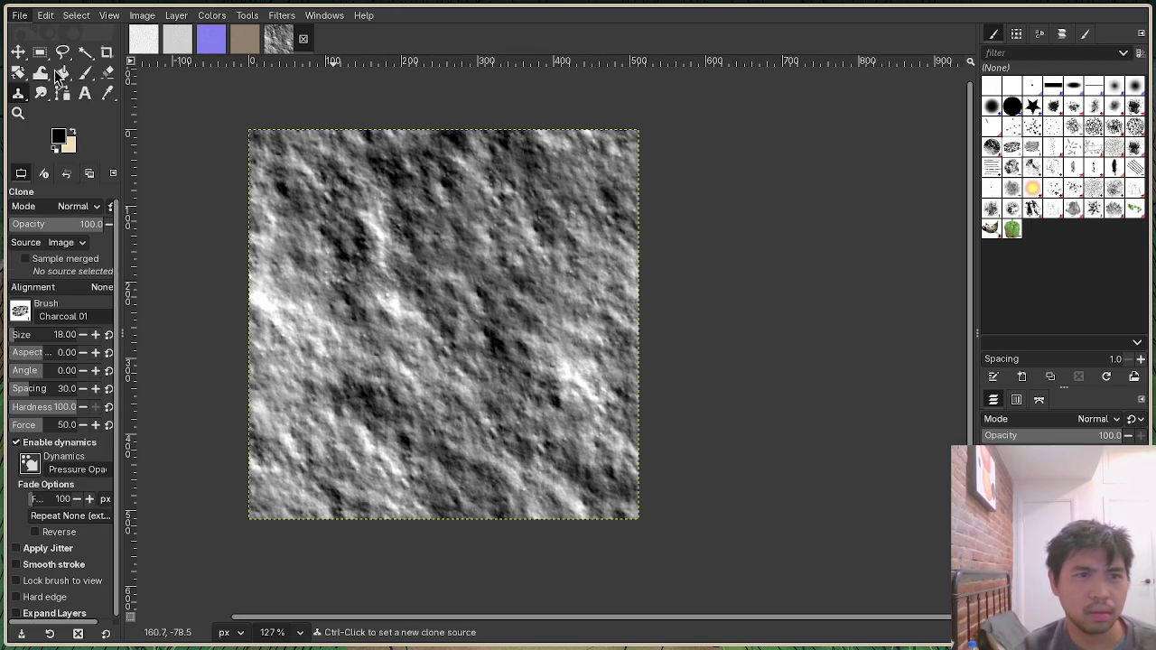
scroll(498, 510, "down", 2)
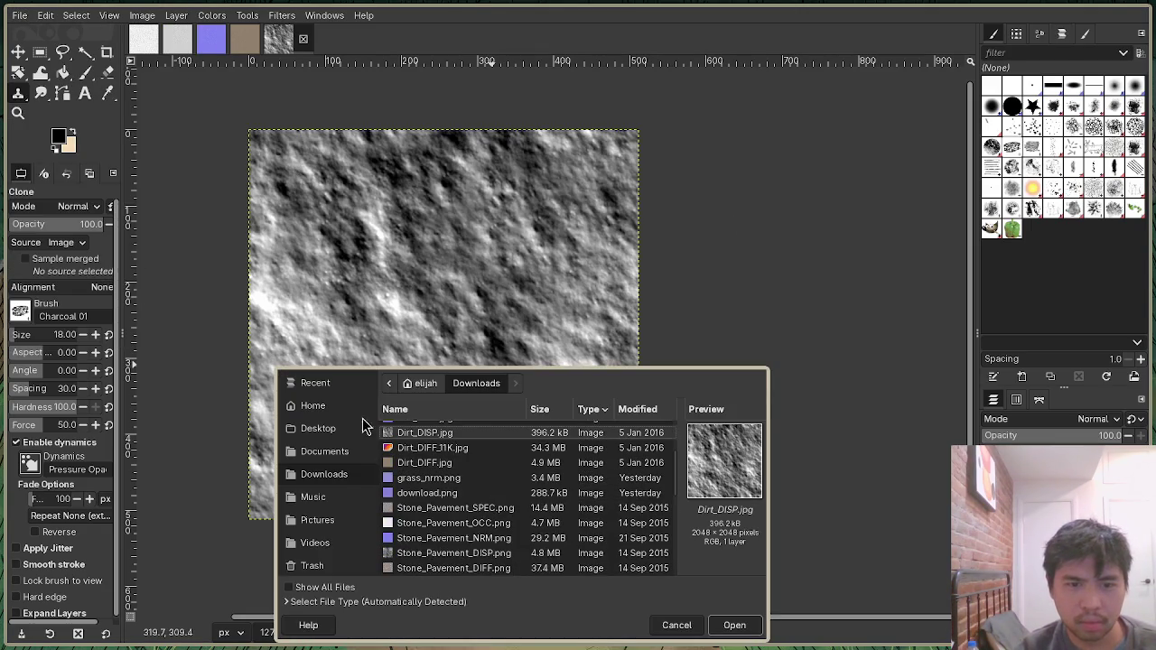
scroll(482, 515, "down", 5)
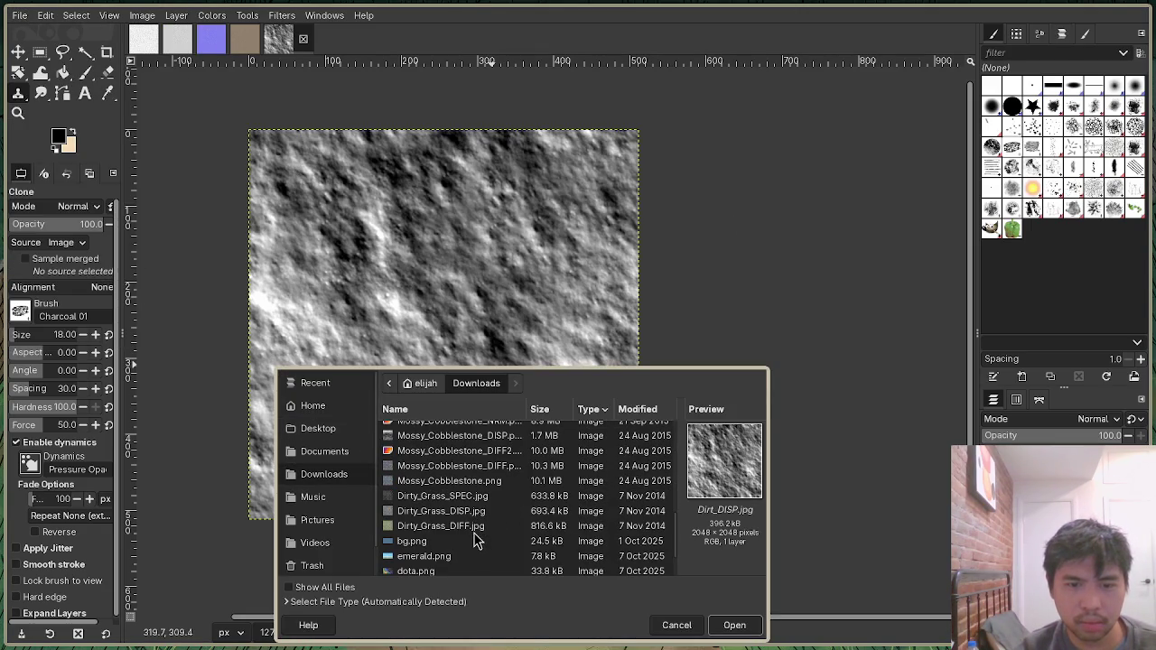
left_click(473, 512)
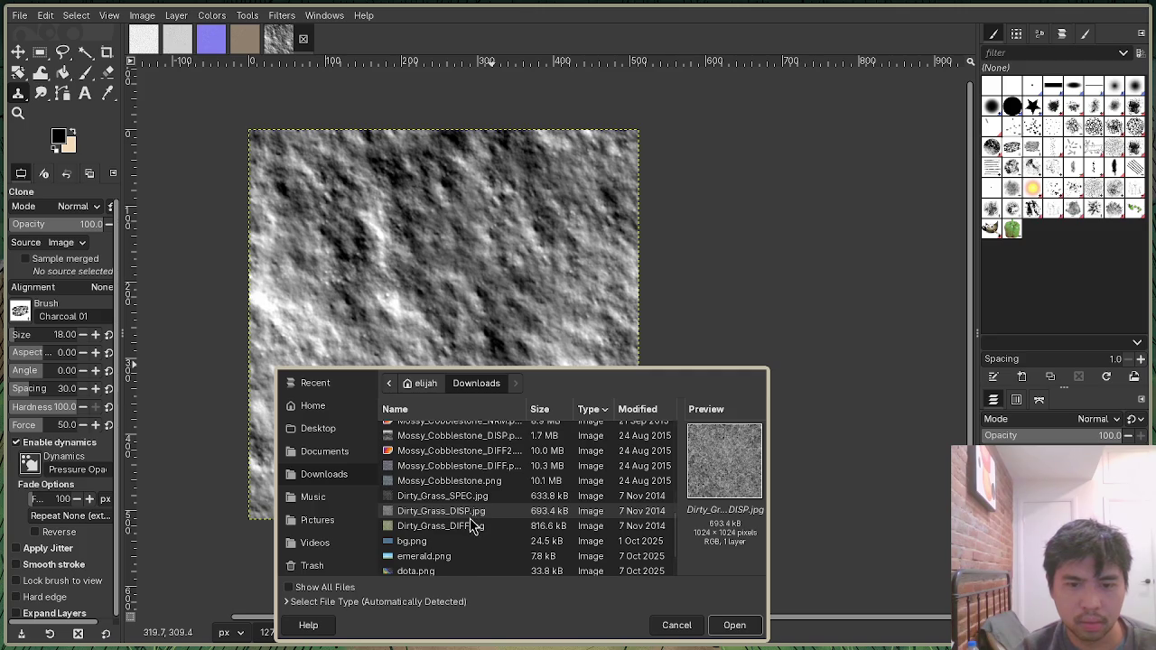
scroll(472, 526, "up", 5)
scroll(470, 528, "down", 5)
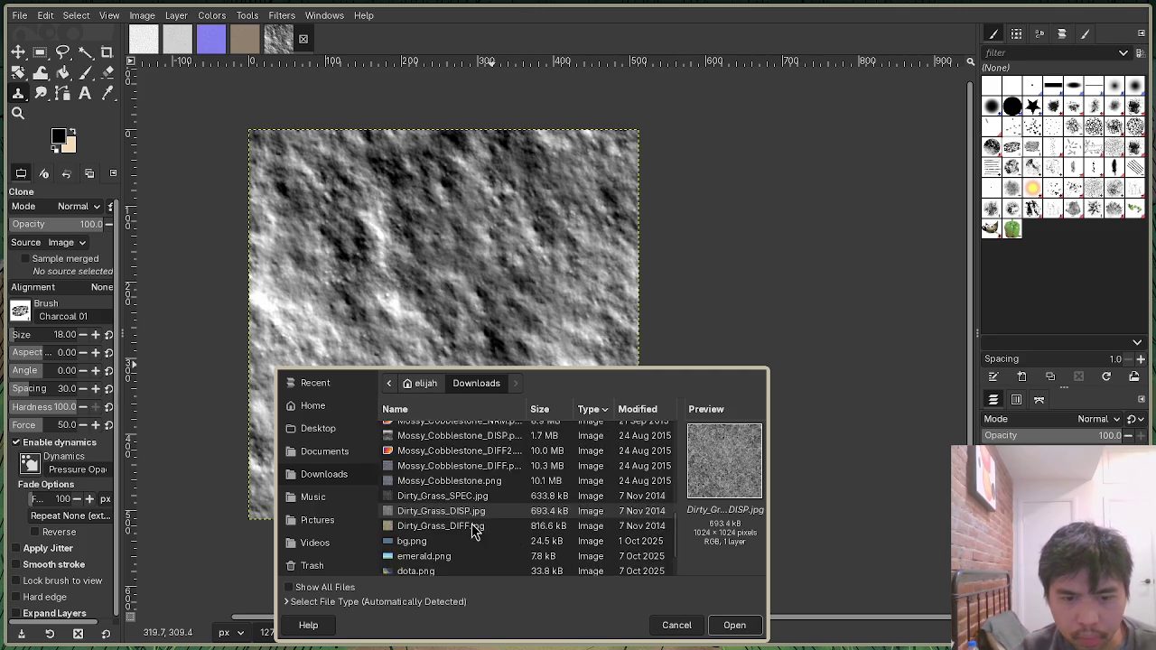
scroll(449, 541, "up", 5)
double_click(432, 442)
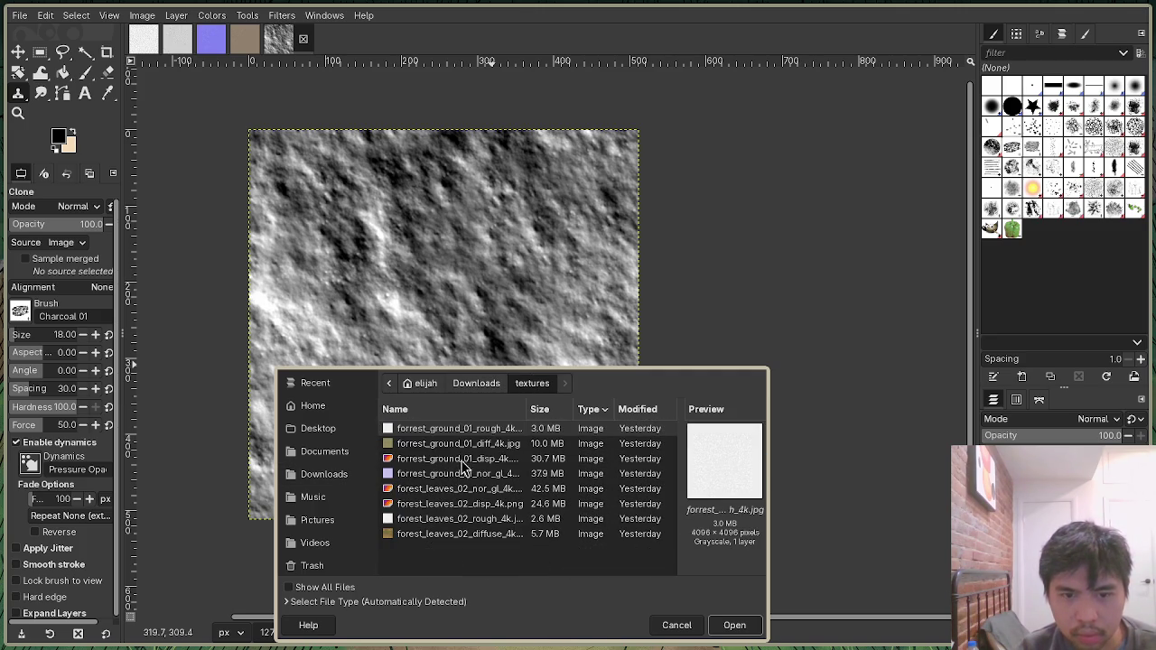
left_click(463, 459)
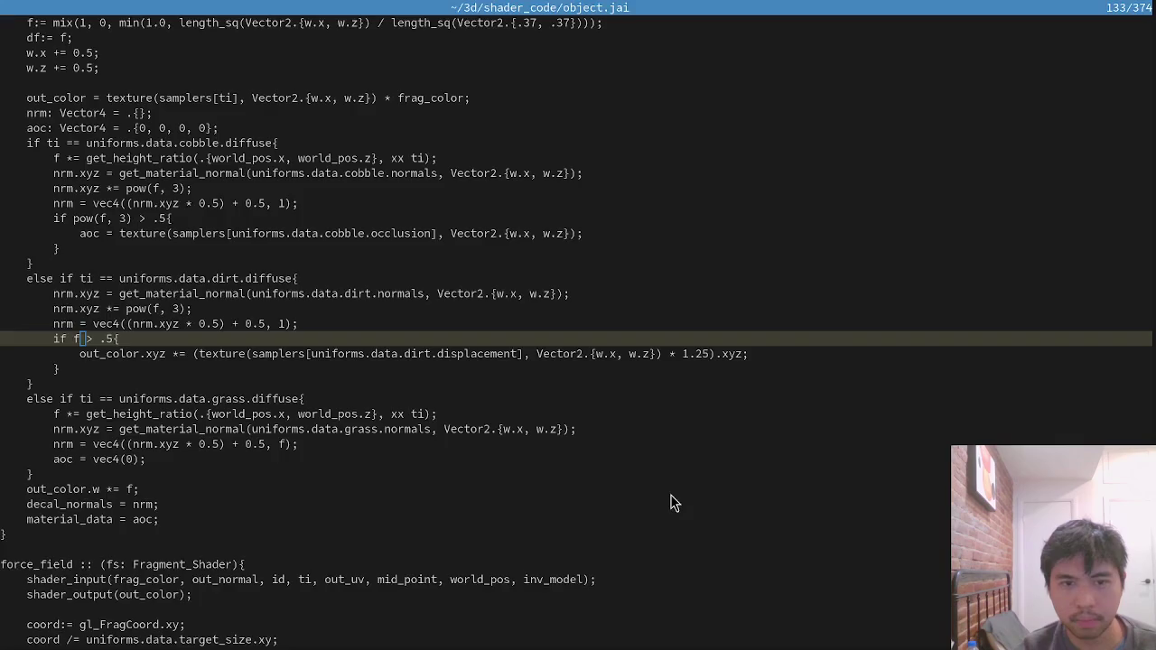
Walk right, reload the forest map with F5 and R, and view the ground from a low camera.
key("d")
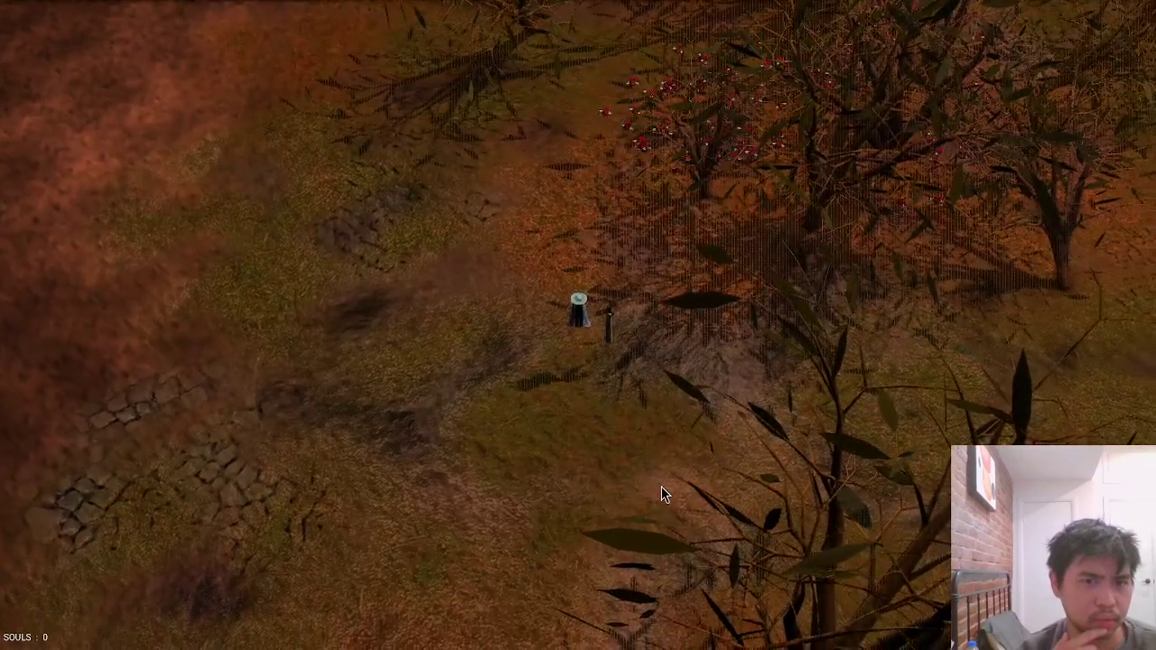
key("d")
key("F5")
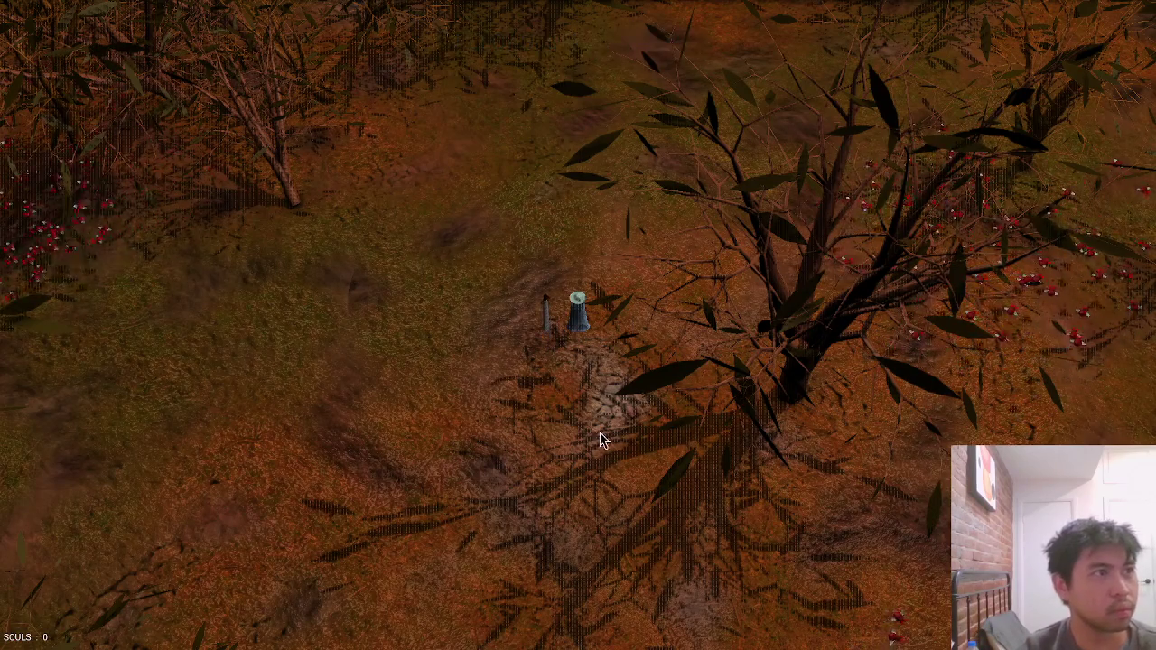
key("c")
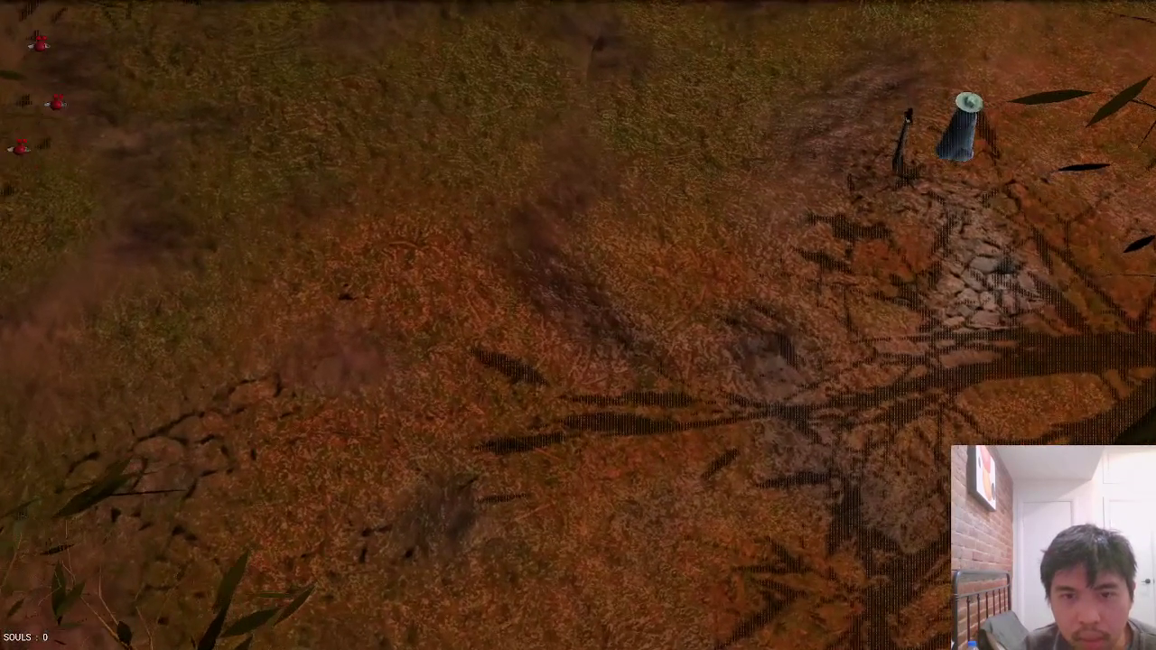
key("r")
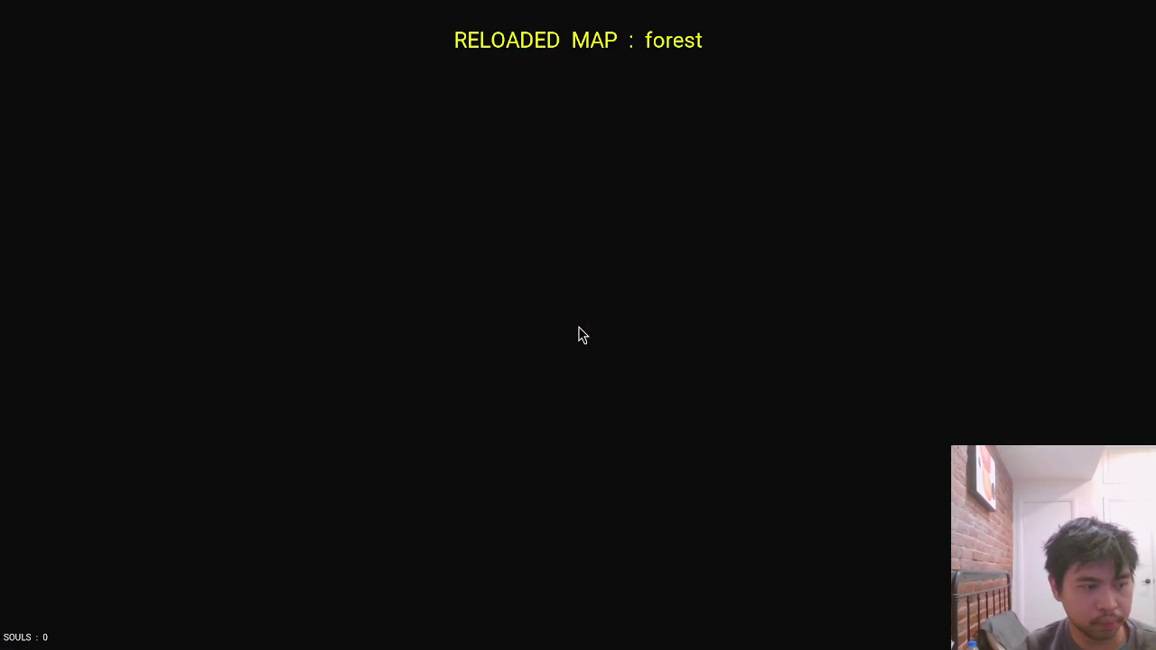
key("r")
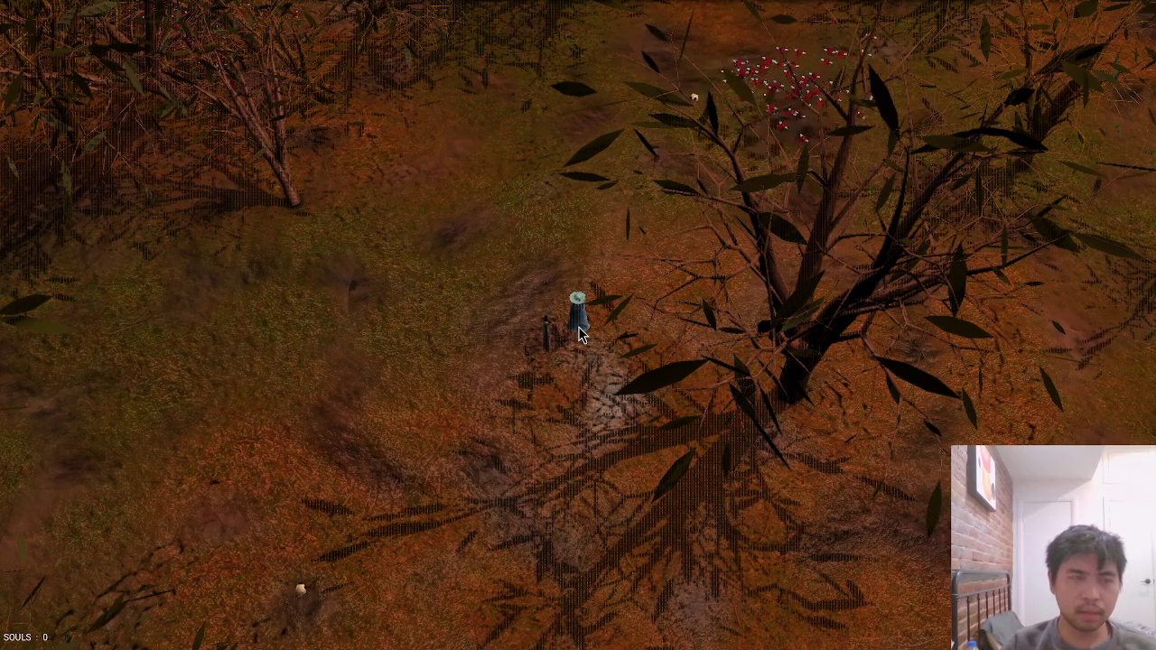
key("alt+Tab")
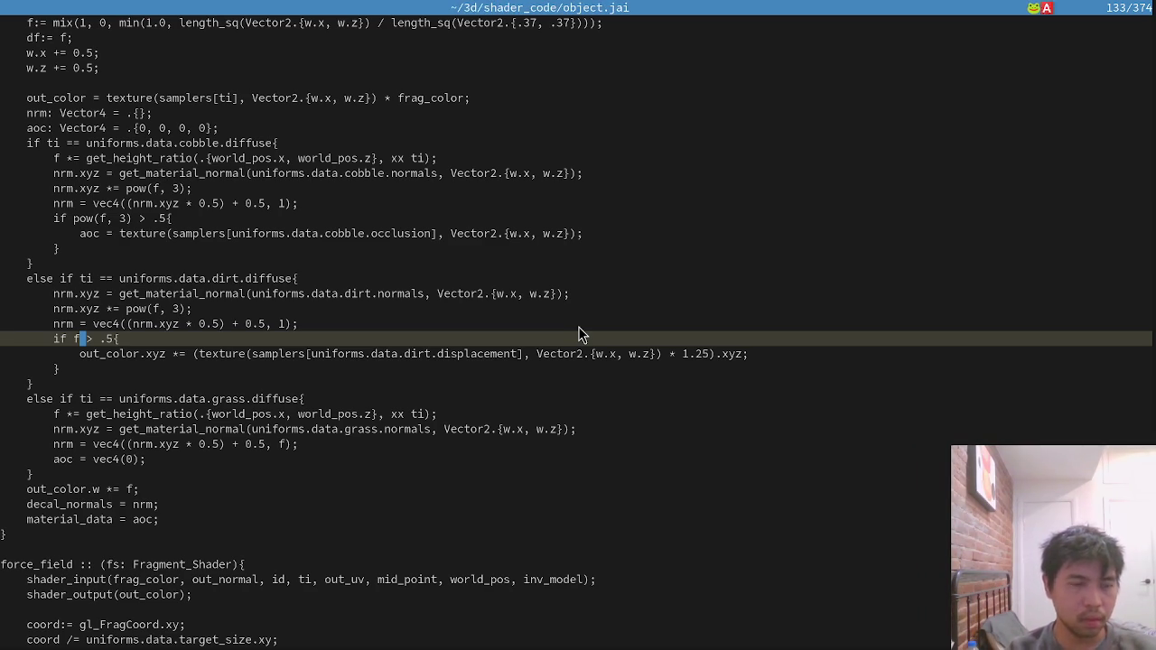
Save all files, restore f in the dirt condition, and check the reload in the game.
scroll(379, 425, "up", 3)
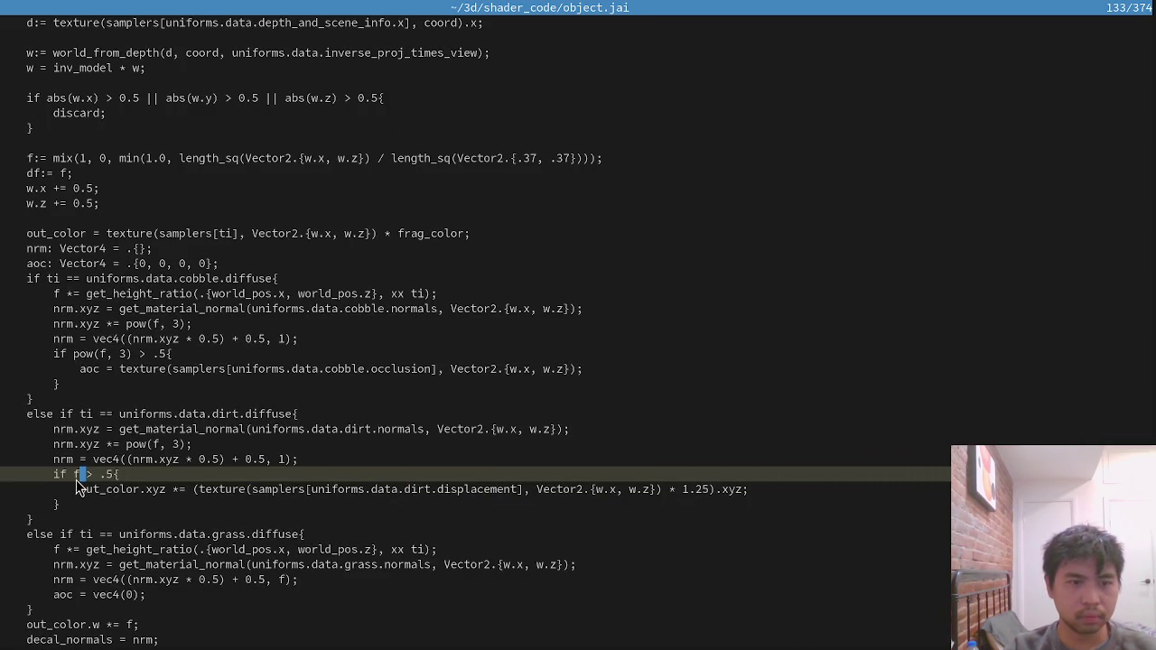
type(":wa")
key("Return")
key("alt+Tab")
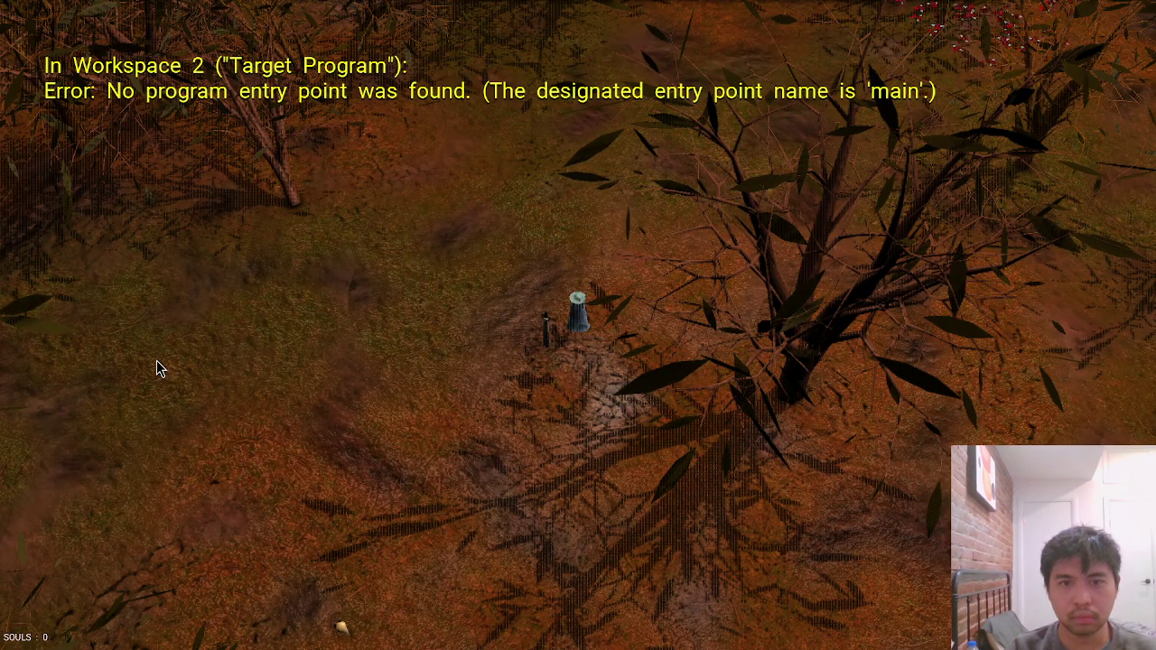
key("alt+Tab")
type("f")
key("Escape")
type(":wa")
key("Return")
type("f5{")
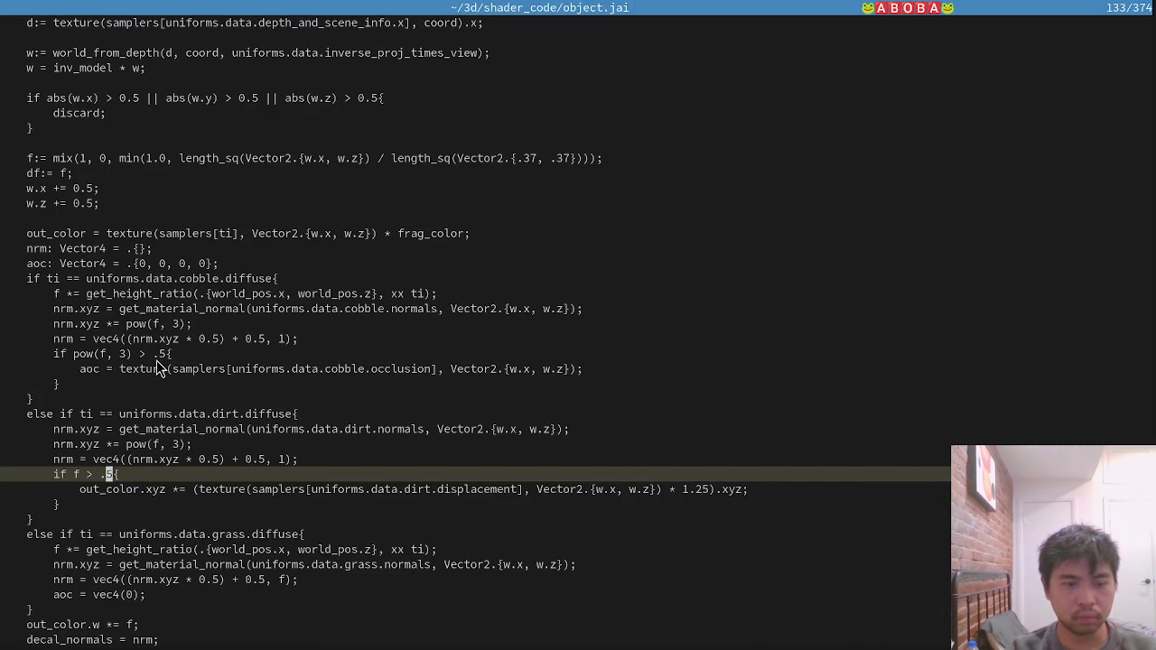
type(":wa")
key("Return")
key("alt+Tab")
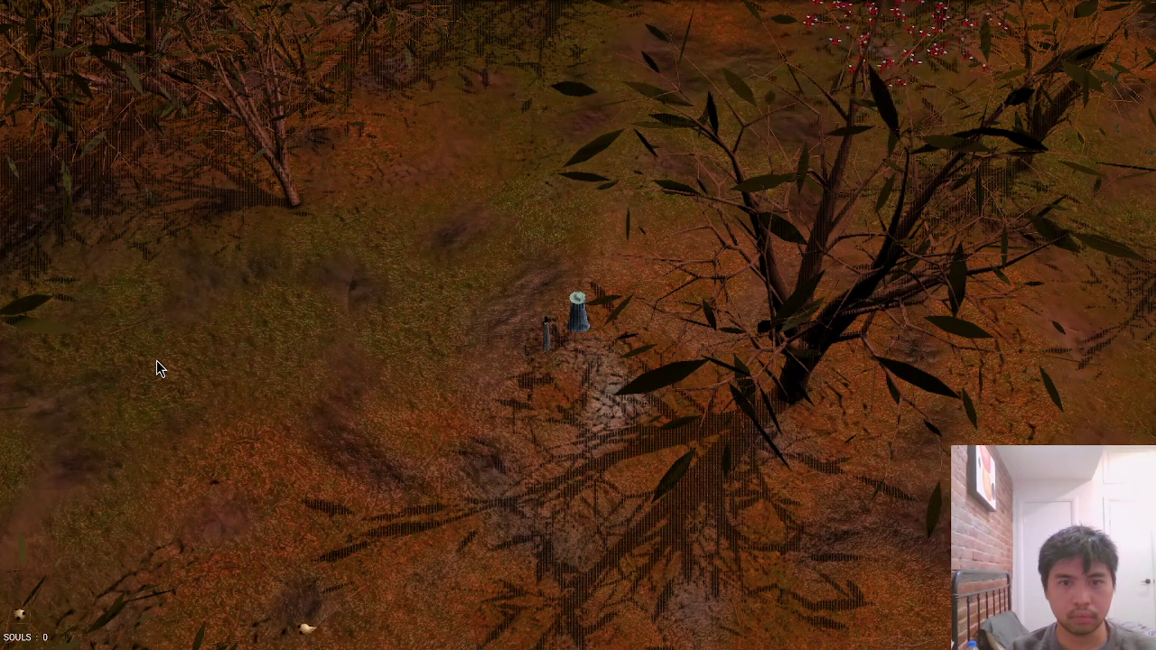
key("alt+Tab")
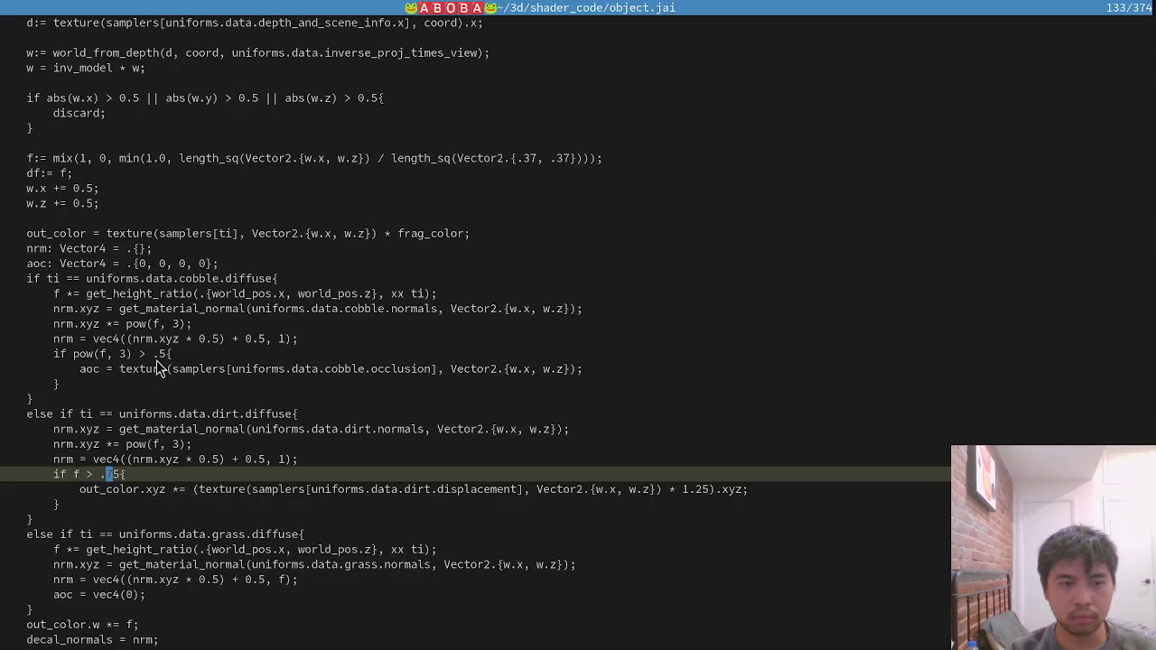
Remove the 1.25 multiplier from the dirt texture sample, save, then start a '1 -' inversion.
key("j")
key("dollar")
key("h")
key("h")
key("h")
key("v")
key("h")
key("h")
key("h")
type("d:w")
key("Return")
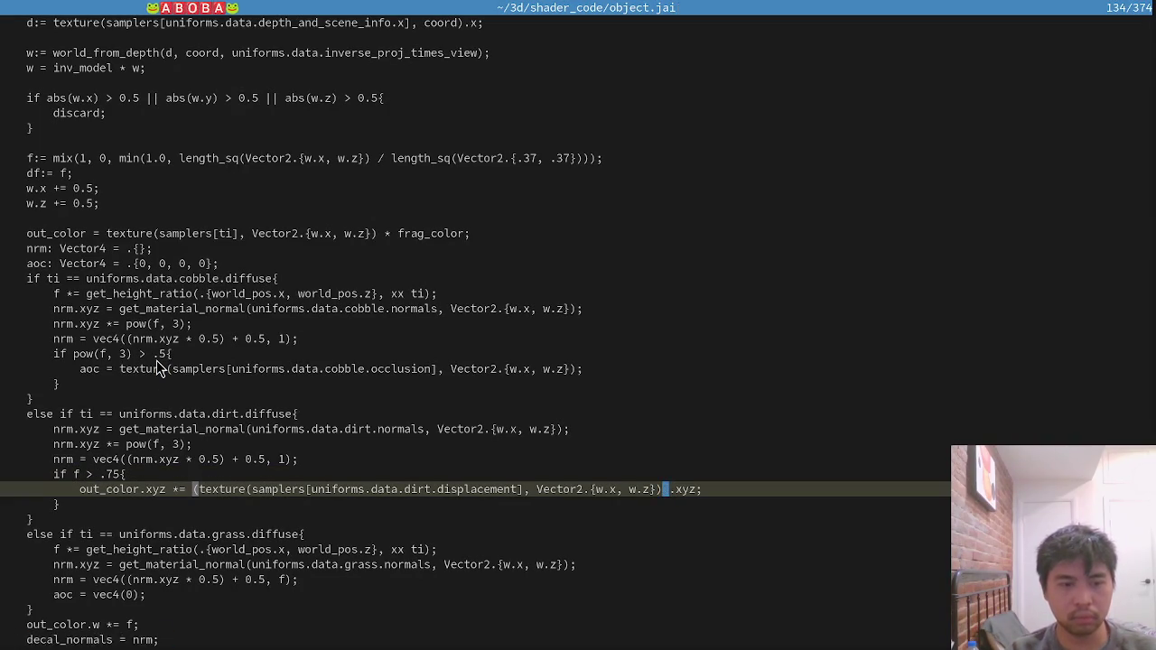
key("alt+Tab")
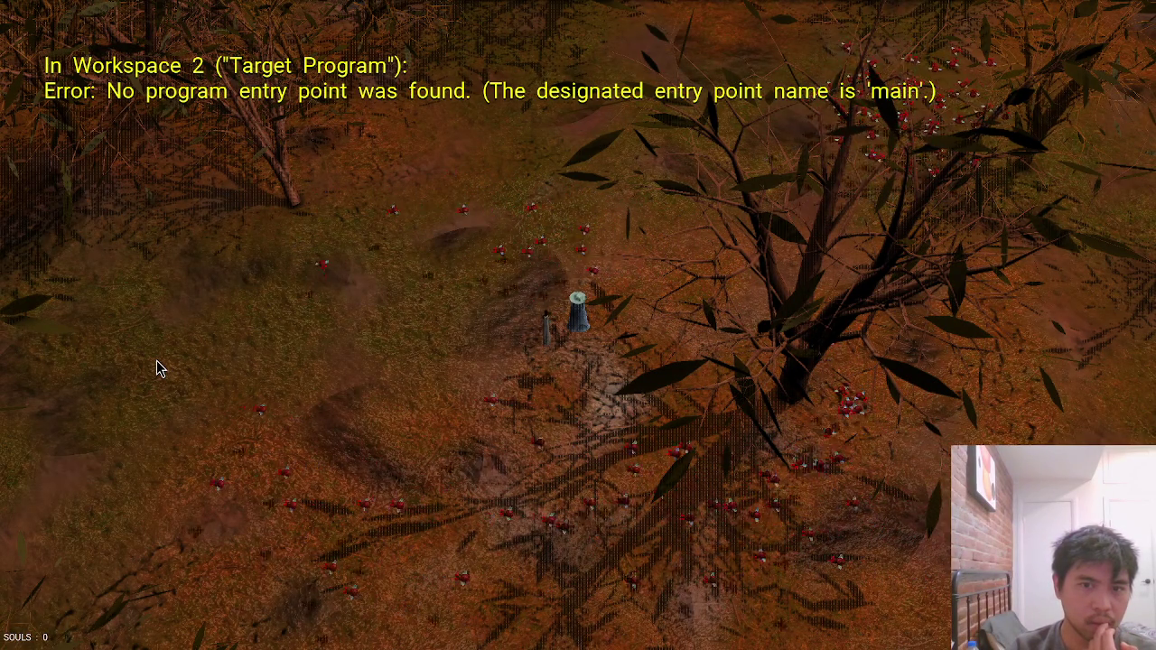
key("alt+Tab")
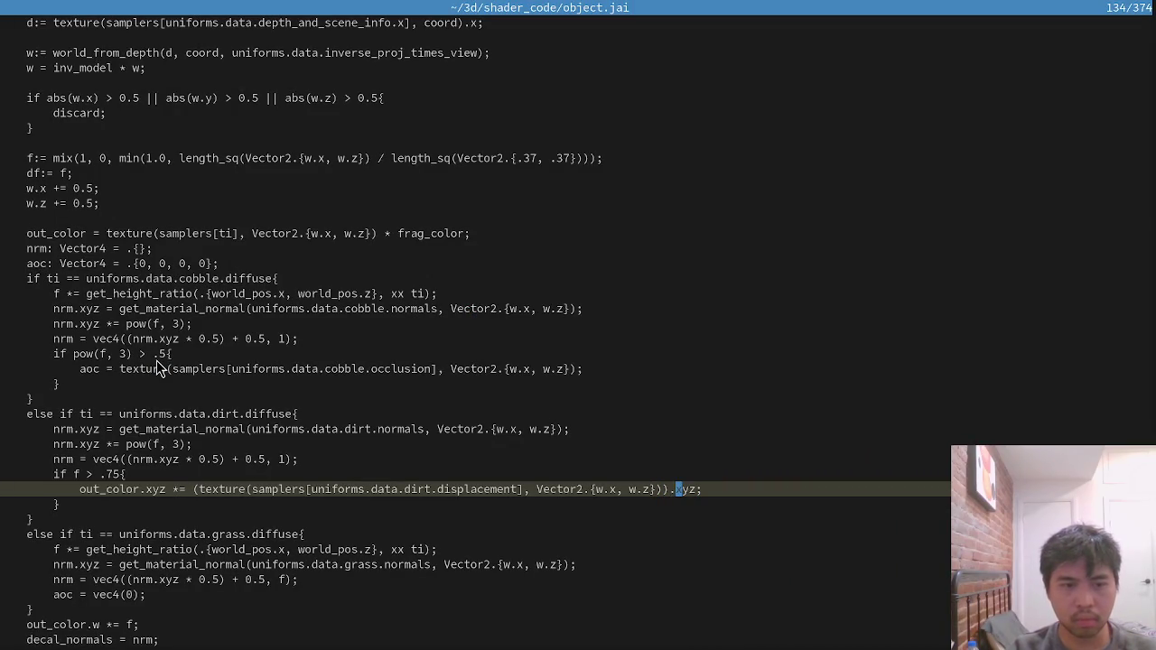
type("1 -")
key("ctrl+s")
key("alt+Tab")
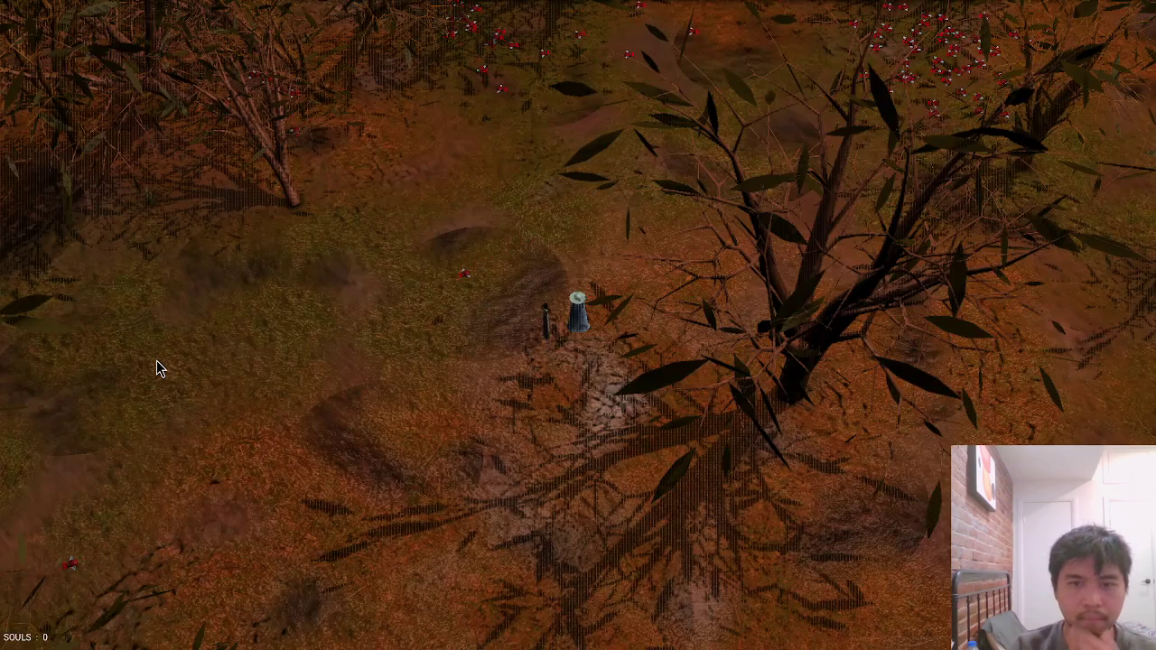
key("alt+Tab")
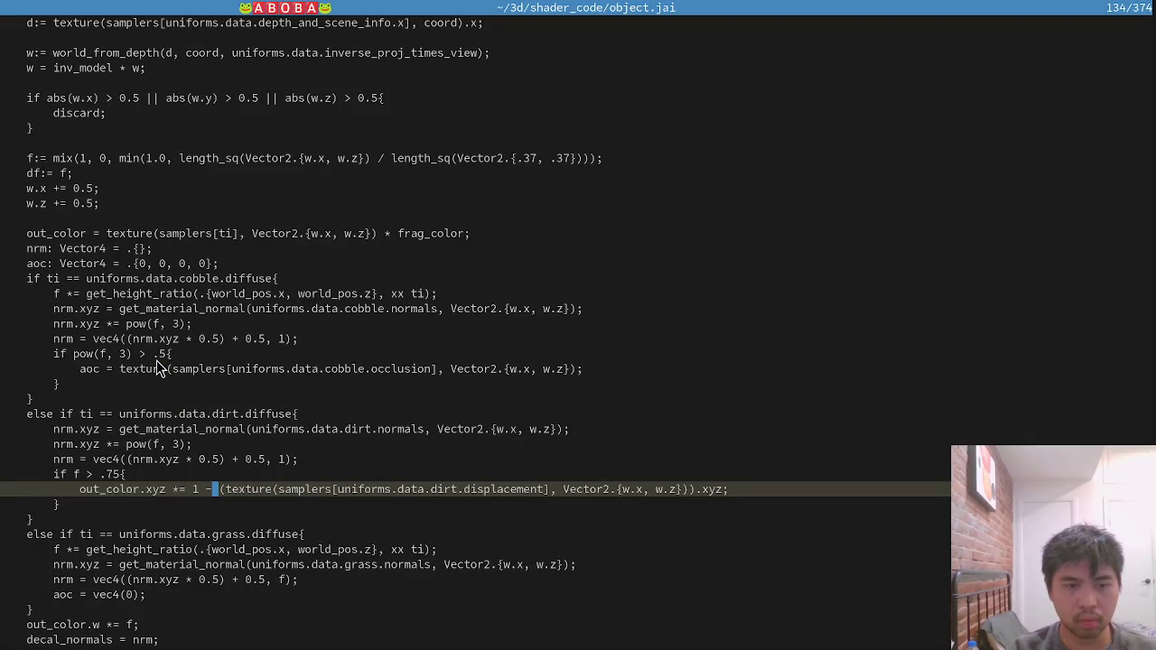
key("BackSpace")
key("BackSpace")
key("BackSpace")
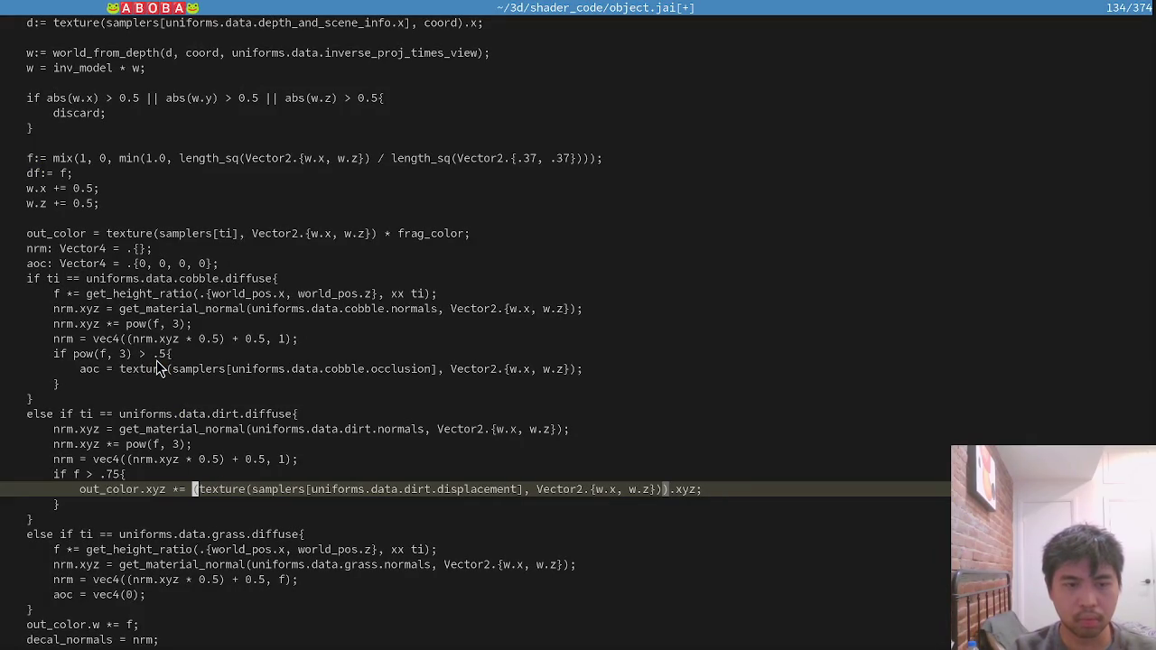
type("vec3(1)")
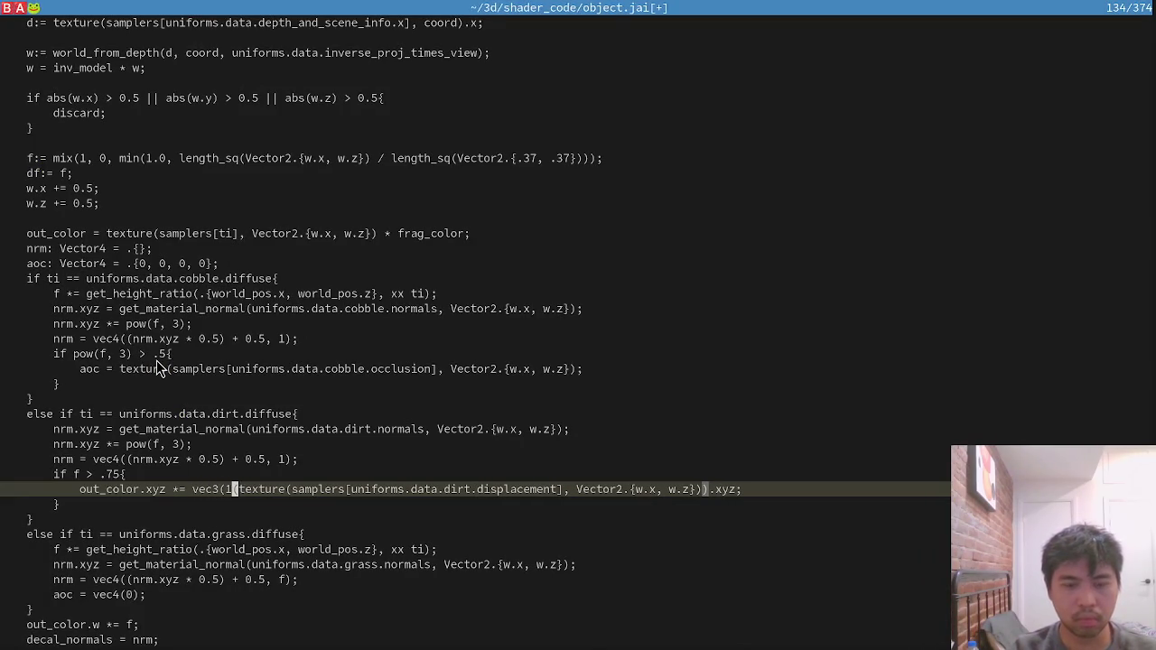
type(" -")
key("ctrl+s")
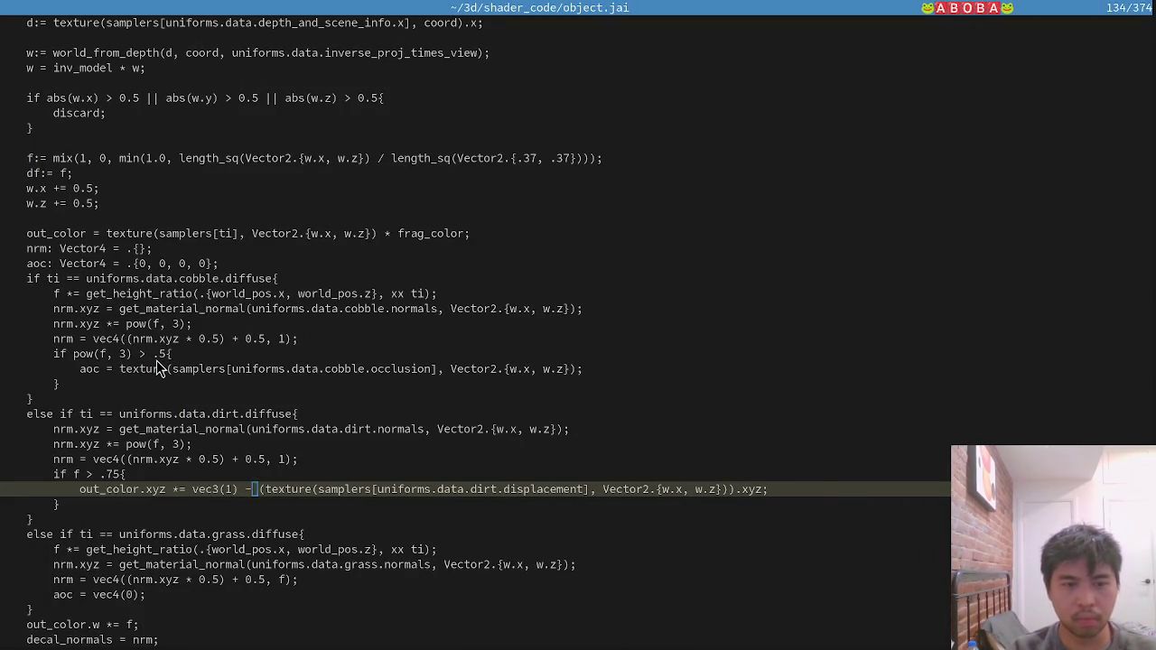
key("alt+Tab")
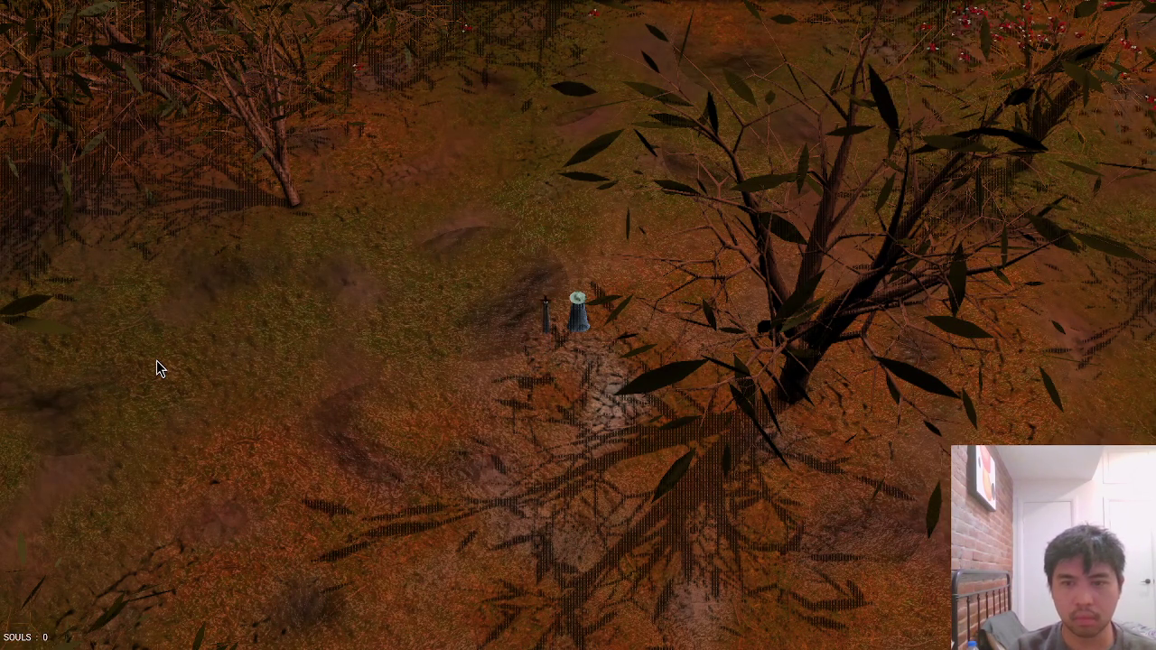
key("d")
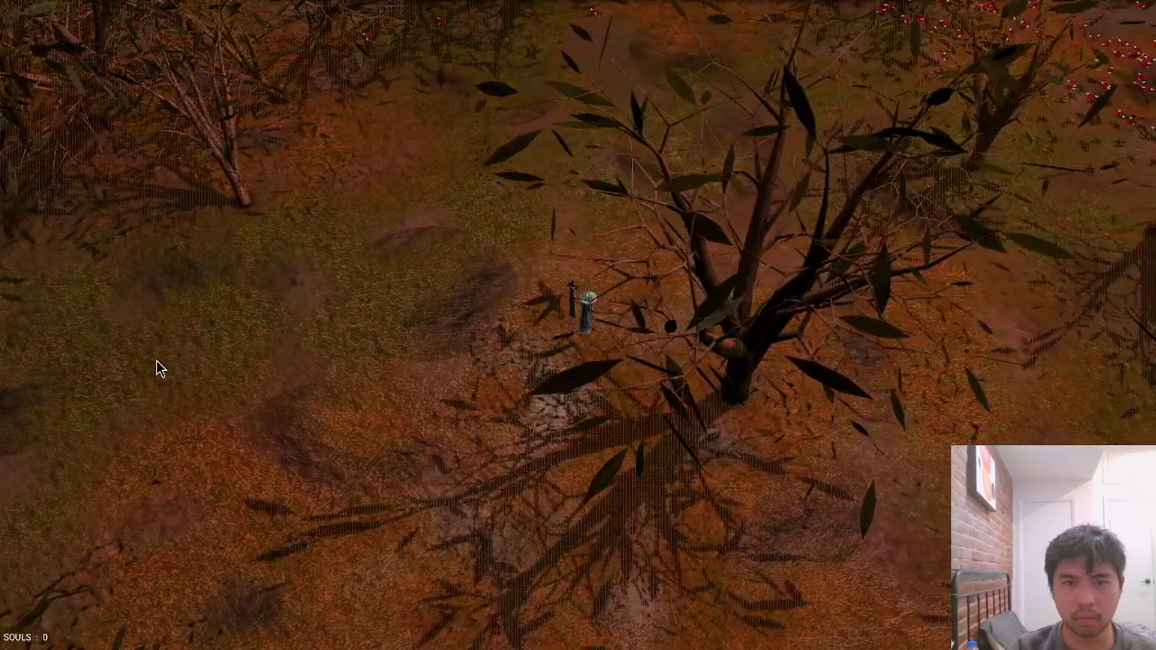
key("alt+Tab")
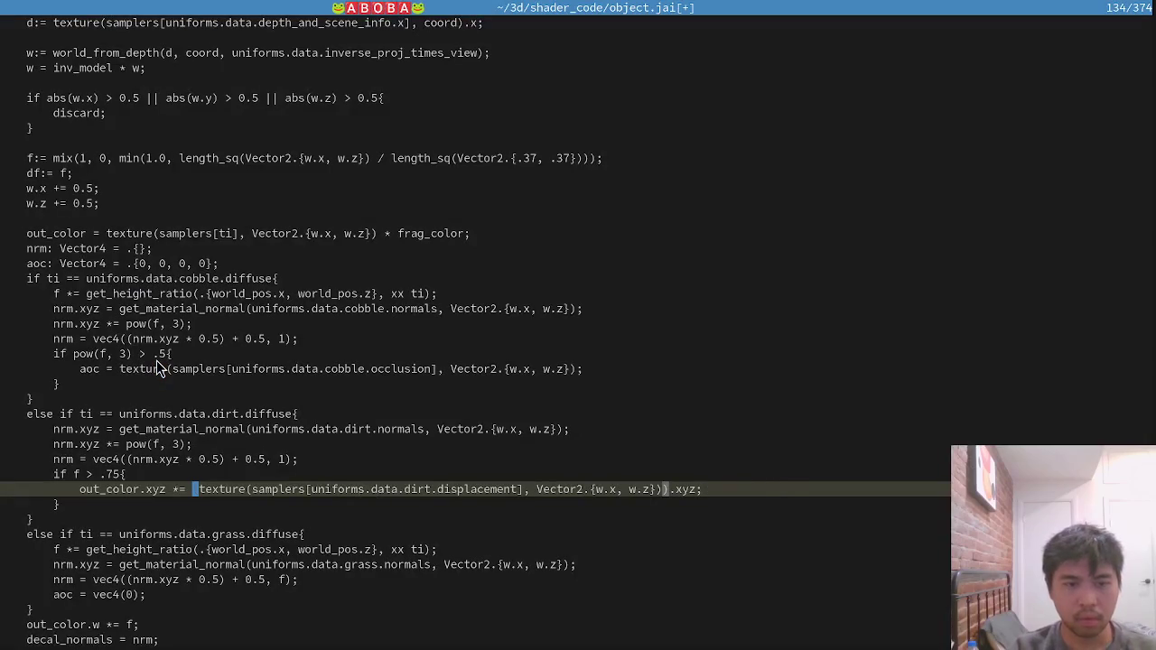
key("percent")
key("ctrl+s")
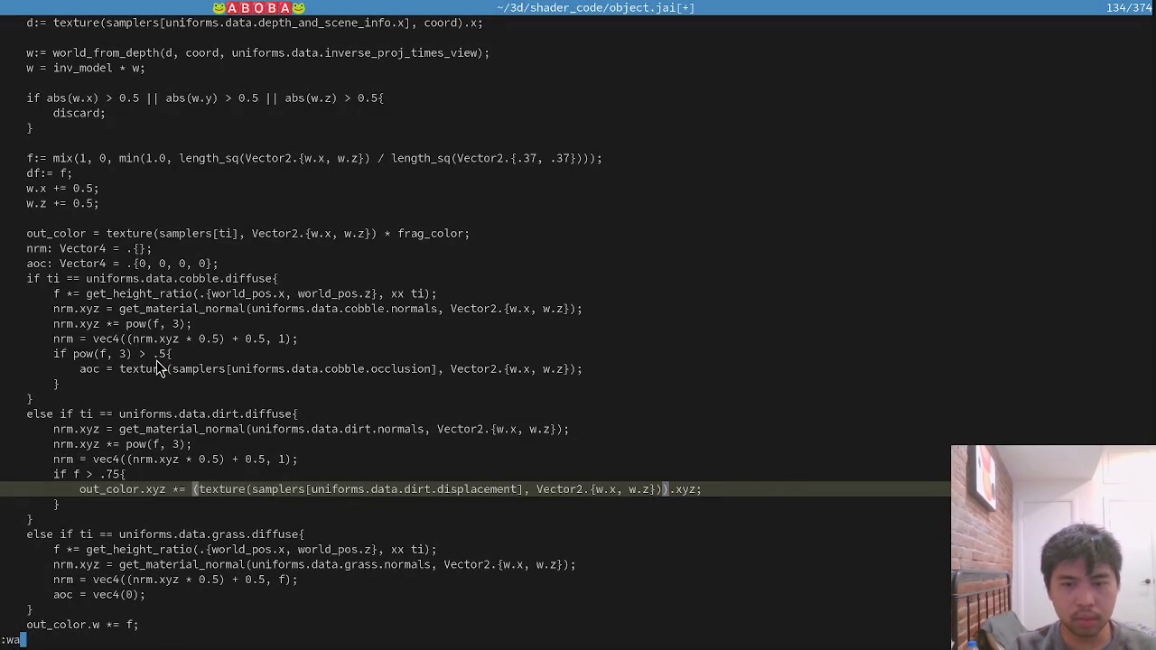
key("alt+Tab")
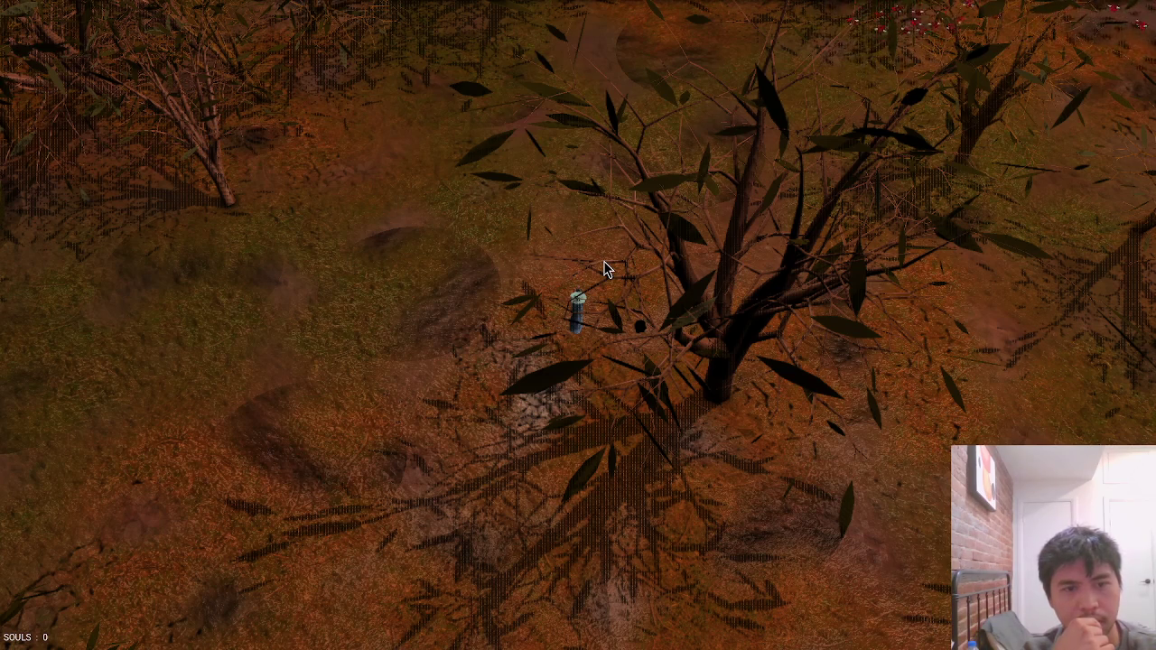
key("alt+Tab")
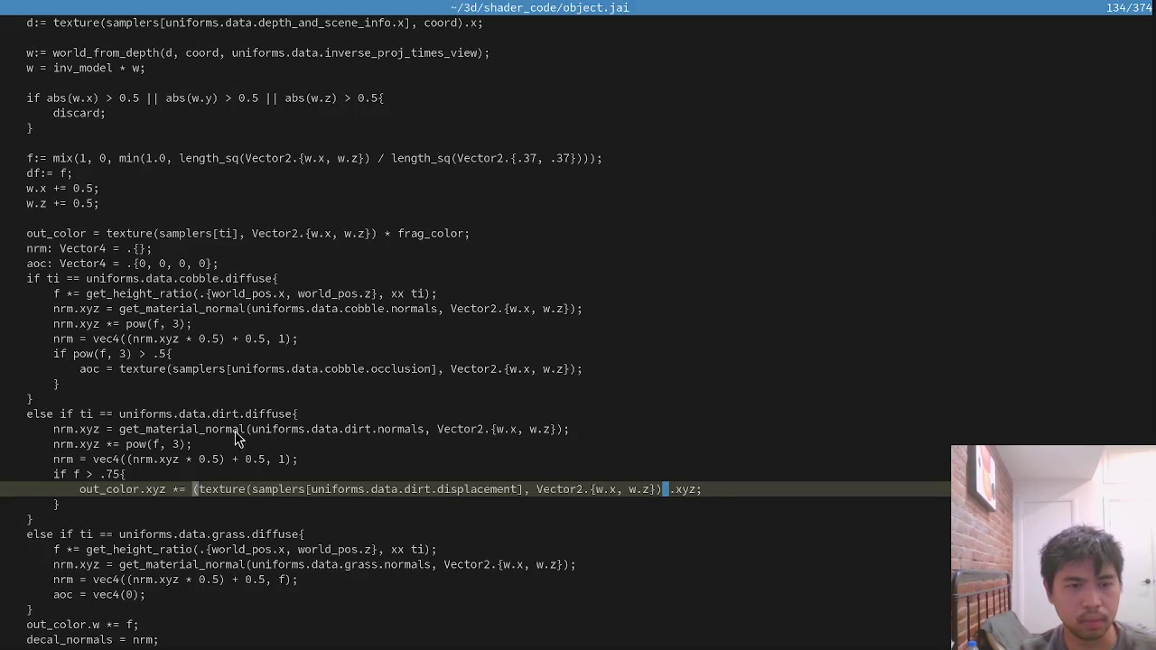
Lower the dirt threshold from .75 to .5, save, and view it in the game.
left_click(107, 476)
key("ctrl+s")
key("alt+Tab")
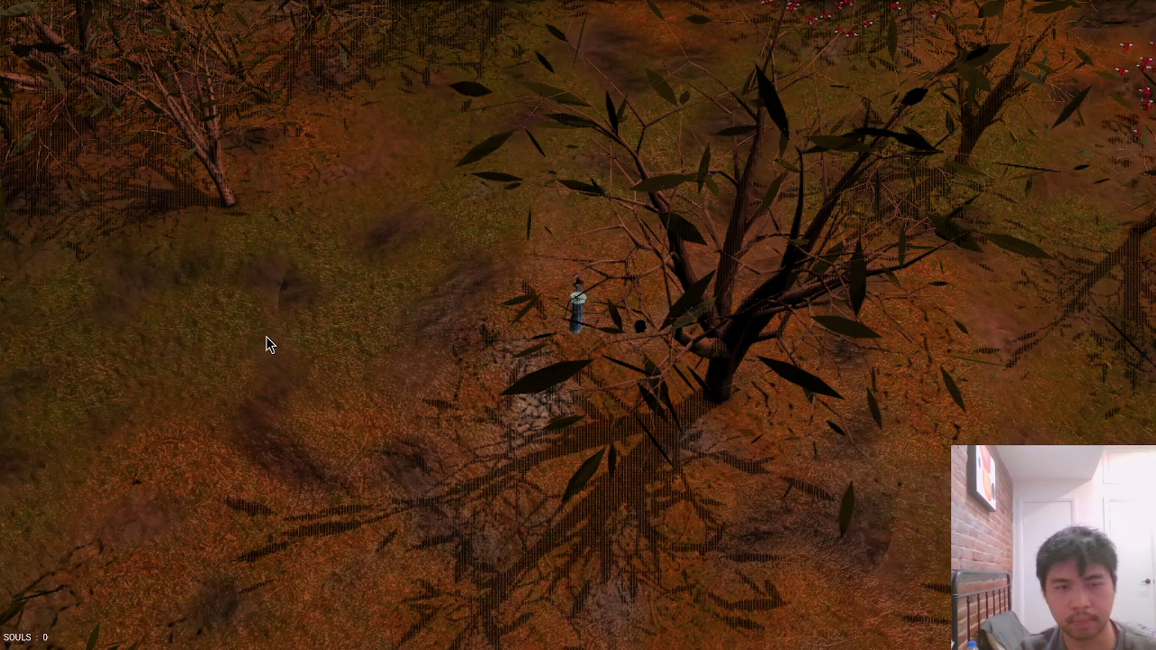
key("alt+Tab")
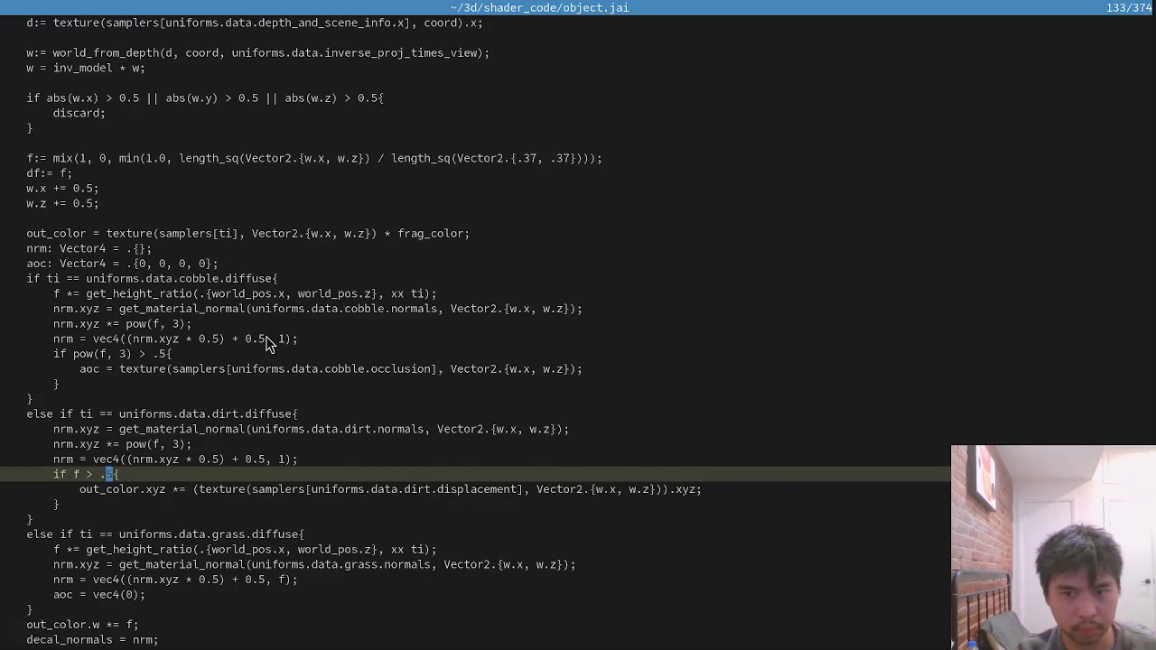
Append '* (1 - f)' to the out_color line, then trim it to '* f' and save.
key("Down")
key("End")
type("* (1")
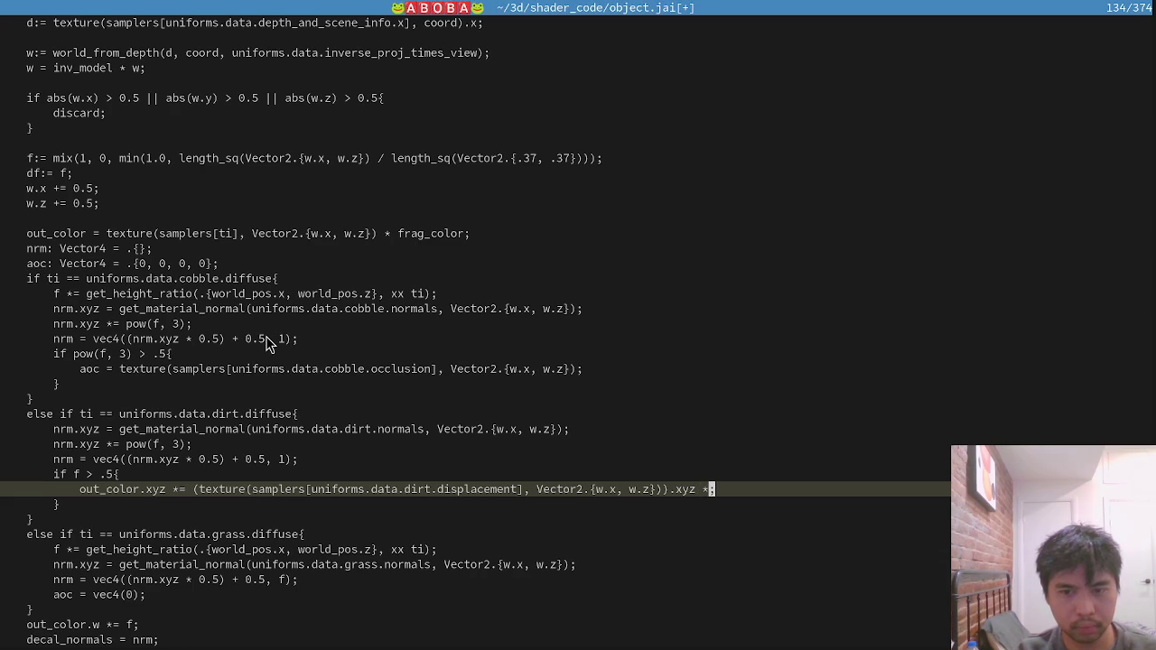
type(" - f")
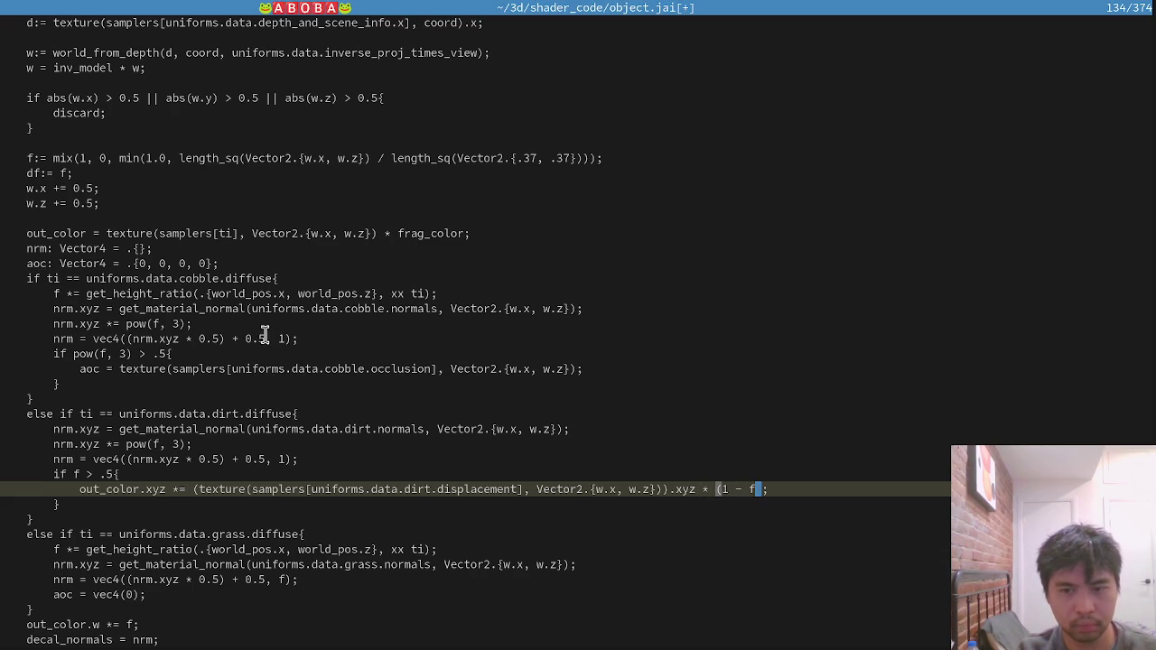
key("alt+Tab")
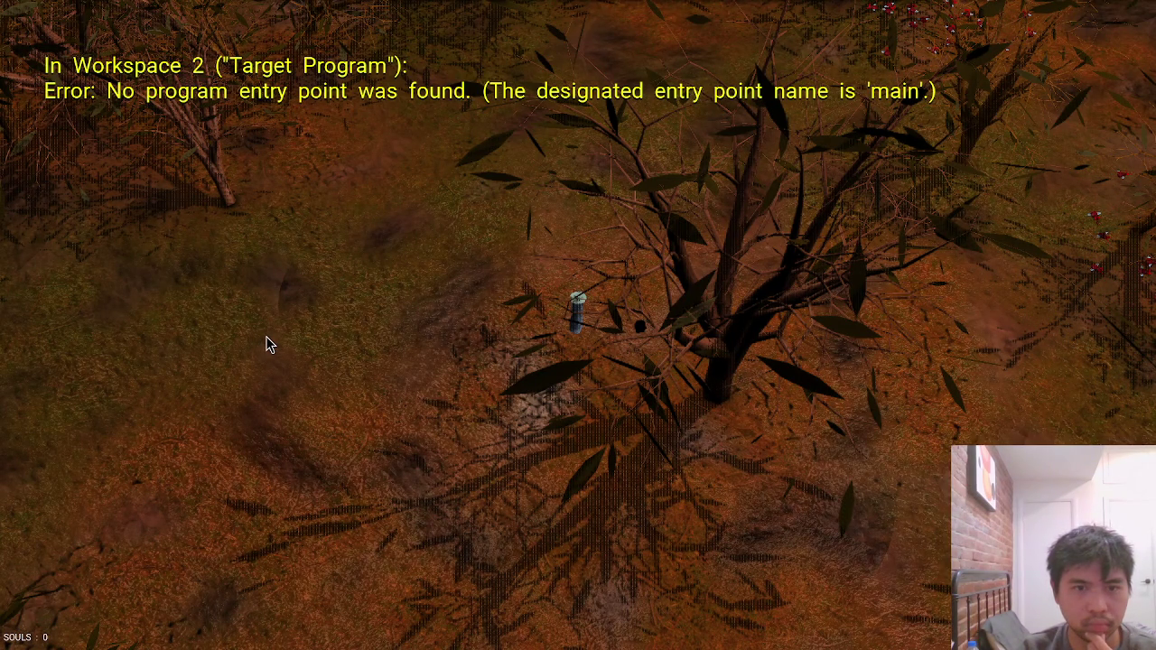
key("alt+Tab")
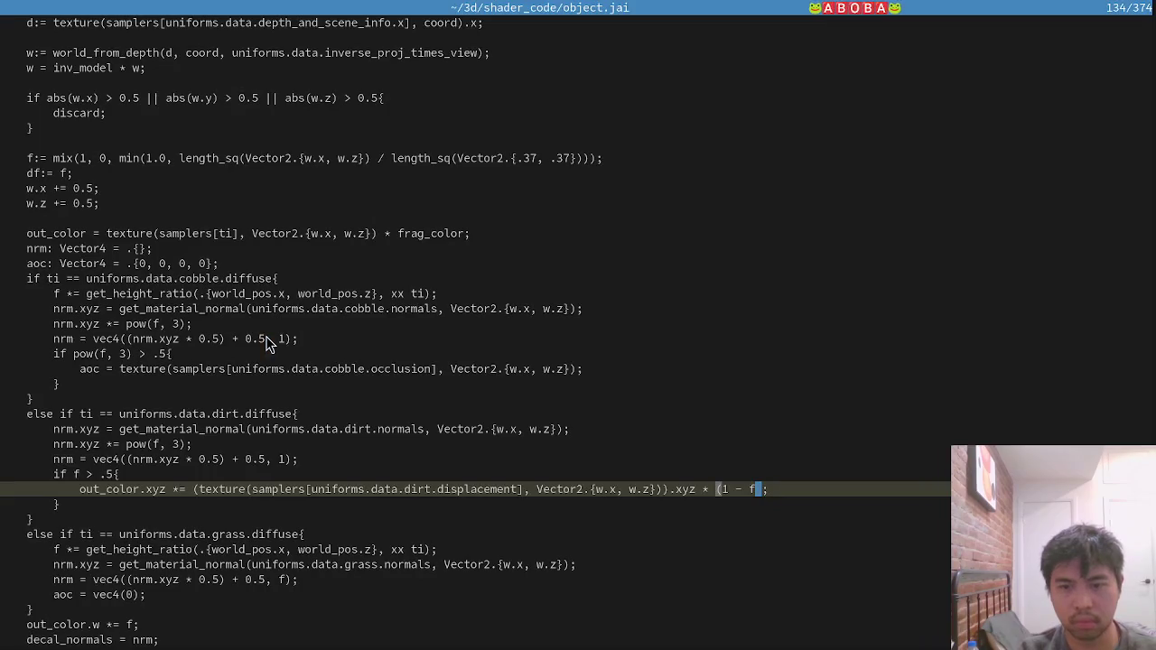
key("Left")
key("Left")
key("Left")
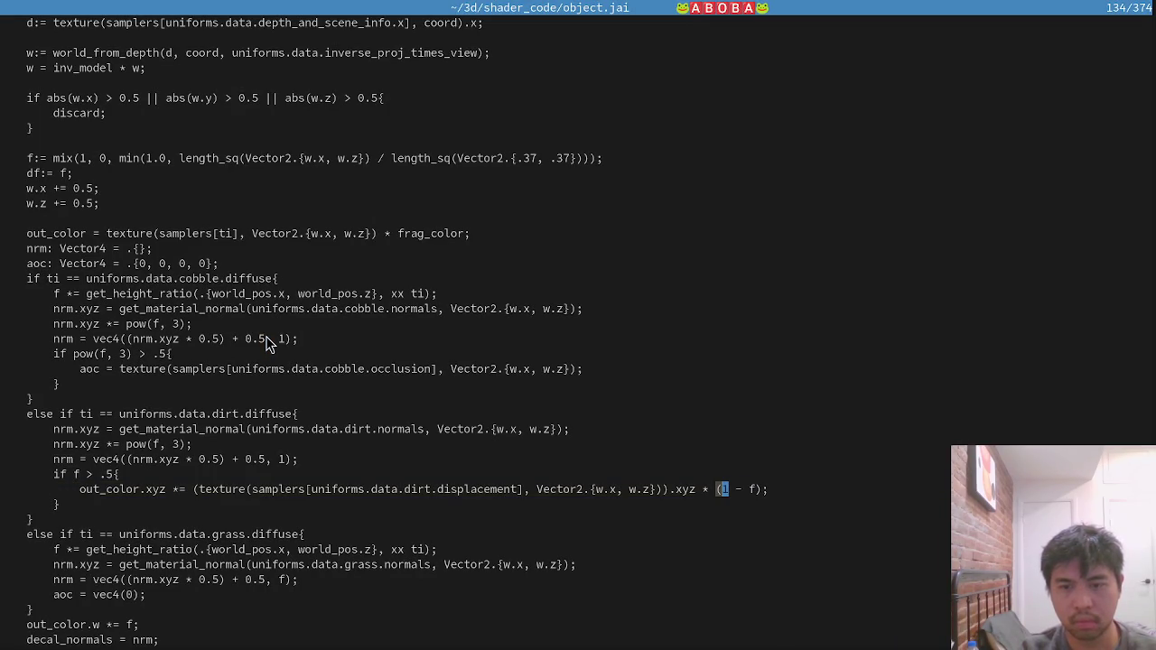
key("d")
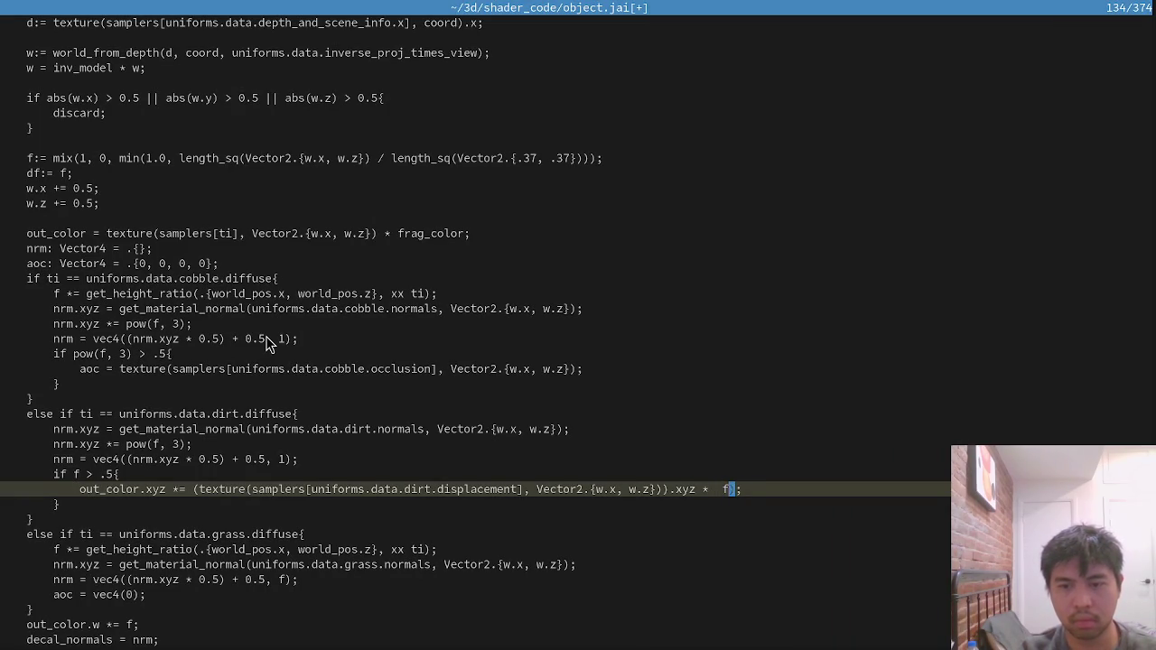
type(":w")
key("Return")
key("alt+Tab")
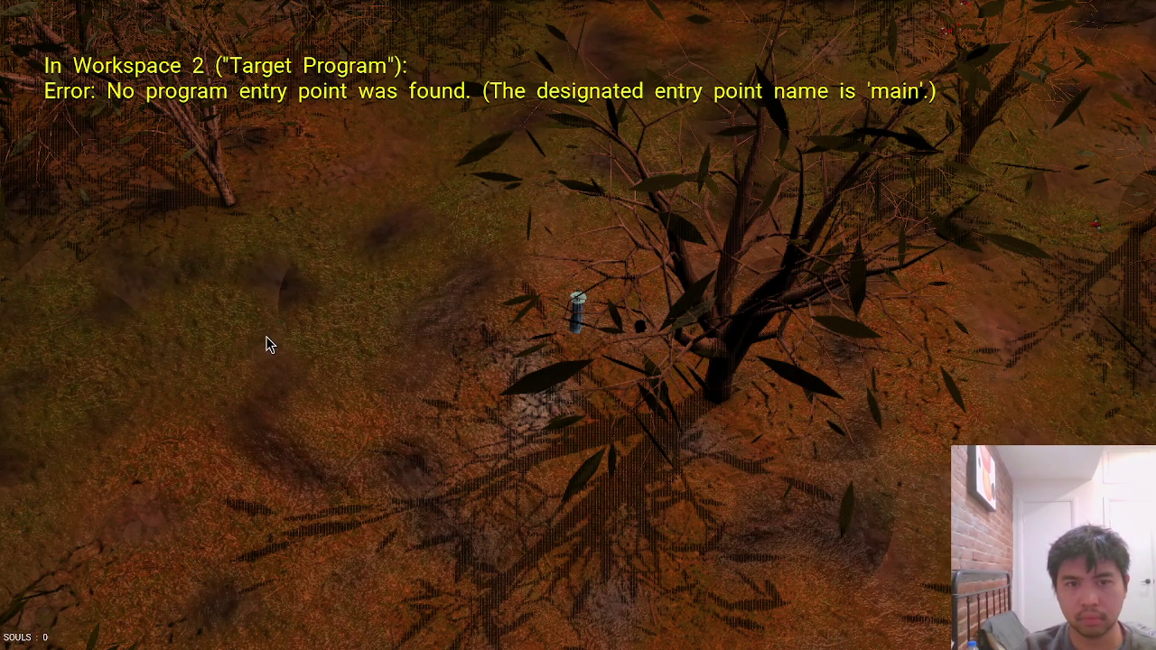
Walk the character around the forest to inspect the dirt patches on the ground.
key("a")
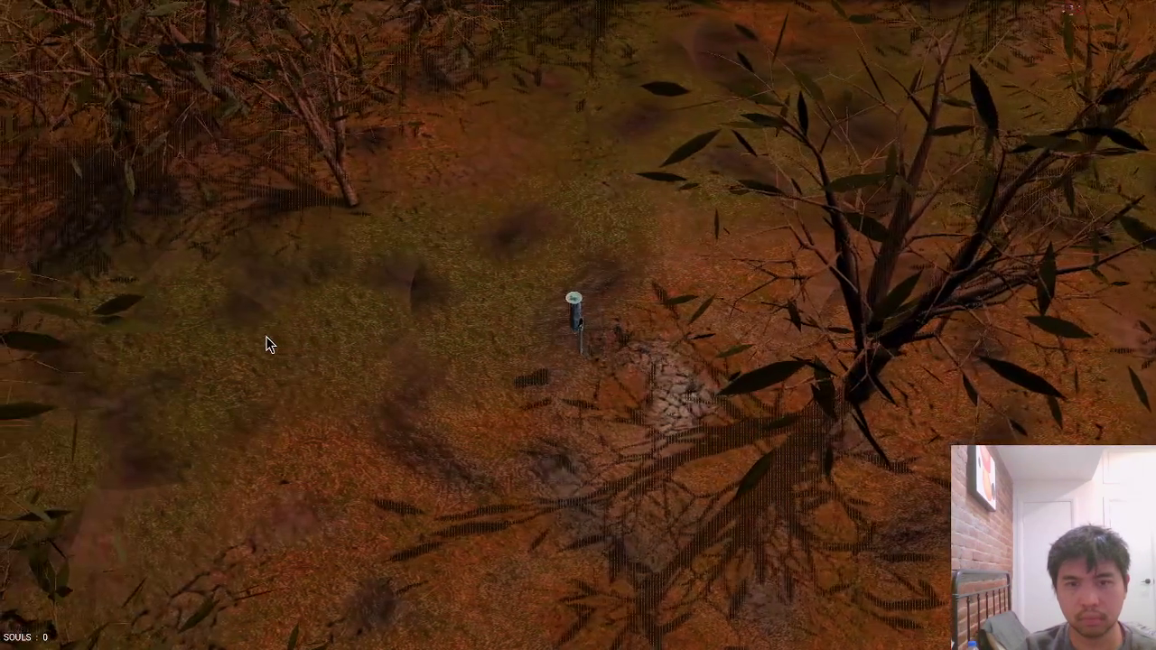
key("w")
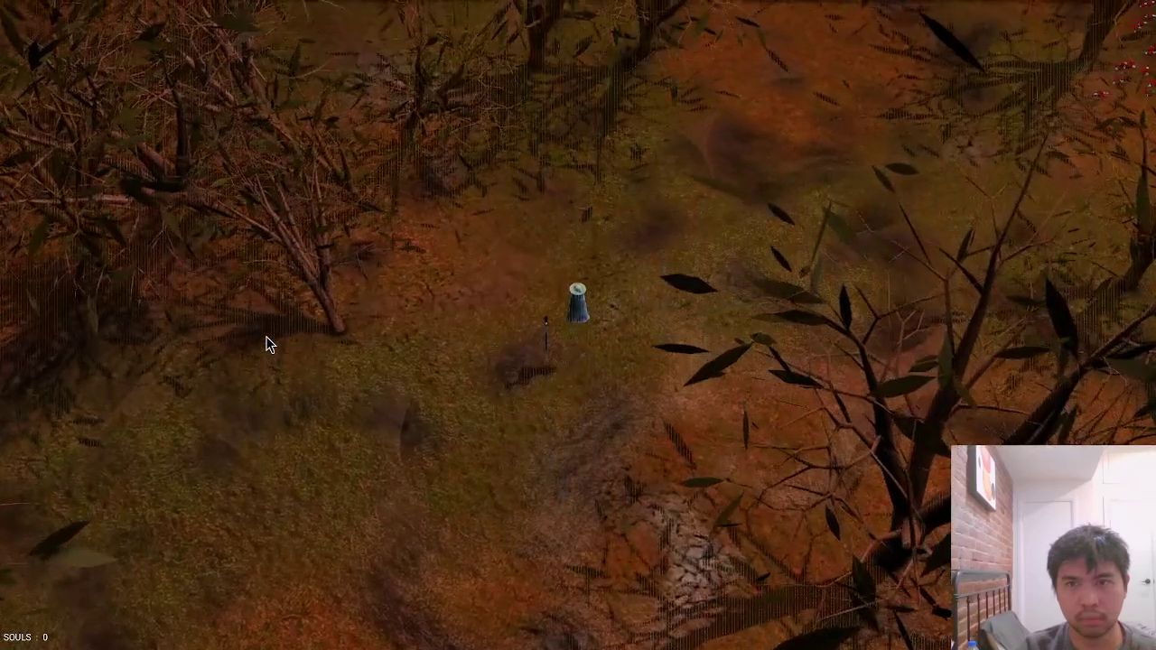
key("d")
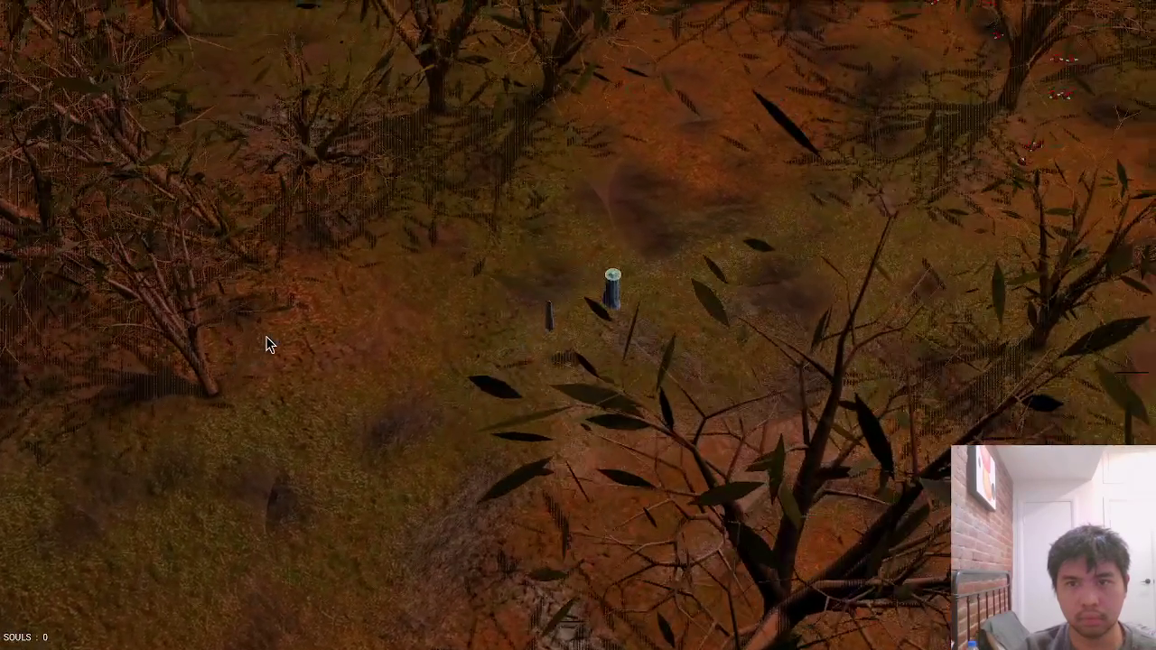
key("w")
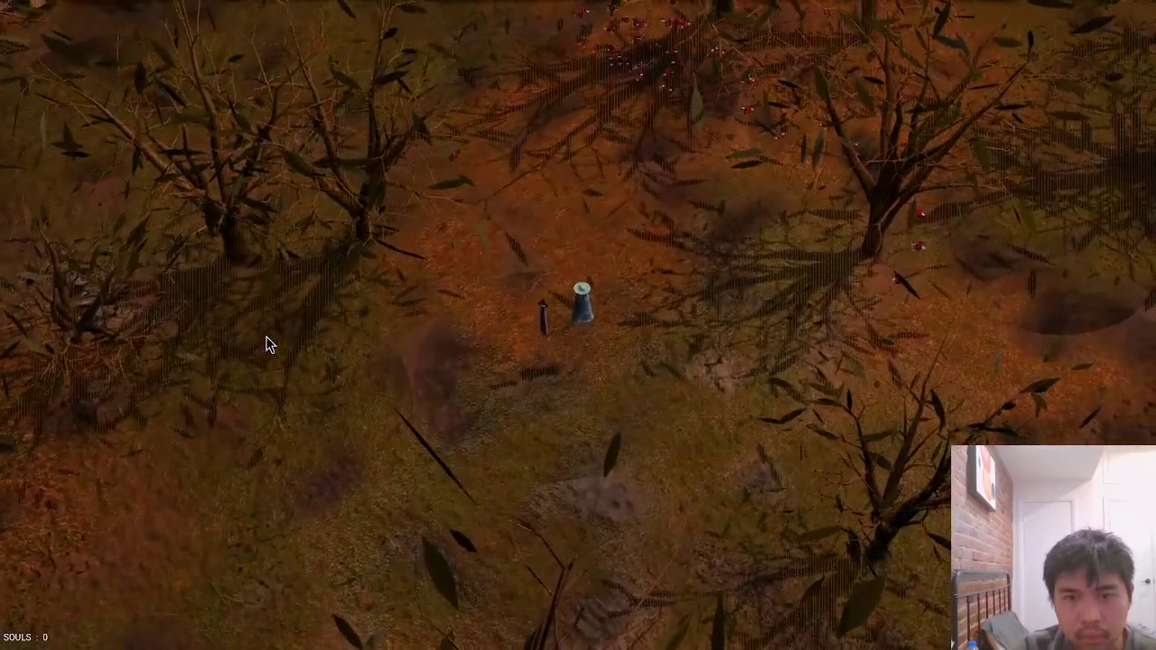
key("w")
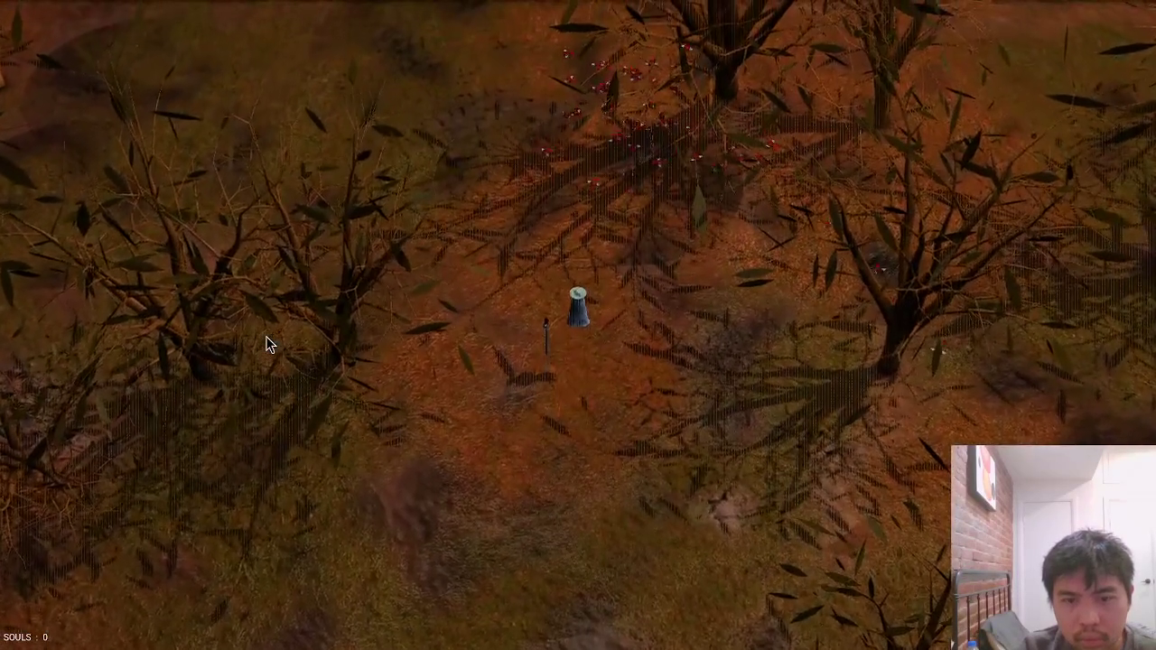
key("s")
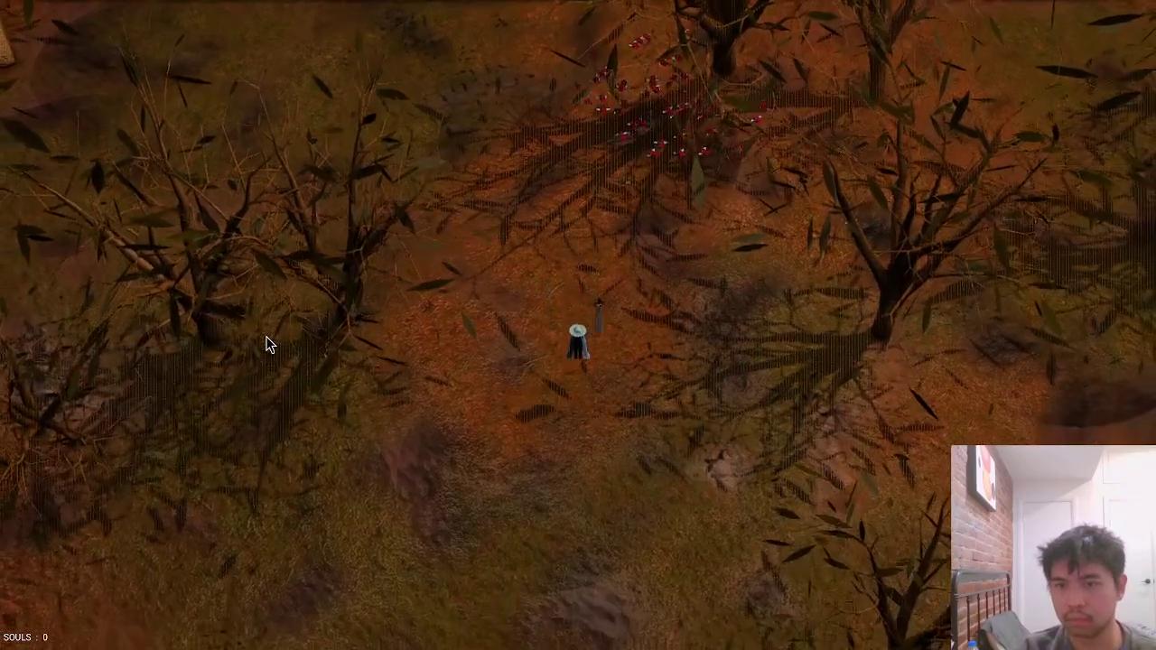
key("s")
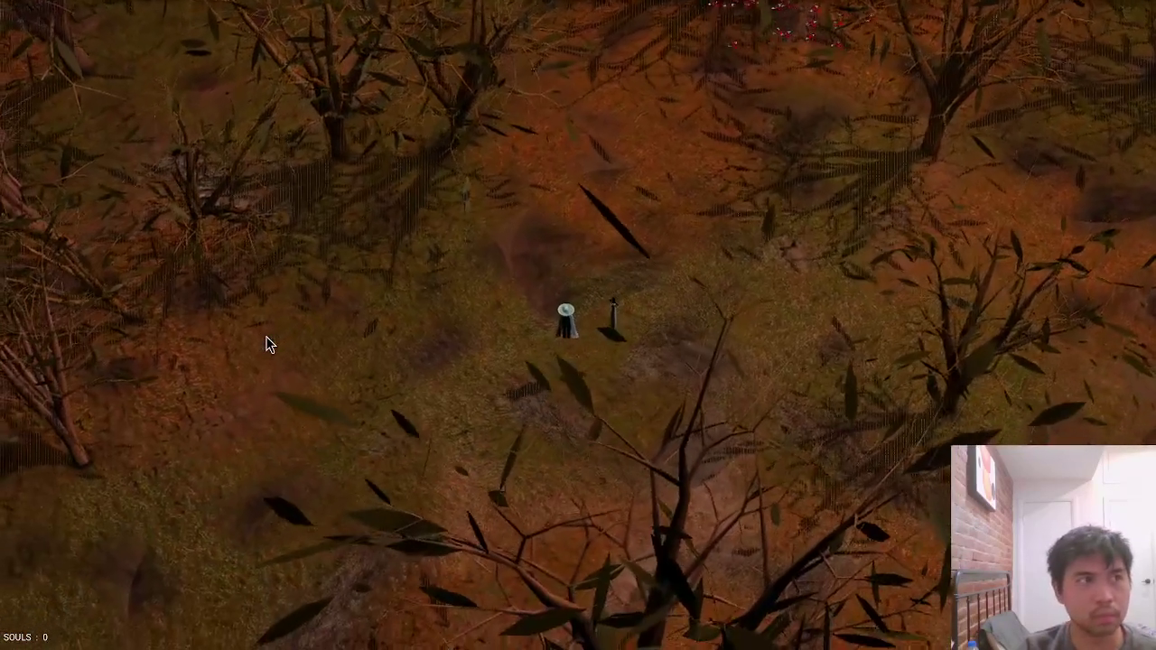
key("s")
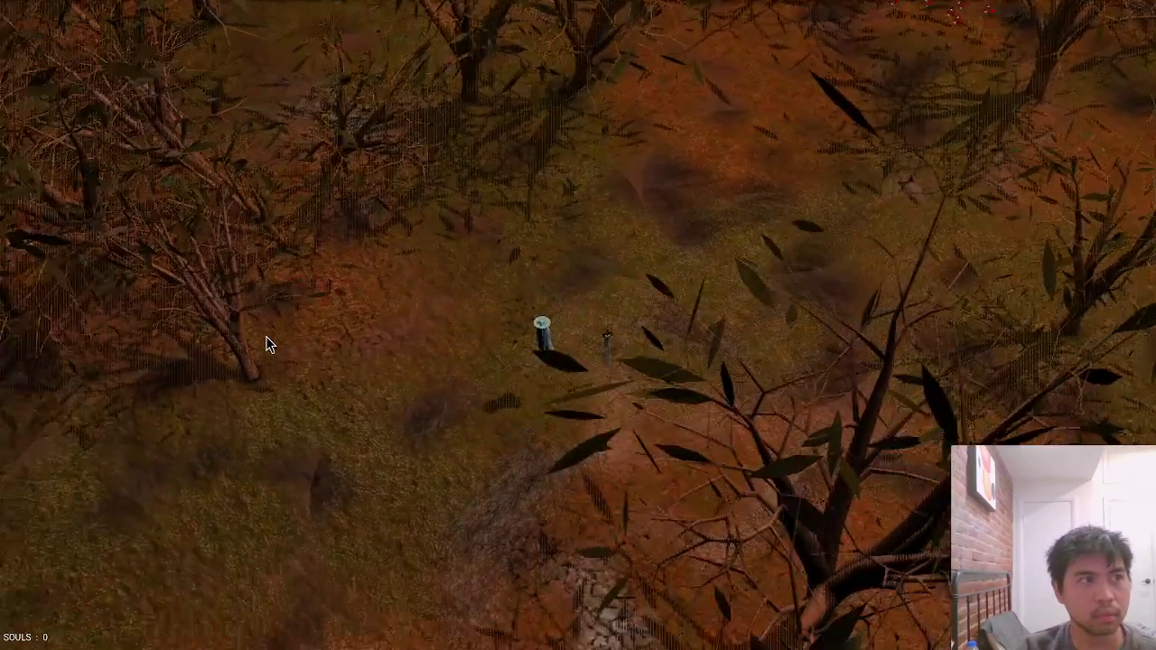
key("s")
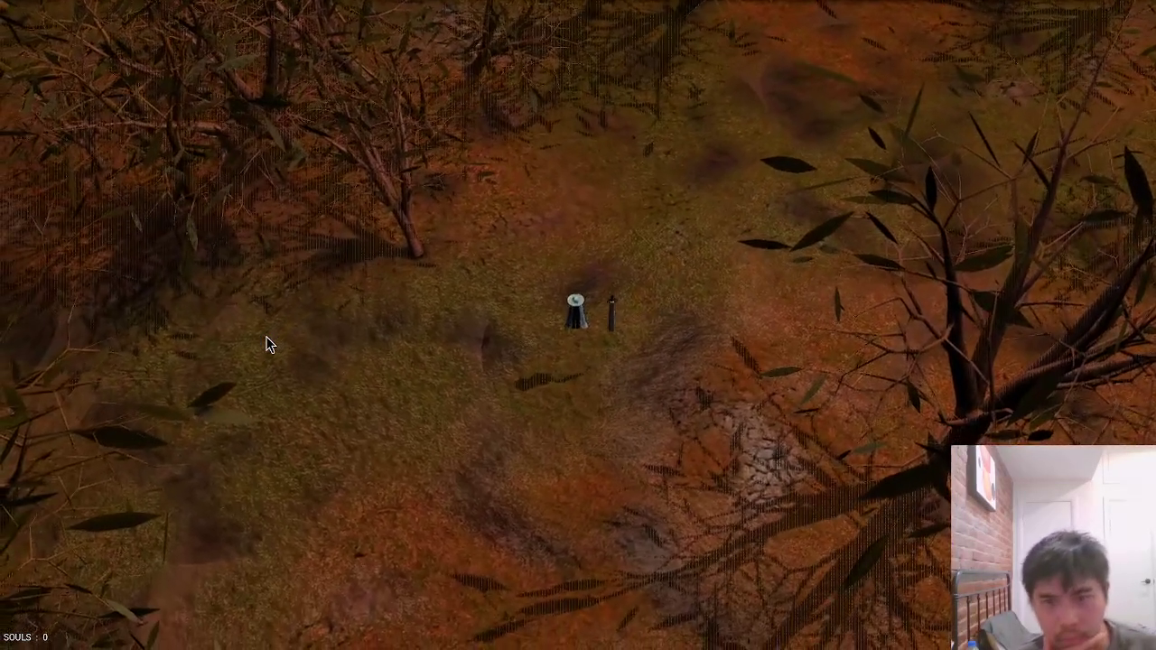
Glance at the shader code, then walk the character down and back up in the game.
key("alt+Tab")
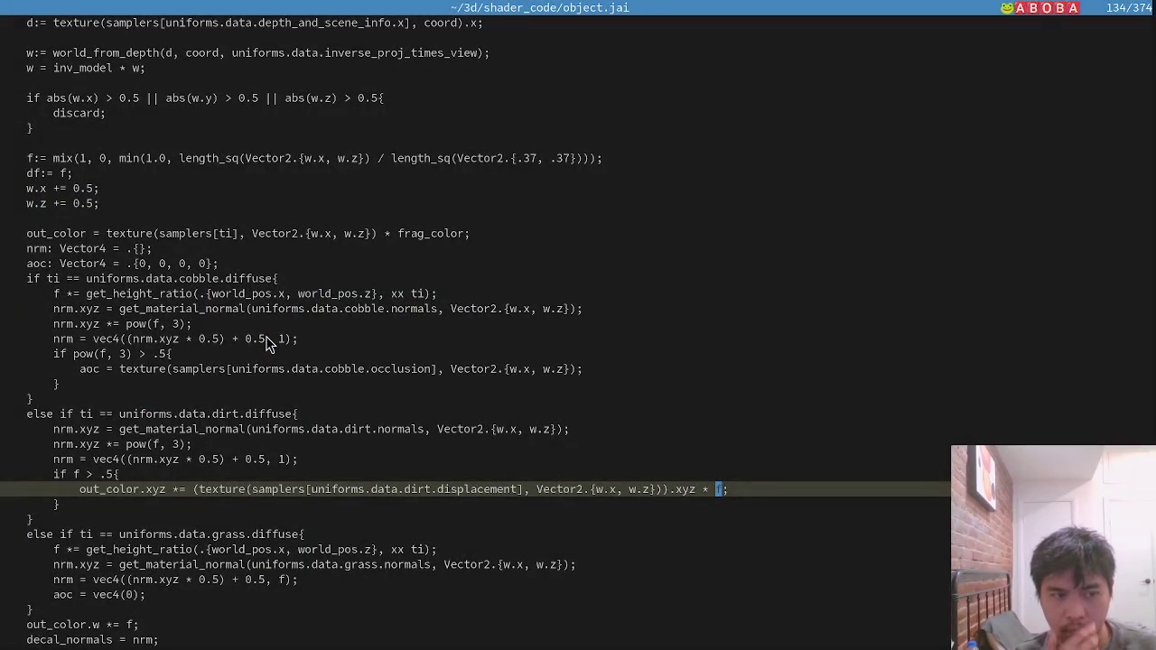
key("alt+Tab")
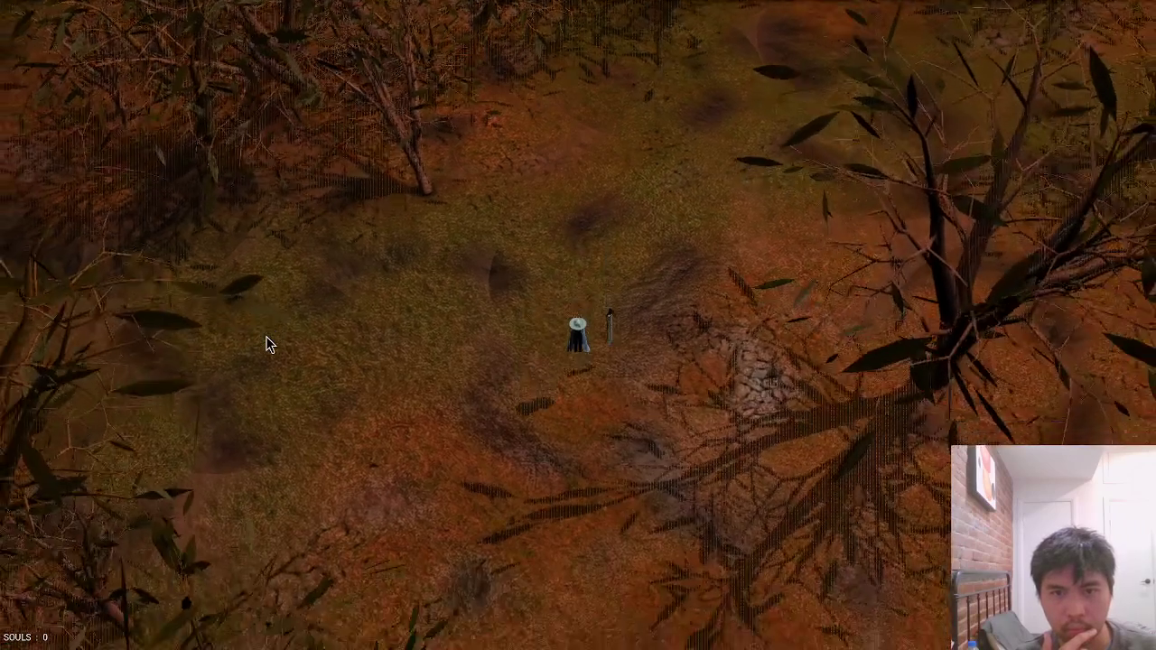
key("s")
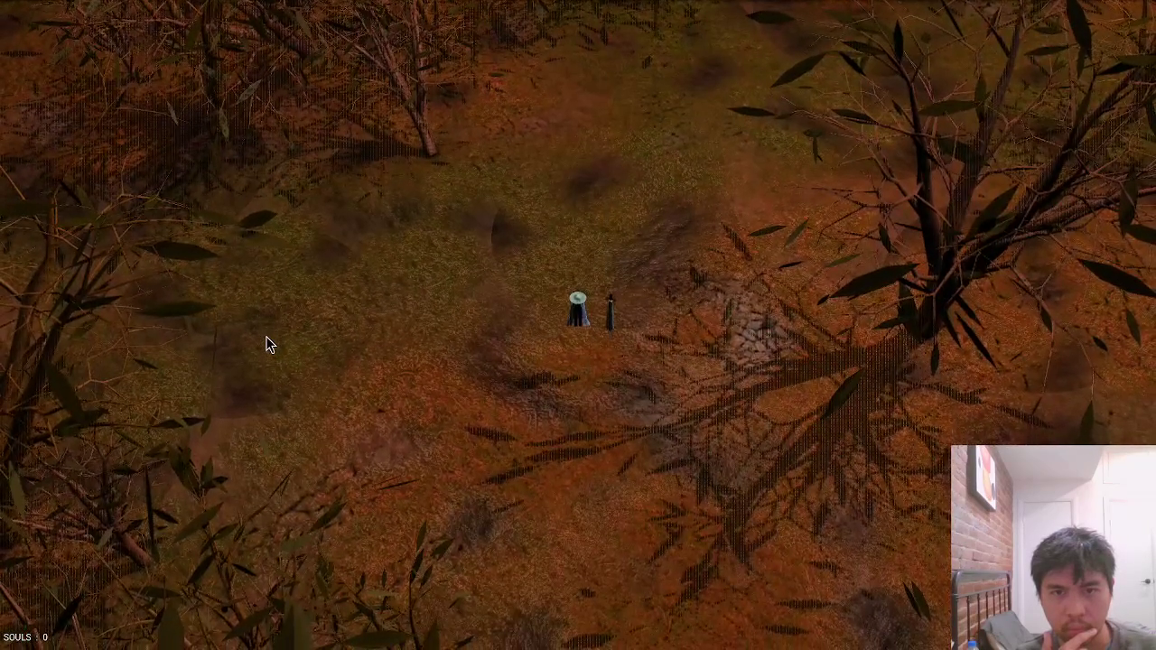
key("w")
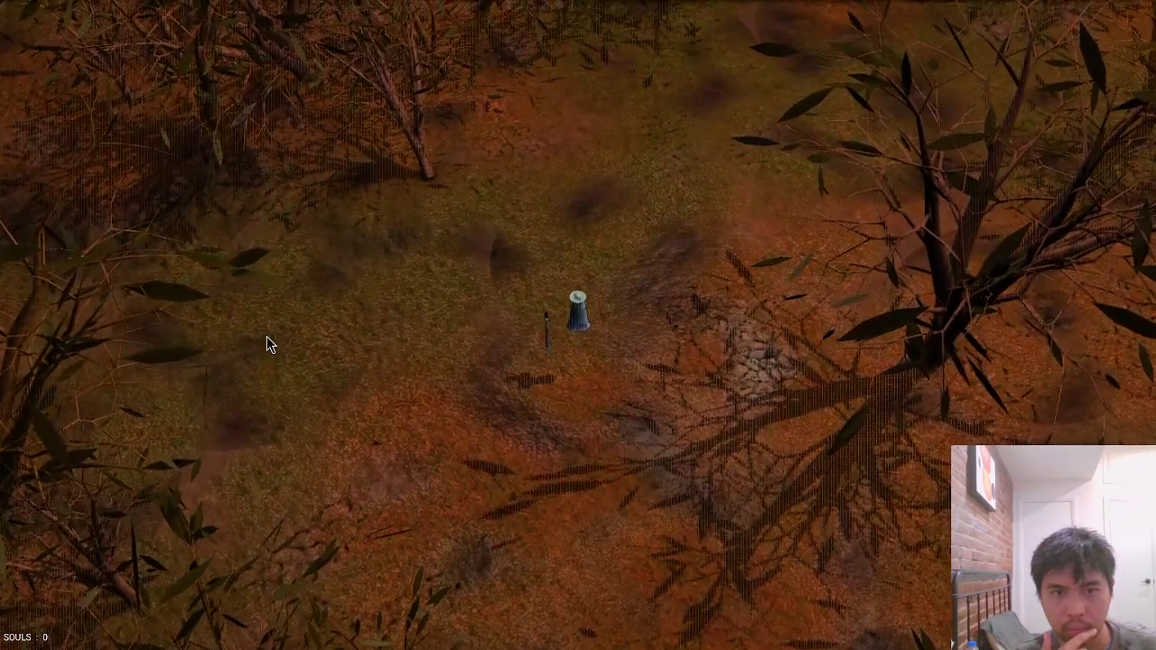
Delete ' * f' from the out_color.xyz dirt line, save object.jai, and return to the game.
key("alt+Tab")
key("Delete")
key("BackSpace")
key("BackSpace")
key("BackSpace")
key("ctrl+s")
key("alt+Tab")
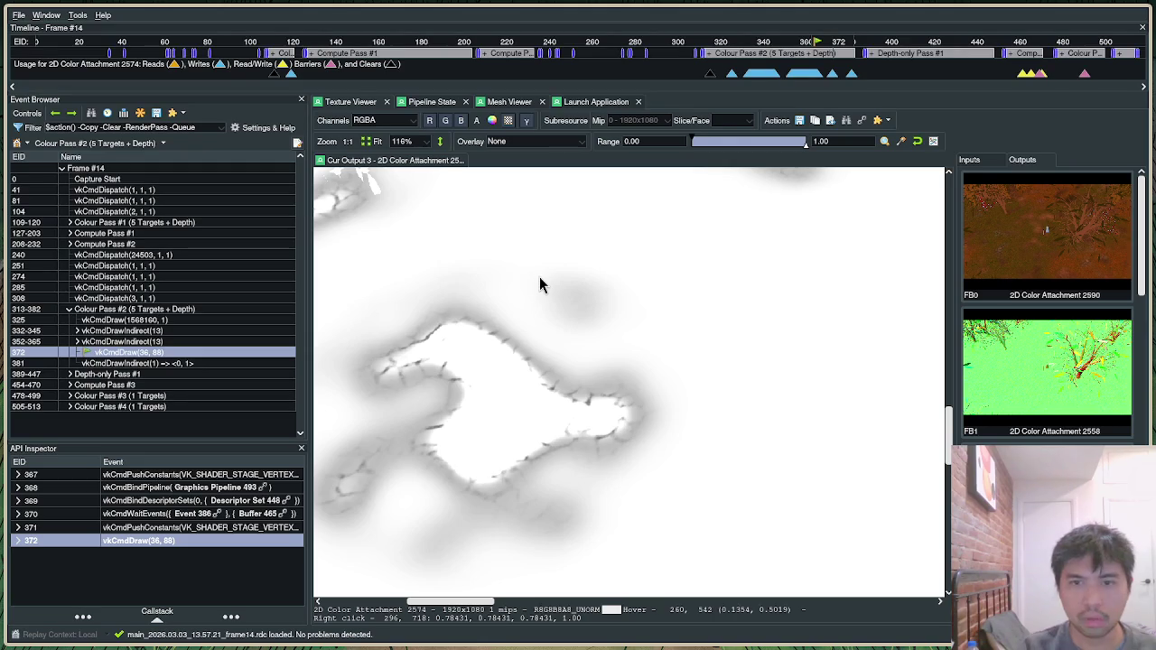
Relaunch the game from RenderDoc without saving the old capture and capture a new frame.
left_click(583, 102)
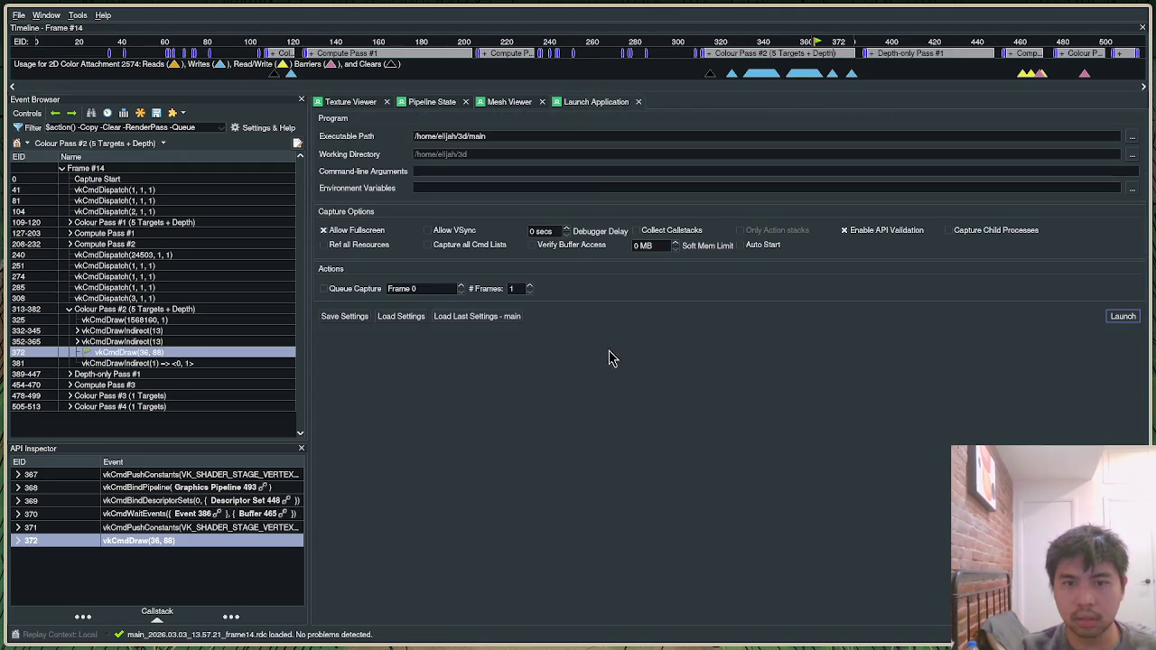
left_click(1122, 316)
left_click(578, 351)
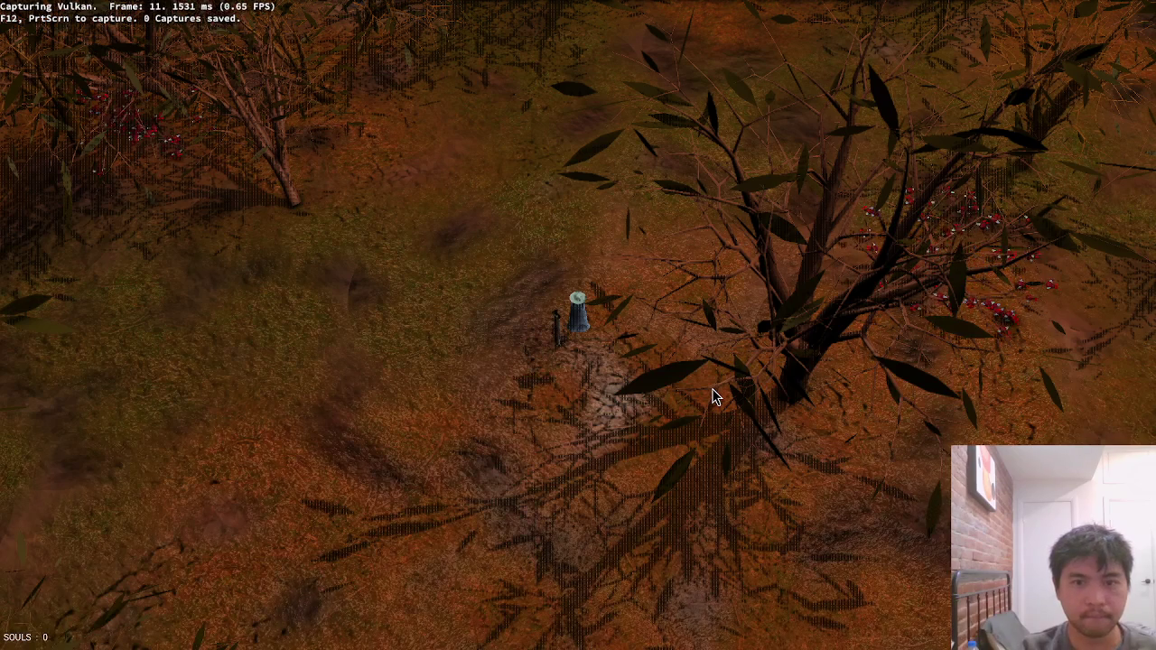
key("F12")
key("Escape")
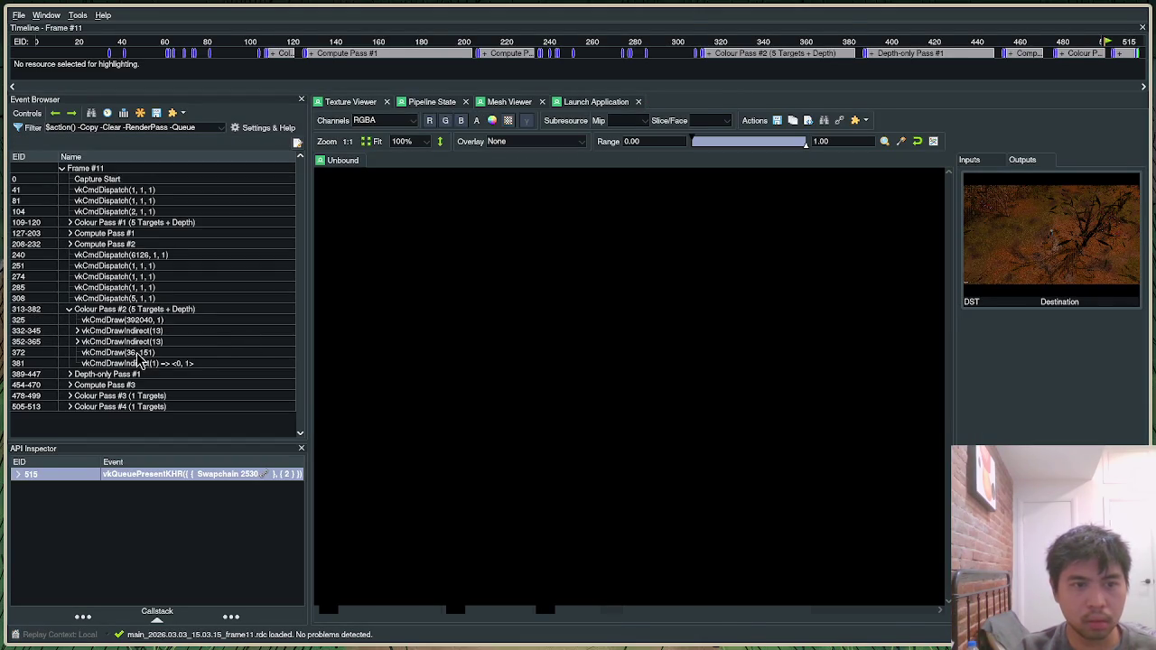
Select draw 372 (vkCmdDraw(36,151)) and view its FB2 colour output.
left_click(138, 354)
scroll(758, 366, "down", 3)
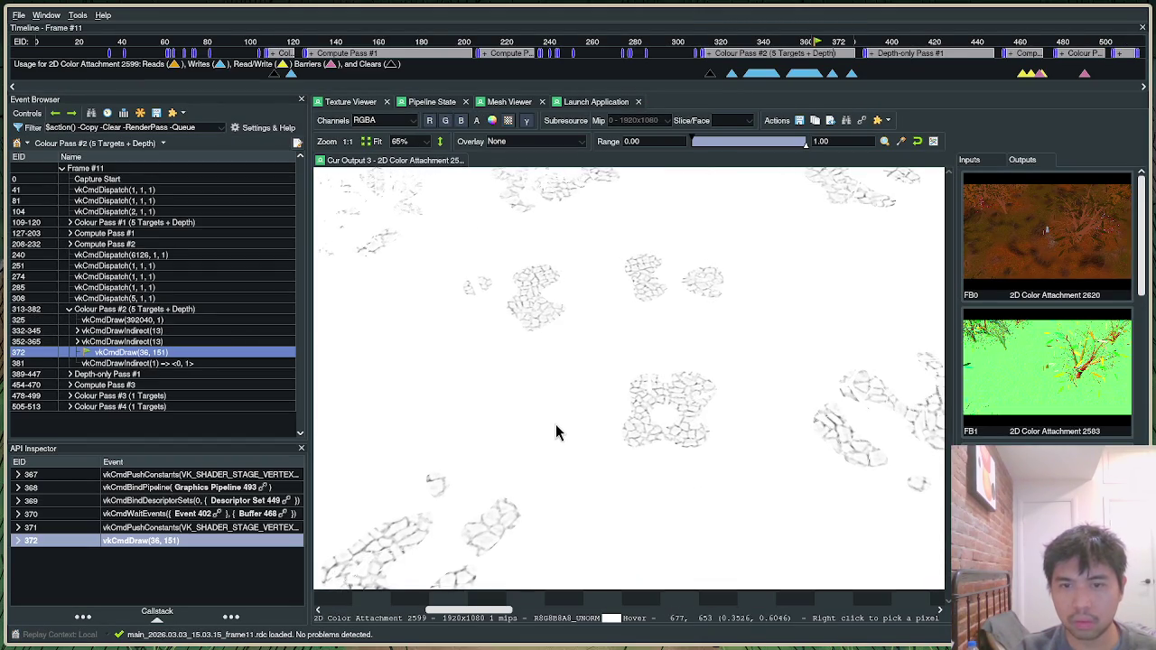
scroll(1052, 397, "down", 2)
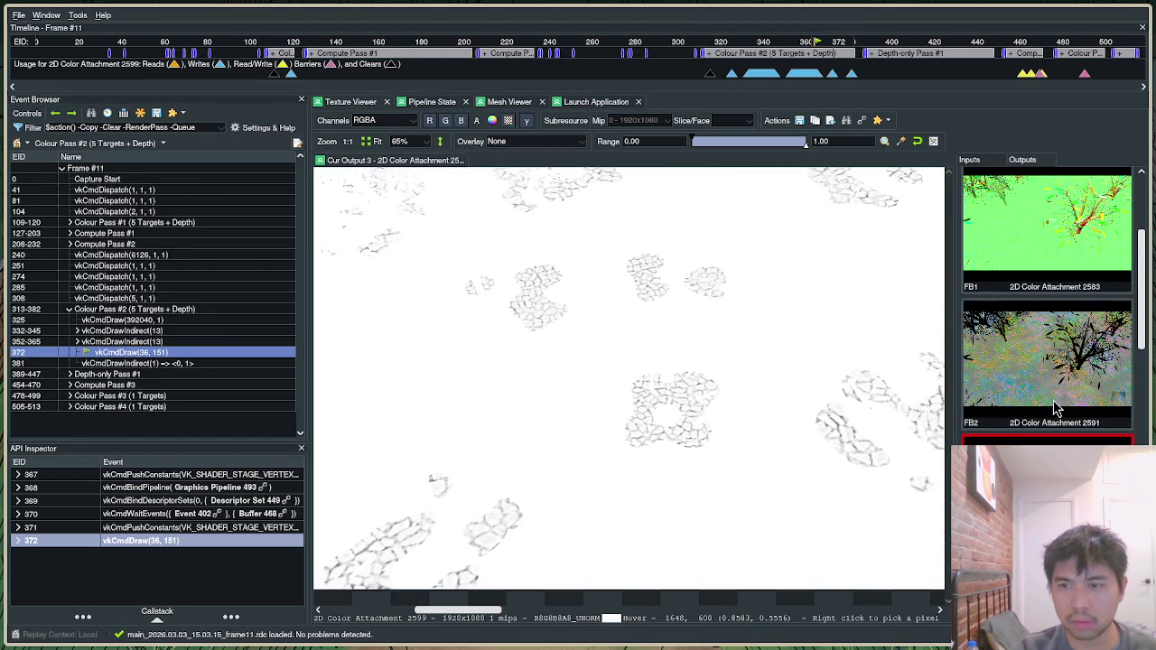
left_click(1050, 387)
scroll(554, 478, "up", 3)
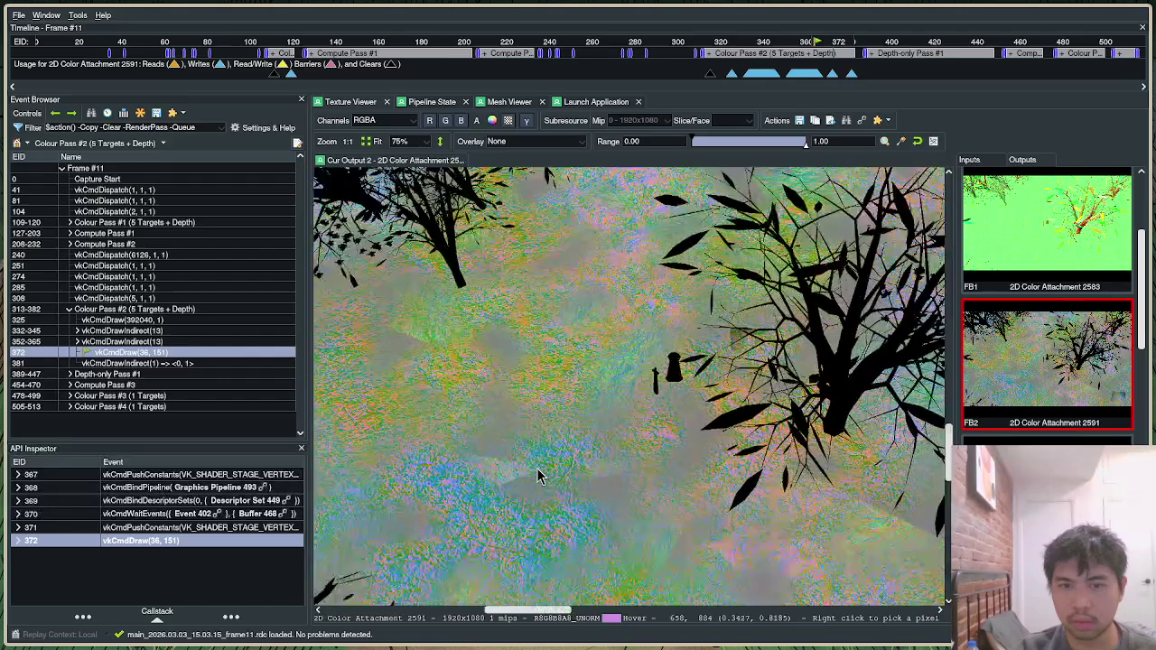
scroll(536, 476, "down", 2)
scroll(643, 465, "down", 2)
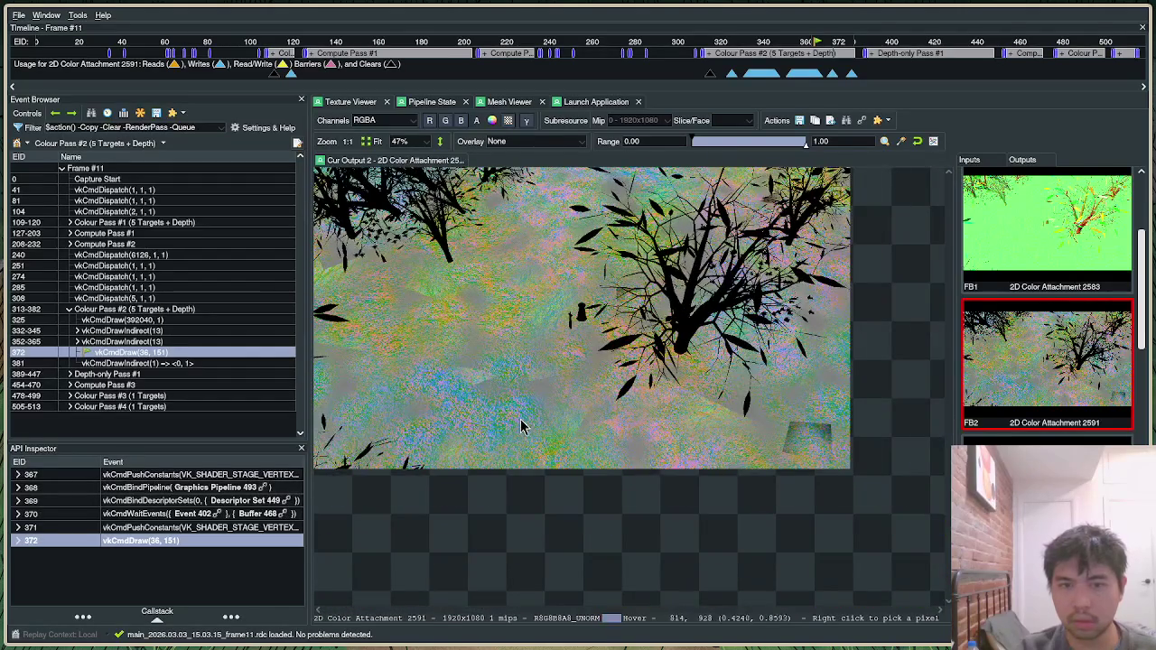
scroll(535, 432, "up", 6)
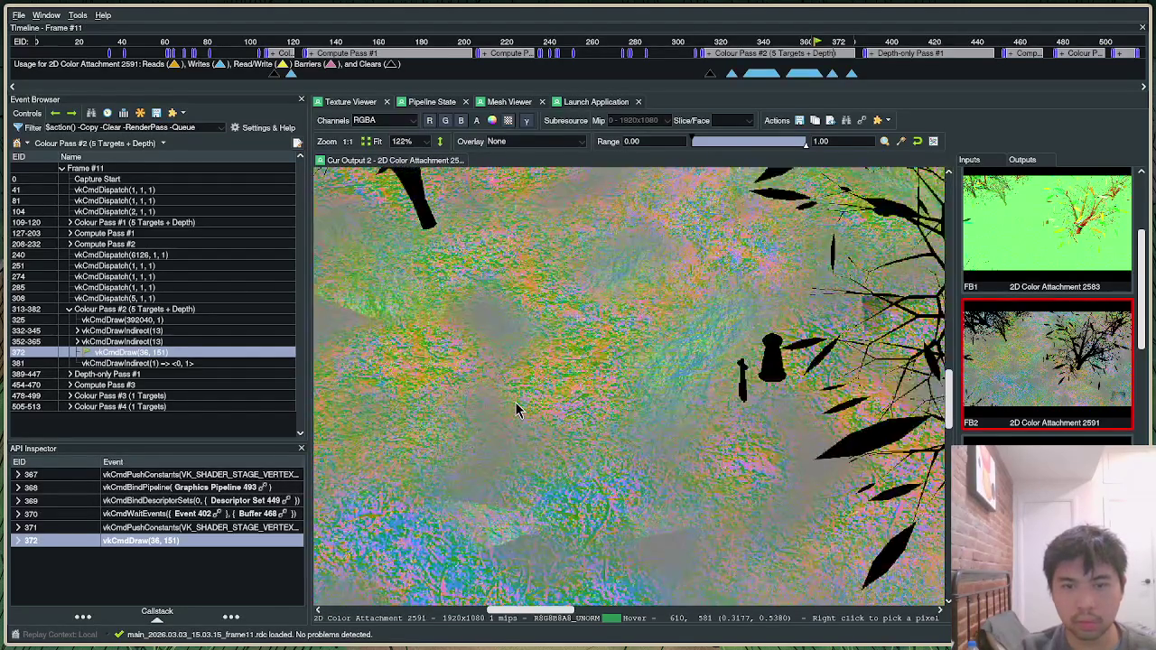
scroll(516, 409, "down", 5)
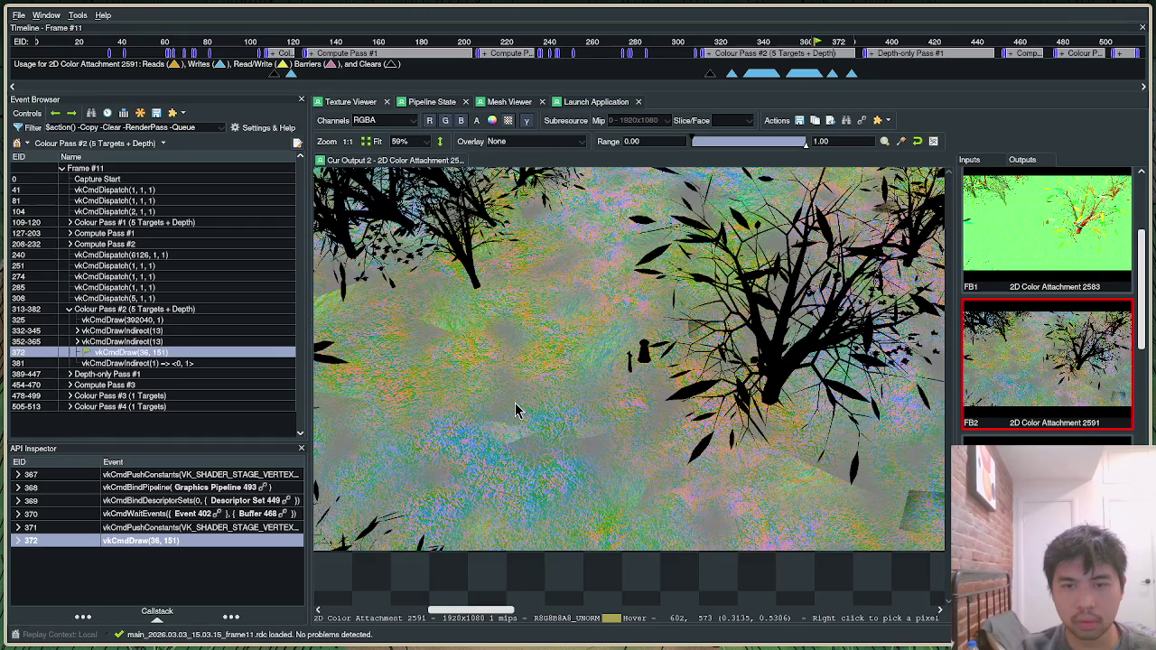
scroll(515, 409, "up", 3)
scroll(1124, 435, "down", 2)
scroll(1119, 431, "down", 2)
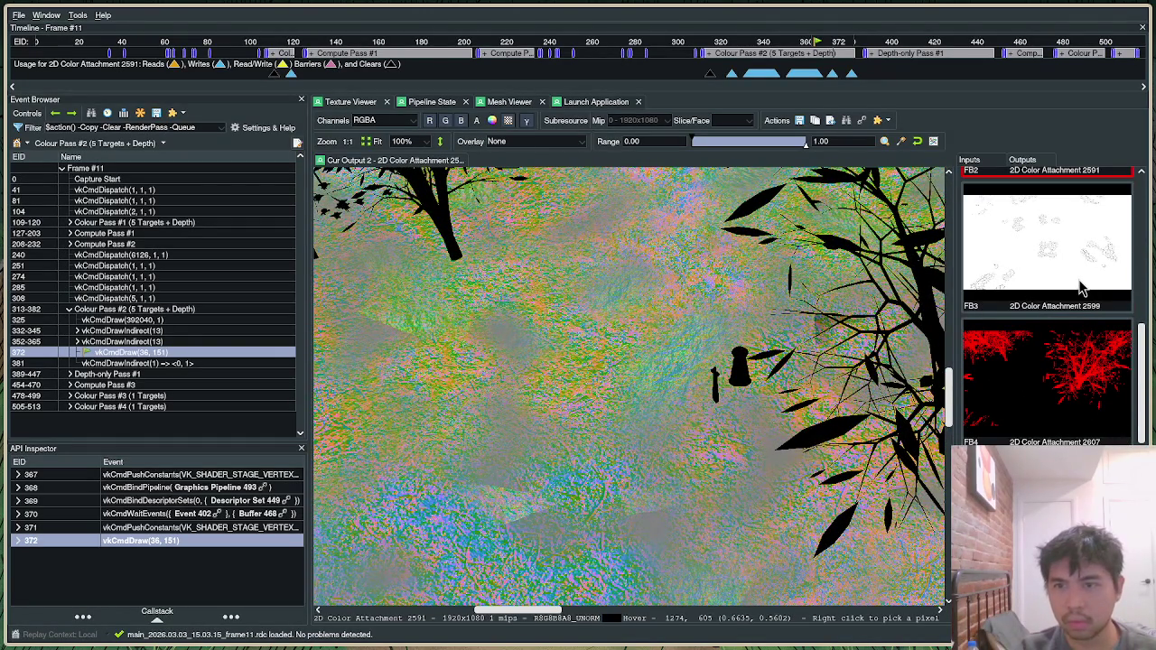
Check the FB3, depth and FB0 attachments, then go back to the cobble occlusion line in object.jai.
left_click(1082, 287)
scroll(1060, 392, "down", 2)
left_click(1072, 417)
scroll(1070, 402, "up", 5)
left_click(1042, 260)
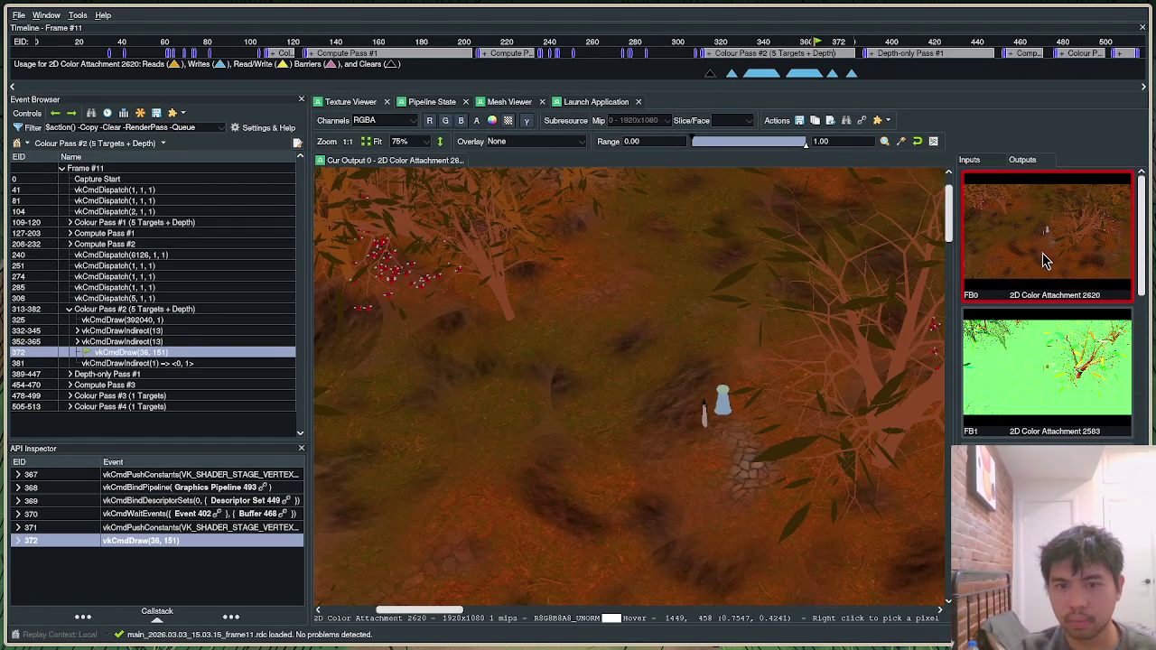
scroll(596, 421, "up", 5)
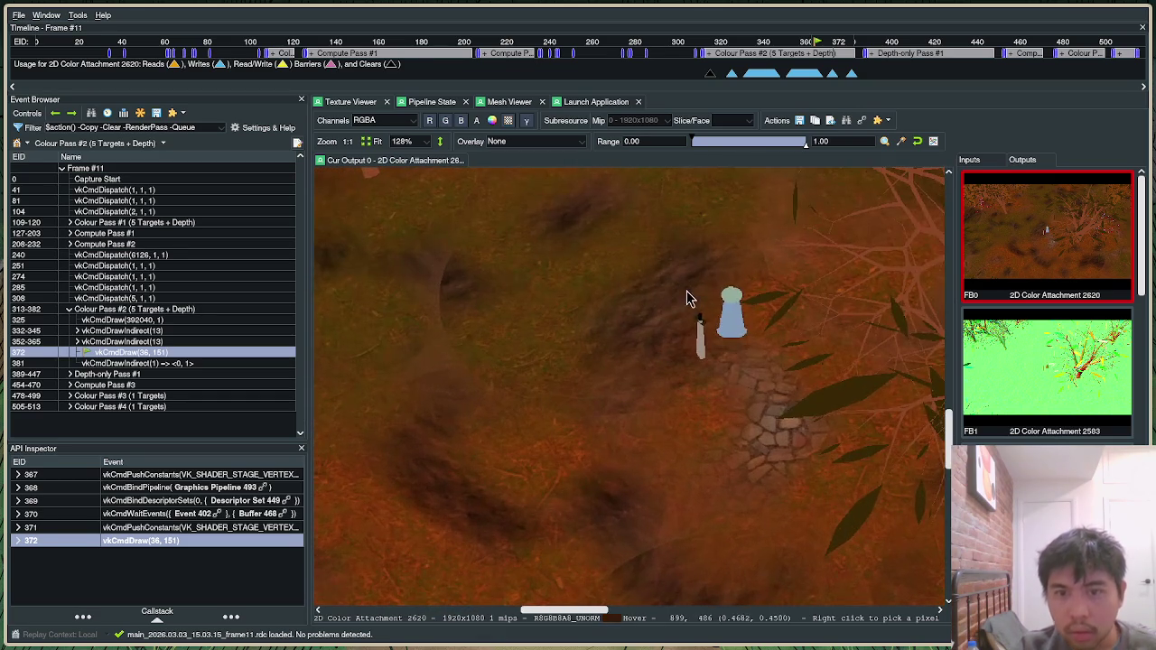
scroll(671, 318, "up", 1)
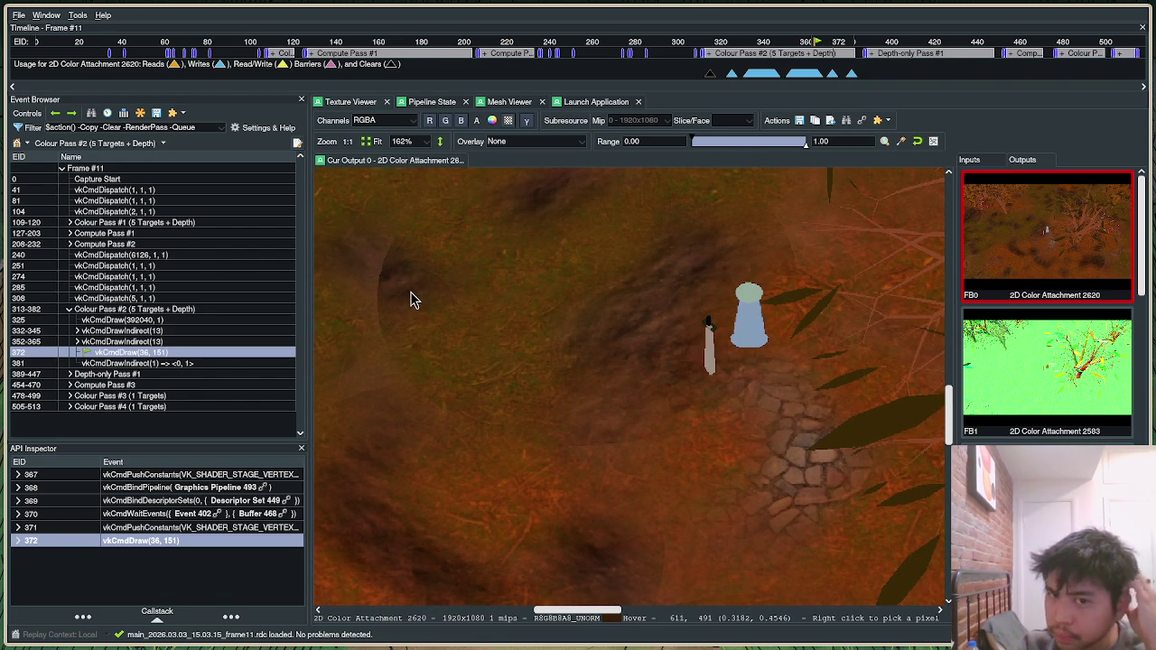
key("alt+Tab")
left_click(78, 368)
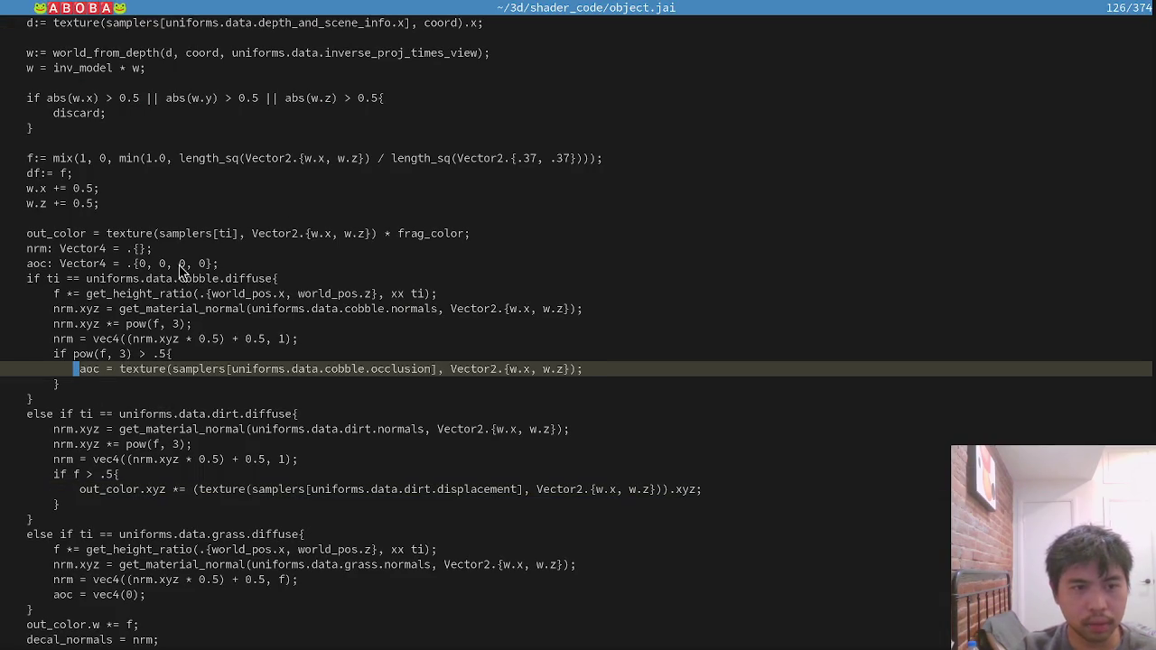
Comment out the dirt branch's 'if f > .5{' line with // and save with :w.
key("Down")
key("Down")
key("Down")
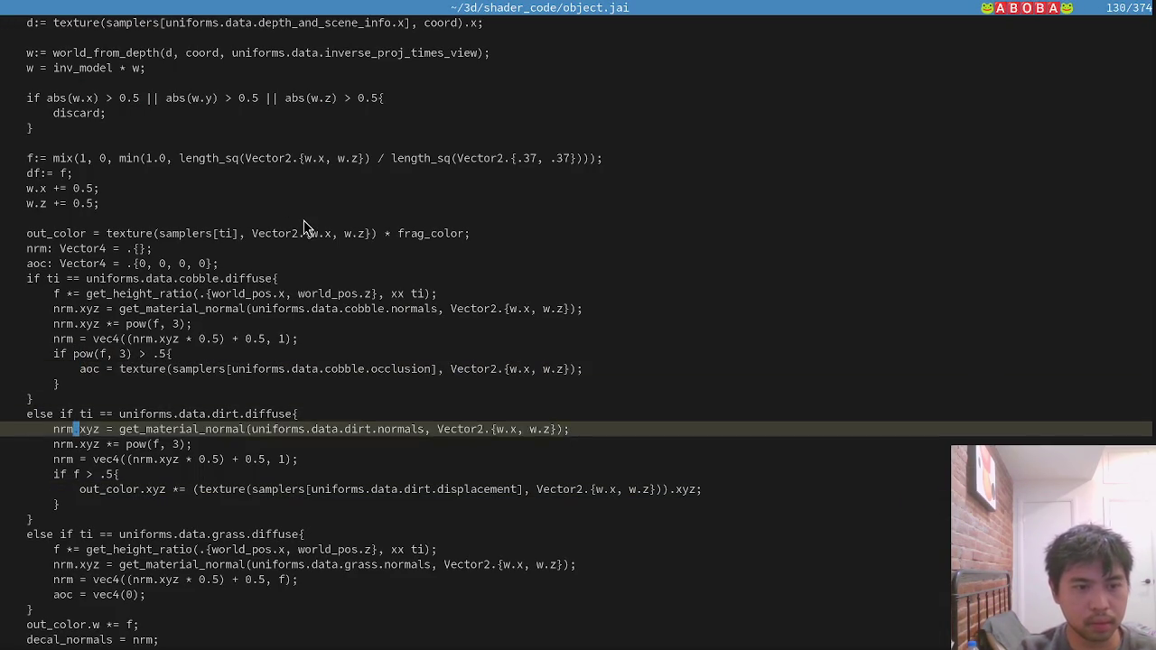
key("Home")
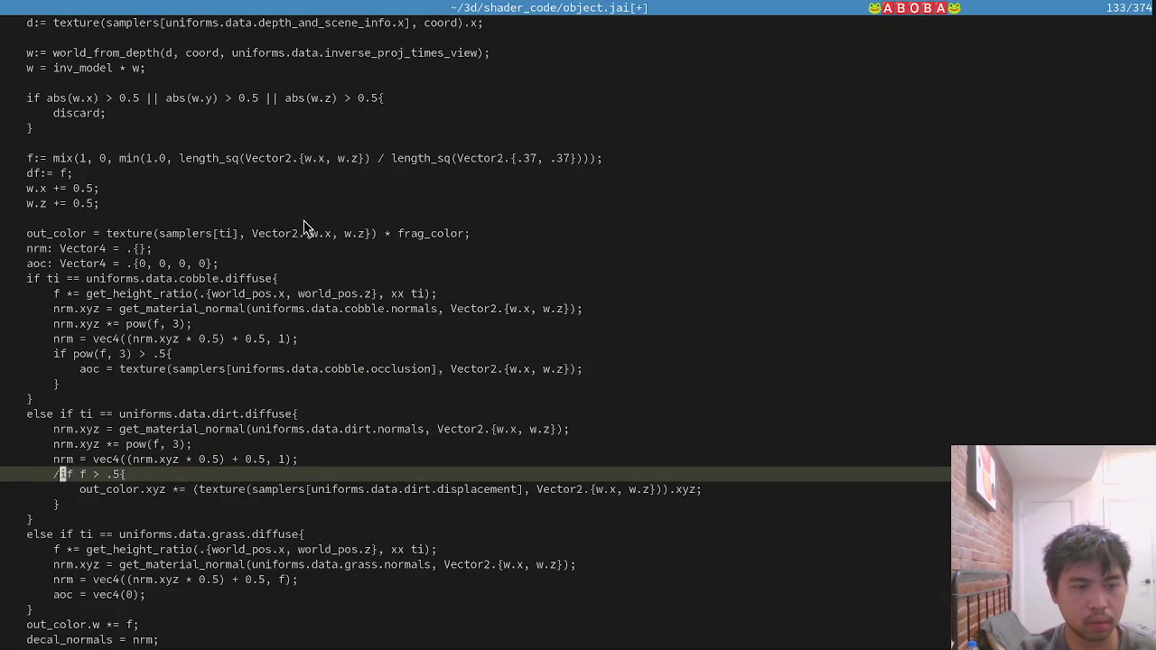
type(":w")
key("Return")
In the terminal, rerun the 'jai-linux build.jai' shader build twice.
key("alt+Tab")
key("Up")
key("Return")
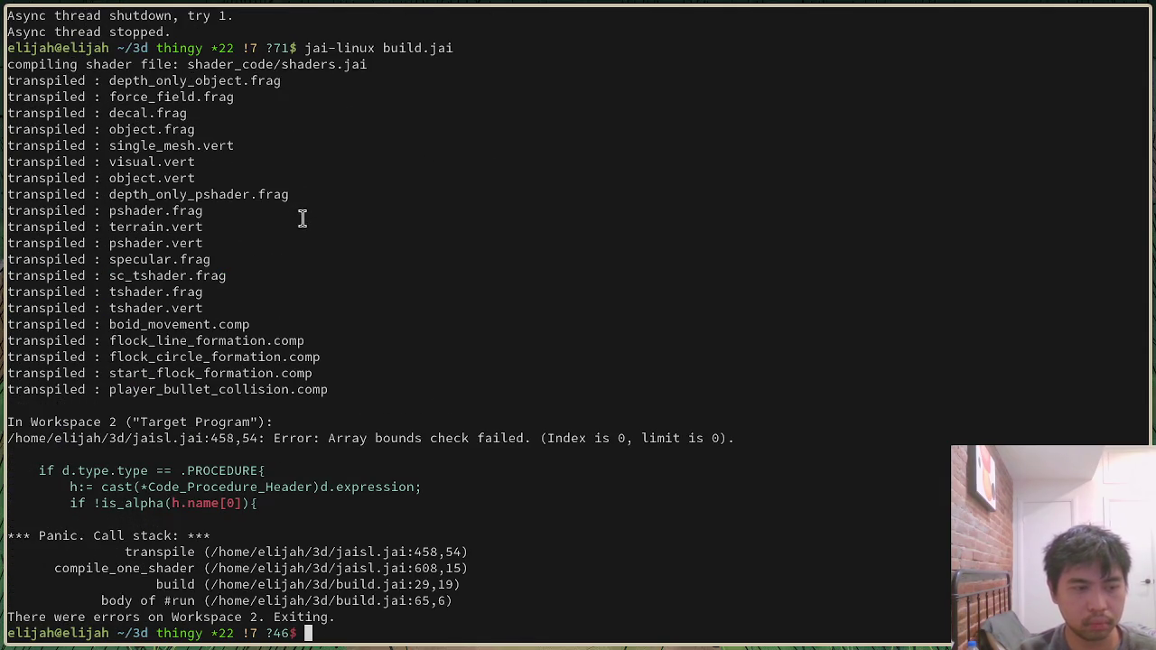
key("Up")
key("Return")
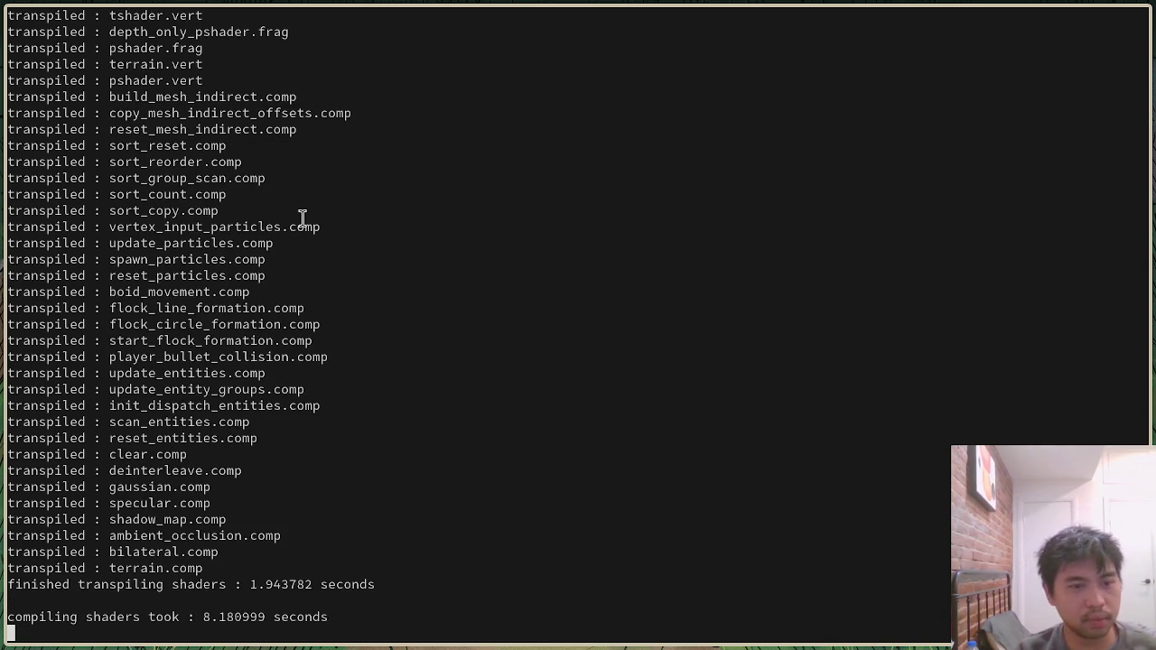
Start the rebuilt game from the terminal with the recalled command.
key("Up")
key("Return")
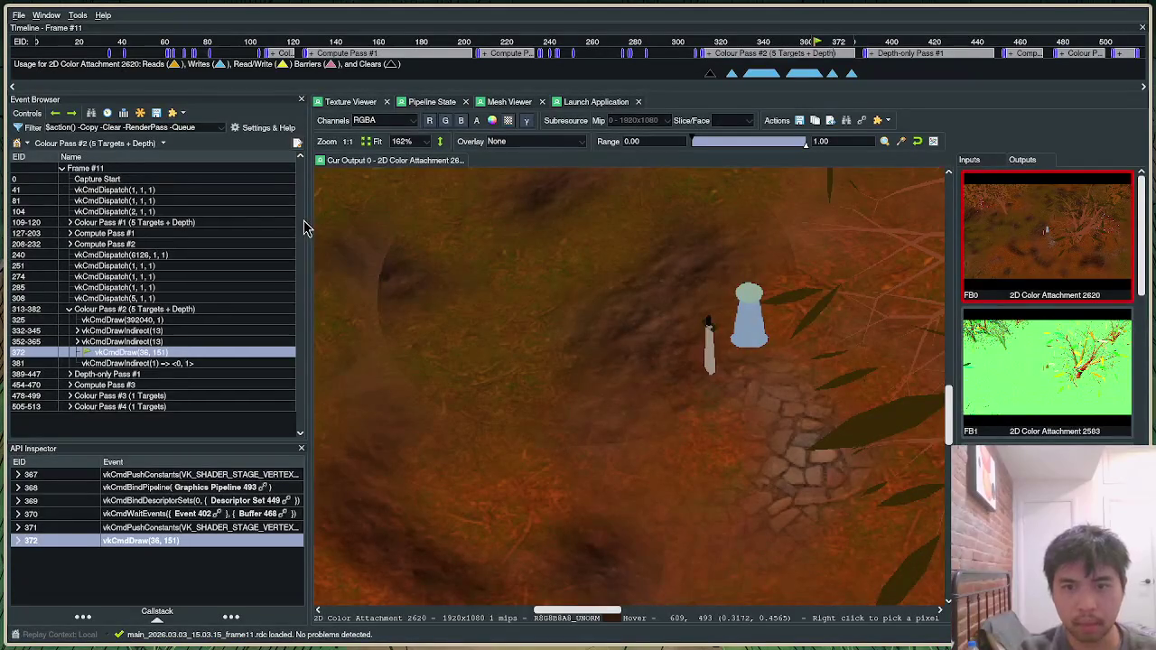
Relaunch the game from RenderDoc, discard the old capture, and capture frame 10.
left_click(596, 102)
left_click(1122, 317)
left_click(577, 349)
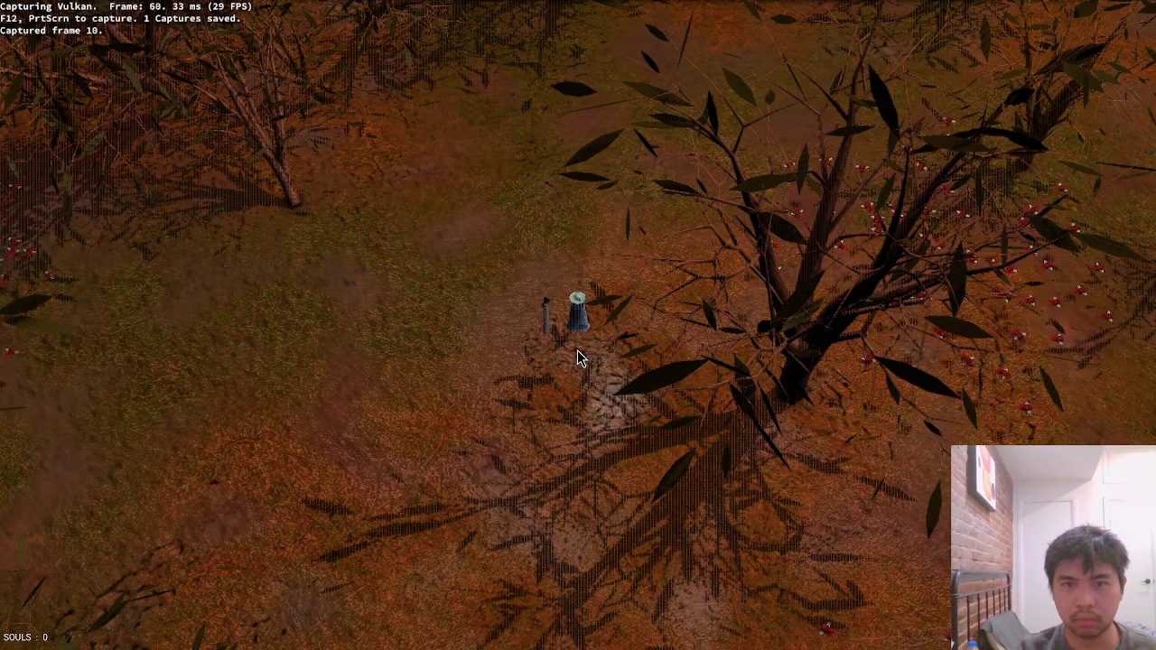
key("Escape")
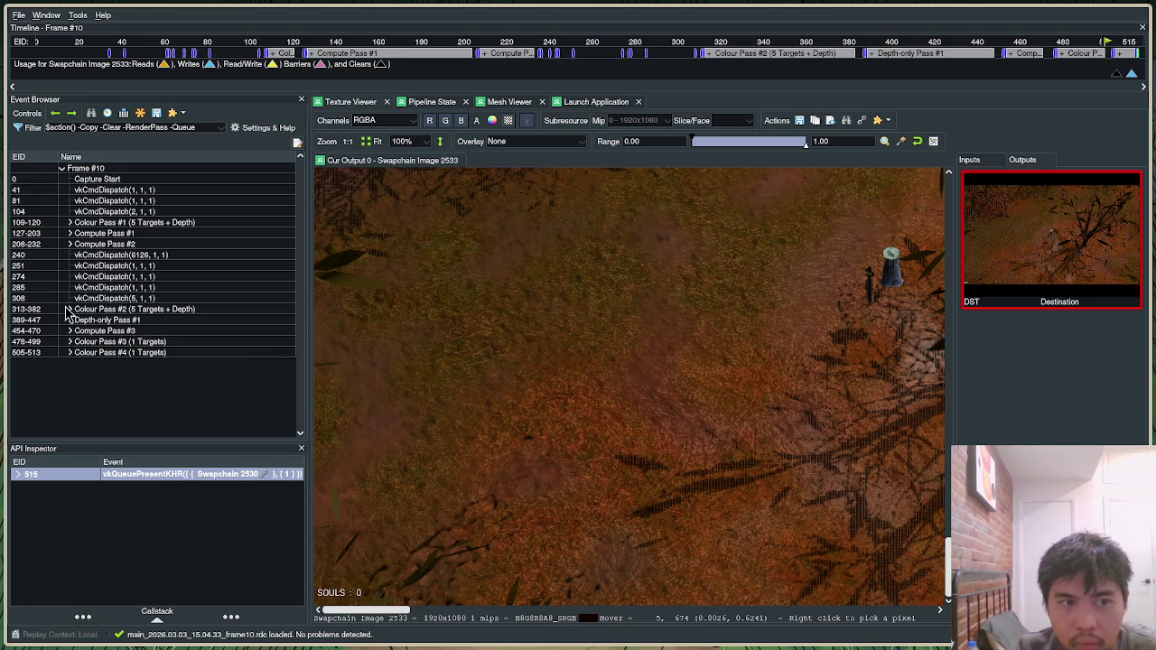
Expand Colour Pass #2 and select draw 372, vkCmdDraw(36,151).
left_click(69, 312)
left_click(69, 310)
left_click(140, 353)
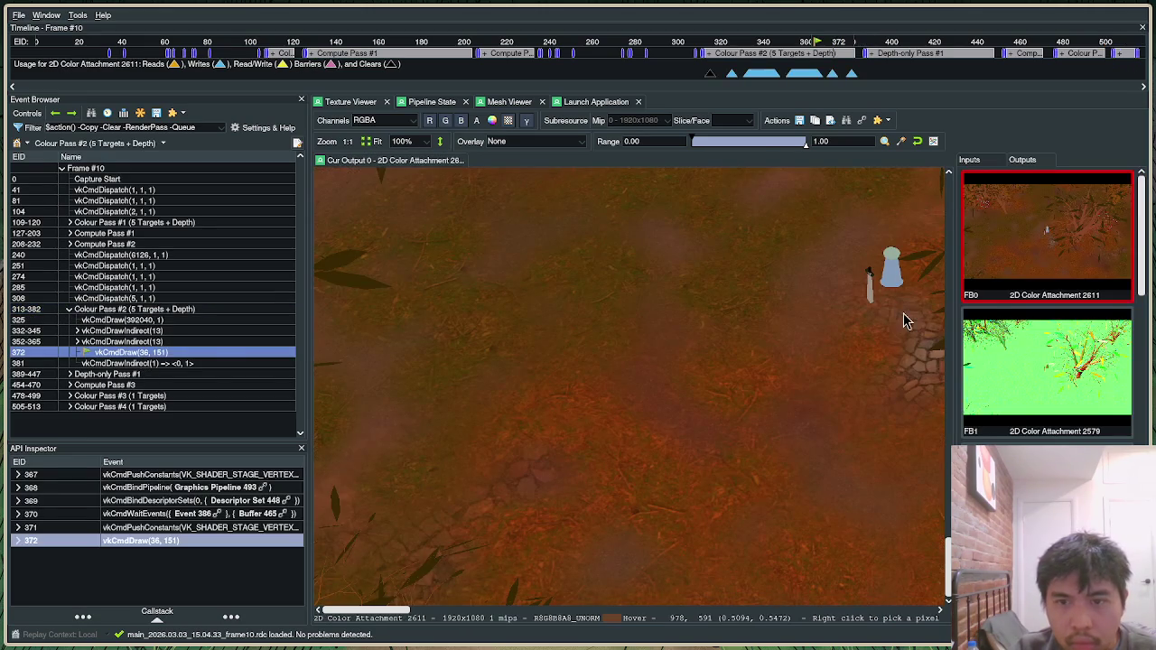
scroll(687, 408, "down", 4)
scroll(578, 299, "up", 6)
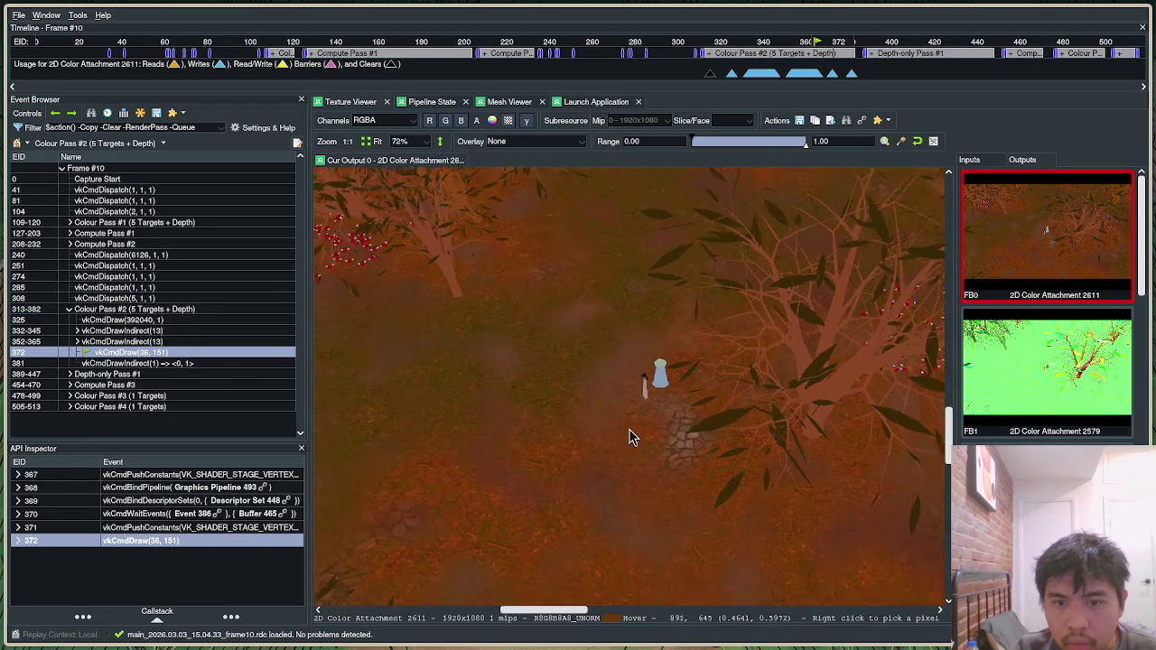
scroll(645, 374, "down", 3)
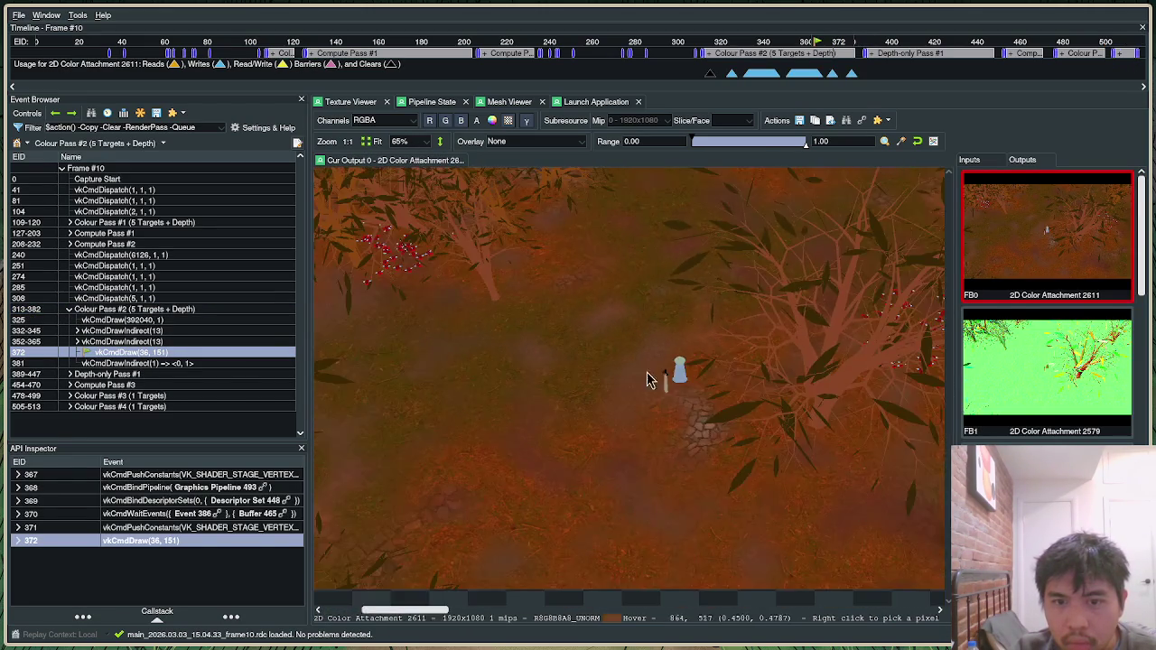
View draw 372's FB1, FB0 and FB2 colour targets in the Outputs panel.
left_click(1057, 374)
scroll(1056, 379, "down", 2)
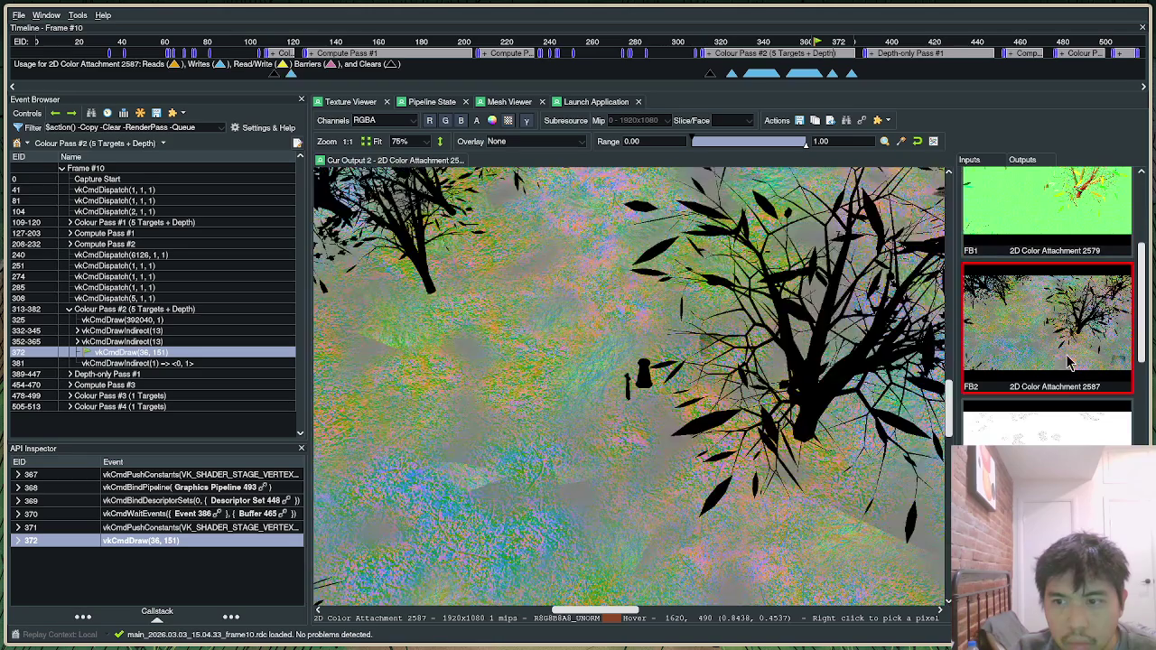
scroll(1056, 335, "up", 2)
left_click(1061, 255)
scroll(1056, 271, "down", 2)
left_click(1048, 361)
scroll(1039, 388, "down", 3)
scroll(1030, 392, "up", 2)
scroll(1029, 390, "down", 2)
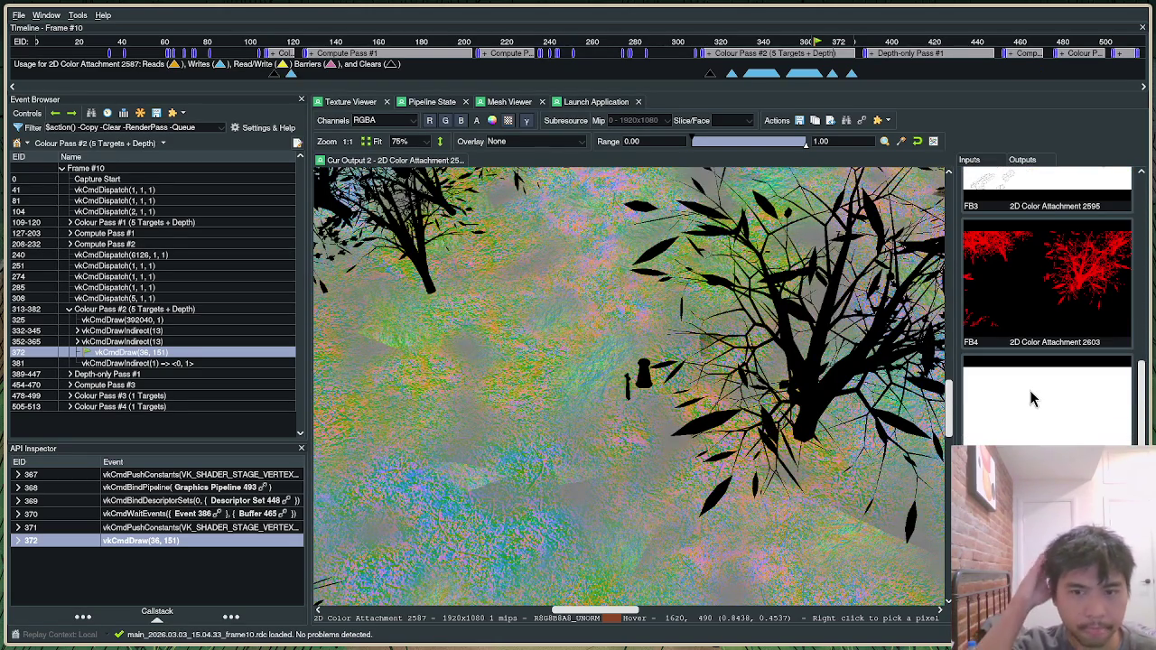